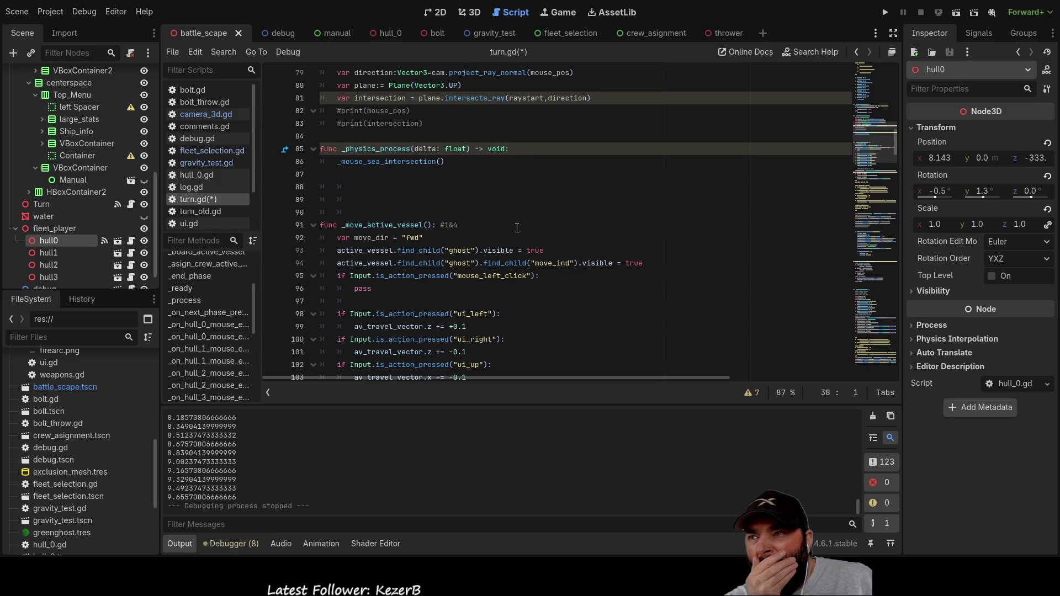
# Step: Jump to the _move_active_vessel function through the Methods list
pyautogui.scroll(3)
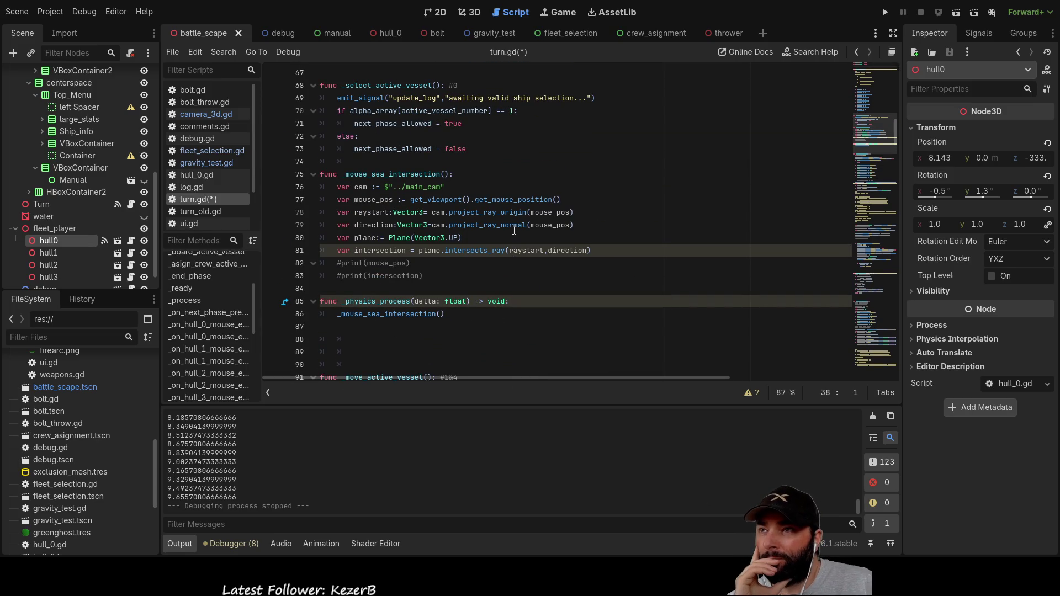
pyautogui.scroll(-3)
pyautogui.scroll(3)
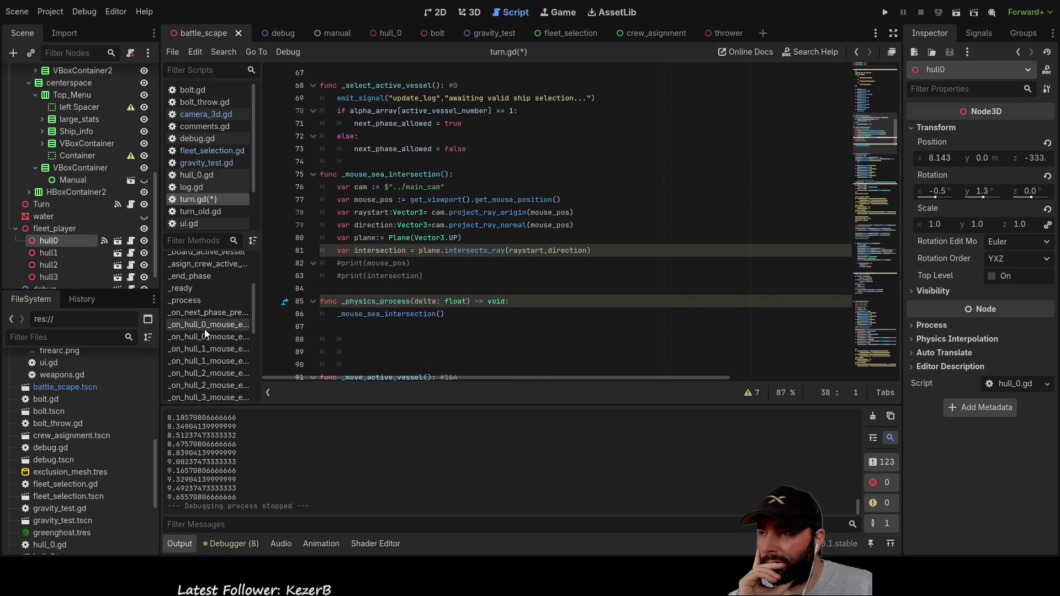
pyautogui.click(198, 289)
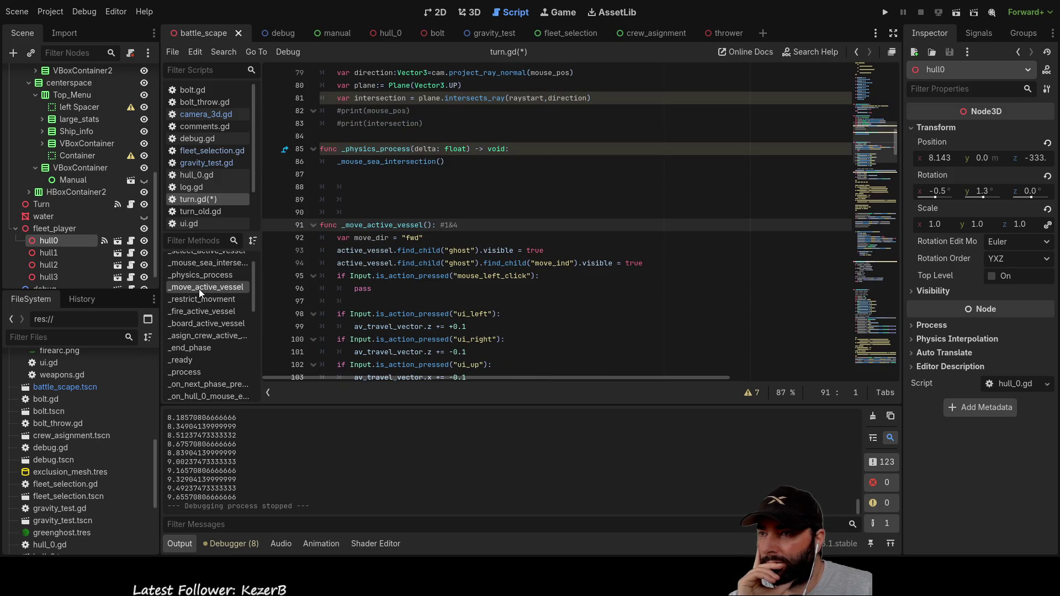
pyautogui.press('Up')
pyautogui.press('Up')
pyautogui.press('Up')
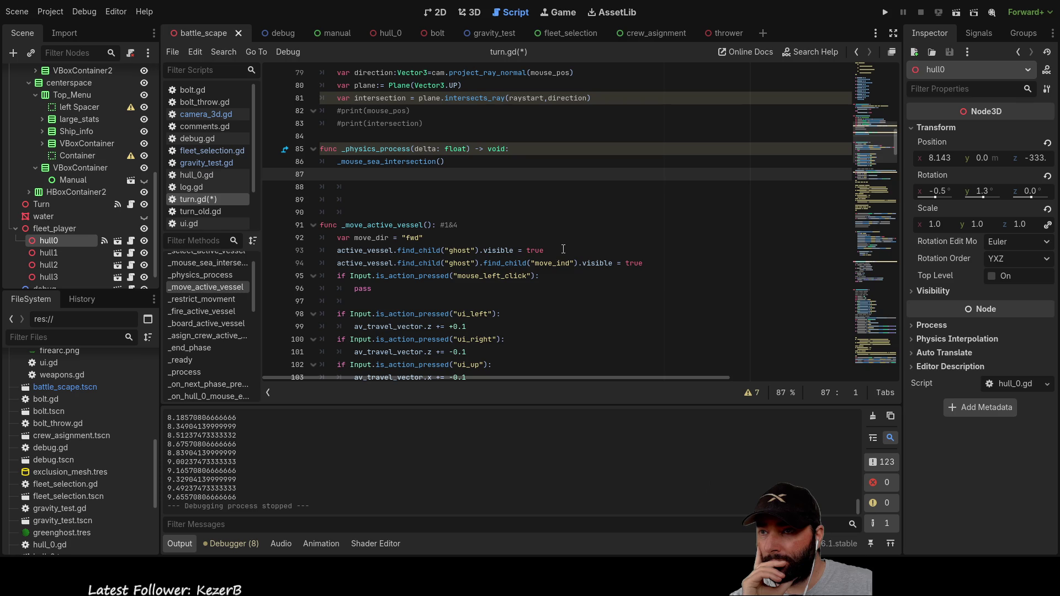
pyautogui.scroll(-3)
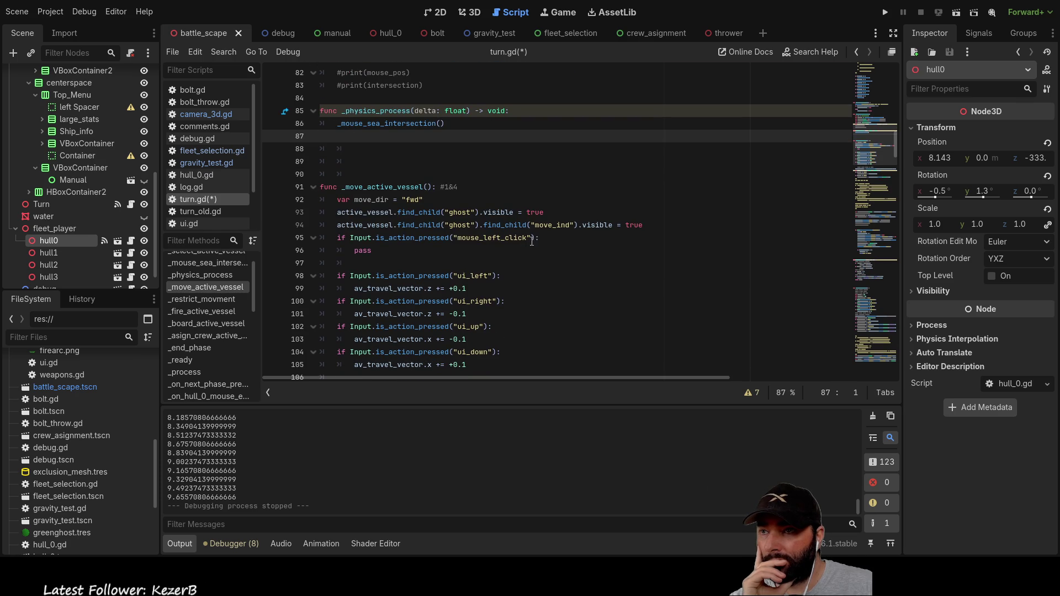
# Step: Append ' and' to the line 95 left-click condition, leaving it unfinished
pyautogui.click(538, 236)
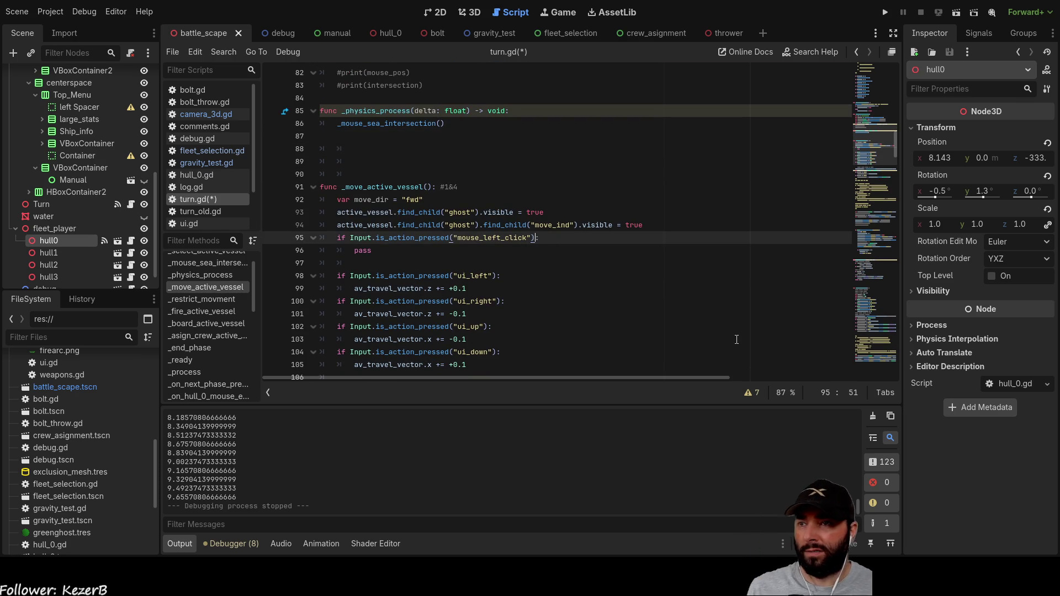
pyautogui.write('and')
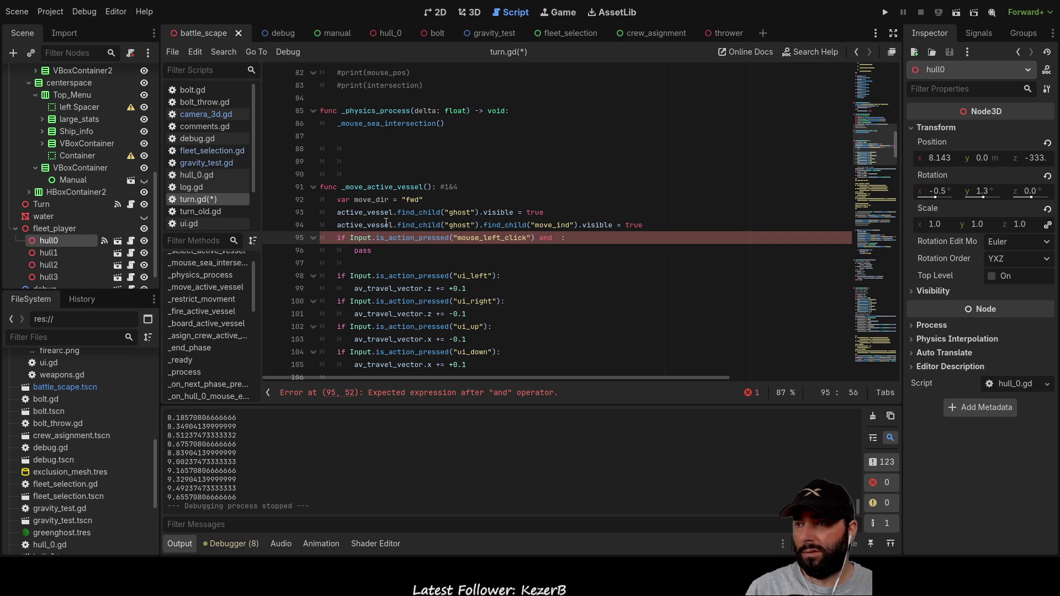
pyautogui.doubleClick(378, 212)
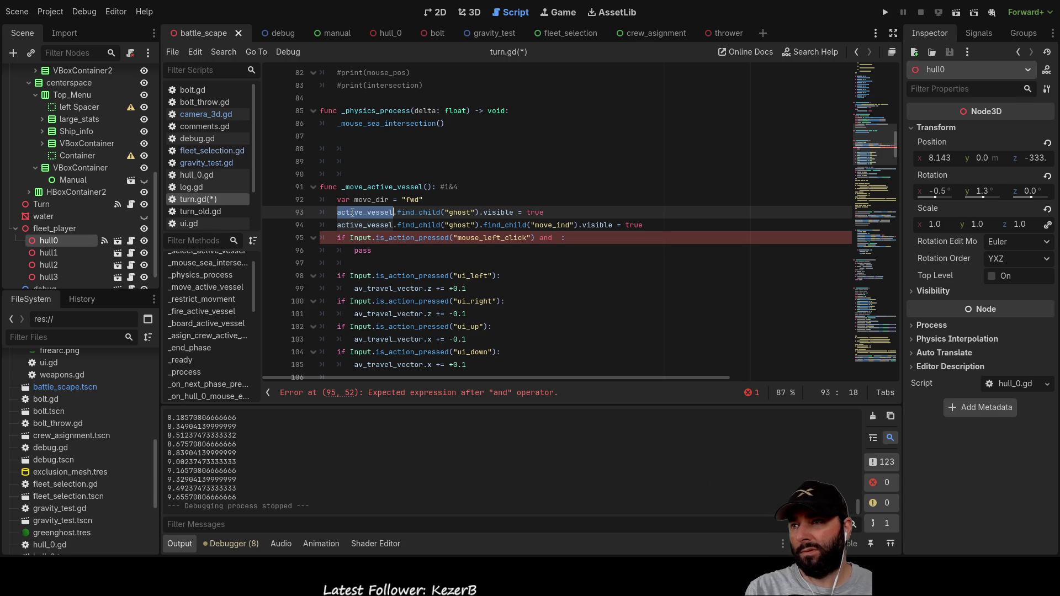
# Step: Scroll up to review the active_vessel declaration near the top of turn.gd
pyautogui.scroll(3)
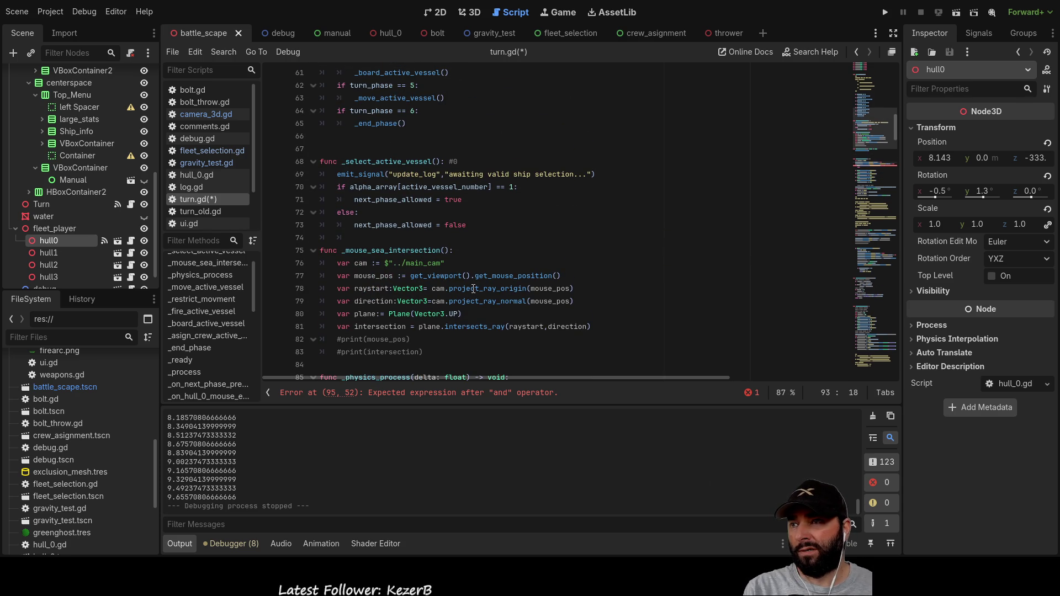
pyautogui.scroll(3)
pyautogui.scroll(3)
pyautogui.scroll(-3)
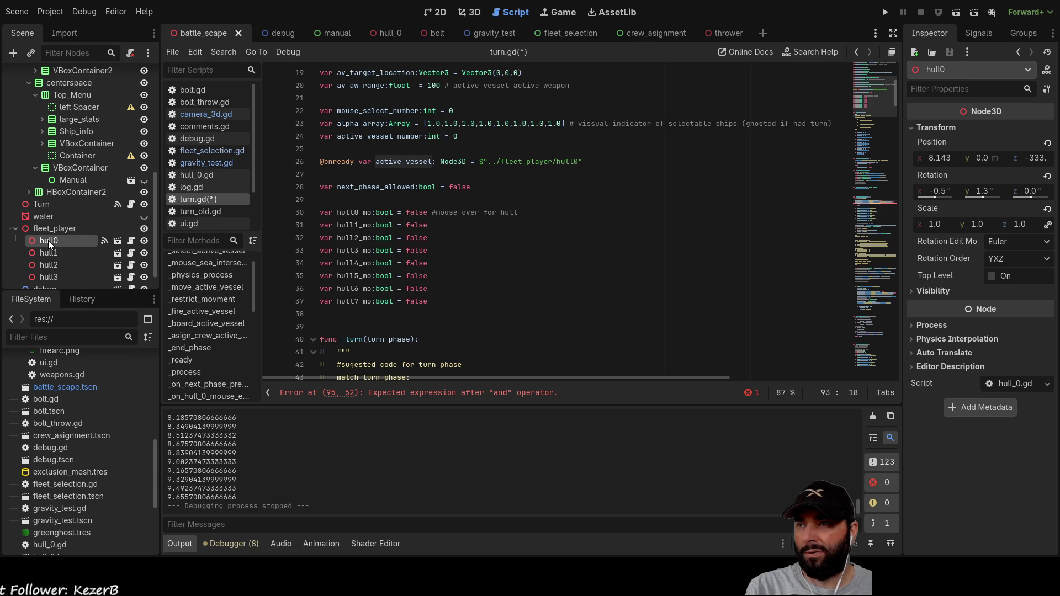
pyautogui.scroll(-3)
pyautogui.scroll(-3)
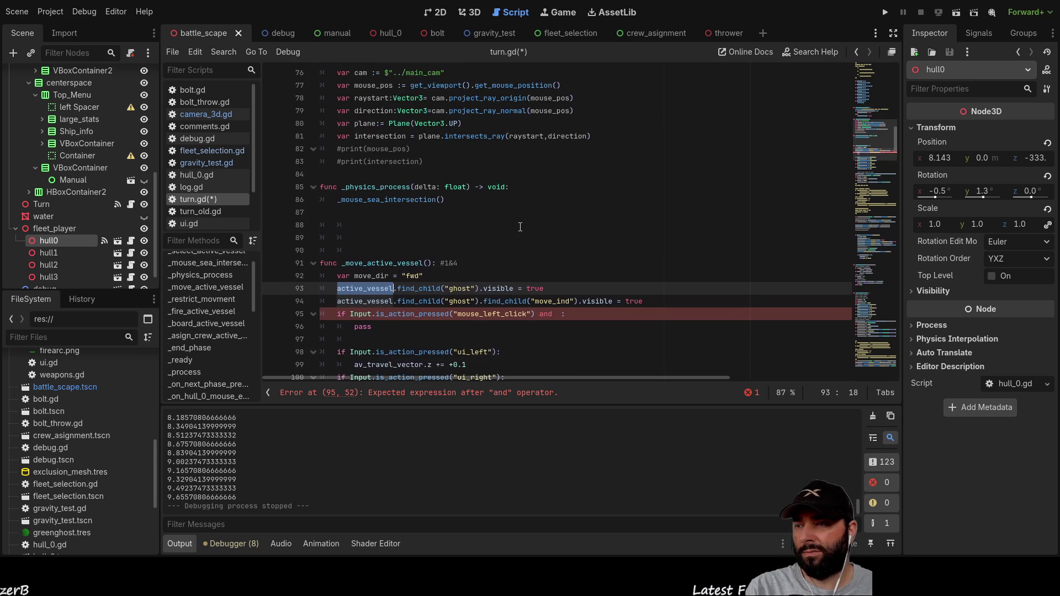
pyautogui.scroll(-3)
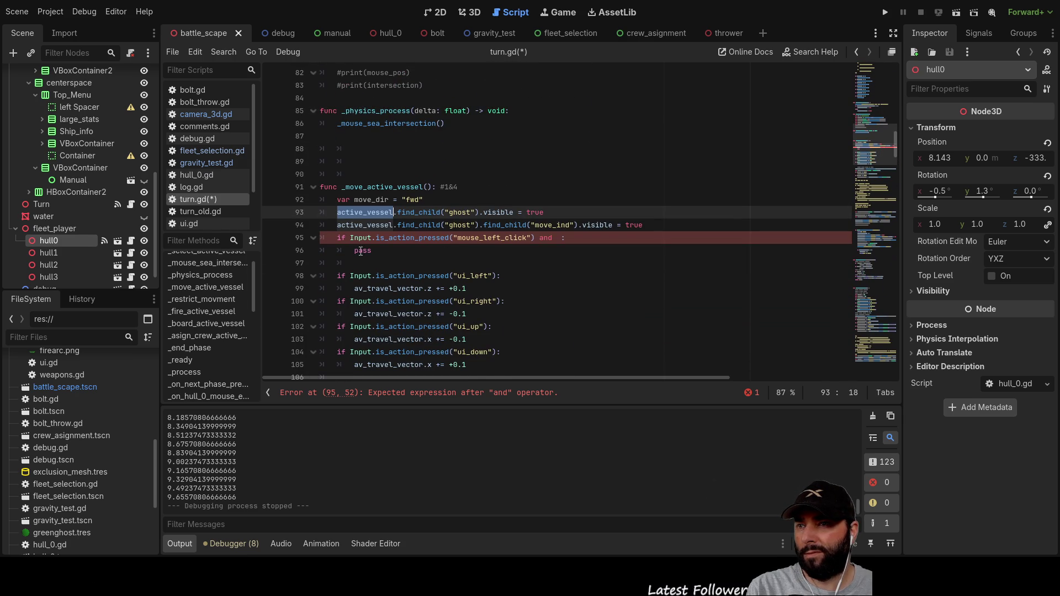
# Step: Insert a blank line above the left-click check, moving it to line 96
pyautogui.click(337, 238)
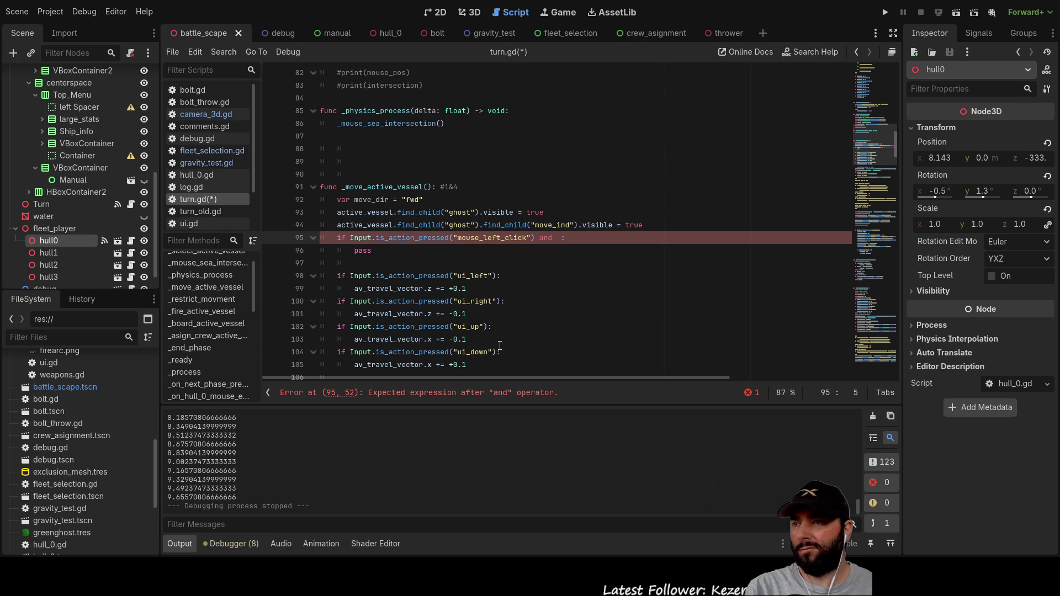
pyautogui.press('Return')
pyautogui.press('Up')
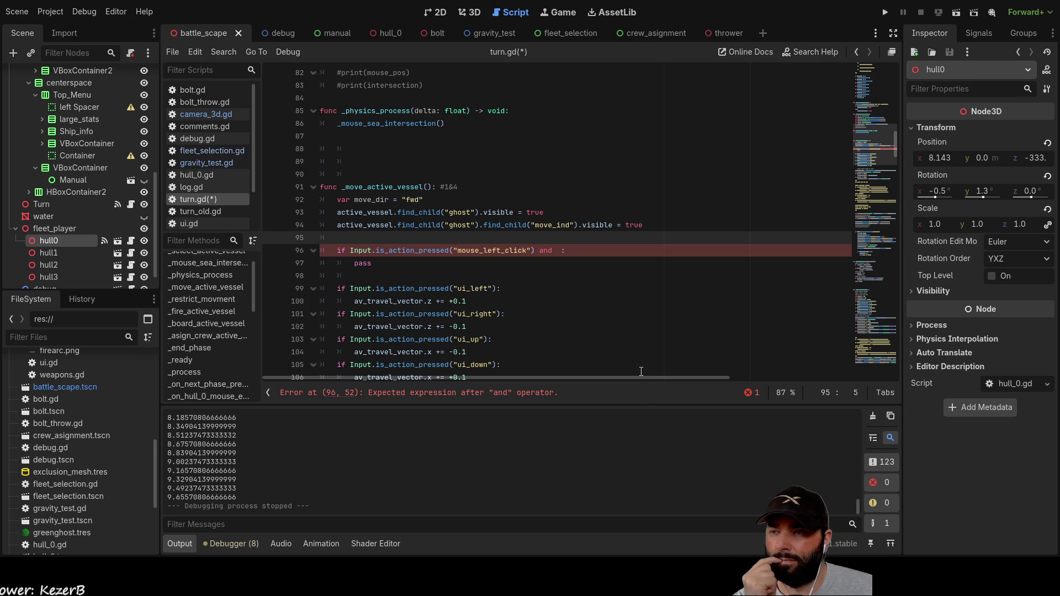
pyautogui.scroll(3)
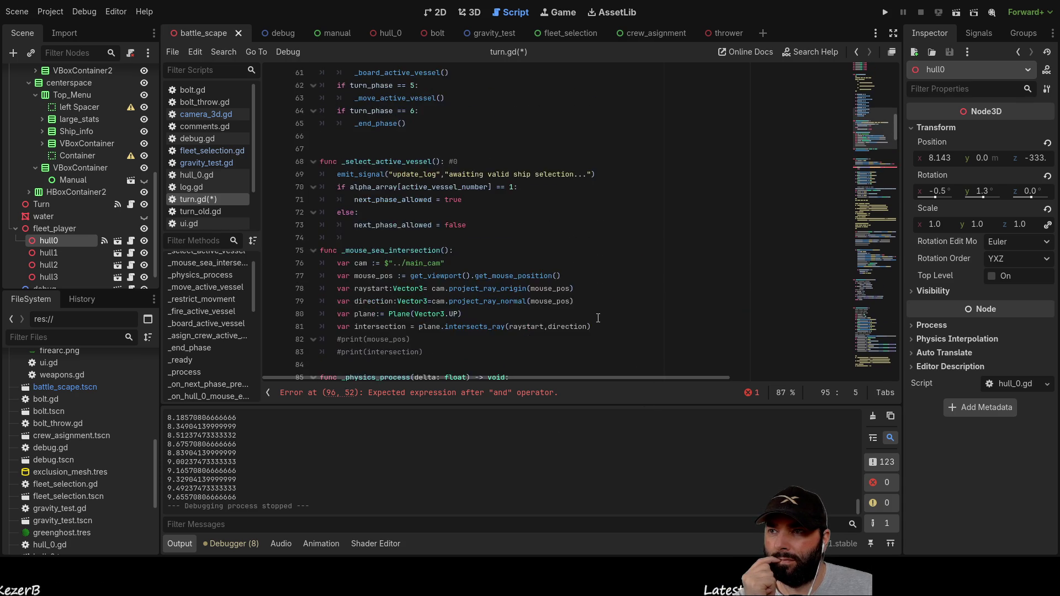
pyautogui.scroll(3)
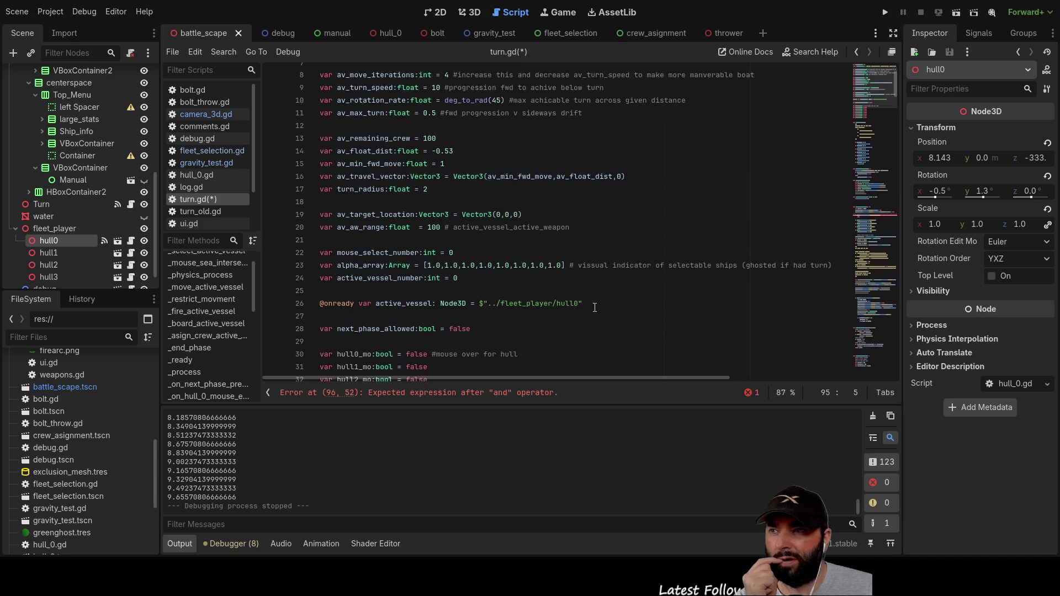
pyautogui.scroll(-3)
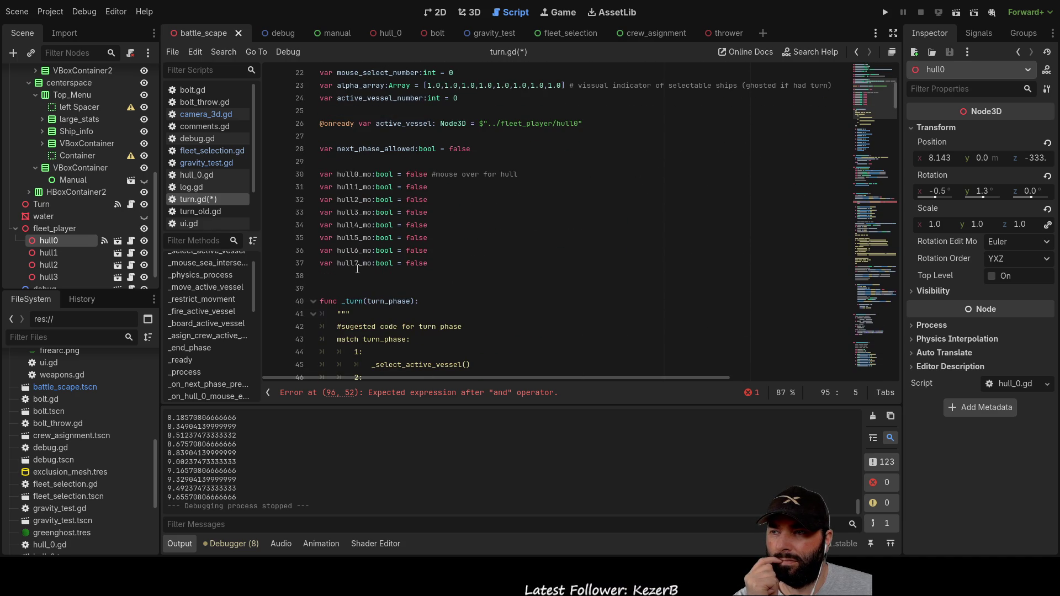
pyautogui.scroll(-3)
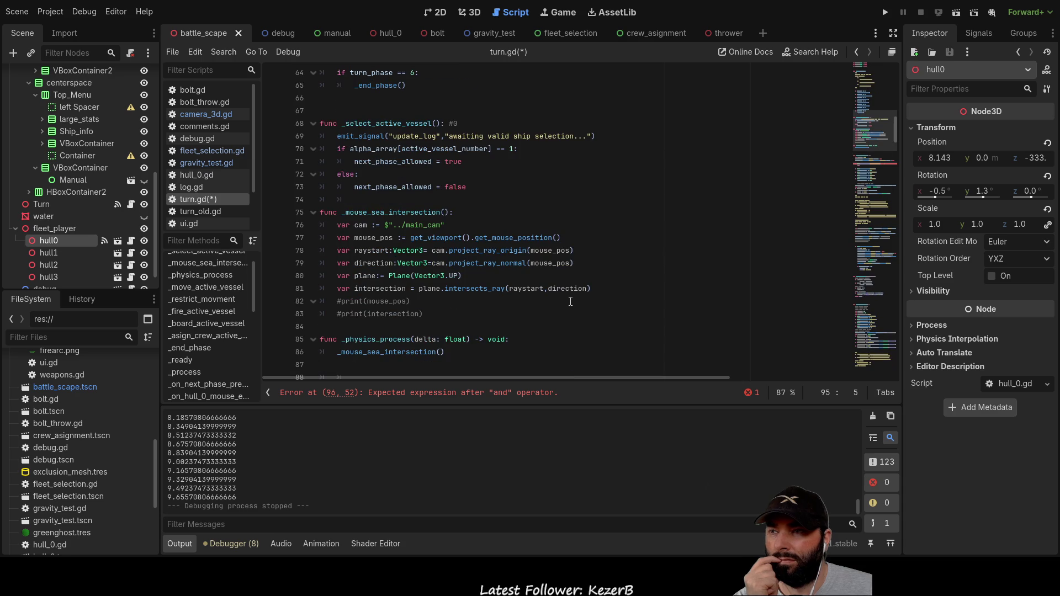
pyautogui.scroll(-3)
pyautogui.scroll(-3)
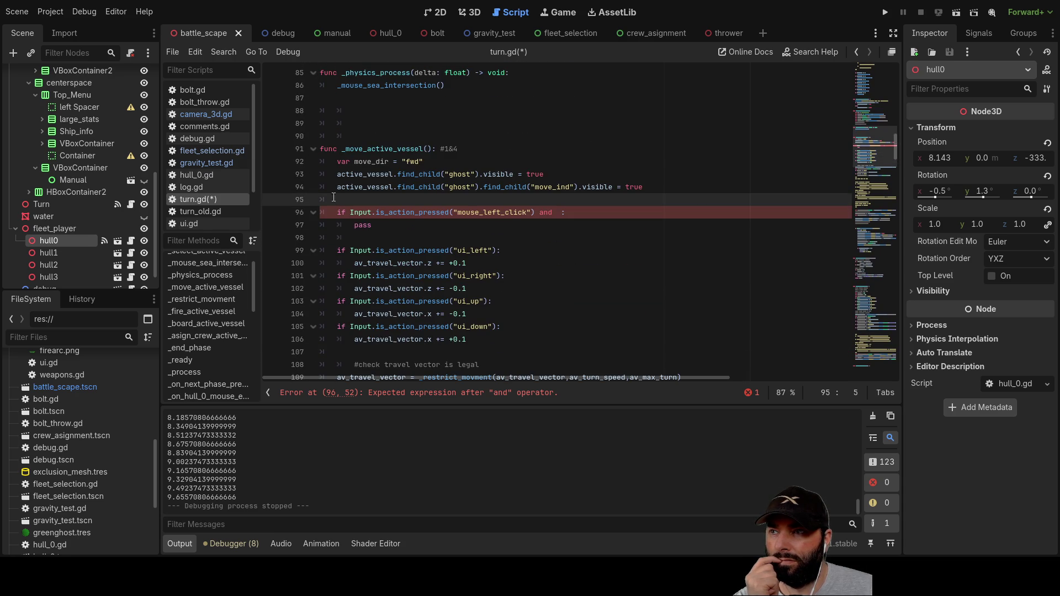
# Step: Add more blank lines above the left-click check, pushing it to line 99, and return to line 95
pyautogui.press('Return')
pyautogui.press('Return')
pyautogui.press('Return')
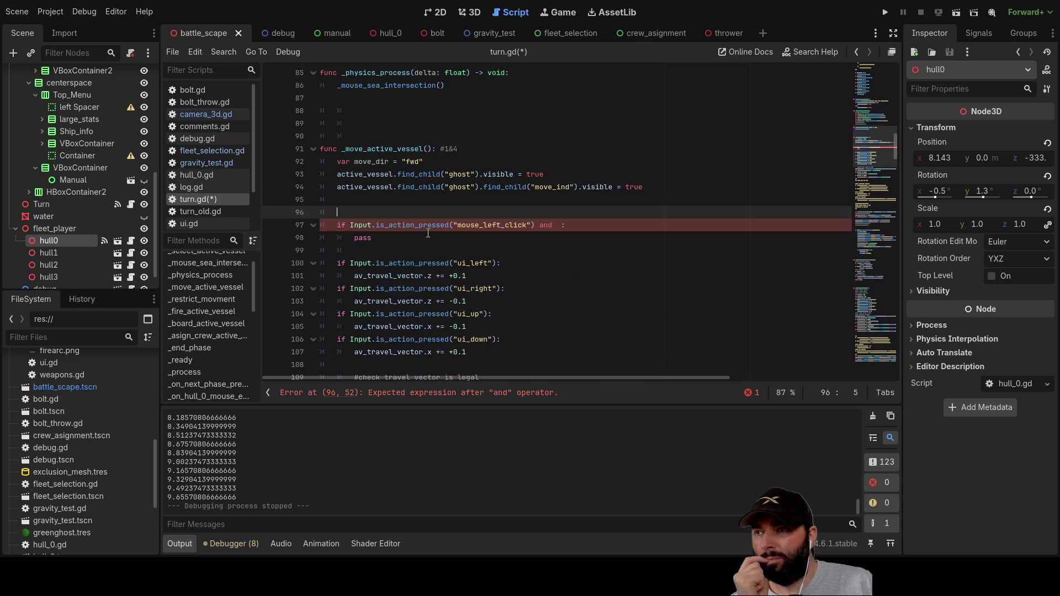
pyautogui.press('Up')
pyautogui.press('Up')
pyautogui.press('Up')
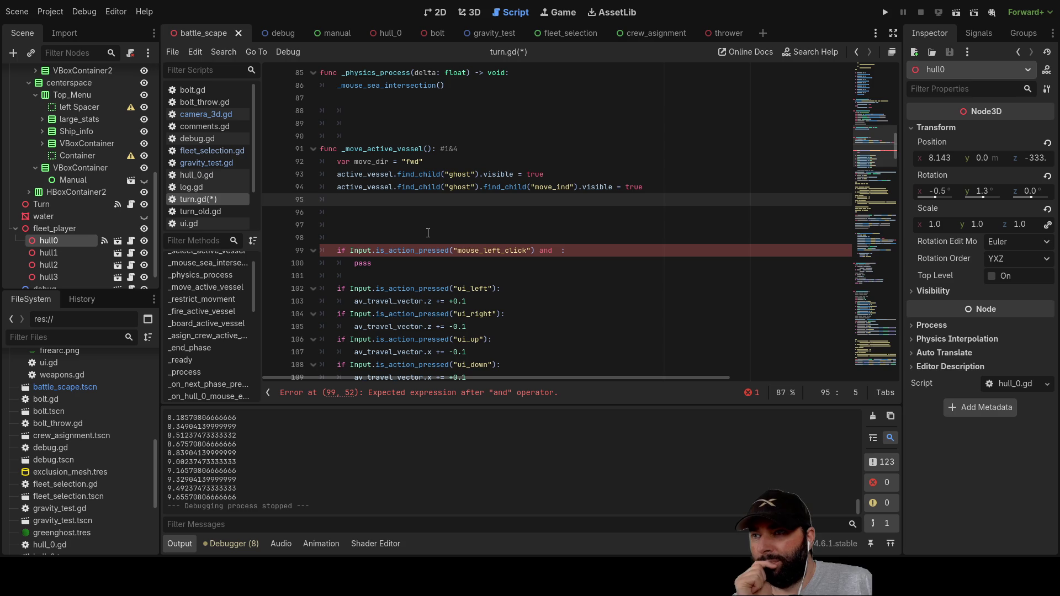
pyautogui.press('Down')
pyautogui.press('Down')
pyautogui.press('Down')
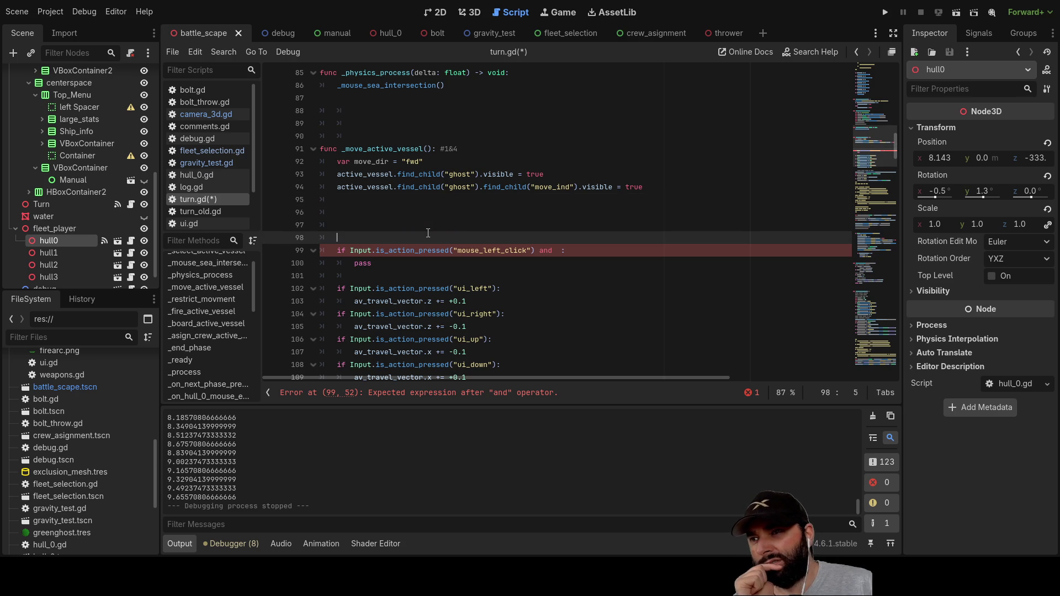
pyautogui.press('Up')
pyautogui.press('Up')
pyautogui.press('Up')
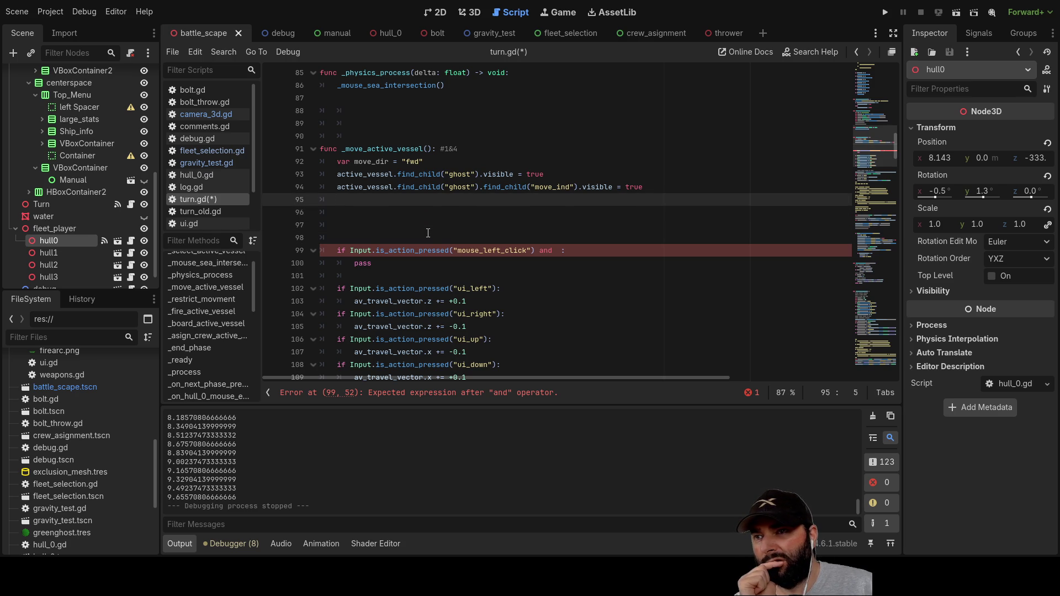
pyautogui.press('Down')
pyautogui.press('Down')
pyautogui.press('Down')
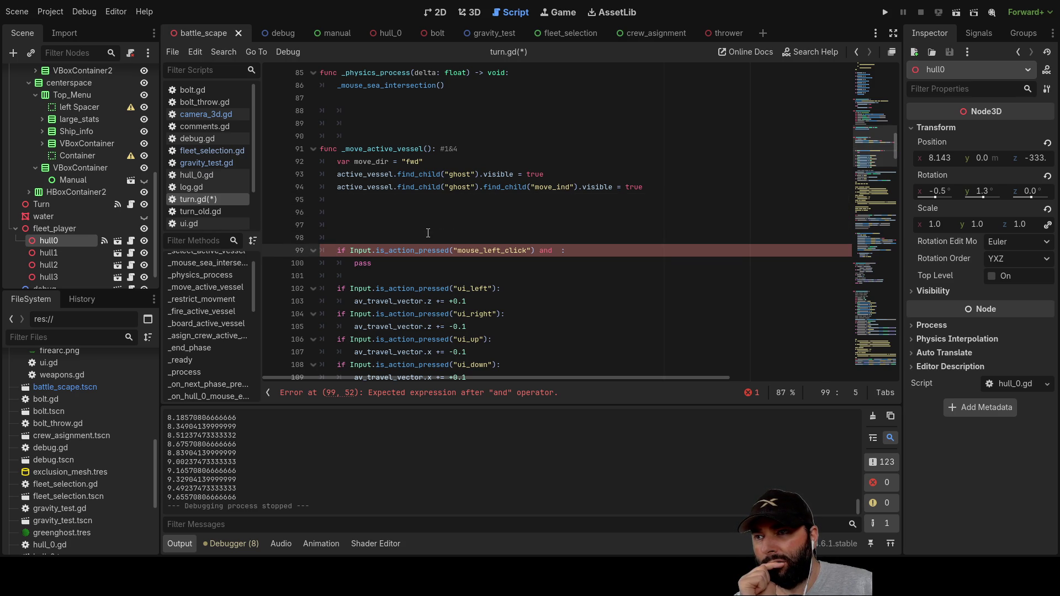
pyautogui.press('Down')
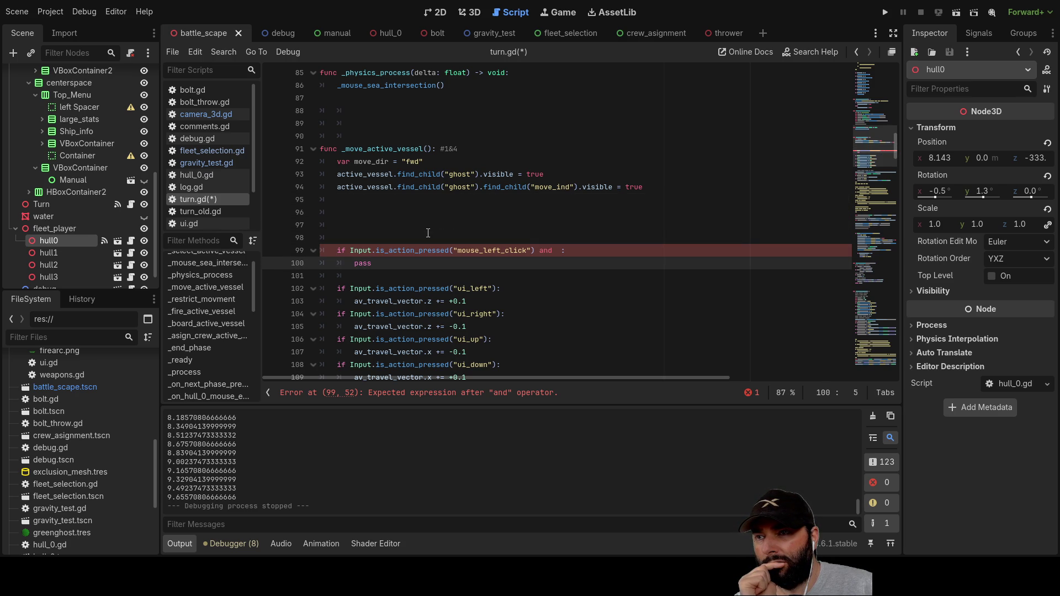
pyautogui.press('Up')
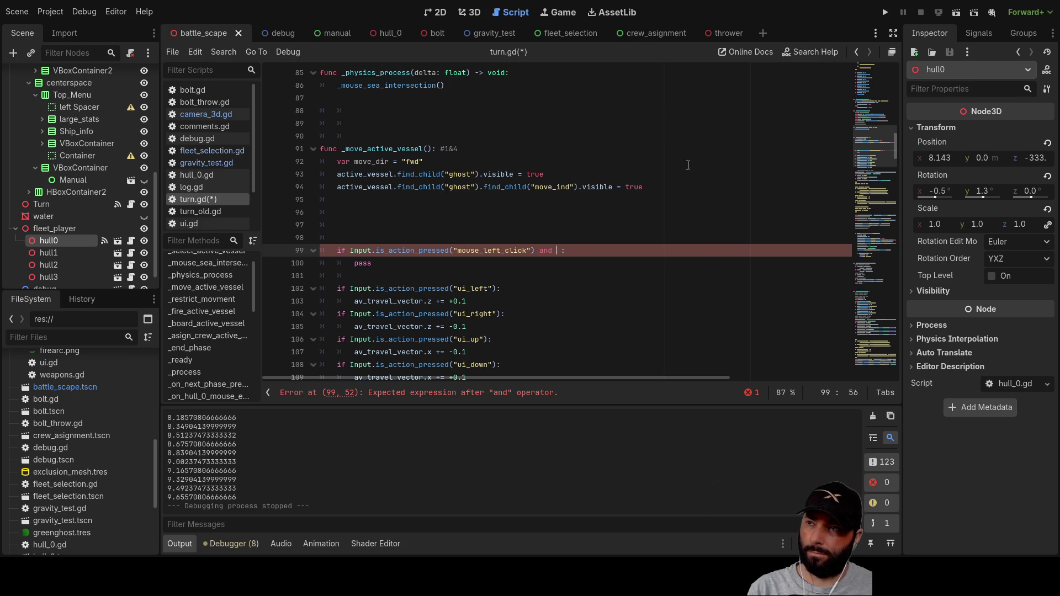
pyautogui.click(371, 206)
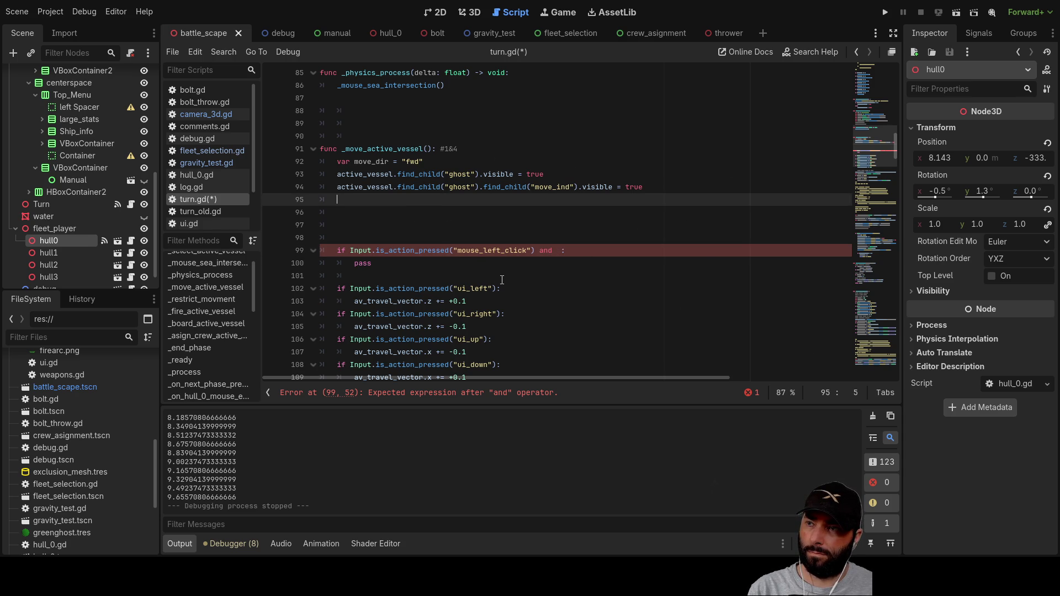
pyautogui.click(562, 250)
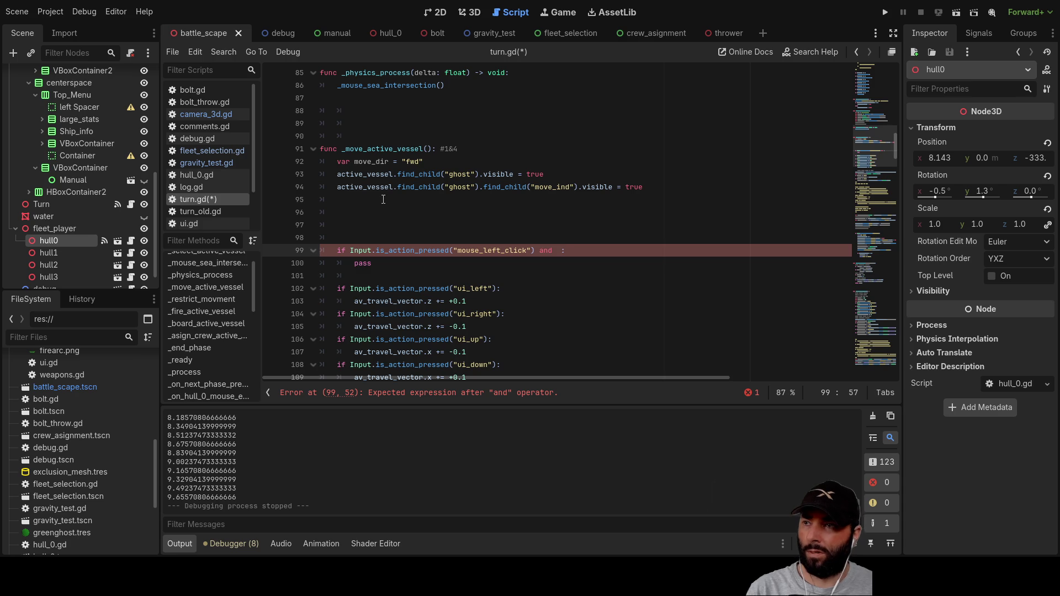
pyautogui.click(380, 203)
pyautogui.write('if')
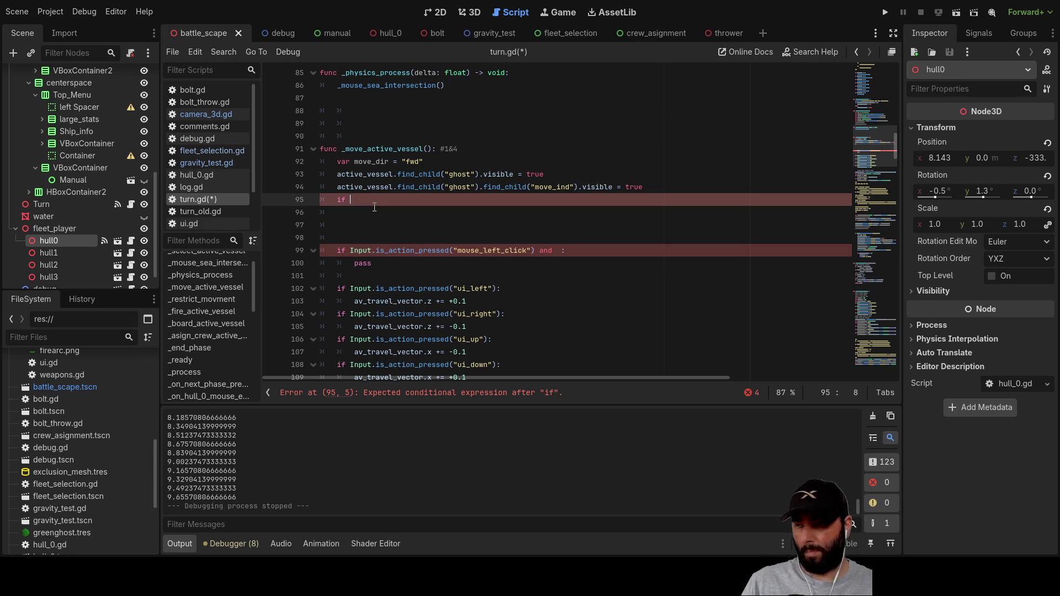
# Step: Write 'if active_vessel =' on line 95 using autocomplete for active_vessel
pyautogui.write('acti')
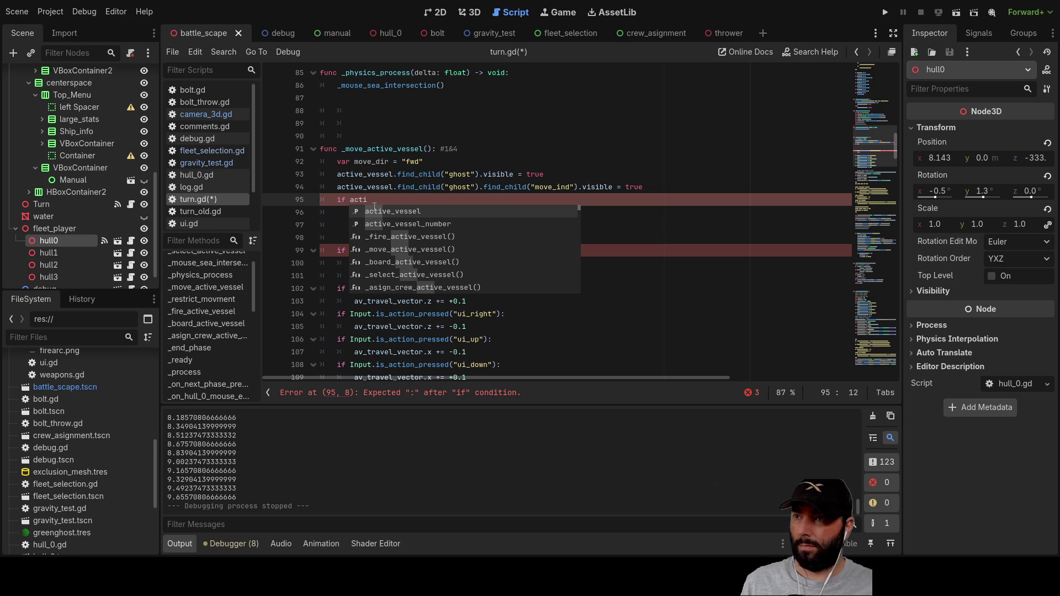
pyautogui.press('Down')
pyautogui.press('Up')
pyautogui.press('Return')
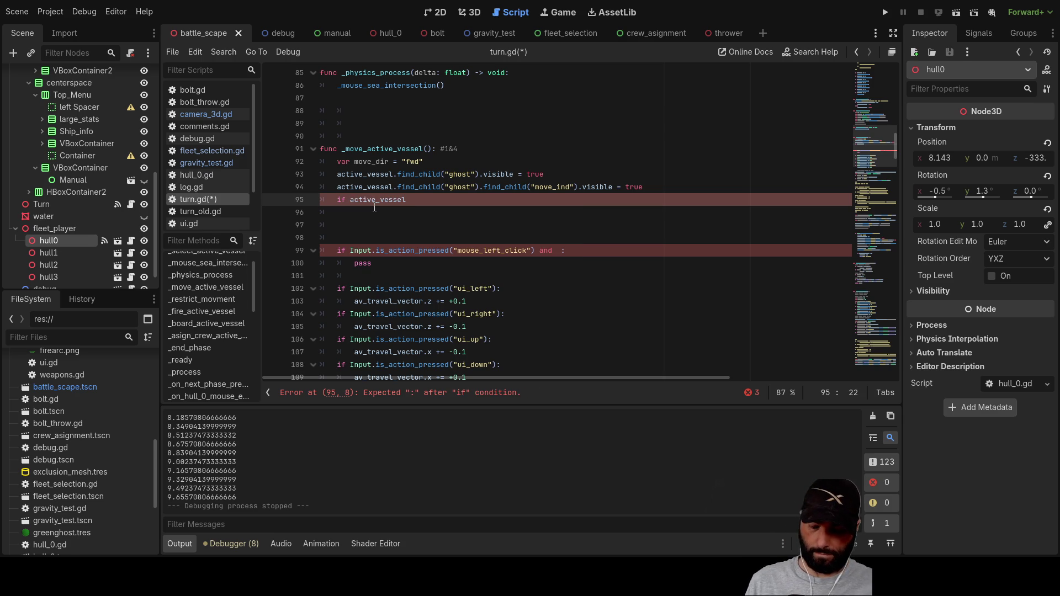
pyautogui.write('=')
# Step: Select active_vessel on line 93 and scroll through turn.gd reviewing its uses
pyautogui.doubleClick(365, 174)
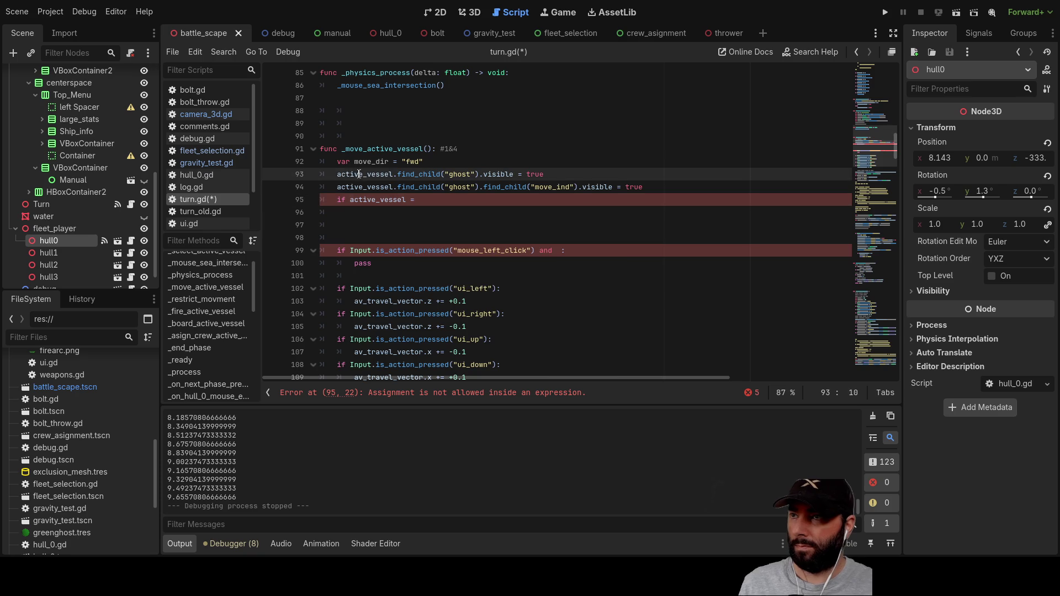
pyautogui.scroll(3)
pyautogui.scroll(3)
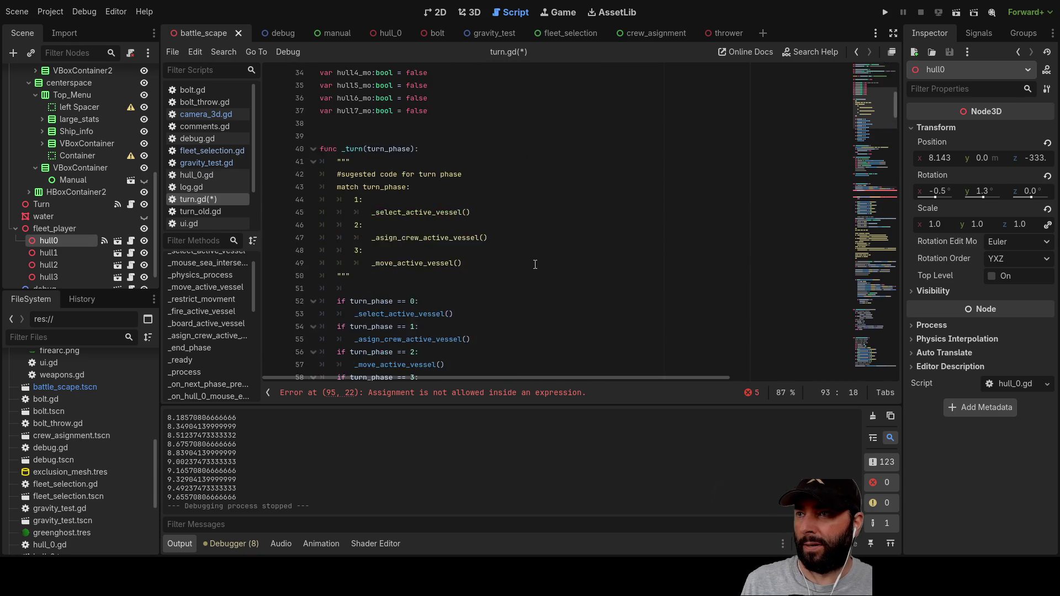
pyautogui.scroll(-3)
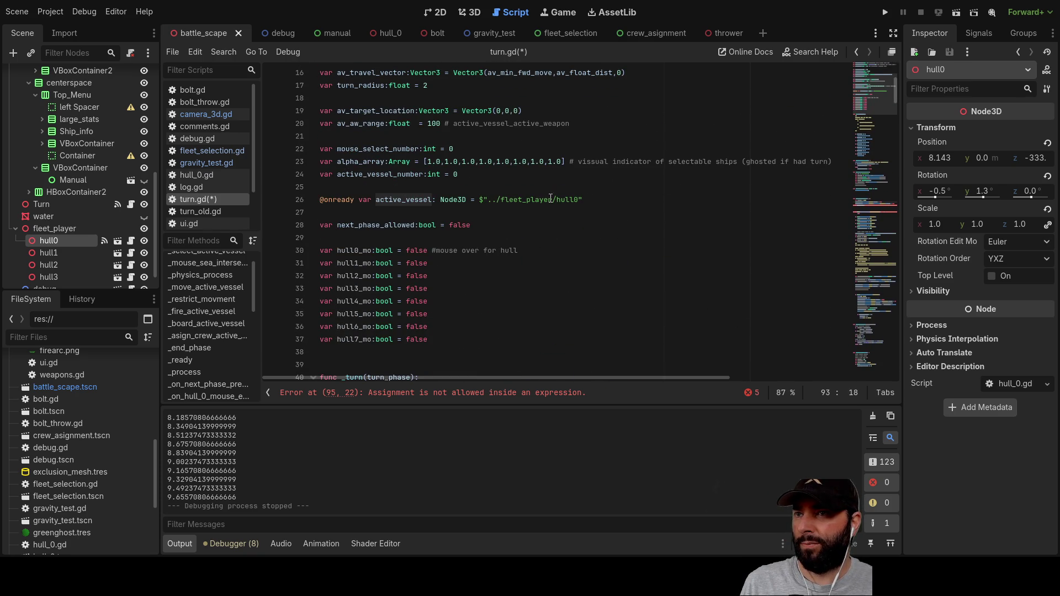
pyautogui.scroll(-3)
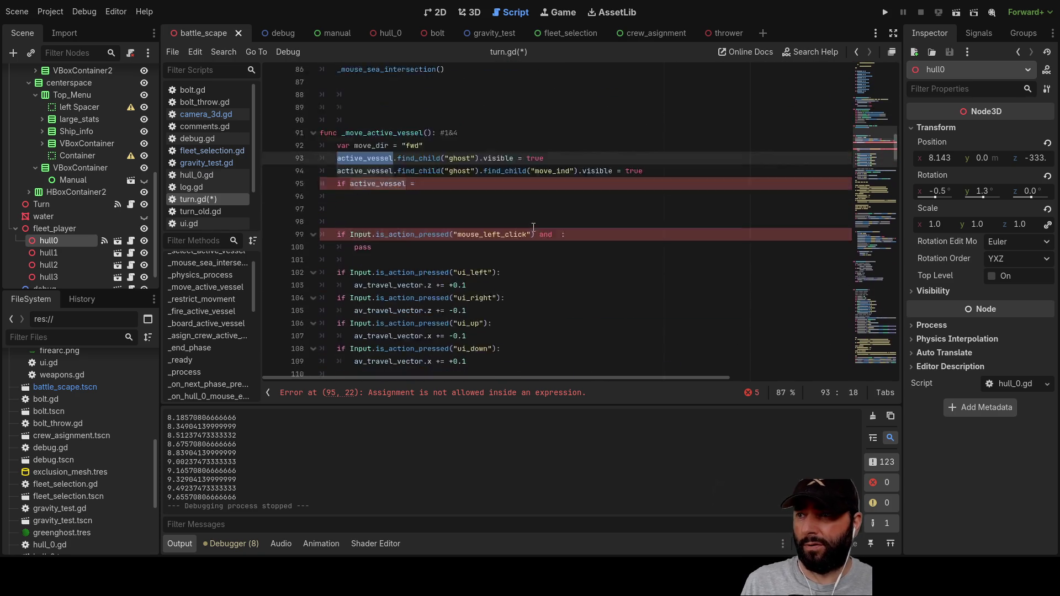
pyautogui.scroll(3)
pyautogui.scroll(-3)
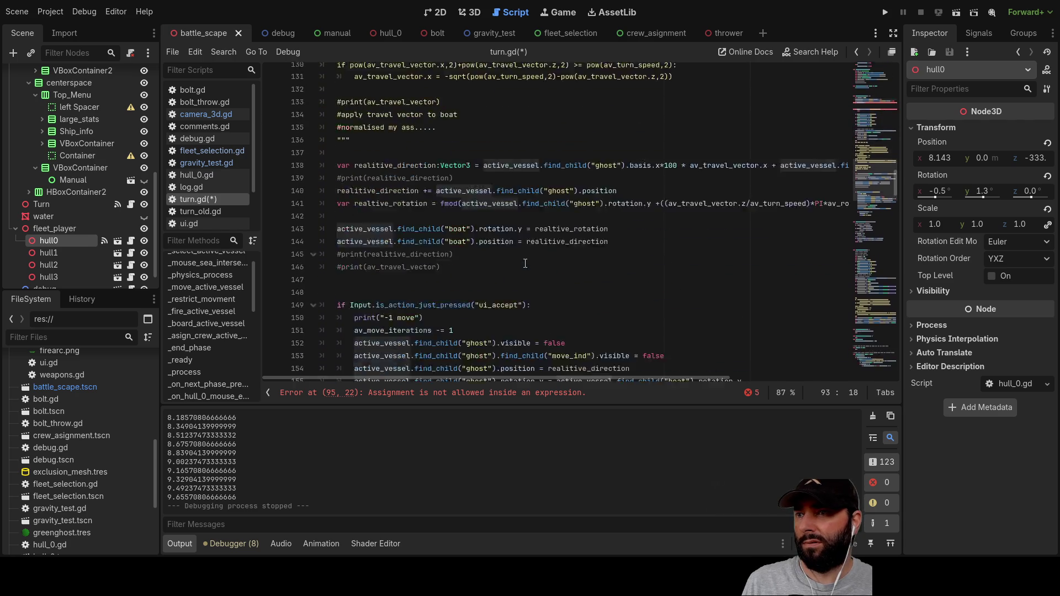
pyautogui.scroll(-3)
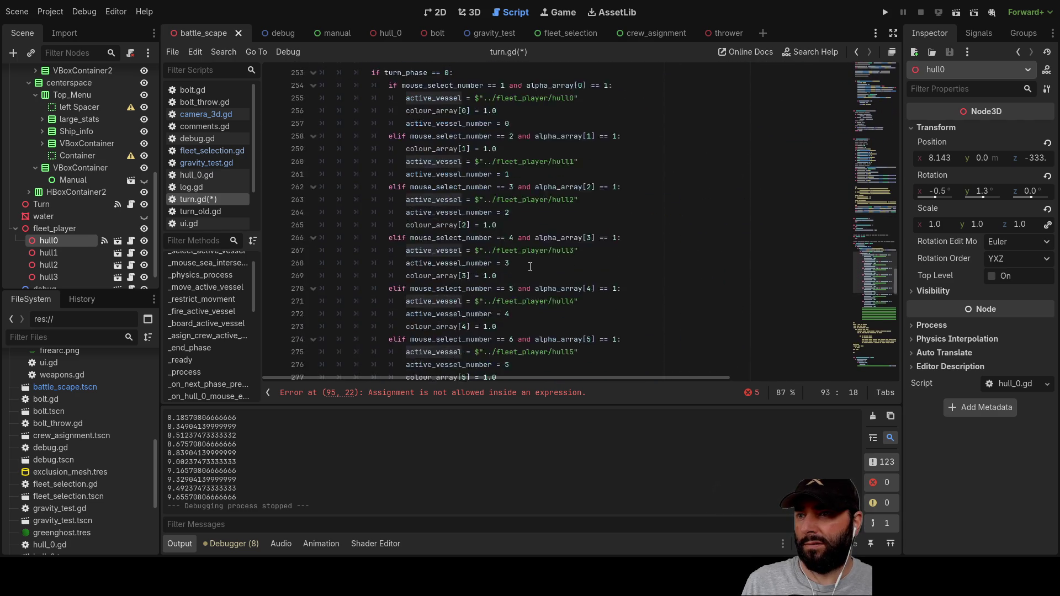
pyautogui.scroll(3)
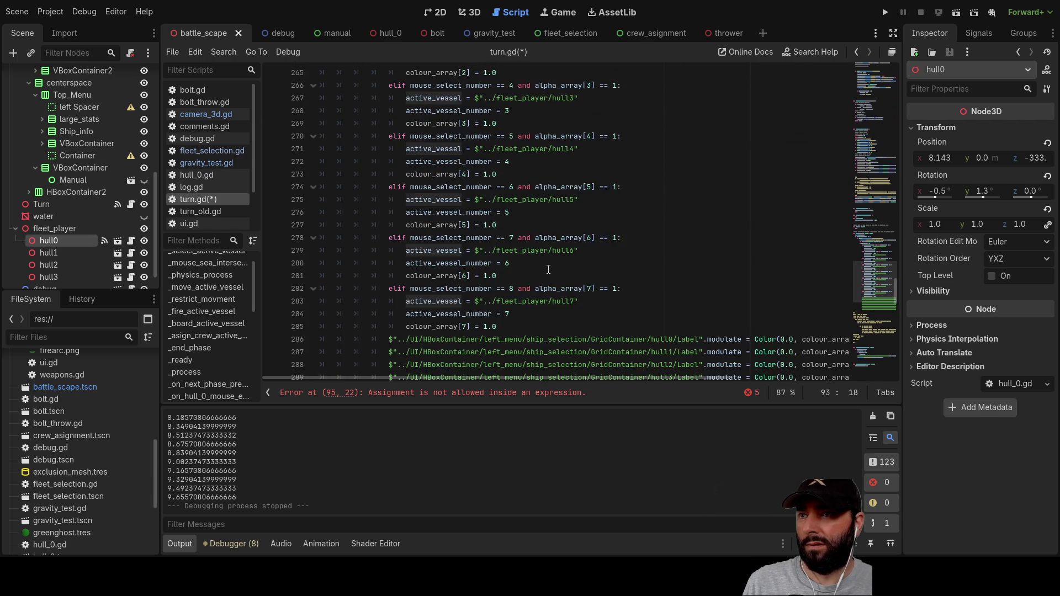
pyautogui.scroll(3)
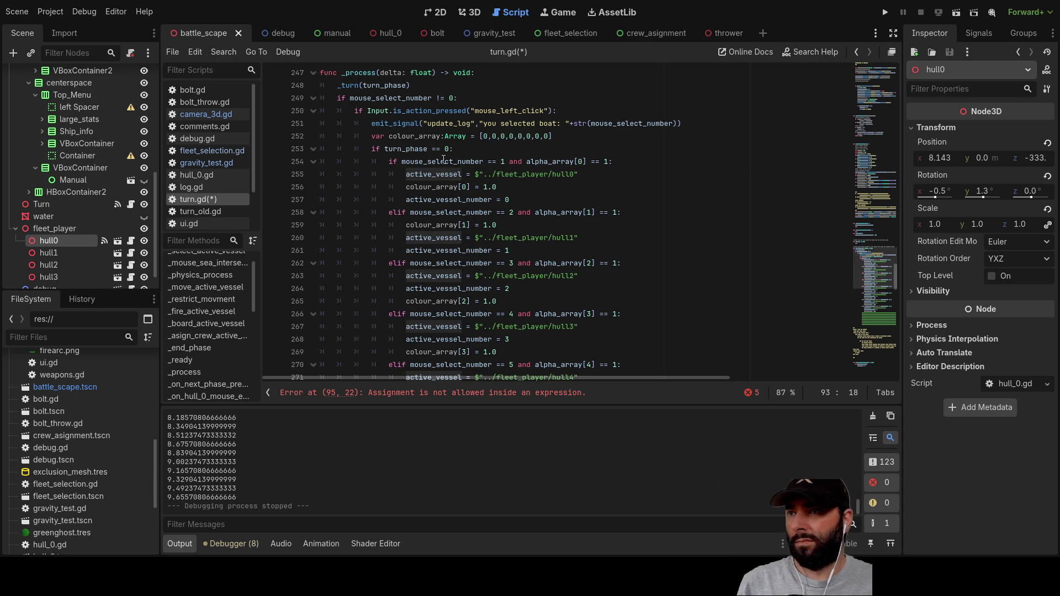
pyautogui.doubleClick(444, 161)
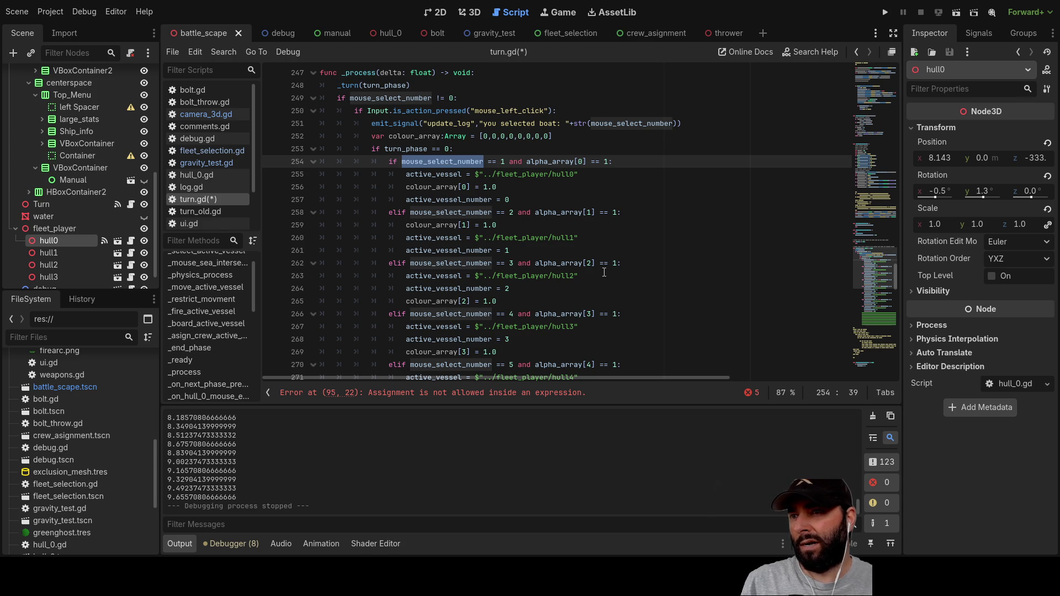
pyautogui.scroll(-3)
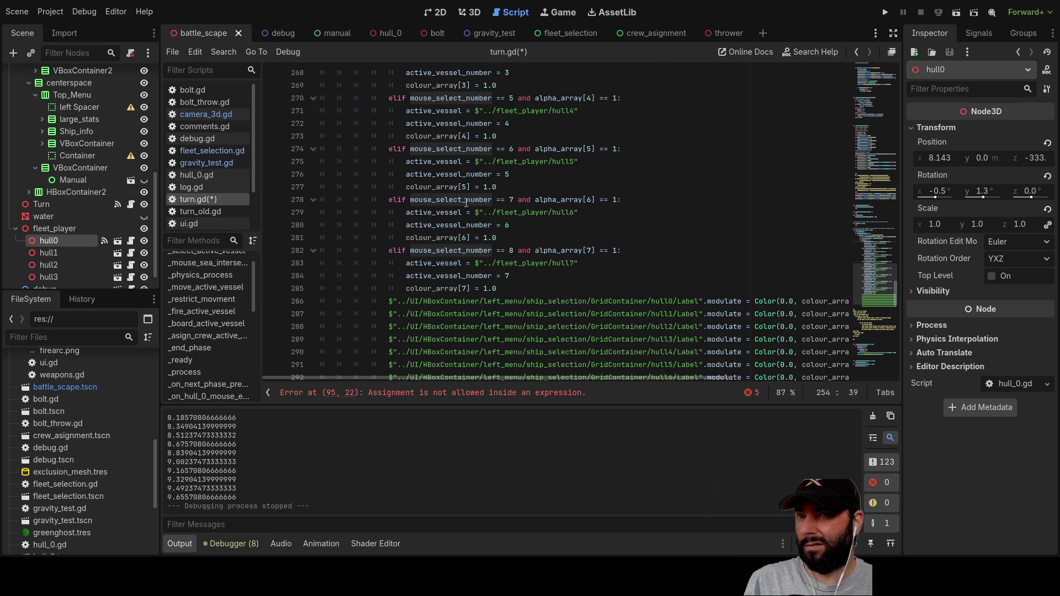
pyautogui.scroll(3)
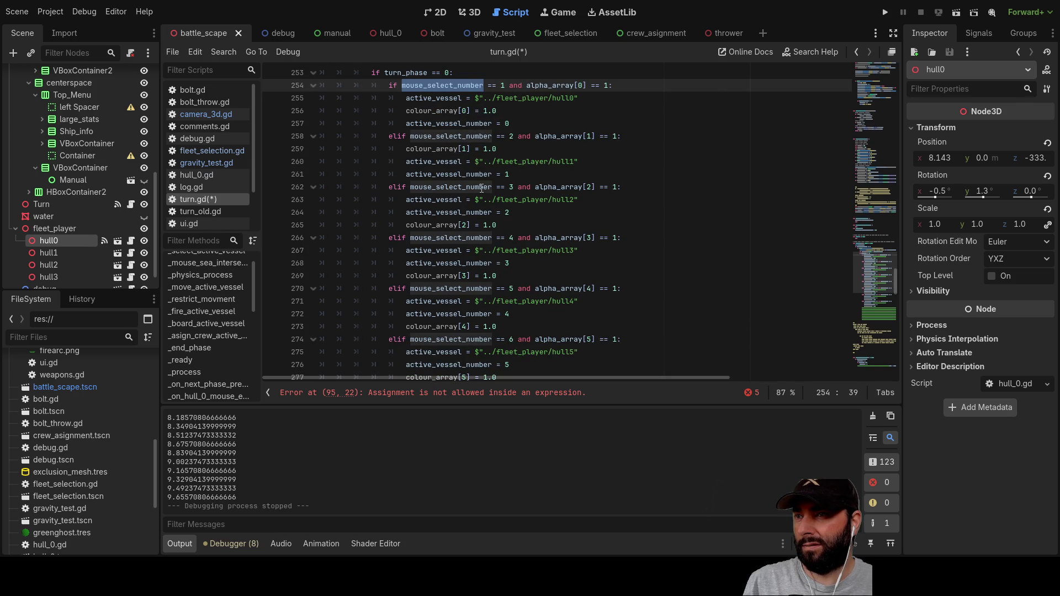
pyautogui.scroll(3)
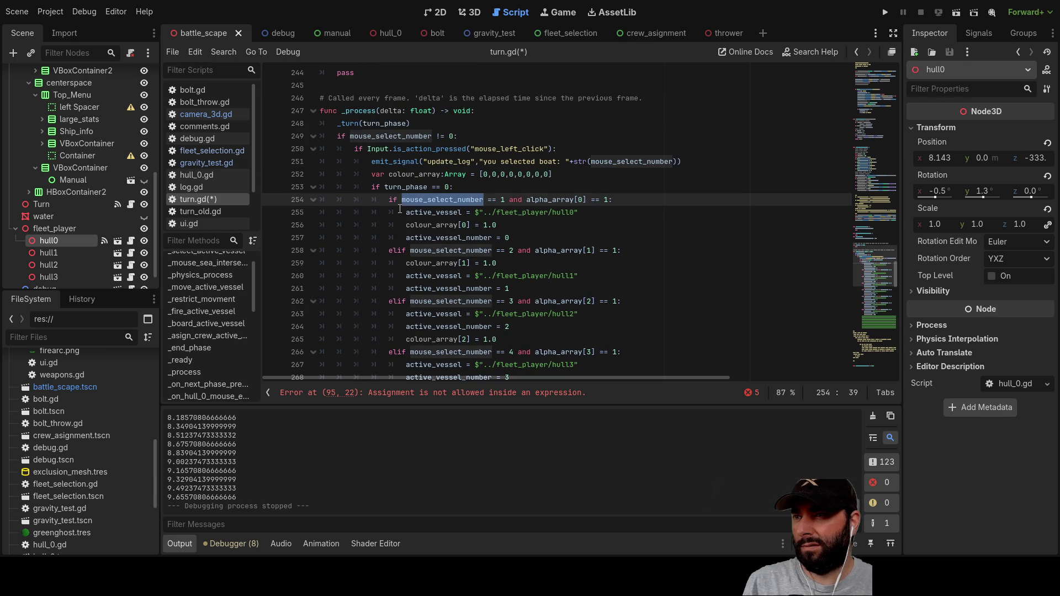
# Step: Insert a new line 'selection = 0' above the active_vessel assignment on line 255
pyautogui.click(406, 214)
pyautogui.press('Return')
pyautogui.press('Up')
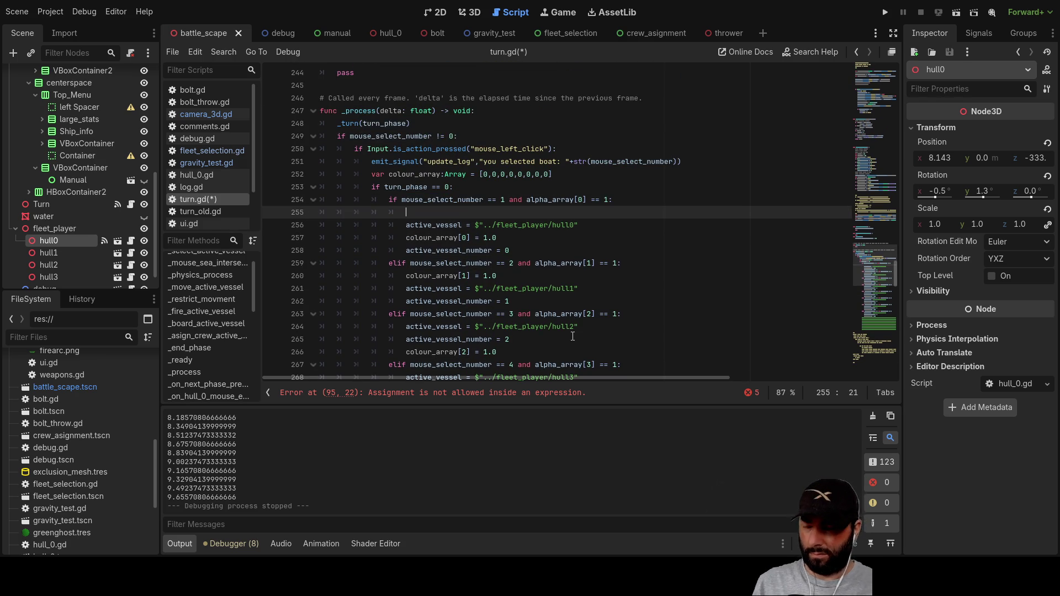
pyautogui.write('selection ')
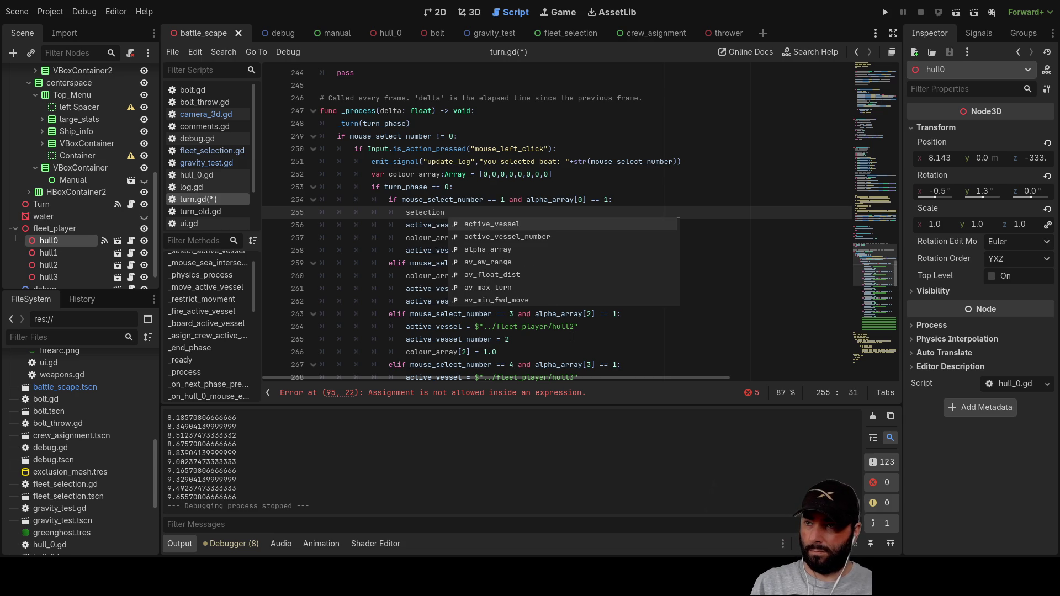
pyautogui.write('= ')
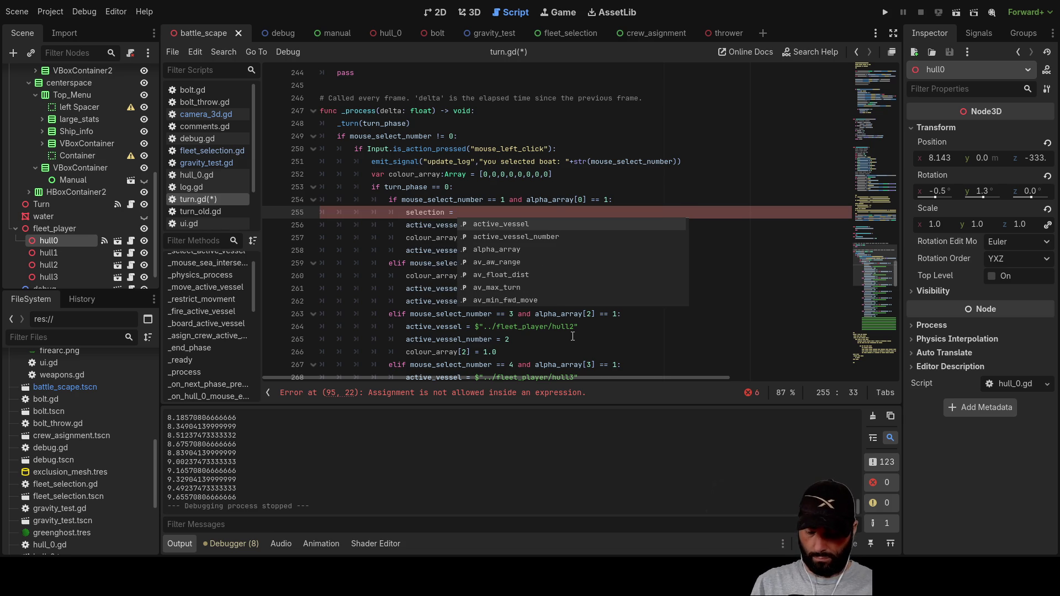
pyautogui.write('0')
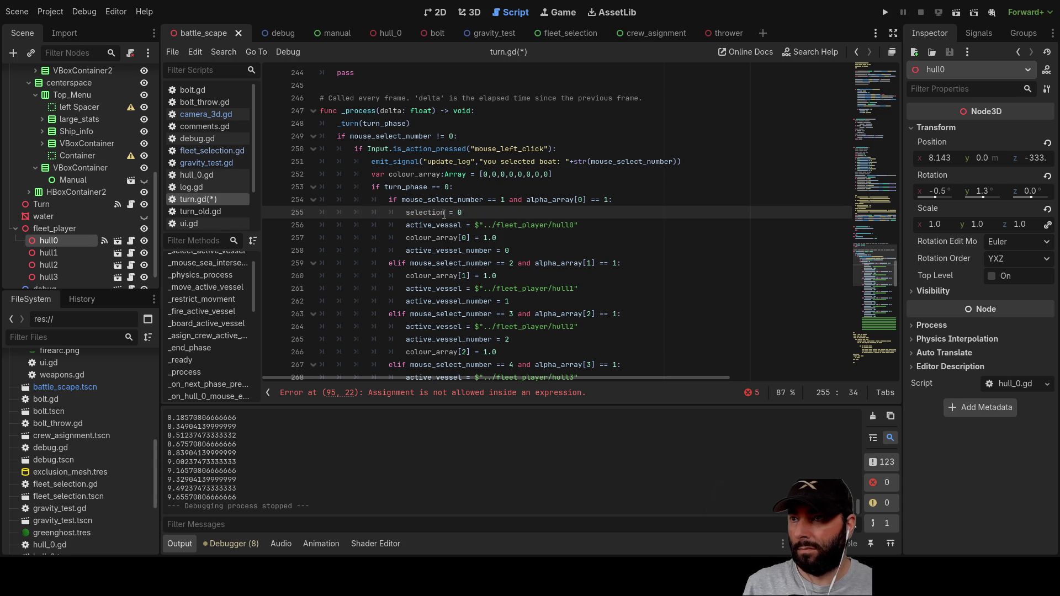
# Step: Correct the line to 'vessel_selection = 0' and select the statement for copying
pyautogui.scroll(3)
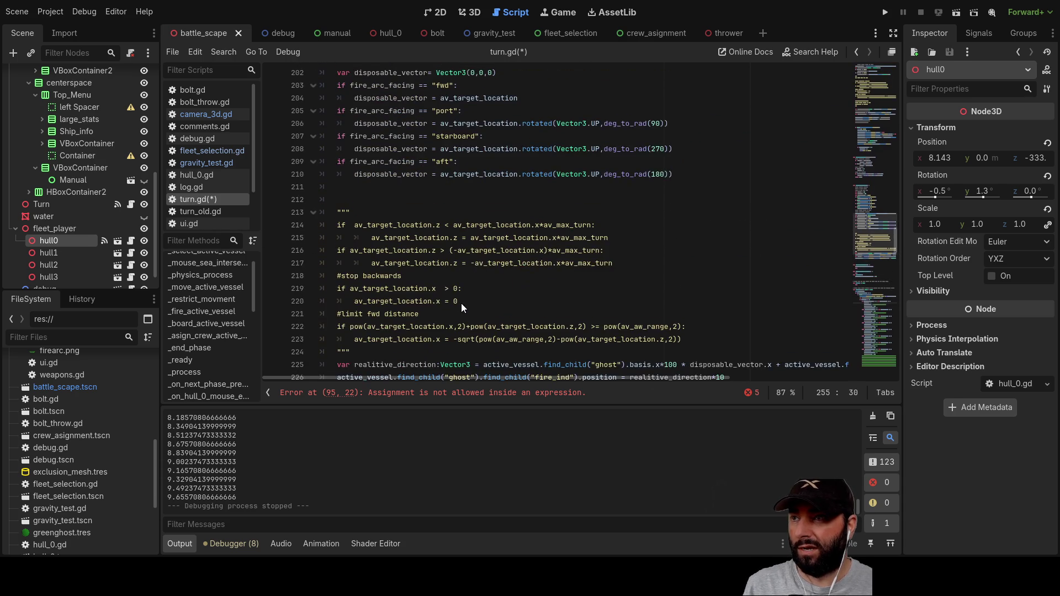
pyautogui.scroll(3)
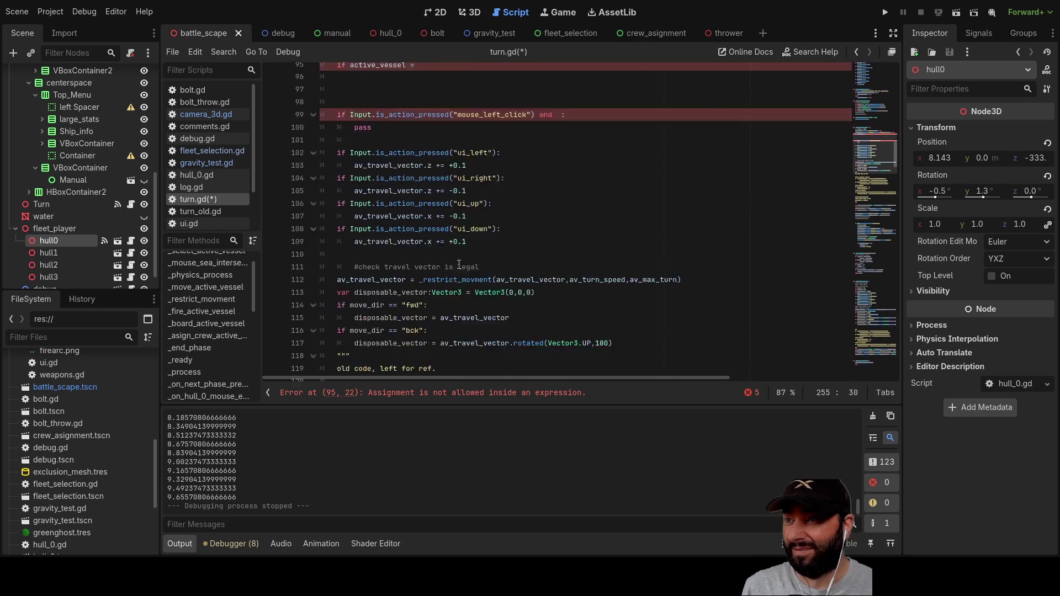
pyautogui.scroll(-3)
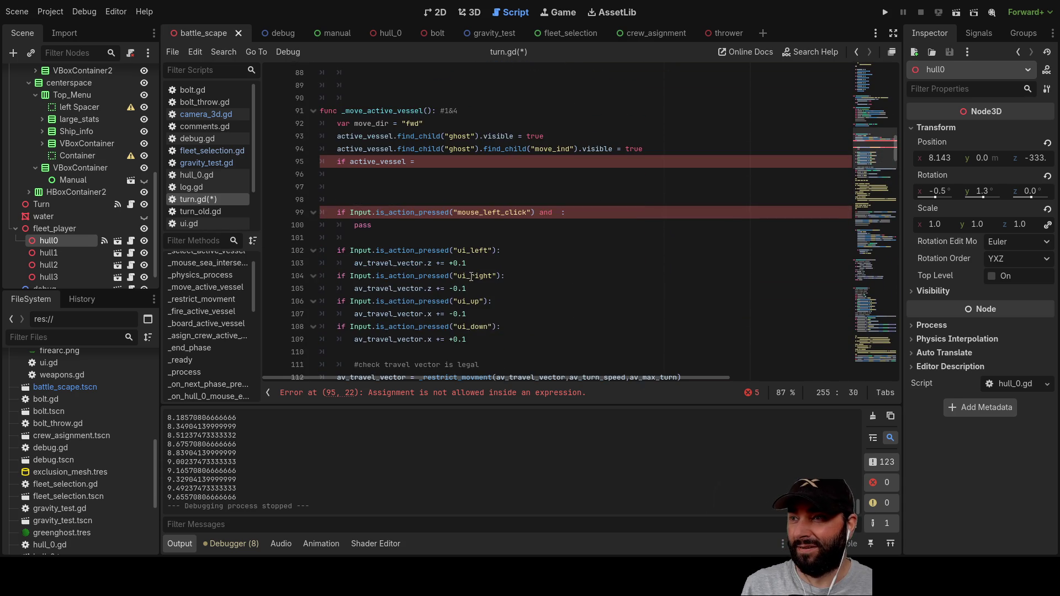
pyautogui.scroll(3)
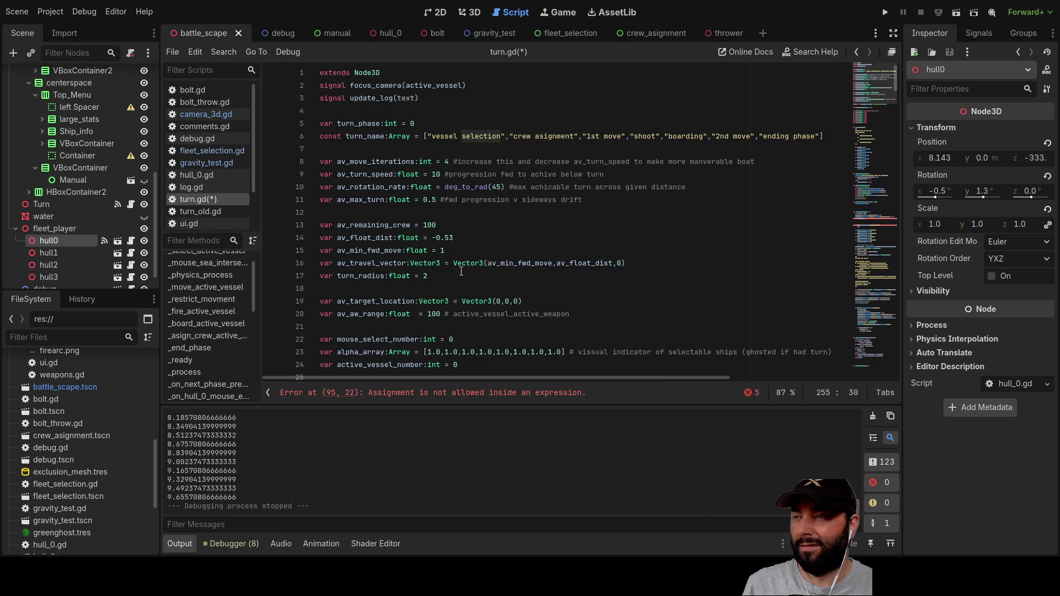
pyautogui.scroll(-3)
pyautogui.scroll(-3)
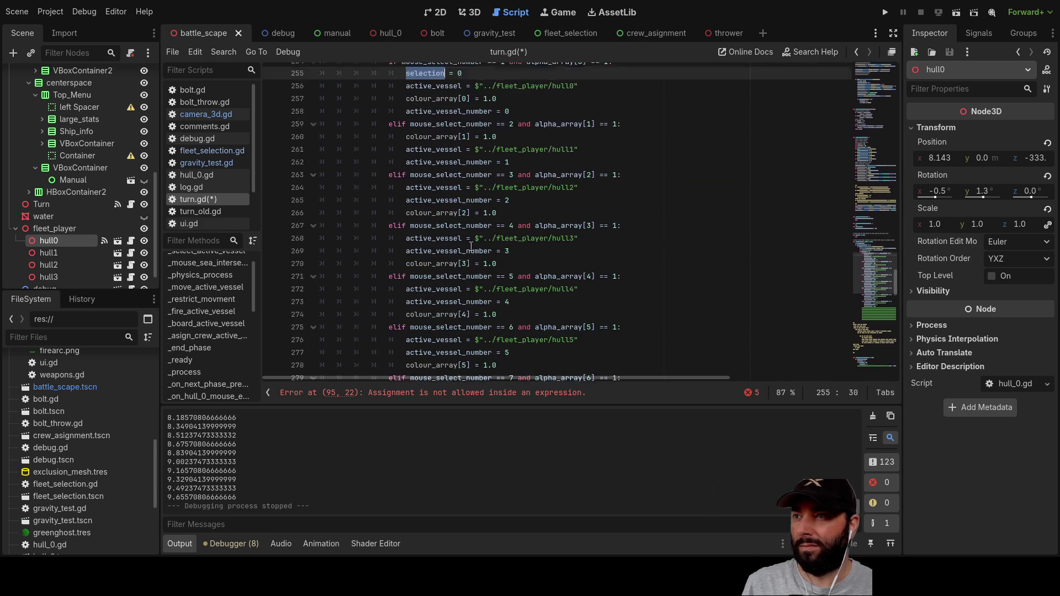
pyautogui.scroll(3)
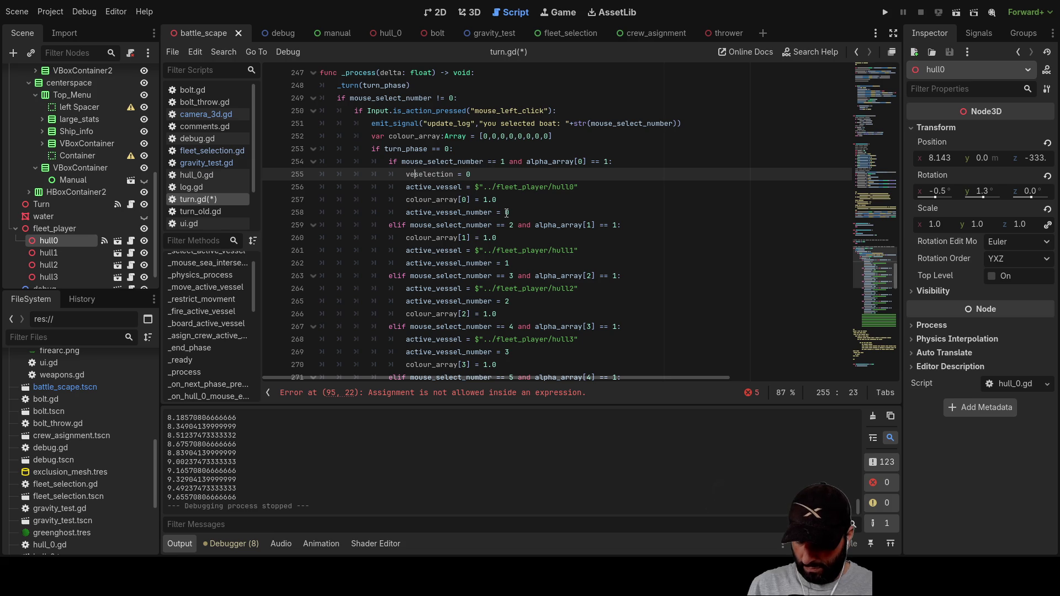
pyautogui.write('sel')
pyautogui.write(')')
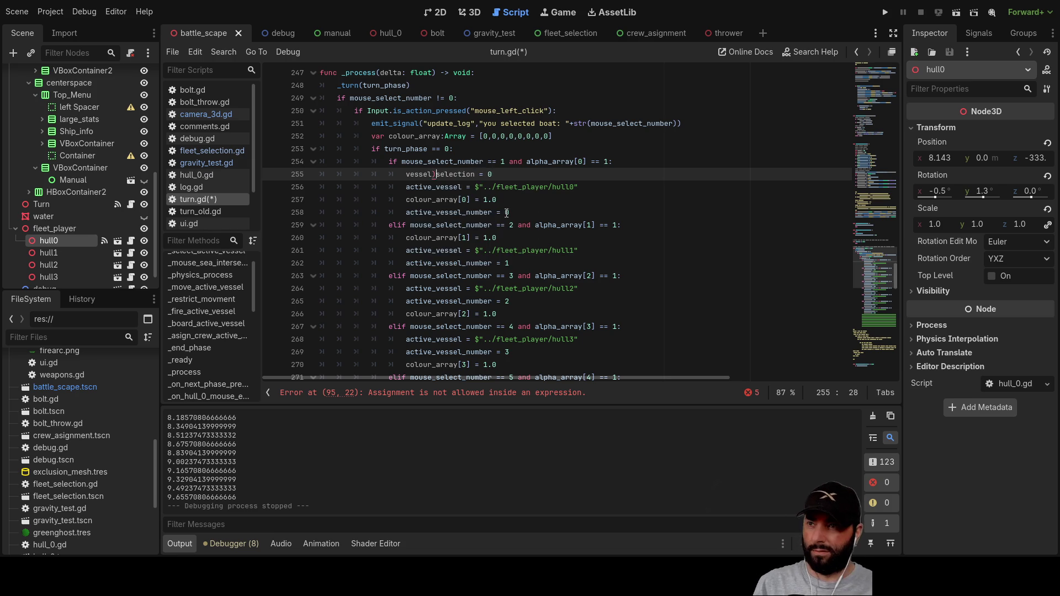
pyautogui.write('_')
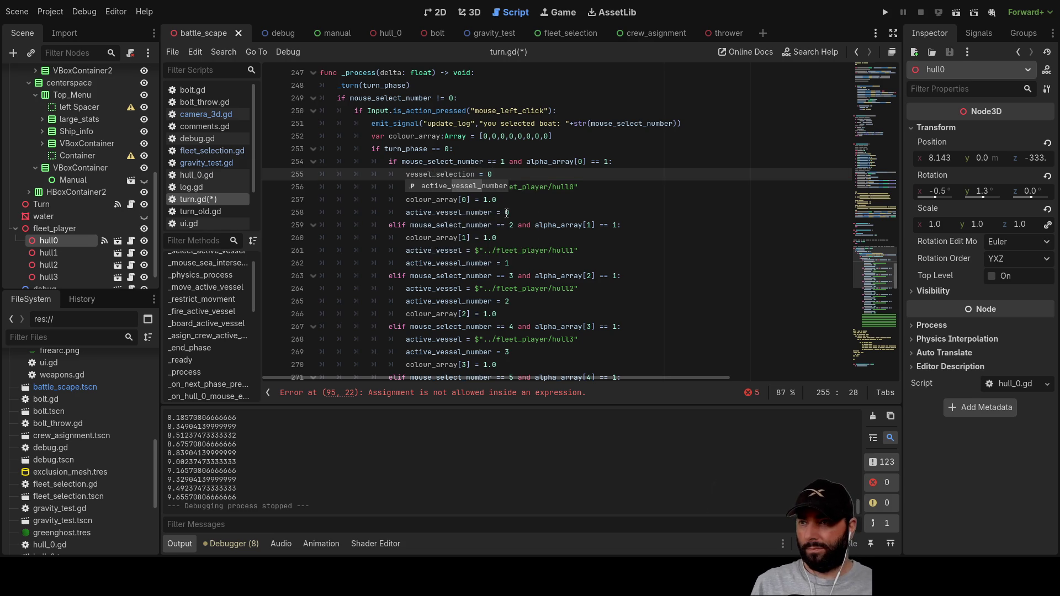
pyautogui.click(509, 181)
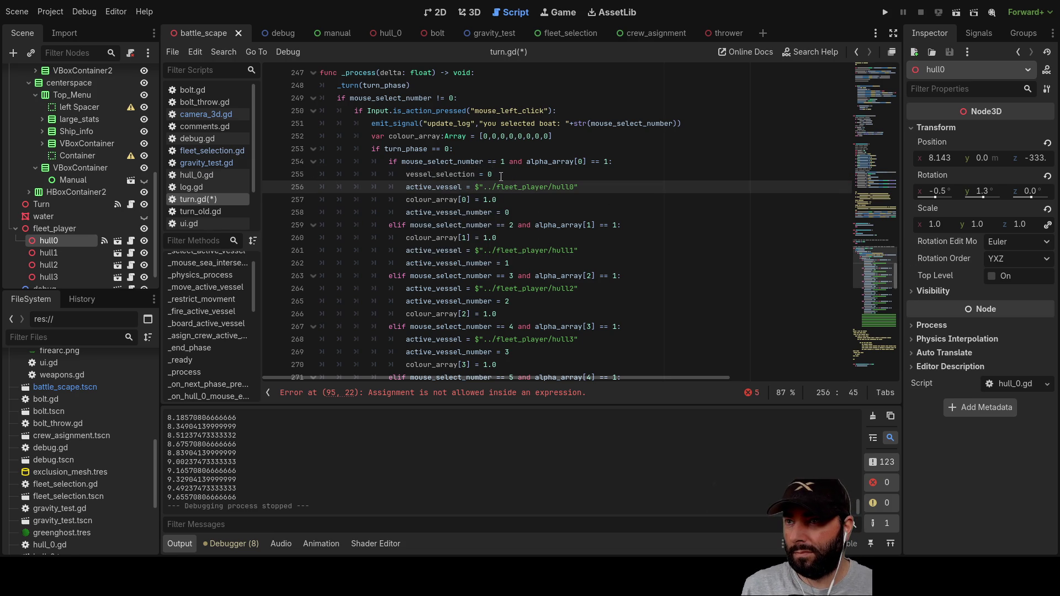
pyautogui.moveTo(501, 175); pyautogui.dragTo(440, 176)
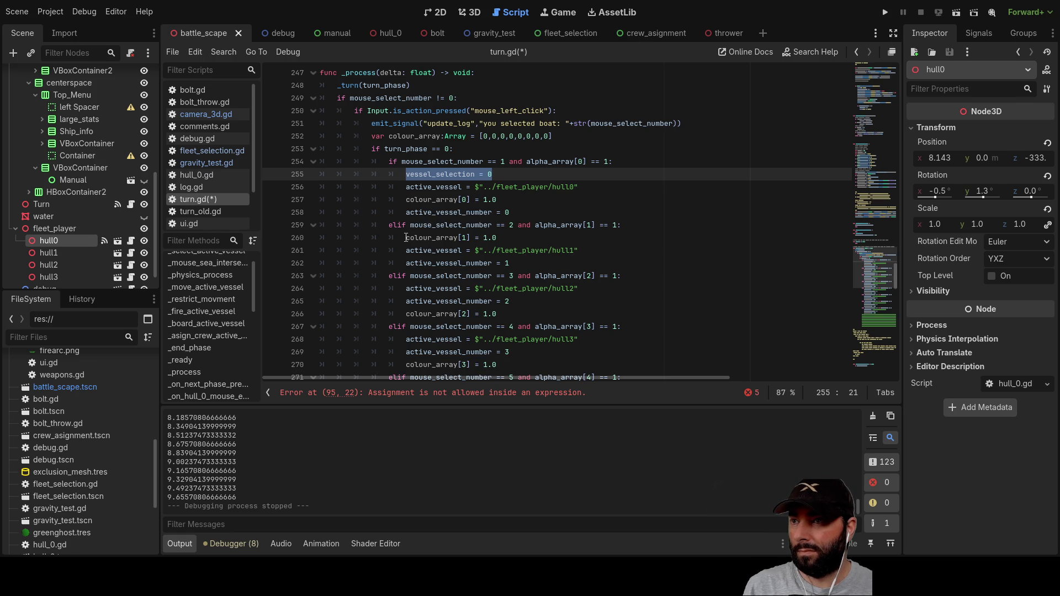
# Step: Paste a vessel_selection line into the hull1 branch and open a new line in hull2
pyautogui.click(407, 237)
pyautogui.press('Return')
pyautogui.press('Up')
pyautogui.write('vessel_selection = 0')
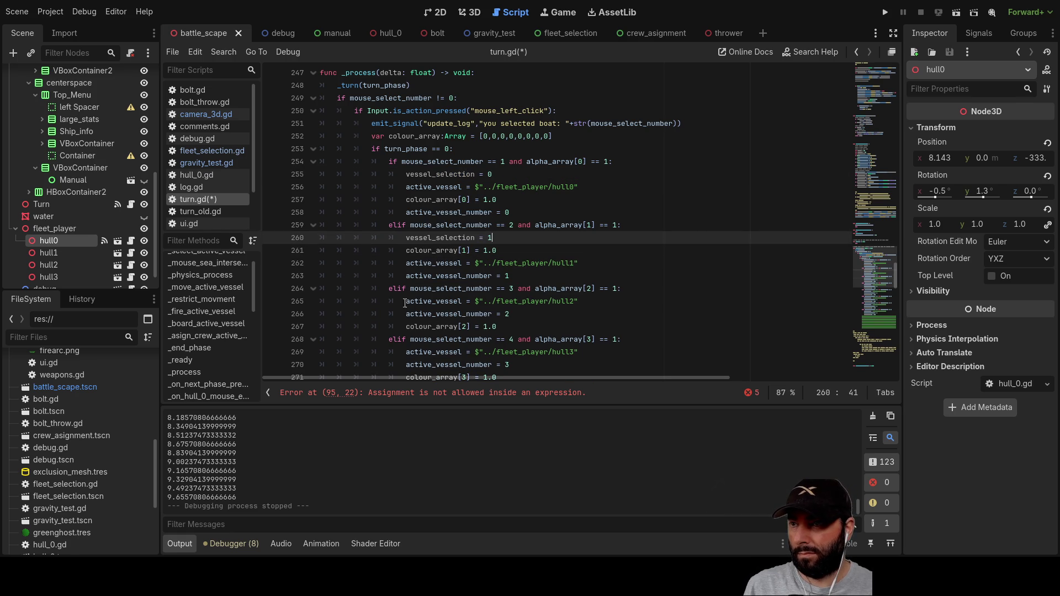
pyautogui.click(406, 301)
pyautogui.press('Return')
pyautogui.press('Up')
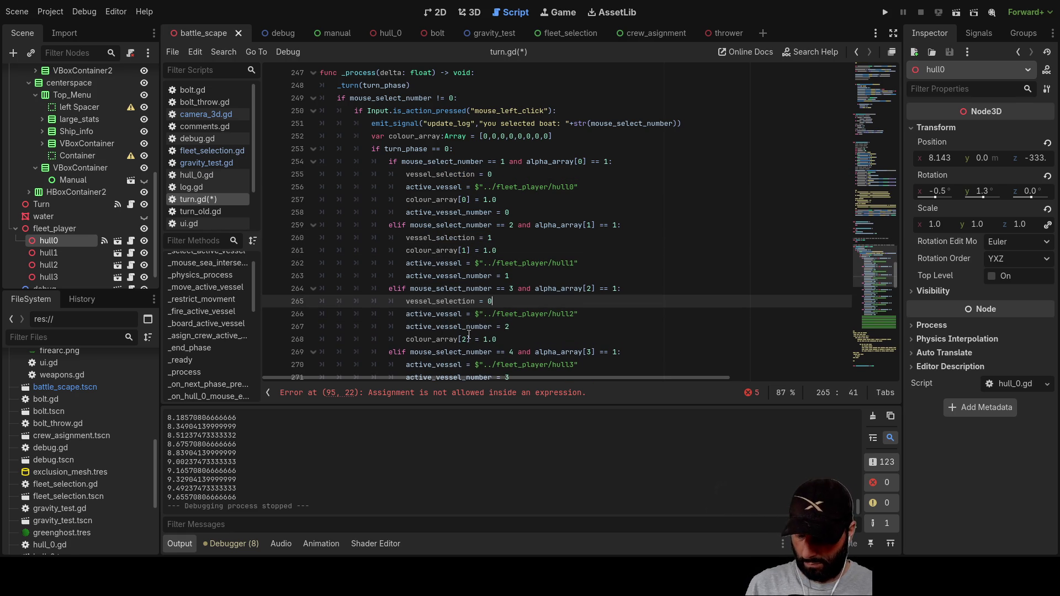
pyautogui.write('2')
# Step: Open a line in the hull3 branch and add 'vessel_selection = 4' to the hull4 branch
pyautogui.scroll(-3)
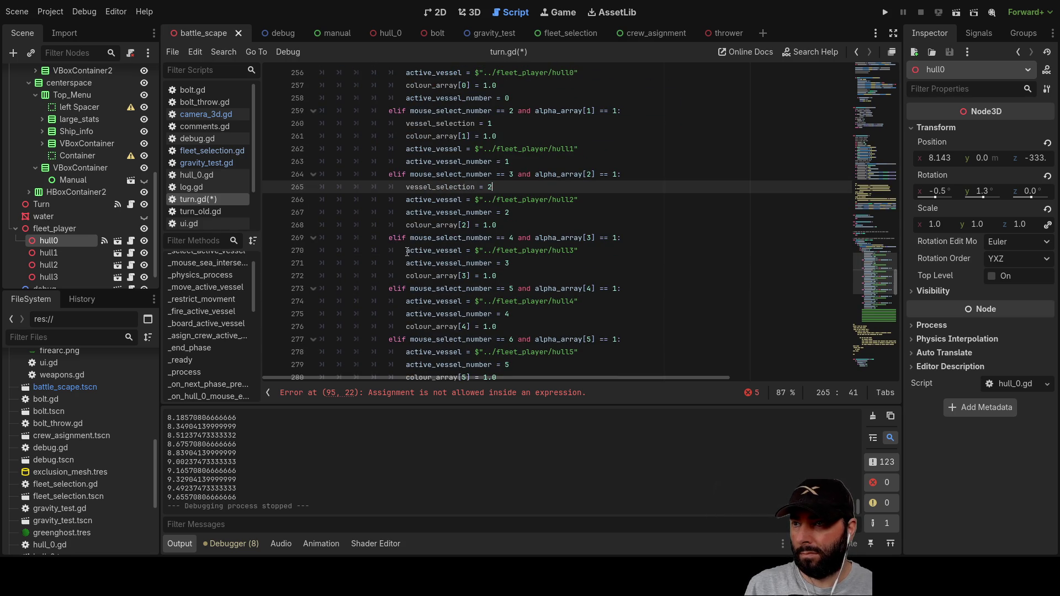
pyautogui.click(407, 251)
pyautogui.press('Return')
pyautogui.press('Up')
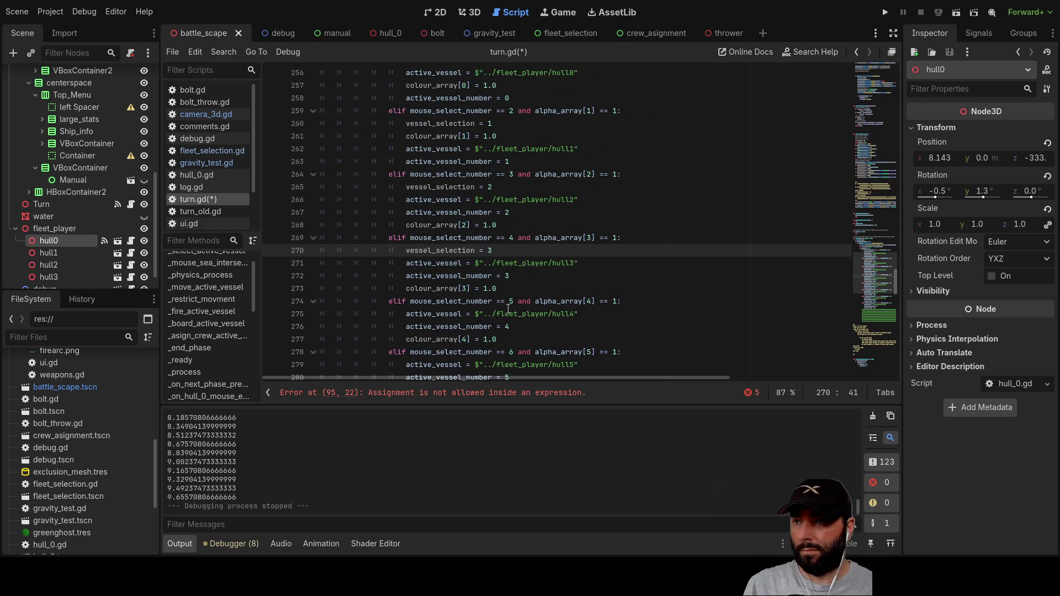
pyautogui.scroll(3)
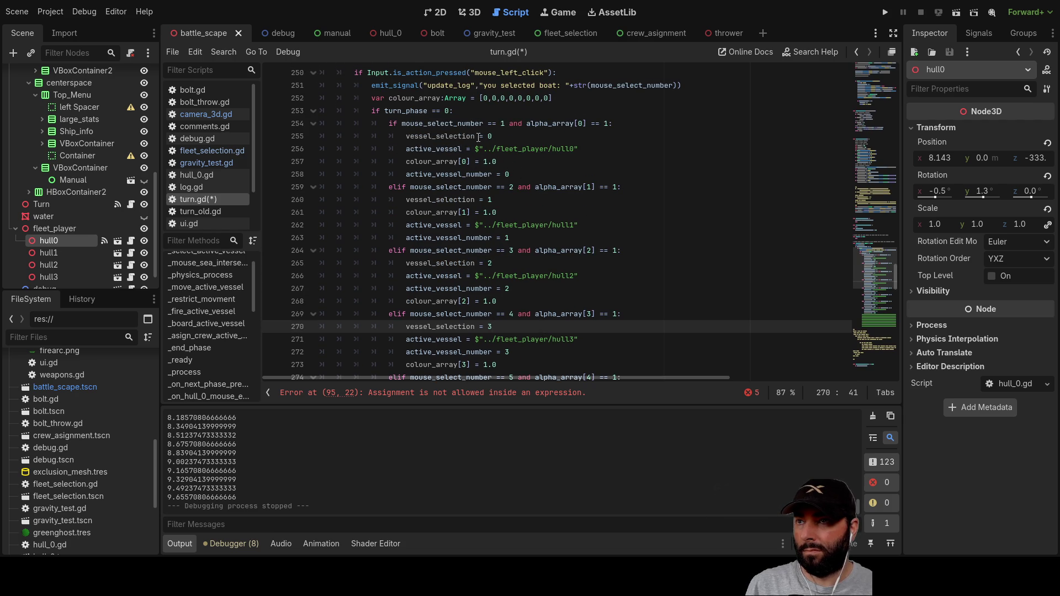
pyautogui.scroll(-3)
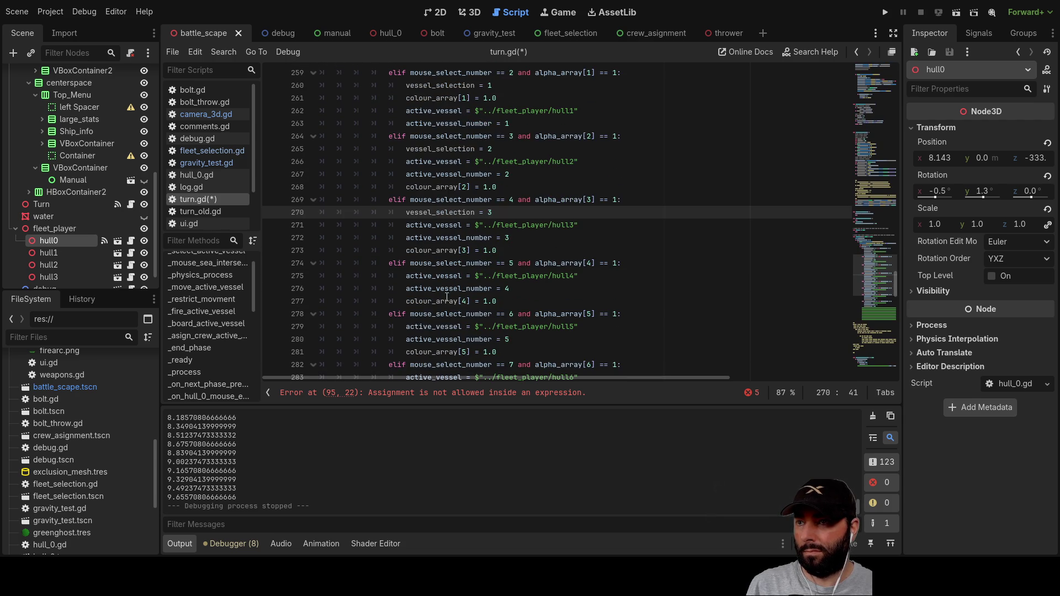
pyautogui.click(406, 276)
pyautogui.press('Return')
pyautogui.press('Up')
pyautogui.write('vessel_selection = 0')
pyautogui.press('BackSpace')
pyautogui.write('4')
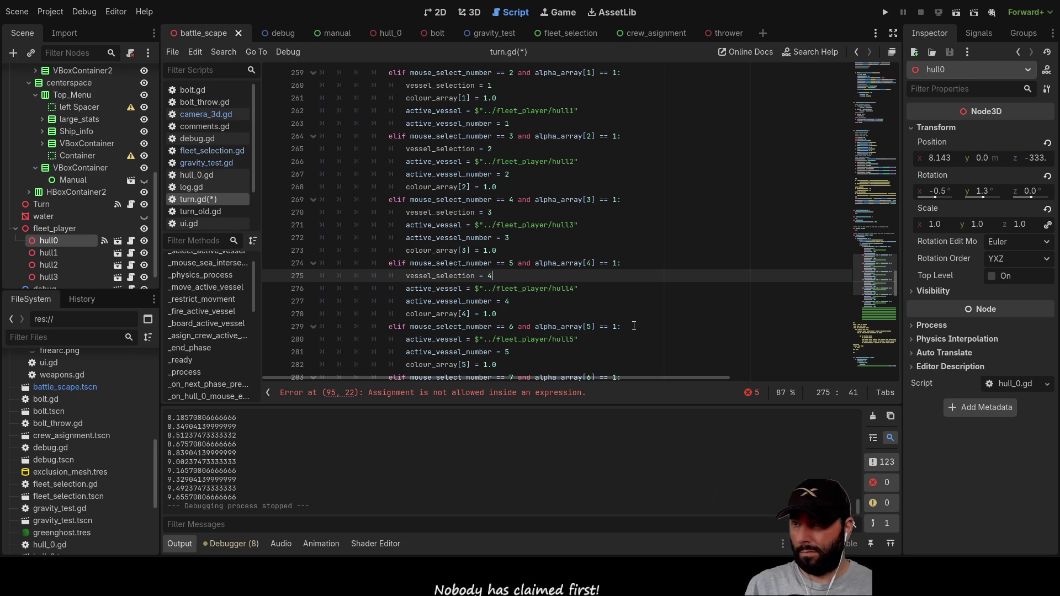
# Step: Add 'vessel_selection = 5' and 'vessel_selection = 6' to the hull5 and hull6 branches
pyautogui.scroll(-3)
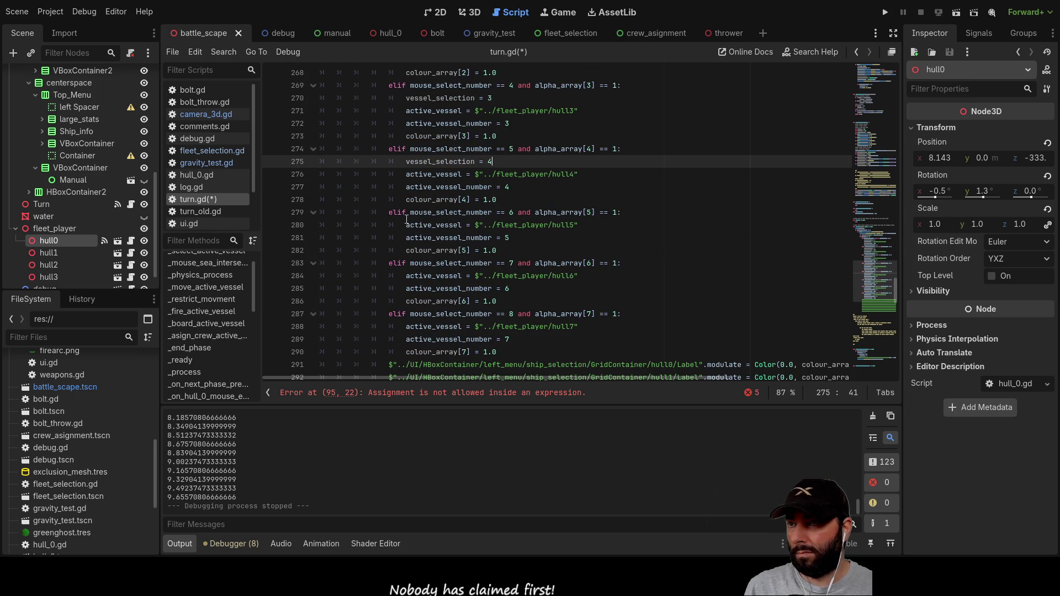
pyautogui.click(407, 226)
pyautogui.press('Return')
pyautogui.press('Up')
pyautogui.write('vessel_selection = 5')
pyautogui.scroll(-3)
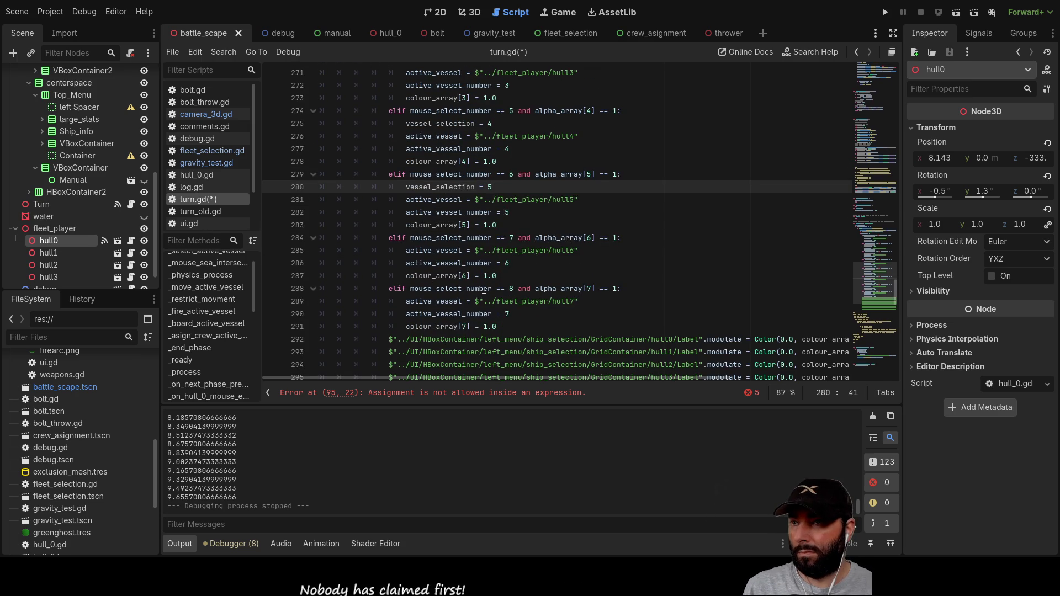
pyautogui.click(407, 262)
pyautogui.press('Up')
pyautogui.press('Return')
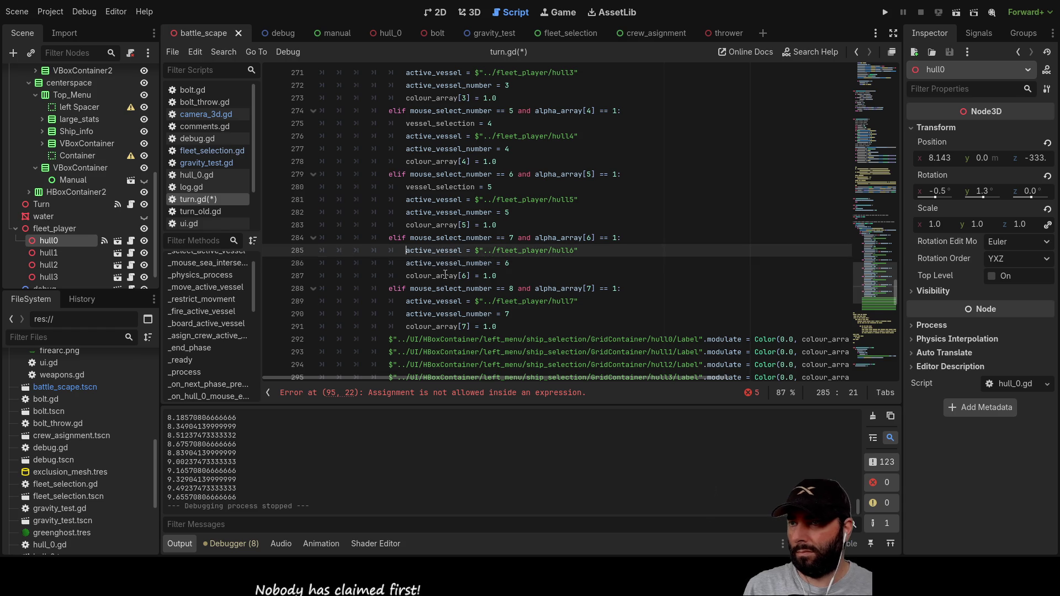
pyautogui.press('Up')
pyautogui.write('vessel_selection = 0')
pyautogui.press('BackSpace')
pyautogui.write('6')
# Step: Add 'vessel_selection = 7' as the first line of the hull7 branch
pyautogui.scroll(-3)
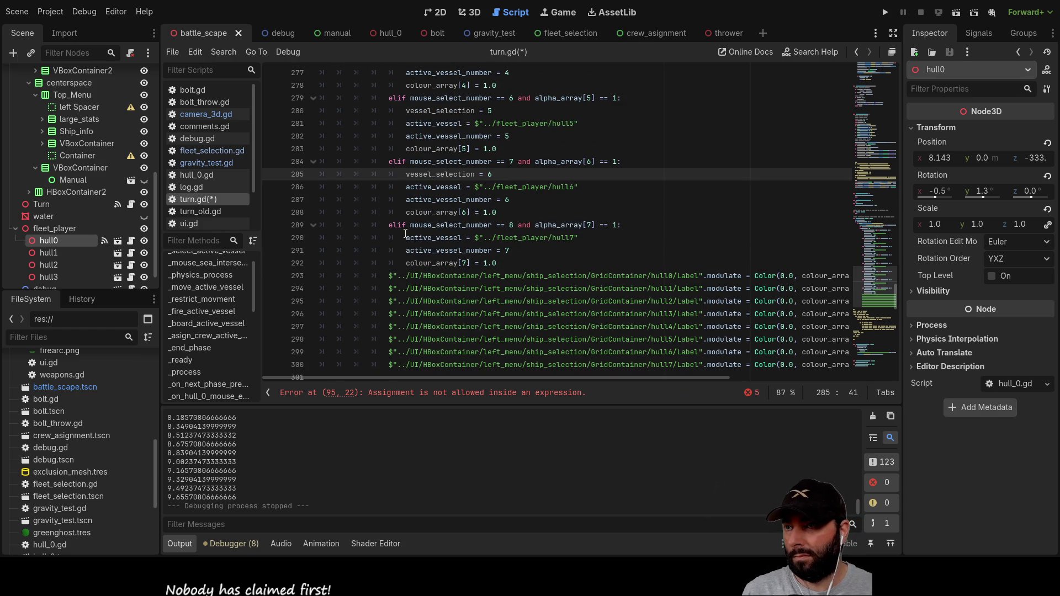
pyautogui.click(407, 237)
pyautogui.press('Return')
pyautogui.press('Up')
pyautogui.write('vessel_selection = 7')
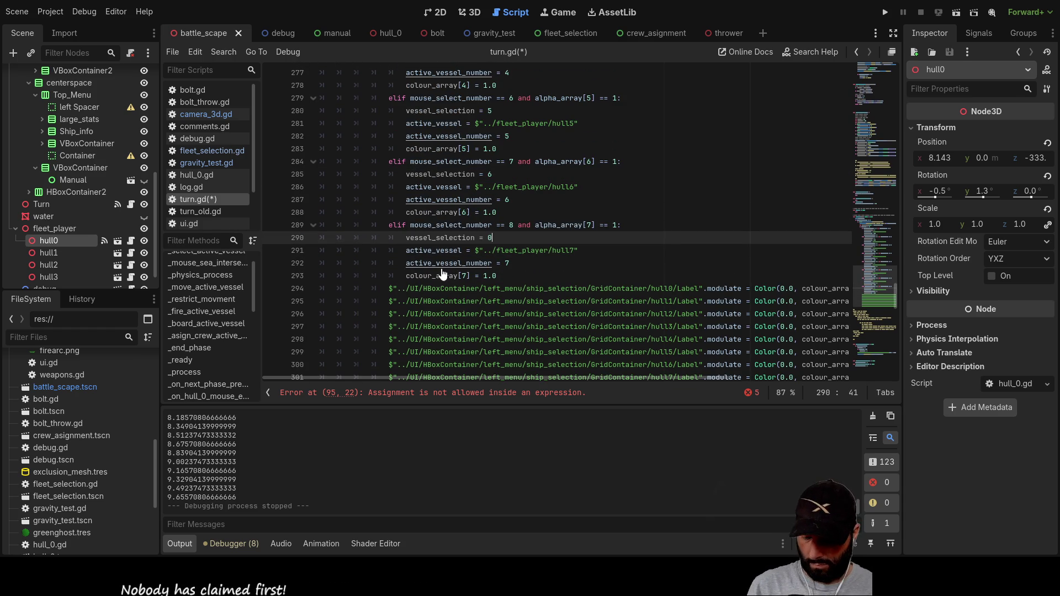
pyautogui.scroll(3)
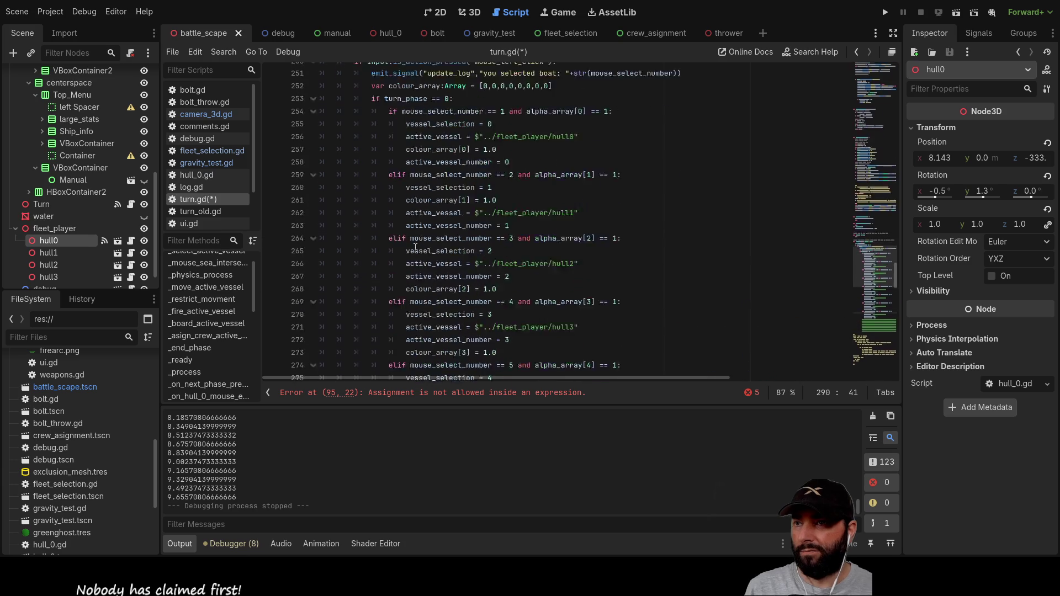
# Step: Declare 'var vessel_selection:int = 0' on line 30 below next_phase_allowed
pyautogui.scroll(3)
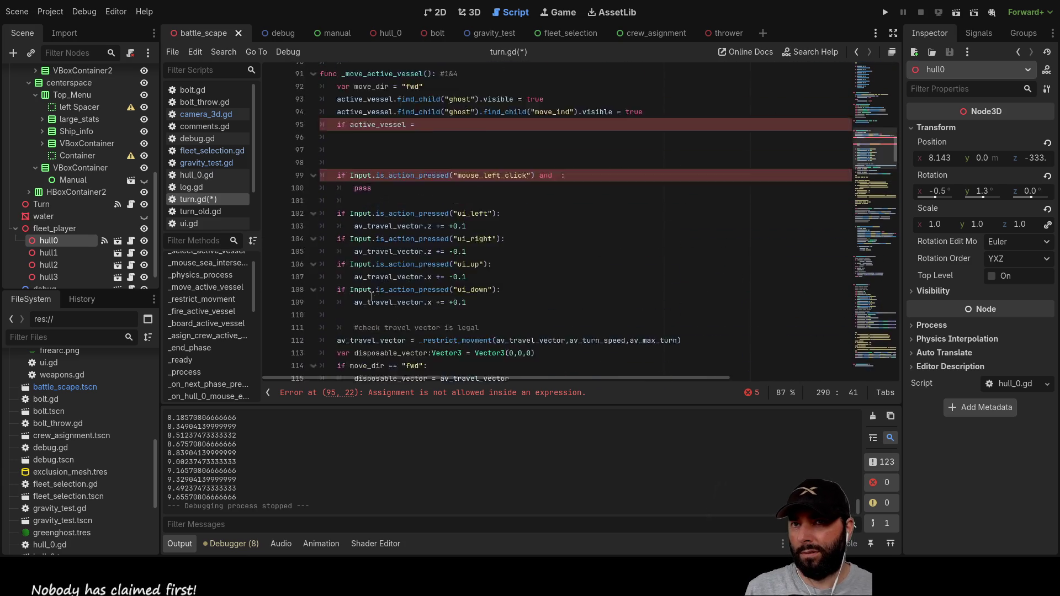
pyautogui.scroll(-3)
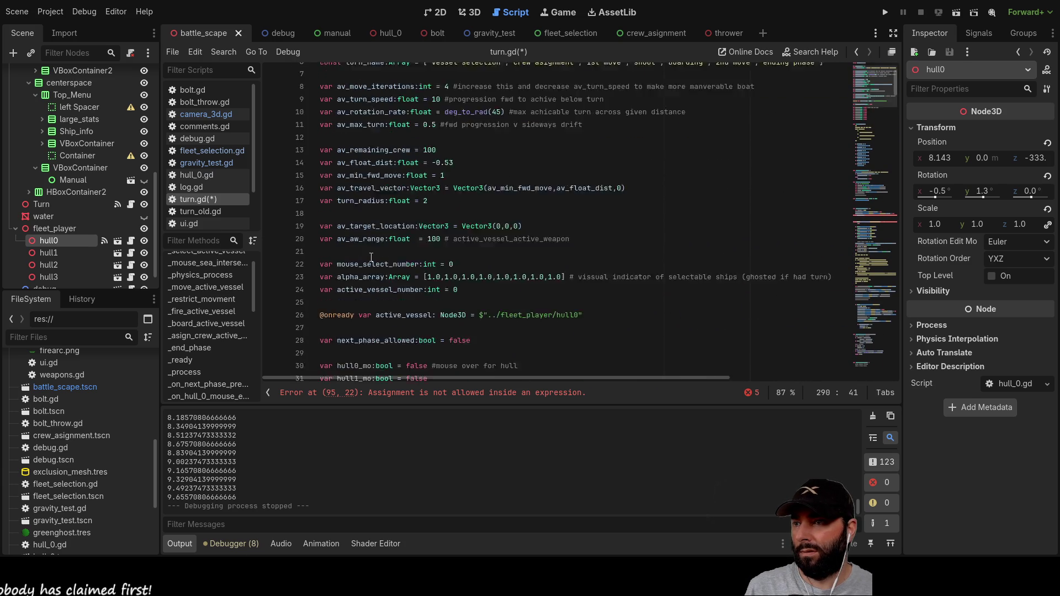
pyautogui.scroll(3)
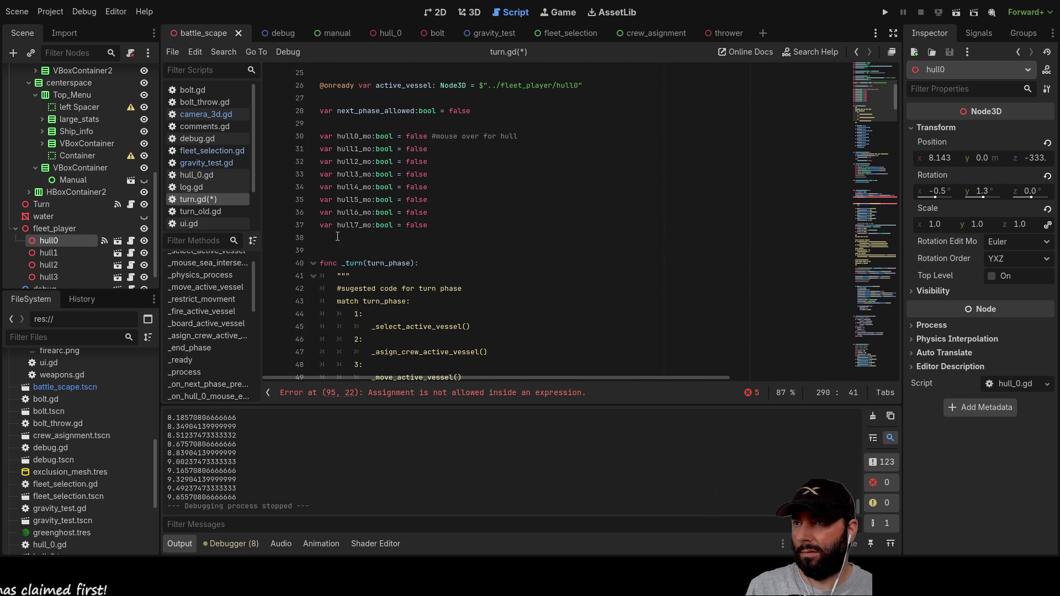
pyautogui.click(327, 125)
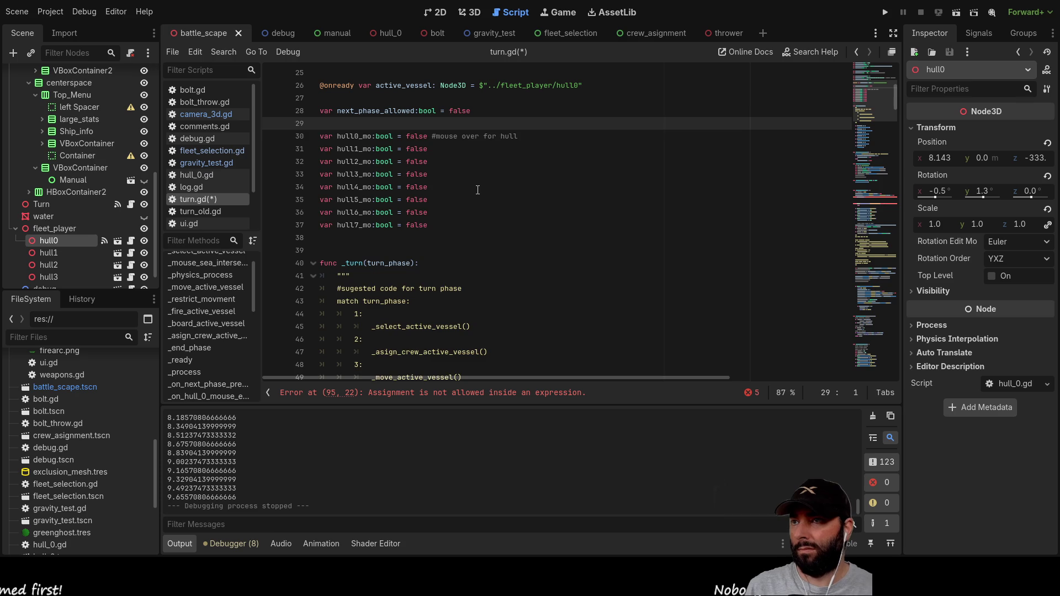
pyautogui.press('Return')
pyautogui.write('var vessel_selection:int')
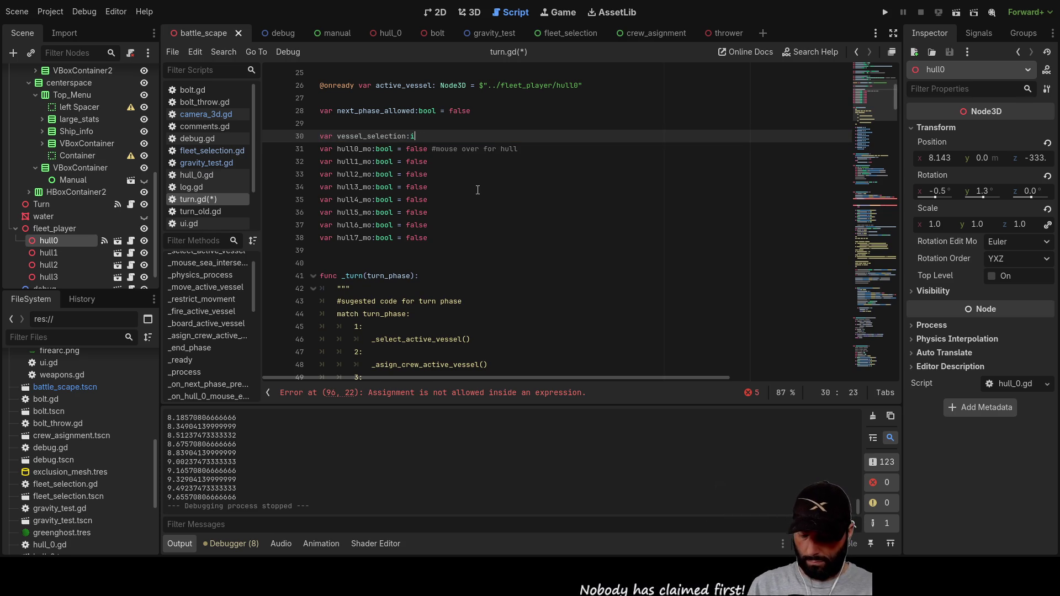
pyautogui.write(' = 0')
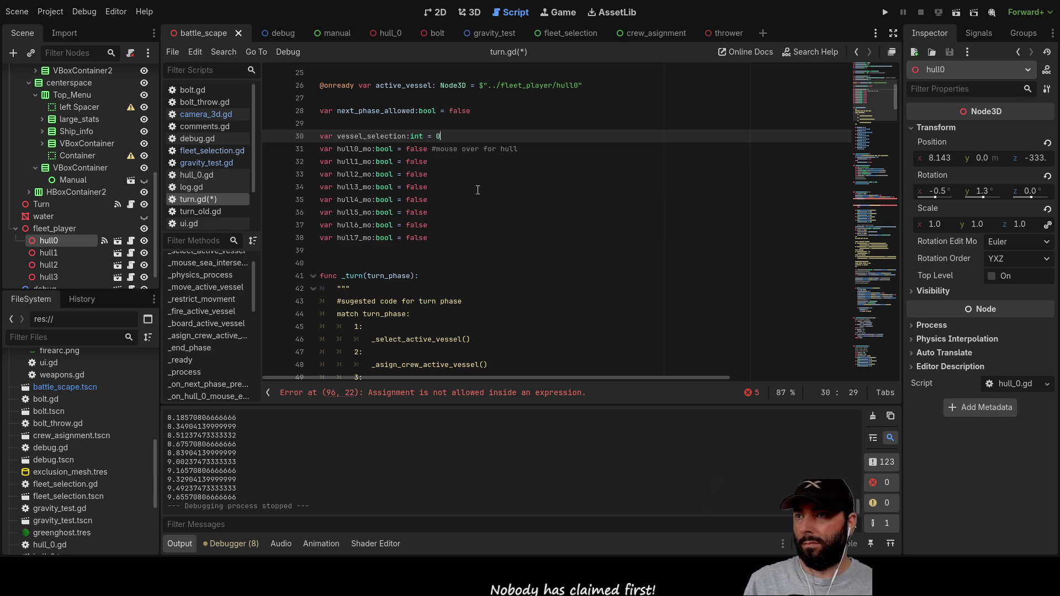
pyautogui.click(477, 190)
pyautogui.doubleClick(383, 134)
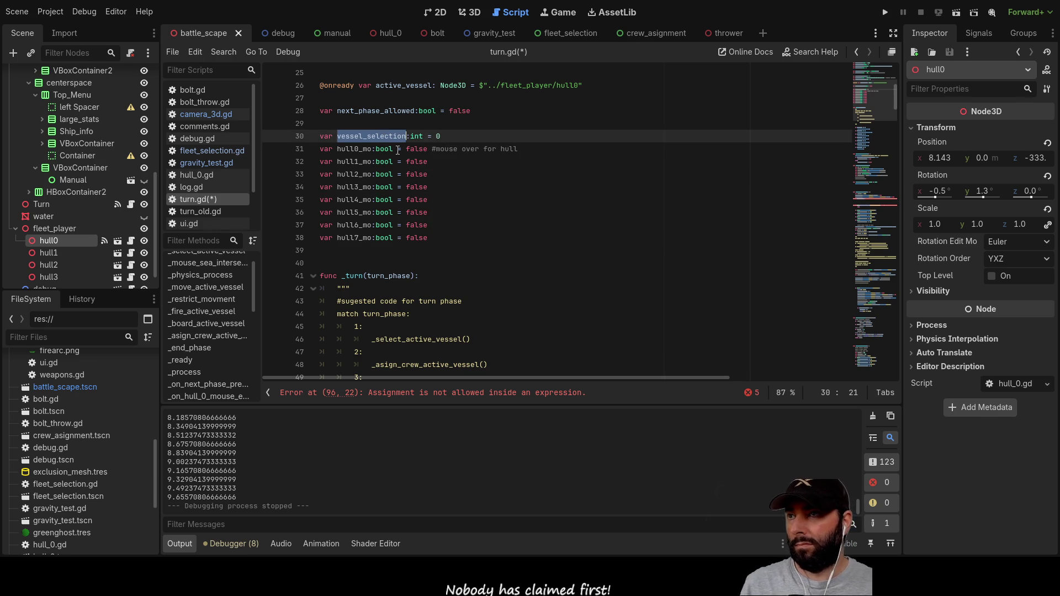
# Step: Rewrite the line 96 condition as 'if vessel_selection == 0:'
pyautogui.scroll(-3)
pyautogui.scroll(-3)
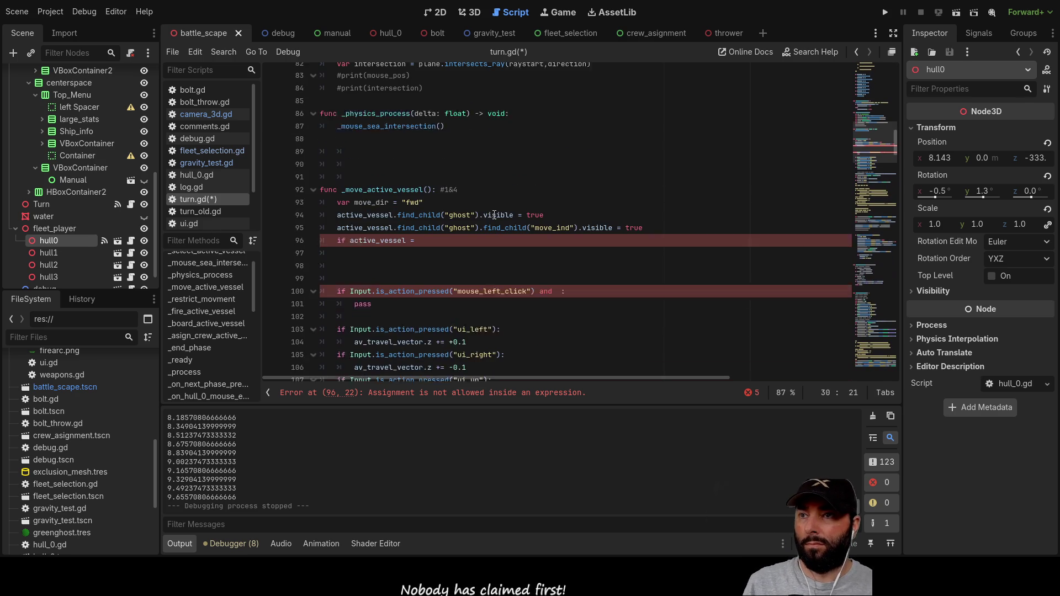
pyautogui.click(423, 252)
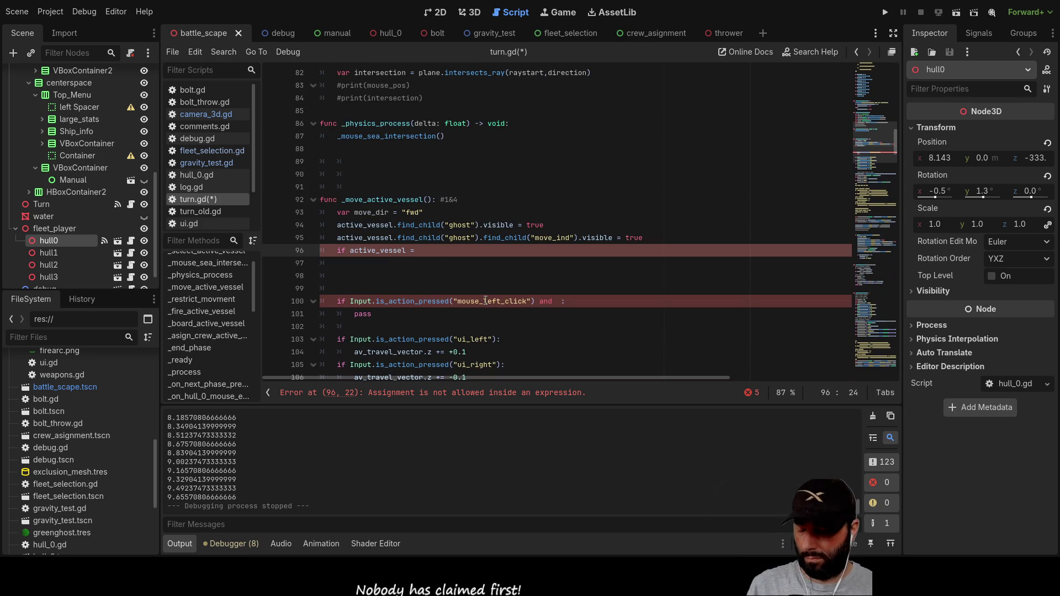
pyautogui.hotkey('ctrl', 'v')
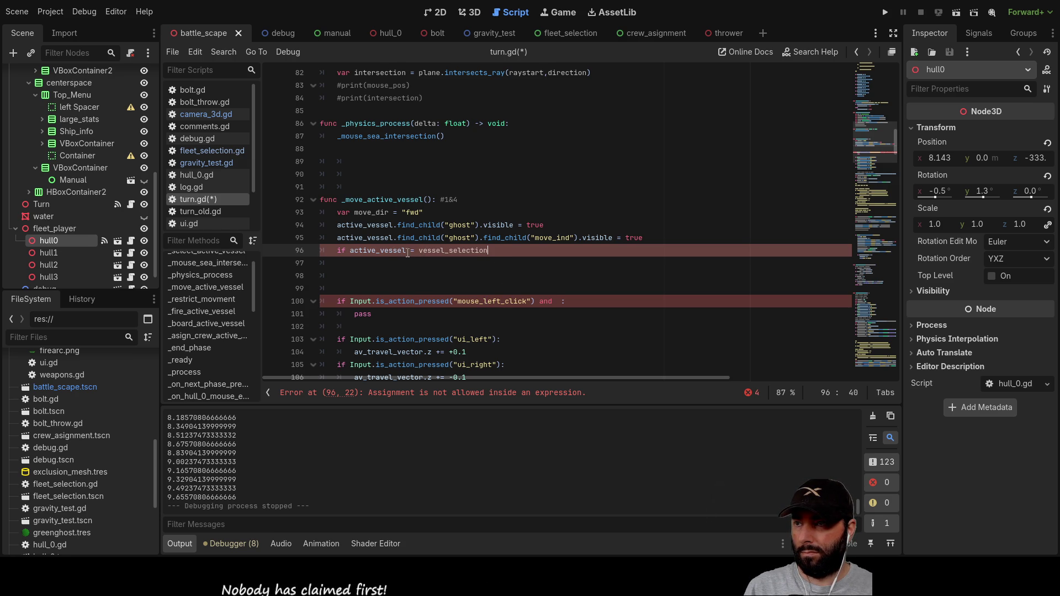
pyautogui.doubleClick(381, 252)
pyautogui.hotkey('ctrl', 'z')
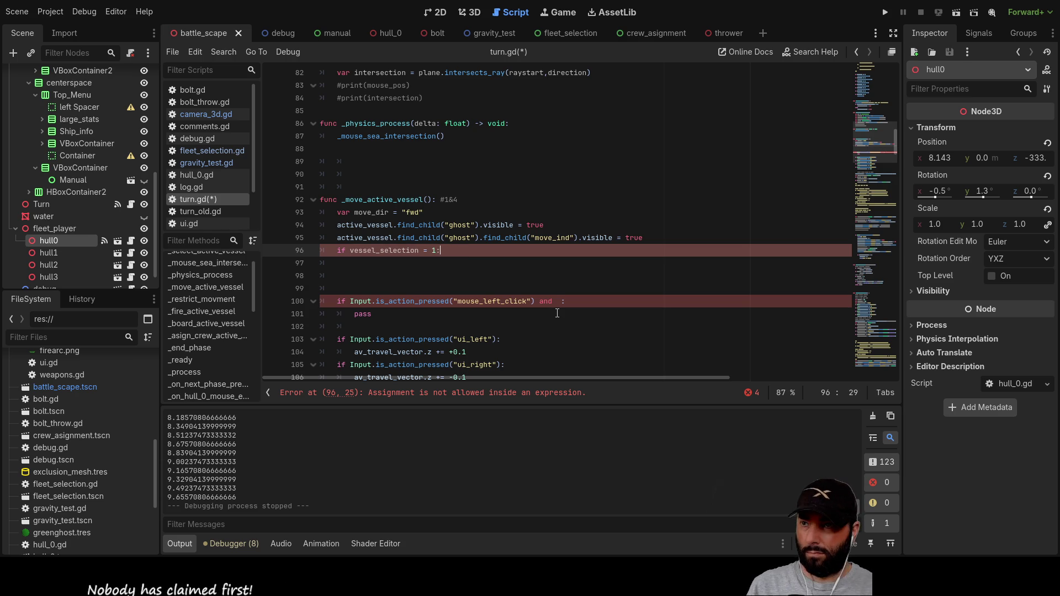
pyautogui.press('BackSpace')
pyautogui.write('0')
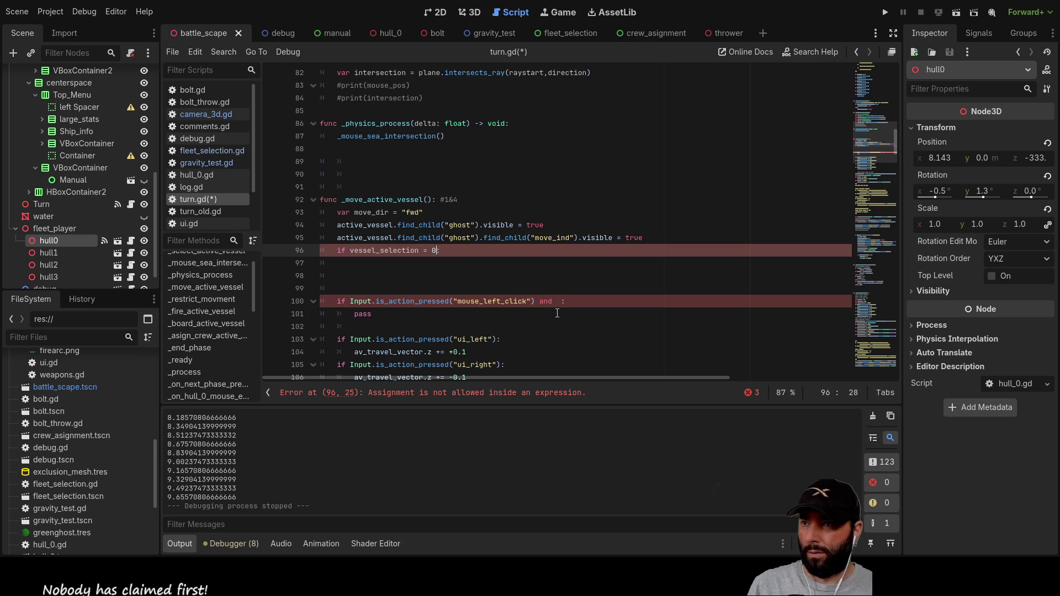
# Step: Indent the pass statement beneath the new vessel_selection check
pyautogui.scroll(3)
pyautogui.scroll(-3)
pyautogui.scroll(-3)
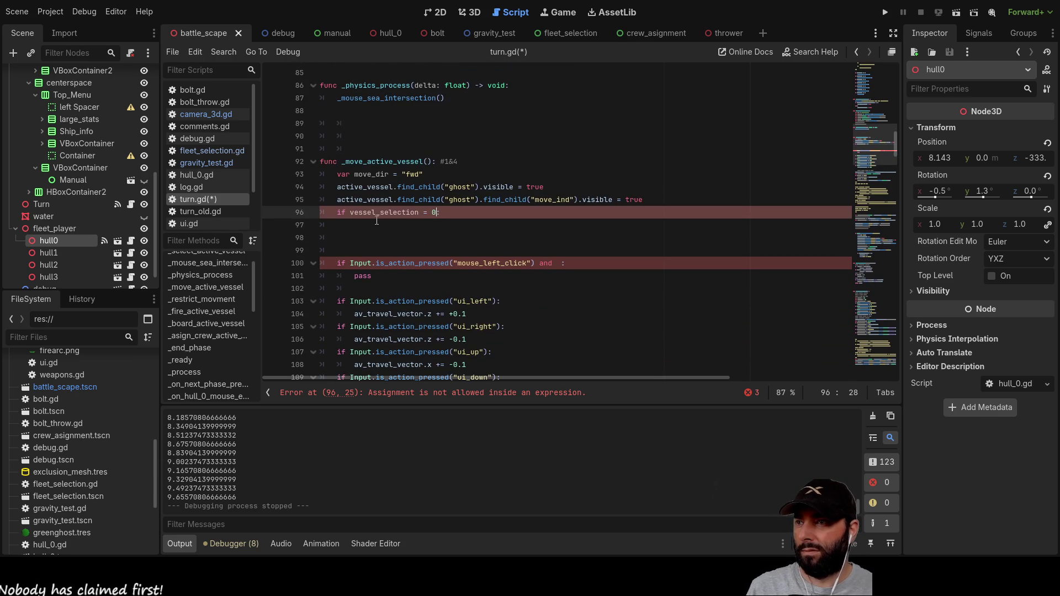
pyautogui.click(389, 229)
pyautogui.press('Tab')
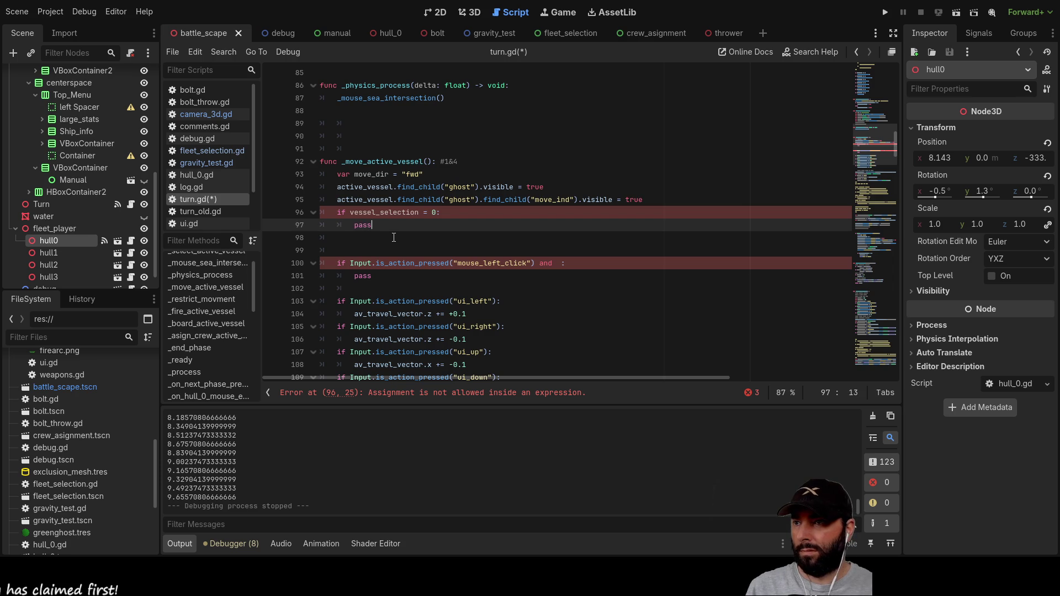
pyautogui.click(471, 212)
pyautogui.write('=')
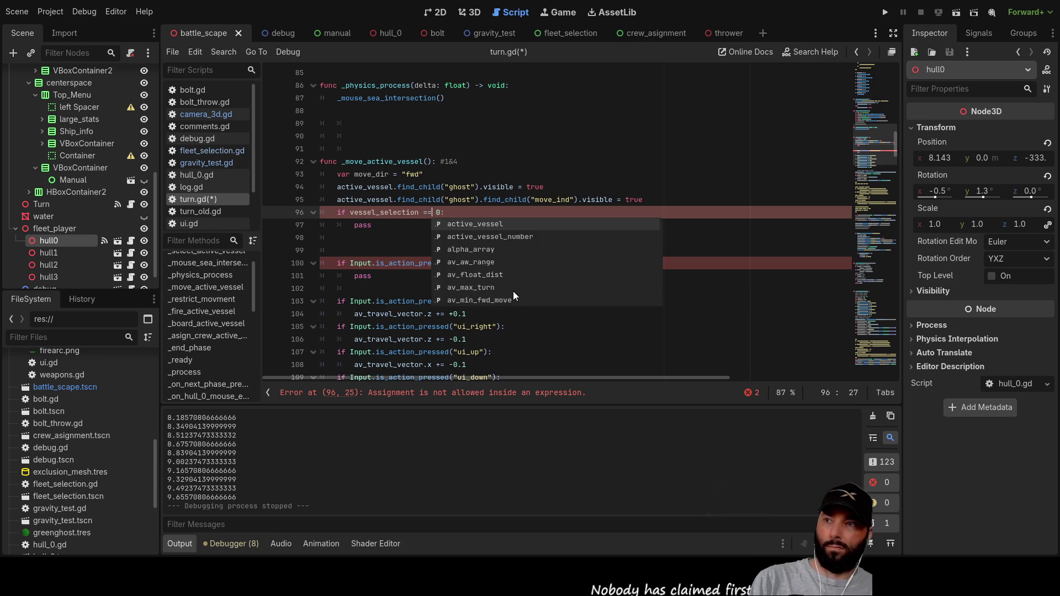
pyautogui.click(385, 243)
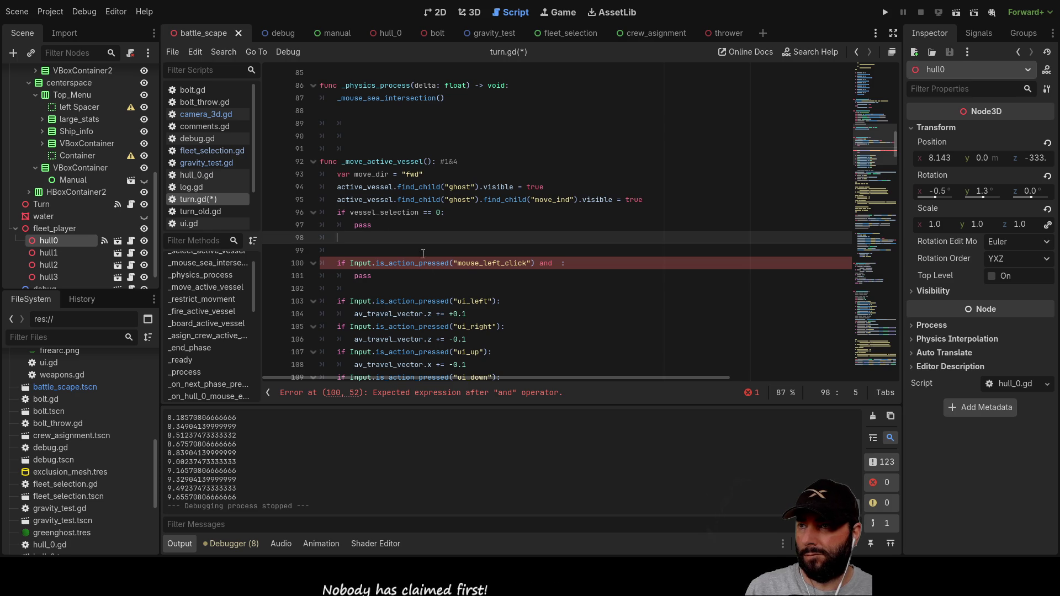
pyautogui.click(445, 213)
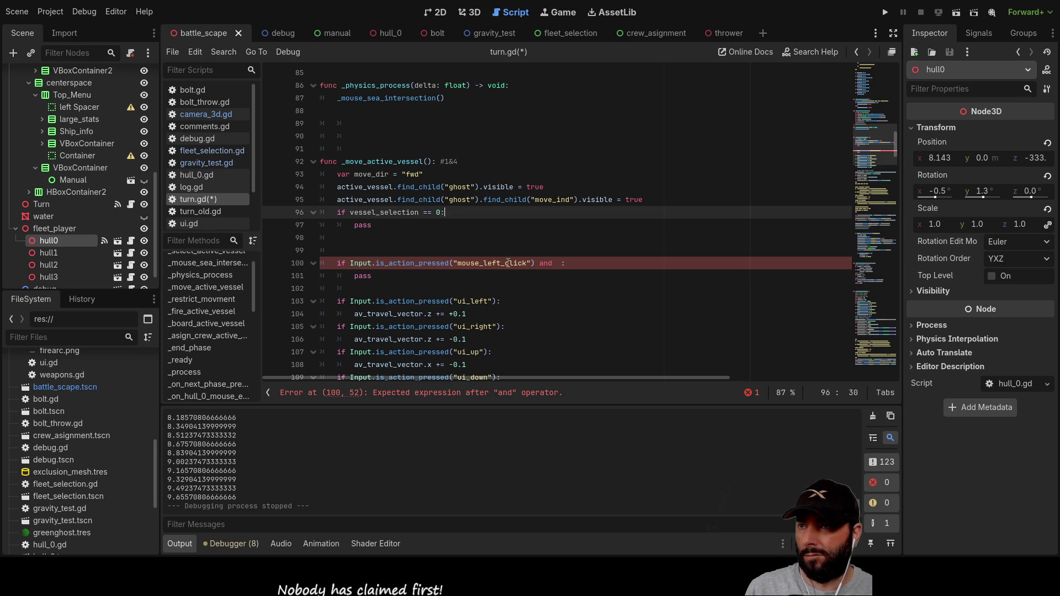
# Step: Extend line 96 to 'if vessel_selection == 0 and :' and check the hull0_mo variable name
pyautogui.press('Left')
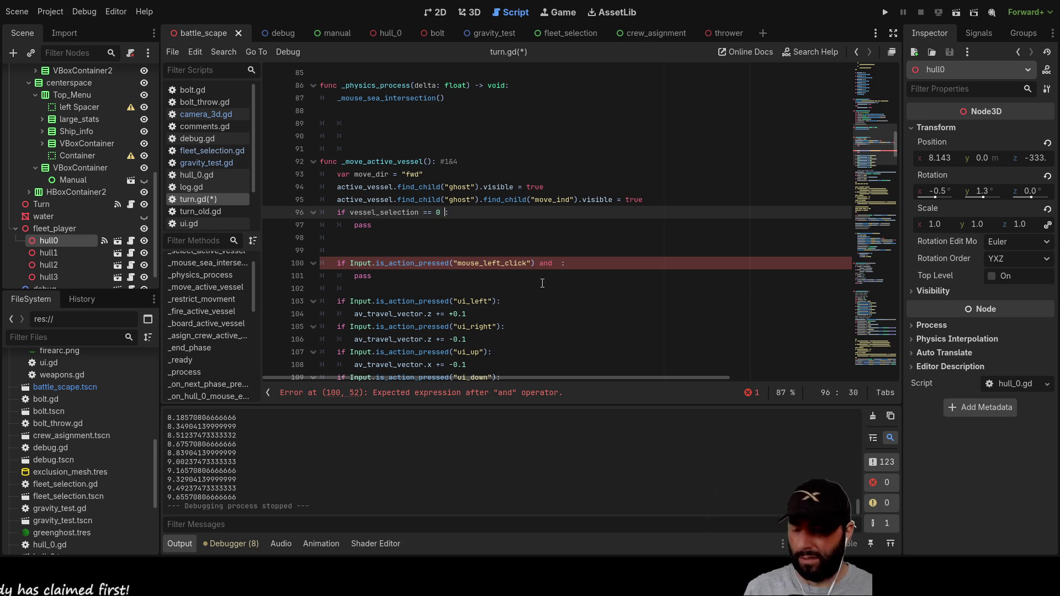
pyautogui.write('nd')
pyautogui.scroll(-3)
pyautogui.scroll(-3)
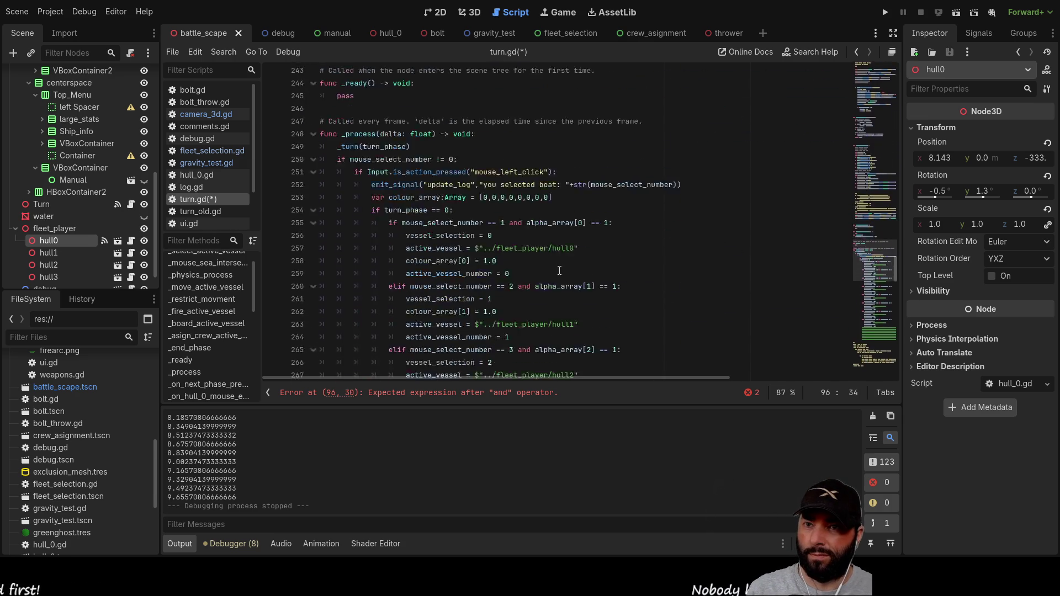
pyautogui.scroll(-3)
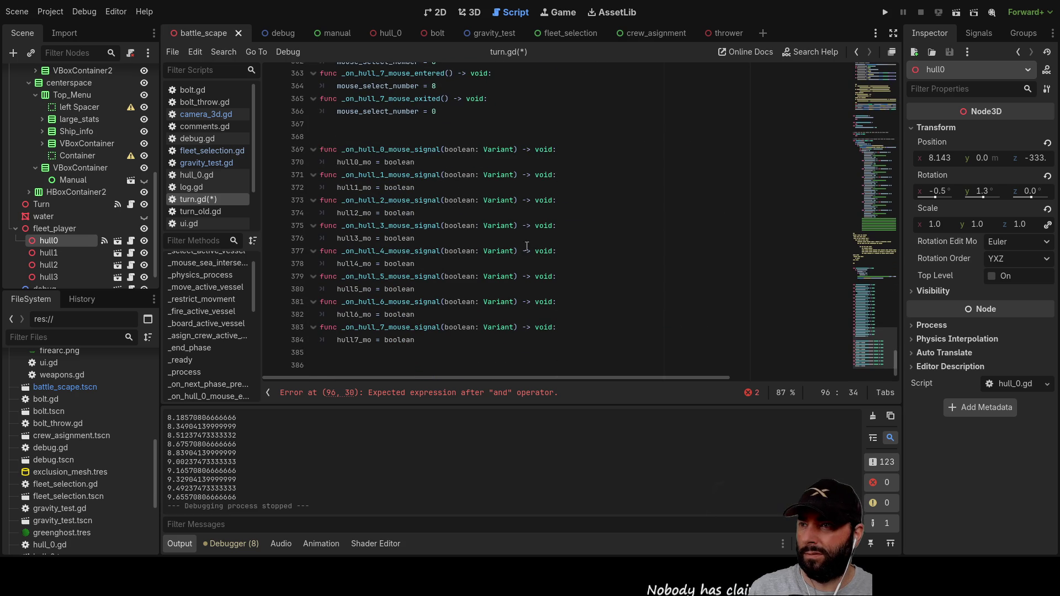
pyautogui.doubleClick(352, 163)
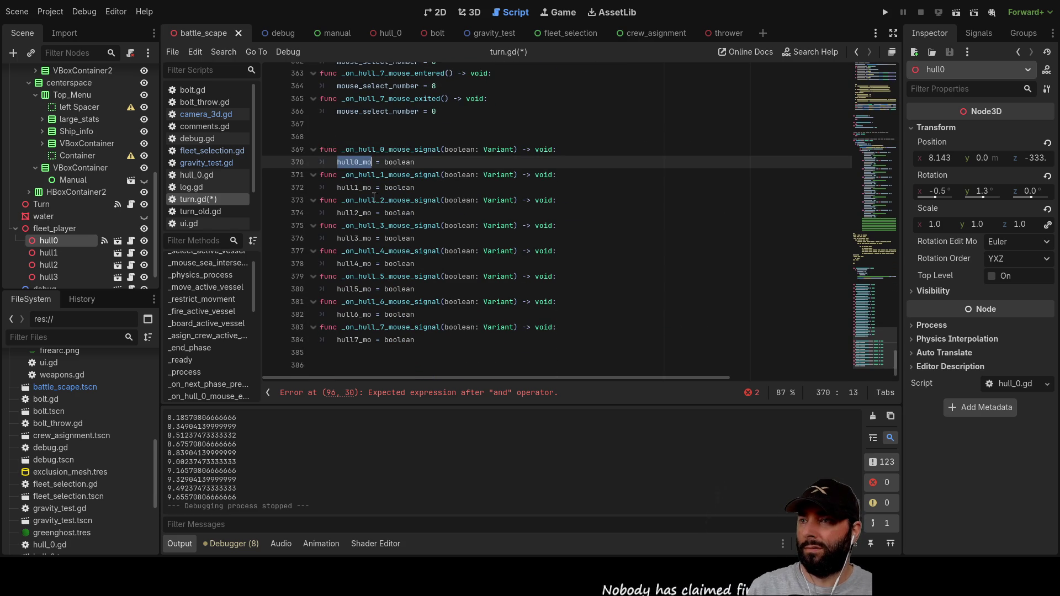
pyautogui.scroll(3)
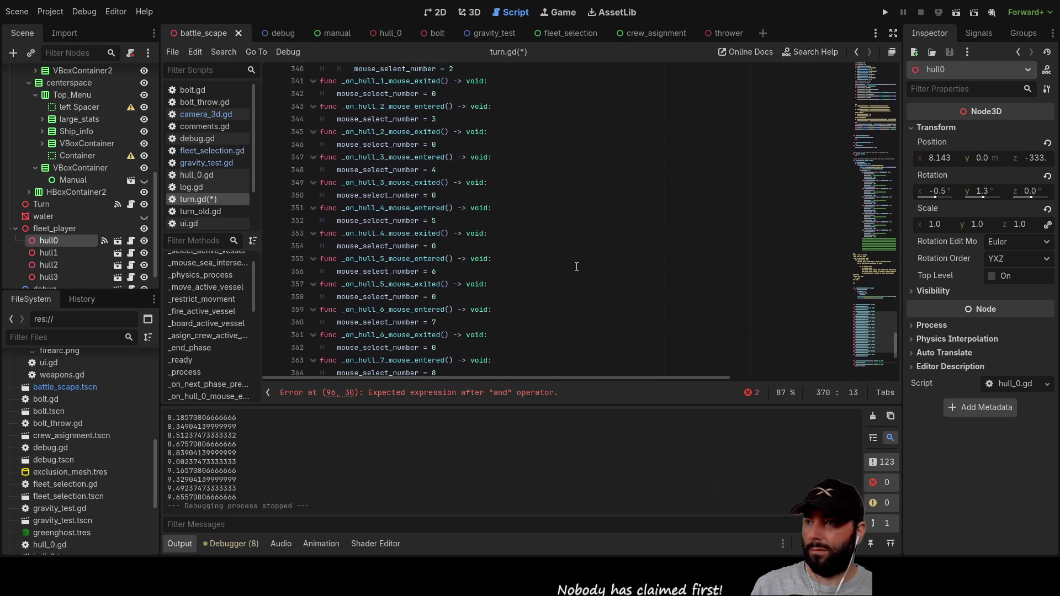
pyautogui.scroll(3)
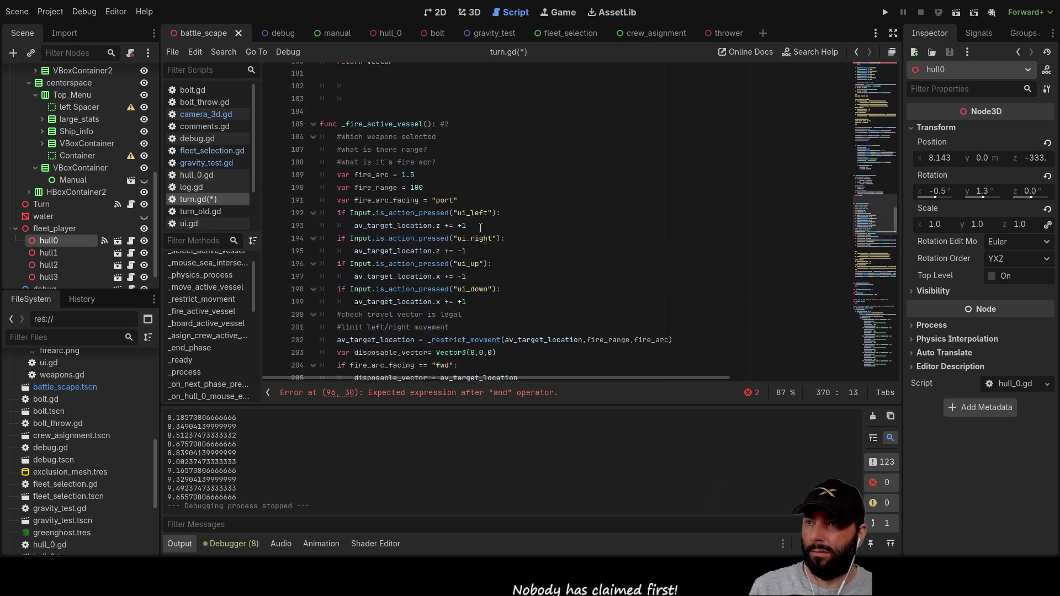
pyautogui.scroll(3)
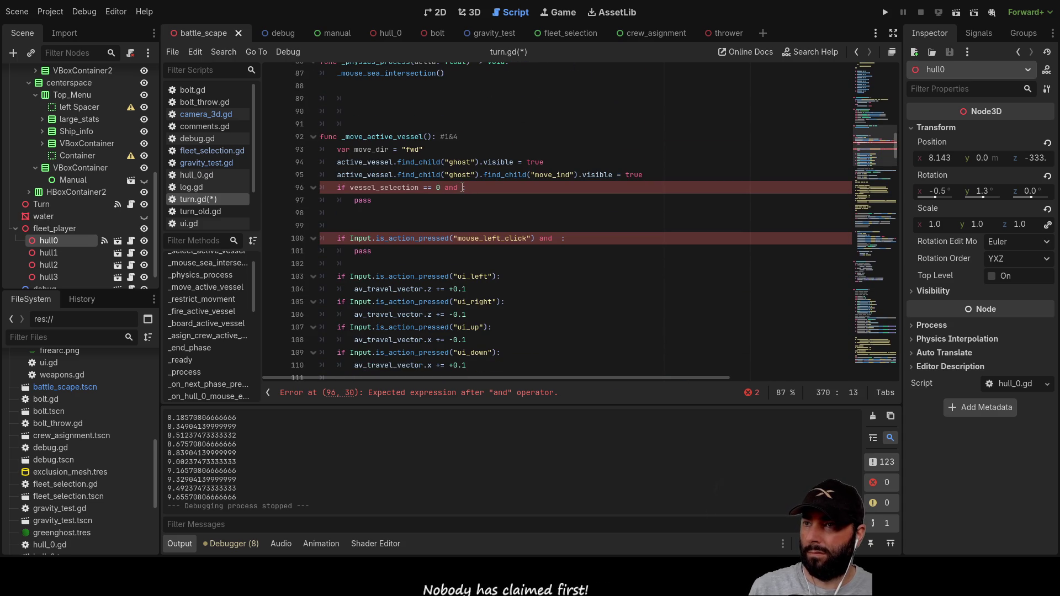
# Step: Add hull0_mo to the vessel_selection == 0 condition and clear its pass body
pyautogui.click(475, 188)
pyautogui.write('hull0_mo')
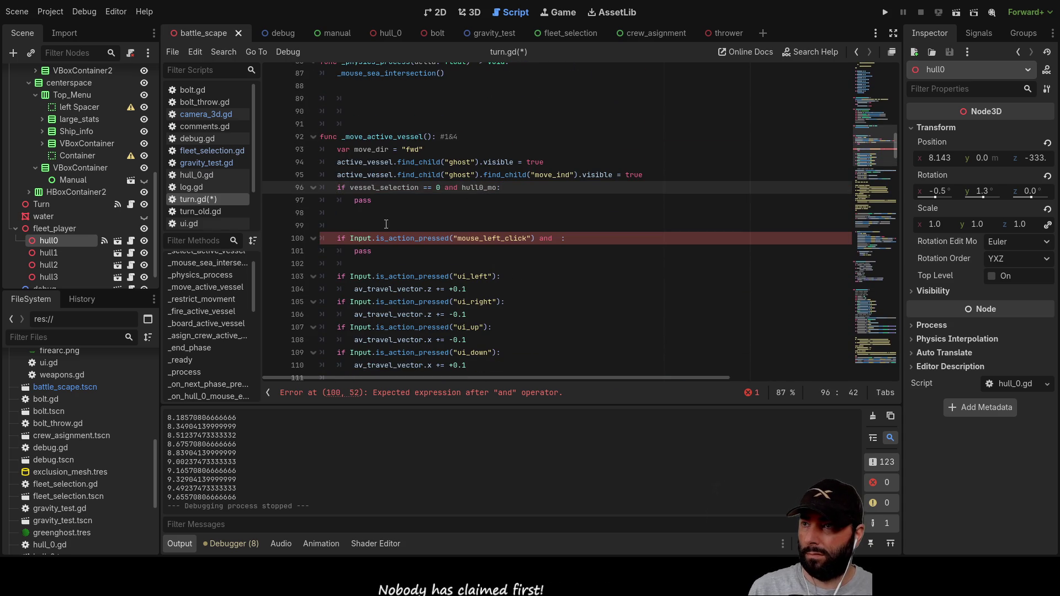
pyautogui.click(372, 200)
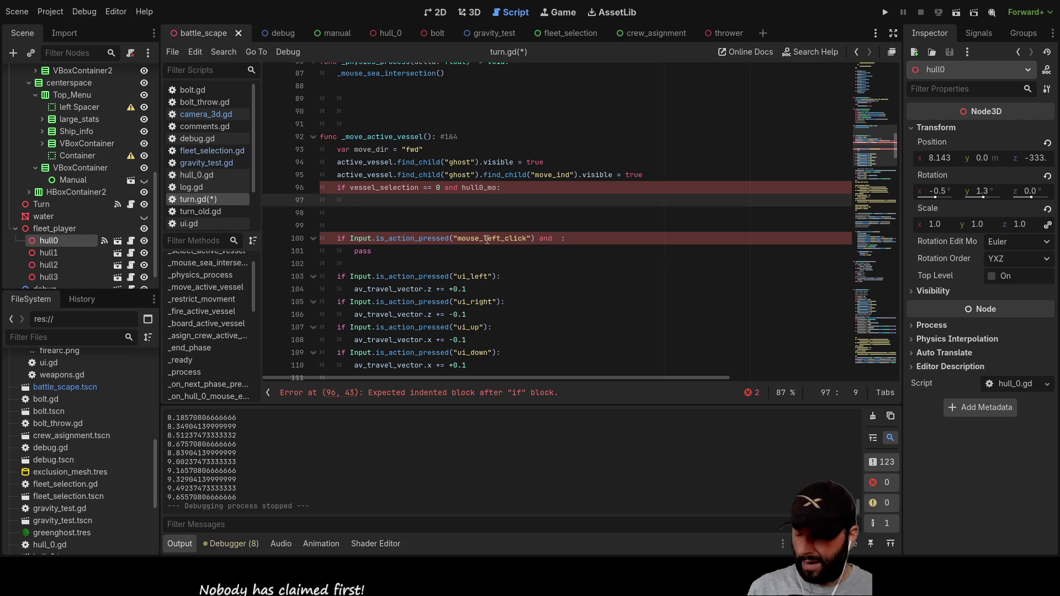
# Step: Insert a new line above the hull0 condition and begin a 'var valid_selection' declaration
pyautogui.press('Up')
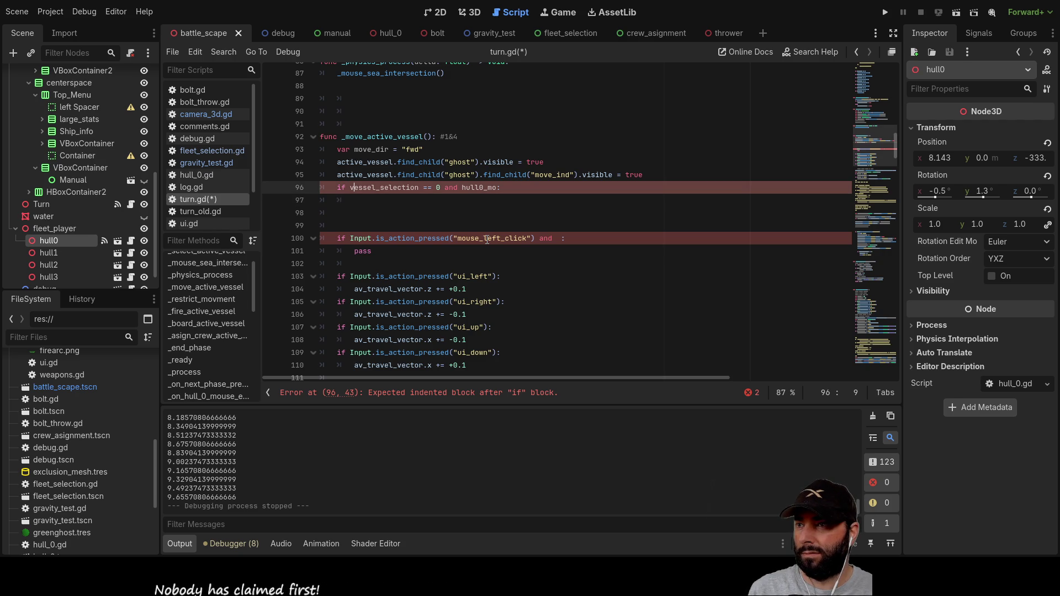
pyautogui.hotkey('ctrl', 'shift', 'Return')
pyautogui.write('var ')
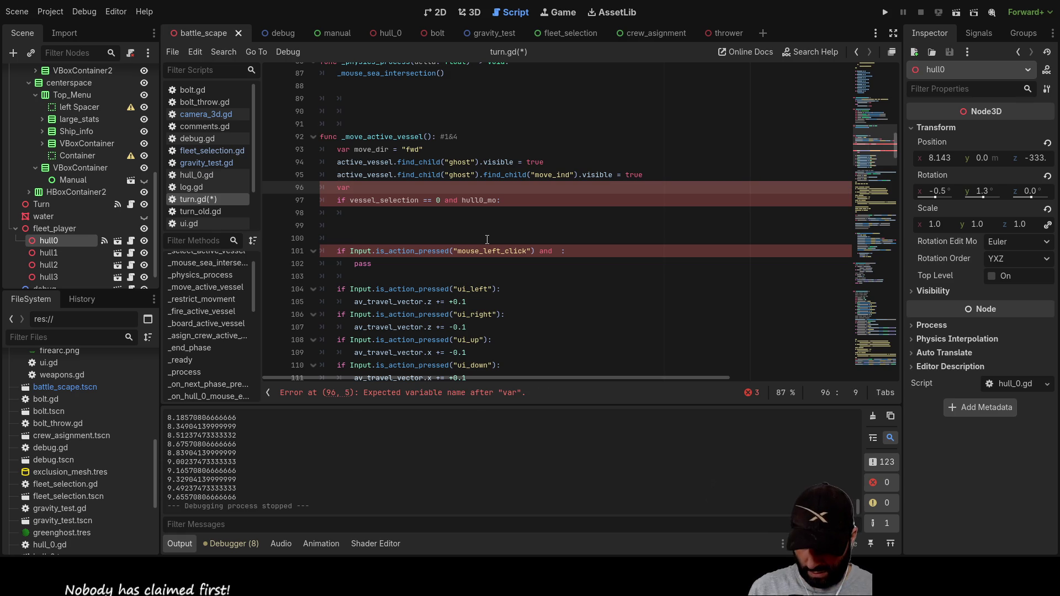
pyautogui.write('va')
pyautogui.write('lid_sel')
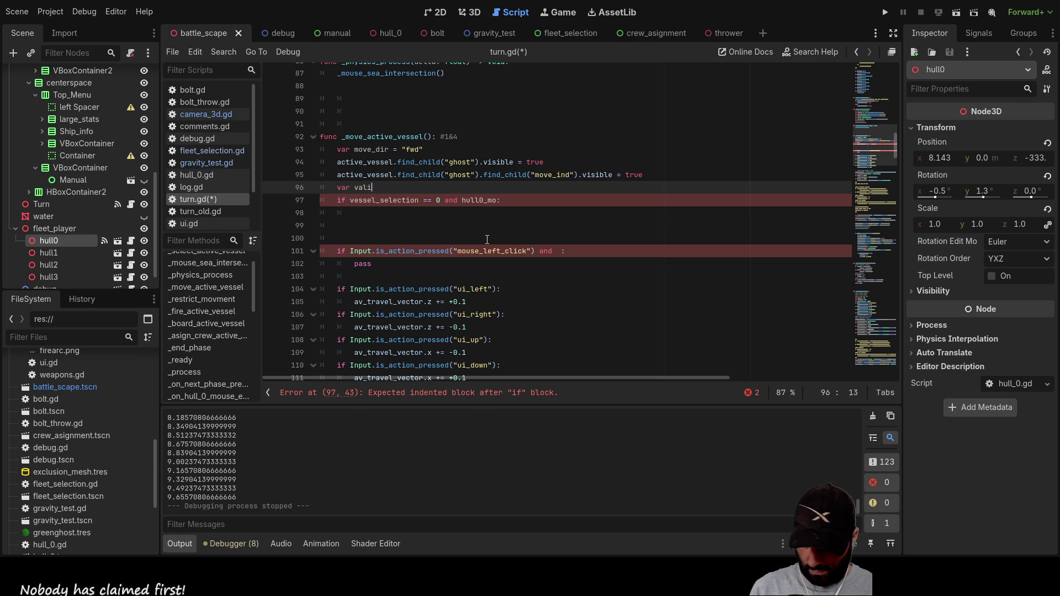
pyautogui.write('ection')
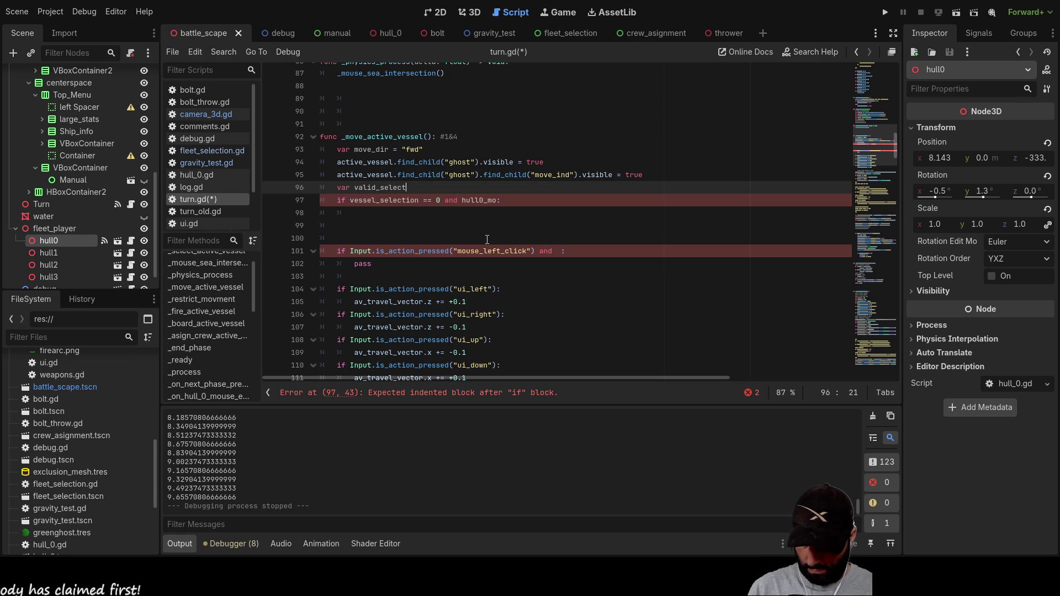
# Step: Complete the declaration as 'var valid_selection:bool = false'
pyautogui.press('Down')
pyautogui.press('Up')
pyautogui.write(':f')
pyautogui.write('alse')
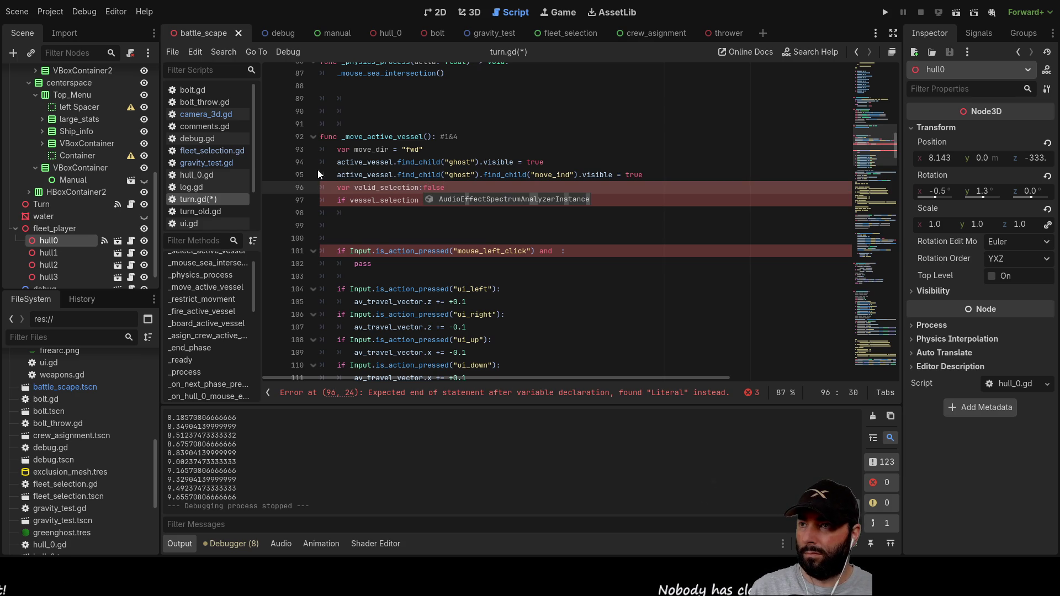
pyautogui.click(475, 225)
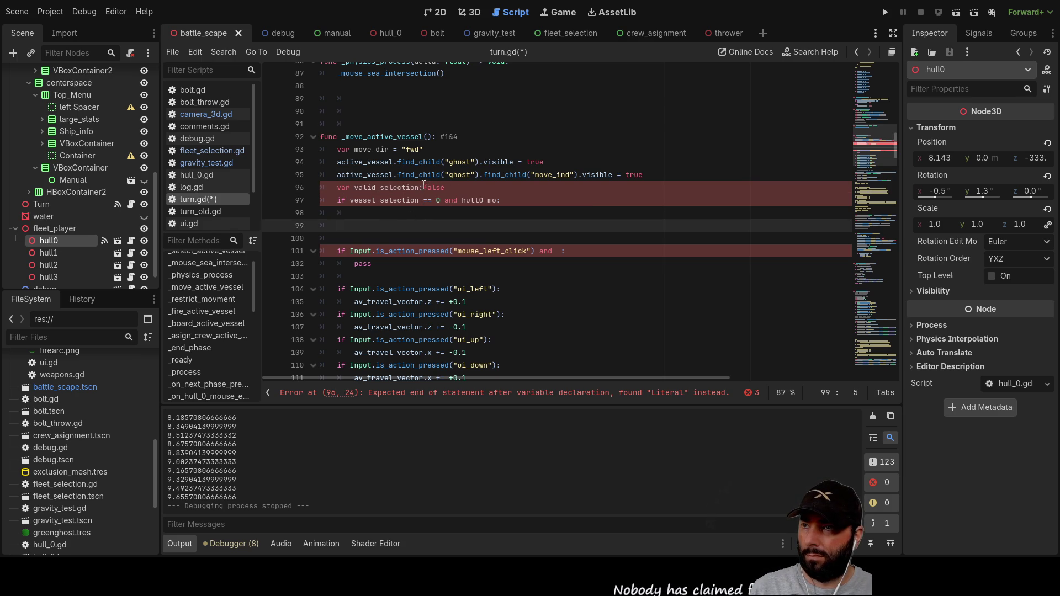
pyautogui.click(424, 188)
pyautogui.press('Left')
pyautogui.write('bool')
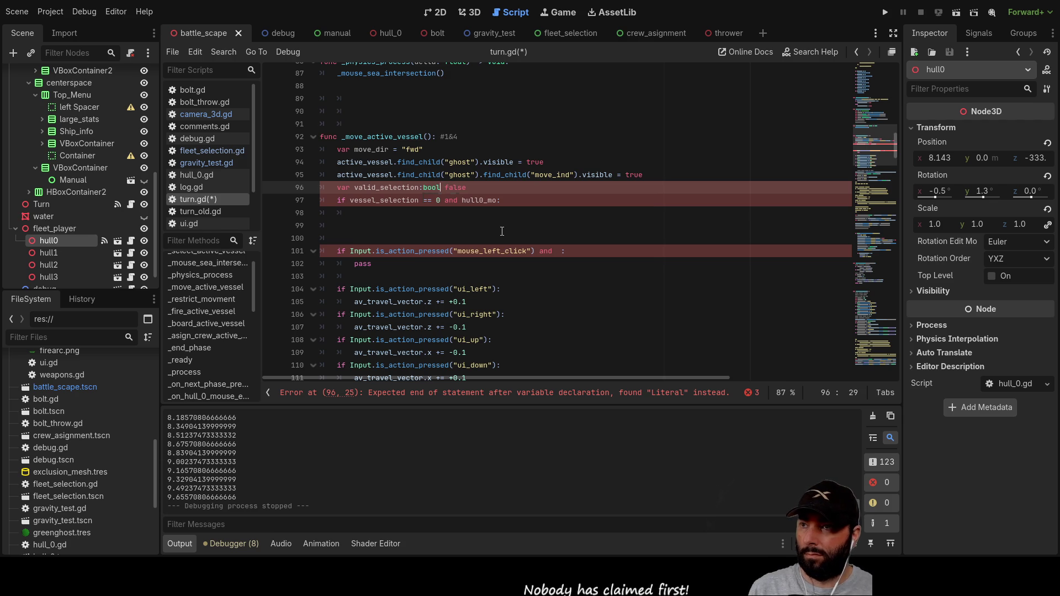
pyautogui.write(' =')
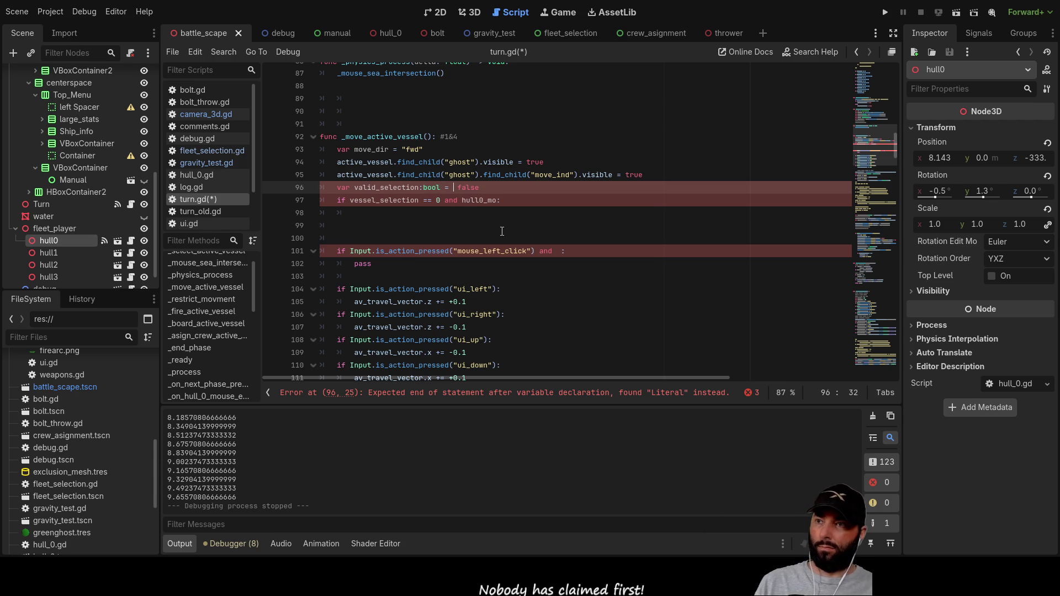
pyautogui.click(490, 230)
# Step: Set valid_selection = true inside the vessel_selection == 0 and hull0_mo branch
pyautogui.doubleClick(391, 190)
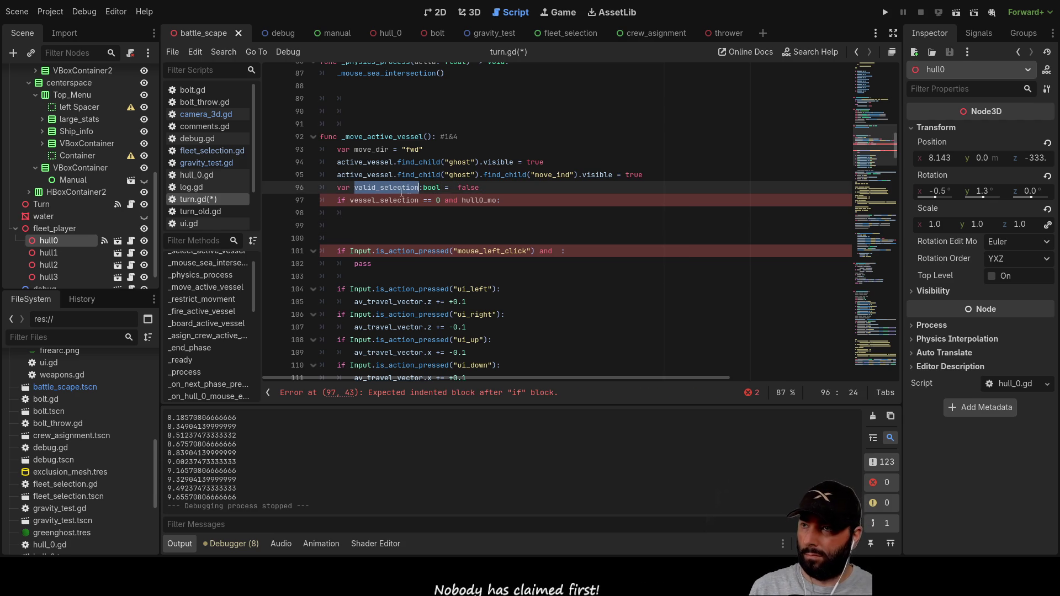
pyautogui.click(418, 214)
pyautogui.hotkey('ctrl', 'v')
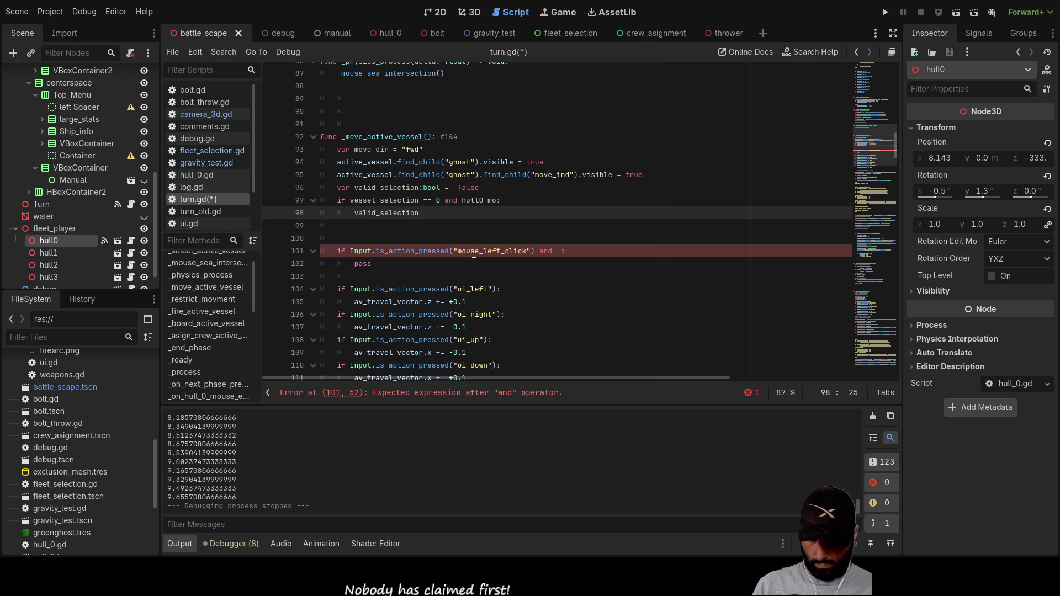
pyautogui.write('= trye')
pyautogui.press('BackSpace')
pyautogui.press('BackSpace')
pyautogui.press('BackSpace')
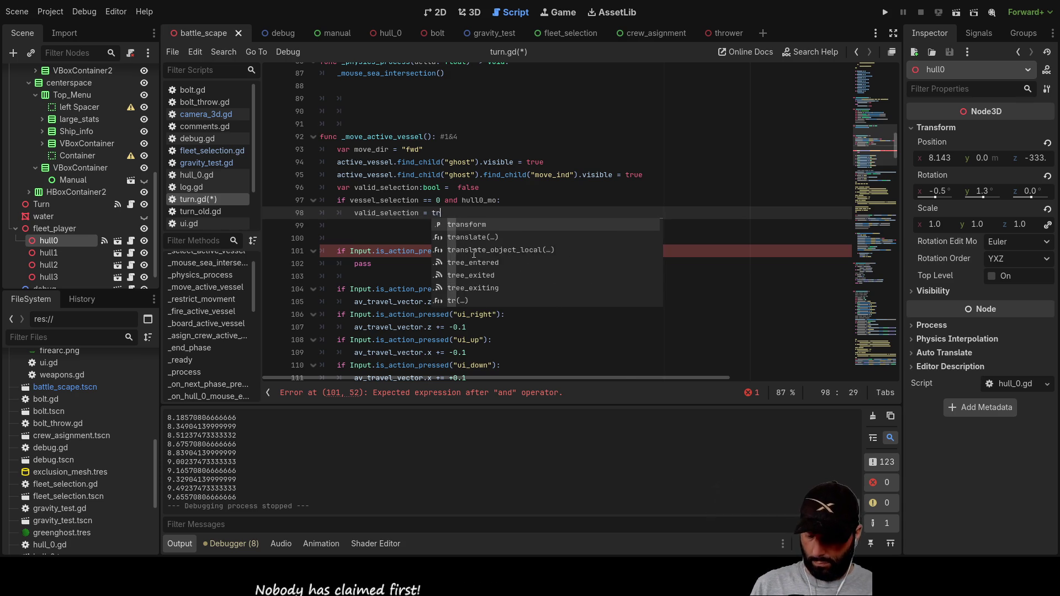
pyautogui.write('rue')
pyautogui.click(397, 231)
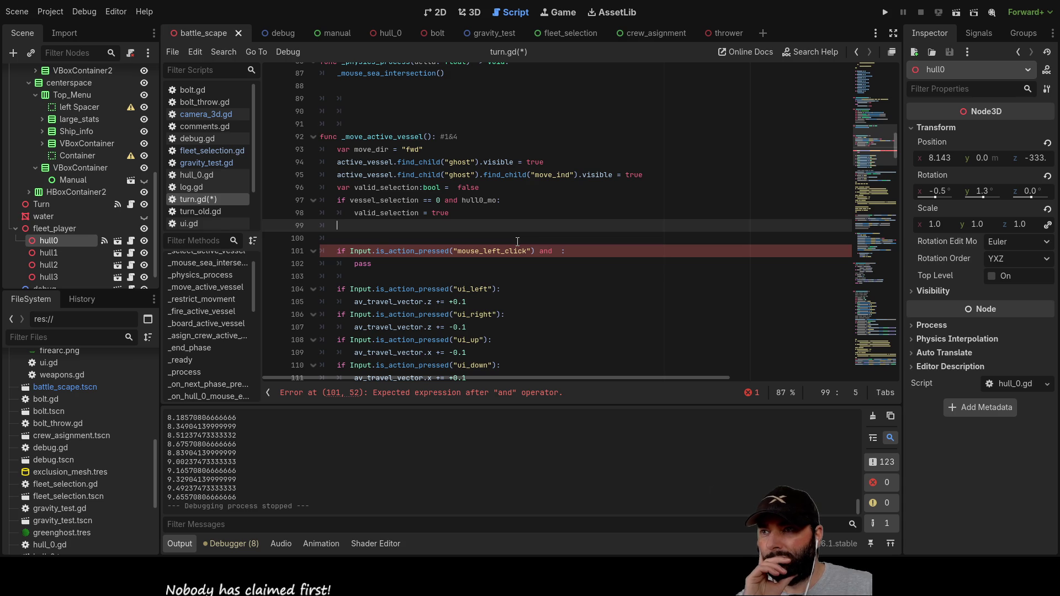
pyautogui.moveTo(501, 200); pyautogui.dragTo(336, 200)
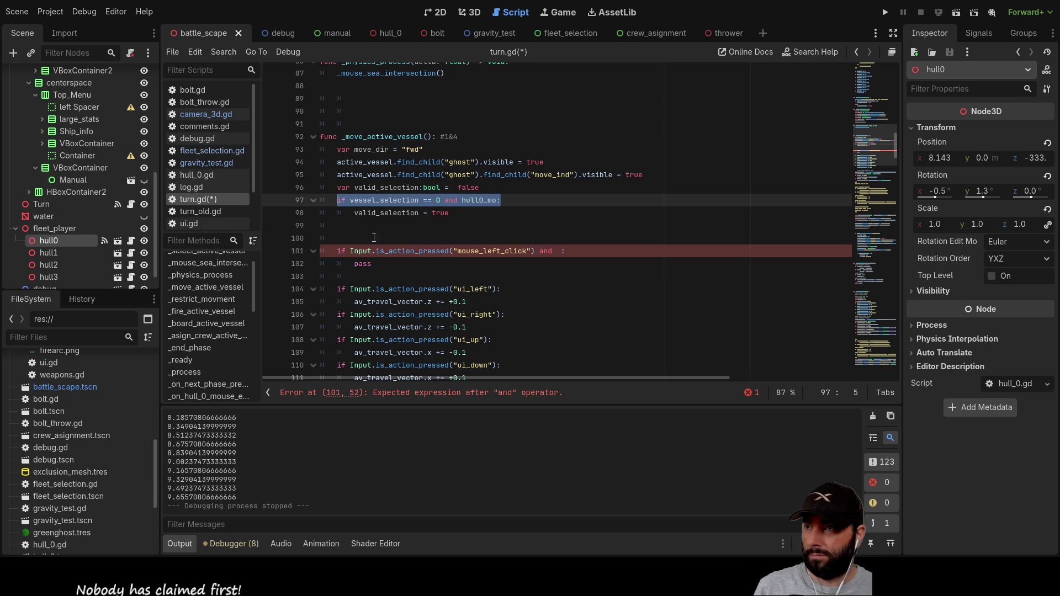
# Step: Duplicate the hull0 condition and change it to vessel_selection == 1 and hull1_mo
pyautogui.press('Down')
pyautogui.press('Down')
pyautogui.hotkey('ctrl', 'v')
pyautogui.click(441, 226)
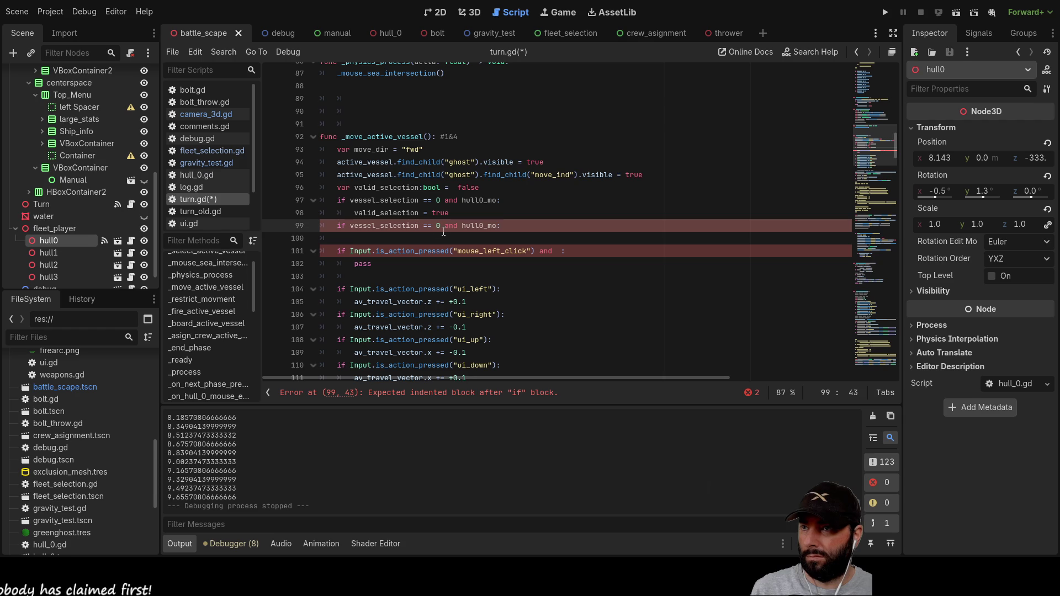
pyautogui.press('BackSpace')
pyautogui.write('1')
pyautogui.press('Right')
pyautogui.press('Right')
pyautogui.press('Right')
pyautogui.press('BackSpace')
pyautogui.write('1')
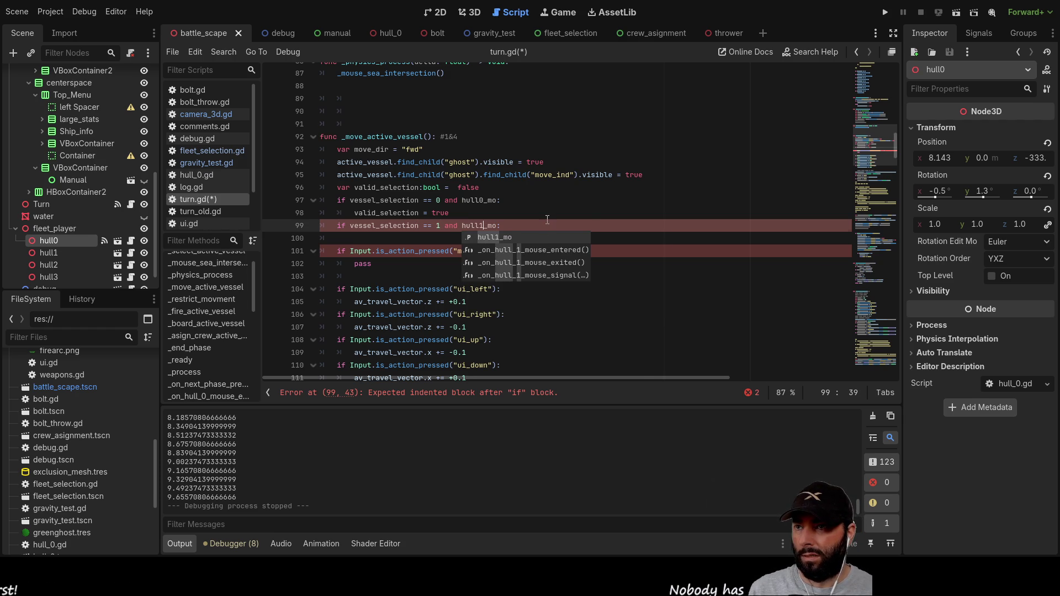
pyautogui.click(523, 226)
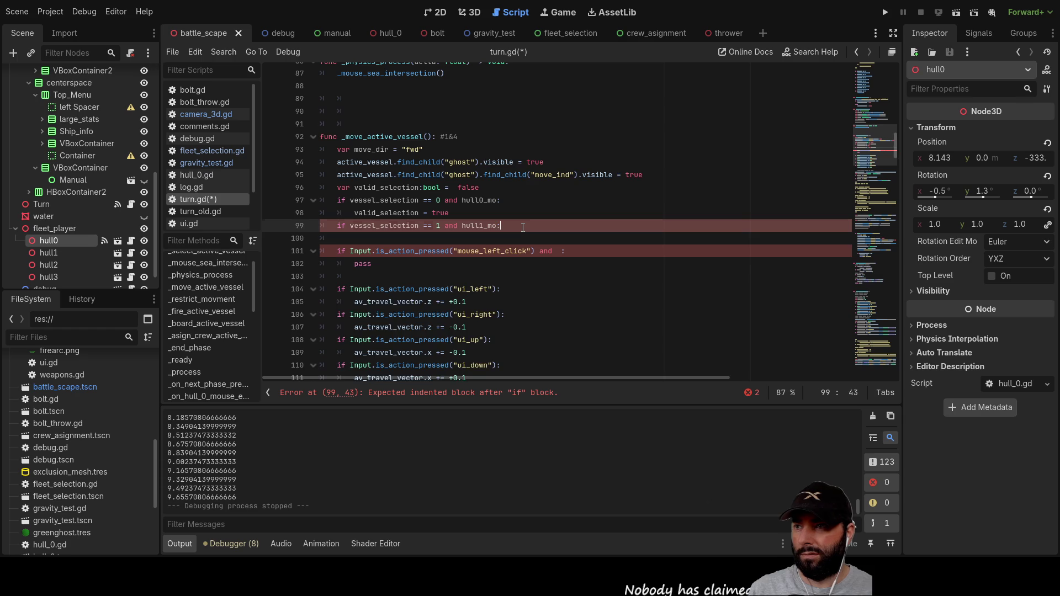
# Step: Give the hull1 condition a valid_selection = true body and turn its if into elif
pyautogui.press('Return')
pyautogui.moveTo(450, 214); pyautogui.dragTo(354, 214)
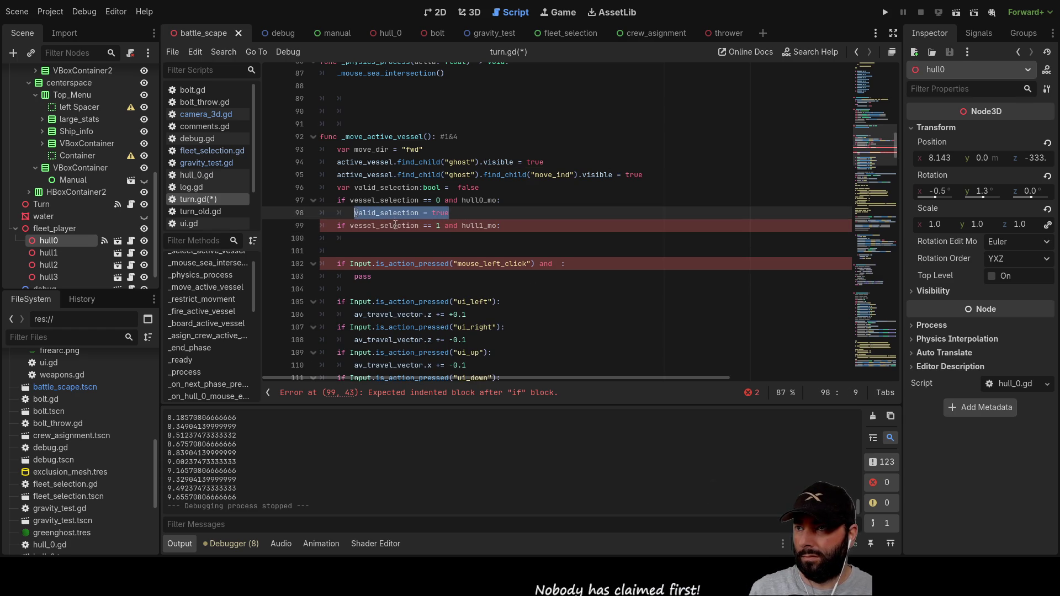
pyautogui.hotkey('ctrl', 'c')
pyautogui.click(386, 244)
pyautogui.hotkey('ctrl', 'v')
pyautogui.click(337, 226)
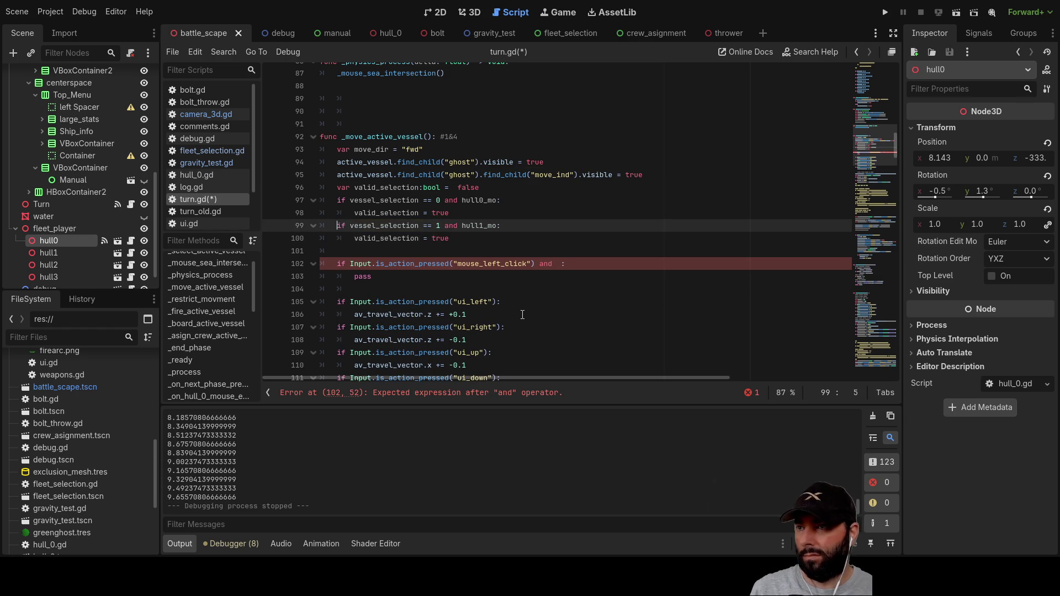
pyautogui.write('el')
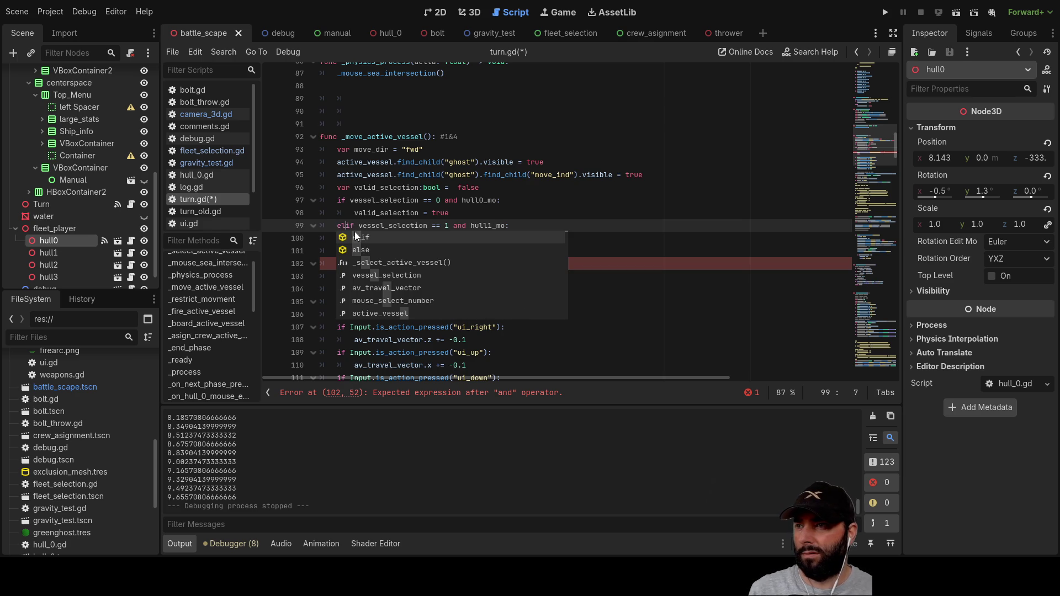
pyautogui.press('Right')
pyautogui.press('Right')
pyautogui.press('Right')
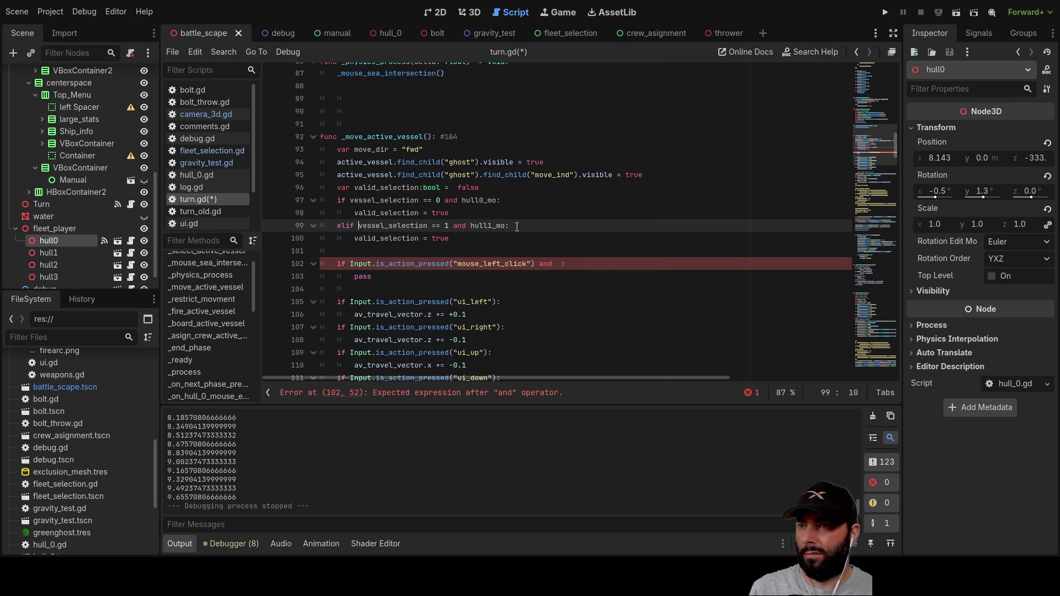
pyautogui.moveTo(510, 226); pyautogui.dragTo(337, 225)
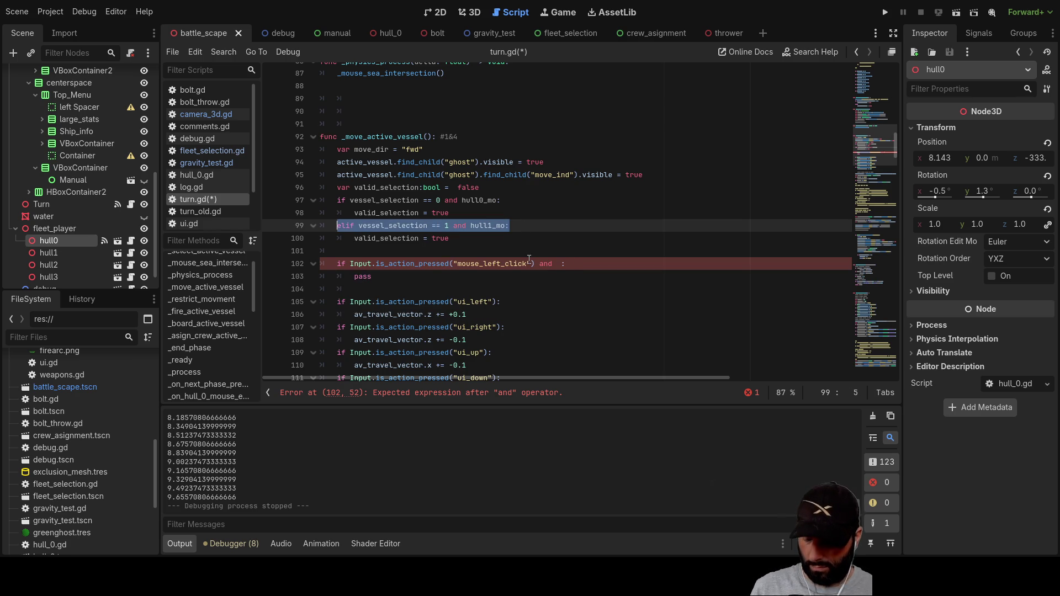
pyautogui.click(477, 239)
pyautogui.press('Return')
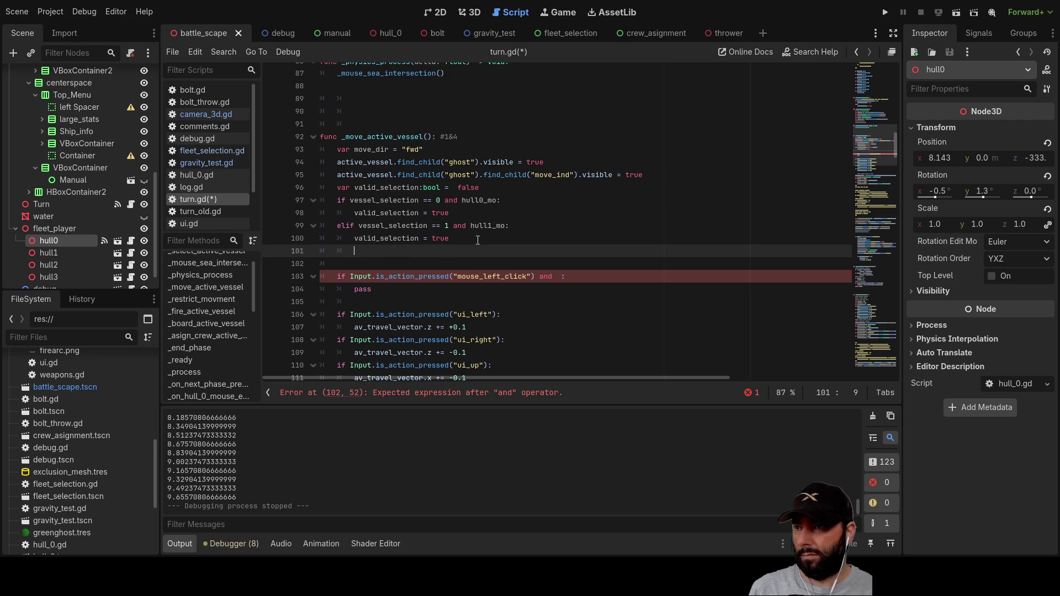
# Step: Paste seven copies of the hull1 elif condition on consecutive lines
pyautogui.hotkey('ctrl', 'v')
pyautogui.press('Return')
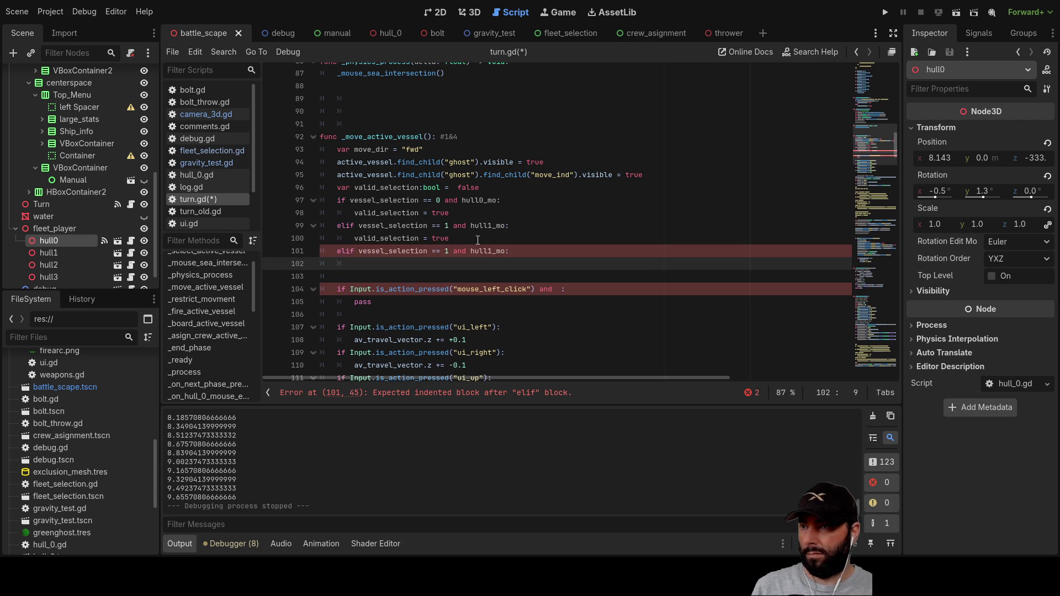
pyautogui.hotkey('ctrl', 'v')
pyautogui.press('Return')
pyautogui.hotkey('ctrl', 'v')
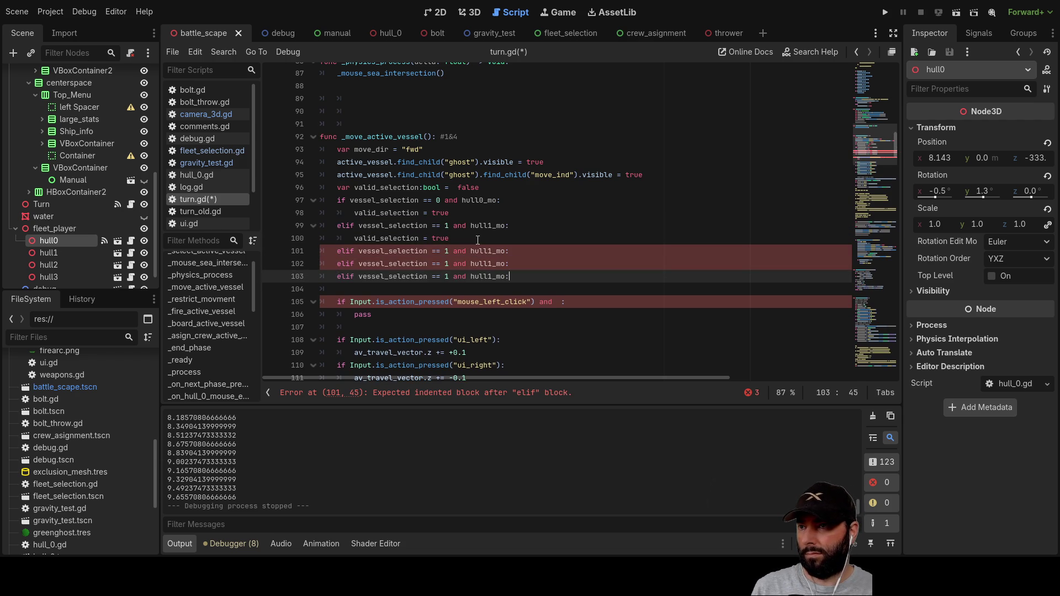
pyautogui.press('Return')
pyautogui.hotkey('ctrl', 'v')
pyautogui.press('Return')
pyautogui.hotkey('ctrl', 'v')
pyautogui.press('Return')
pyautogui.hotkey('ctrl', 'v')
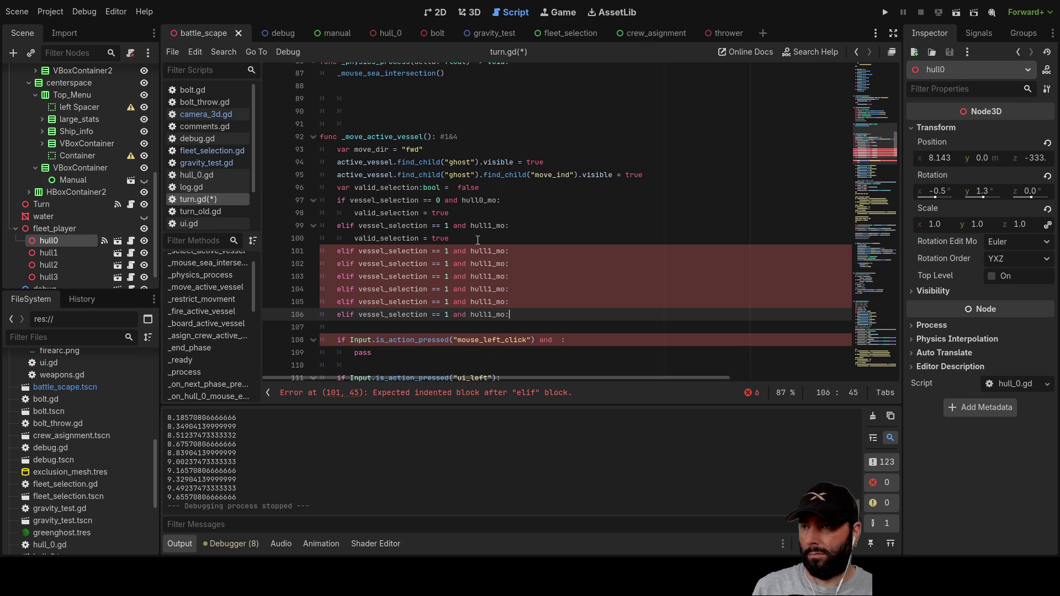
pyautogui.press('Return')
pyautogui.hotkey('ctrl', 'v')
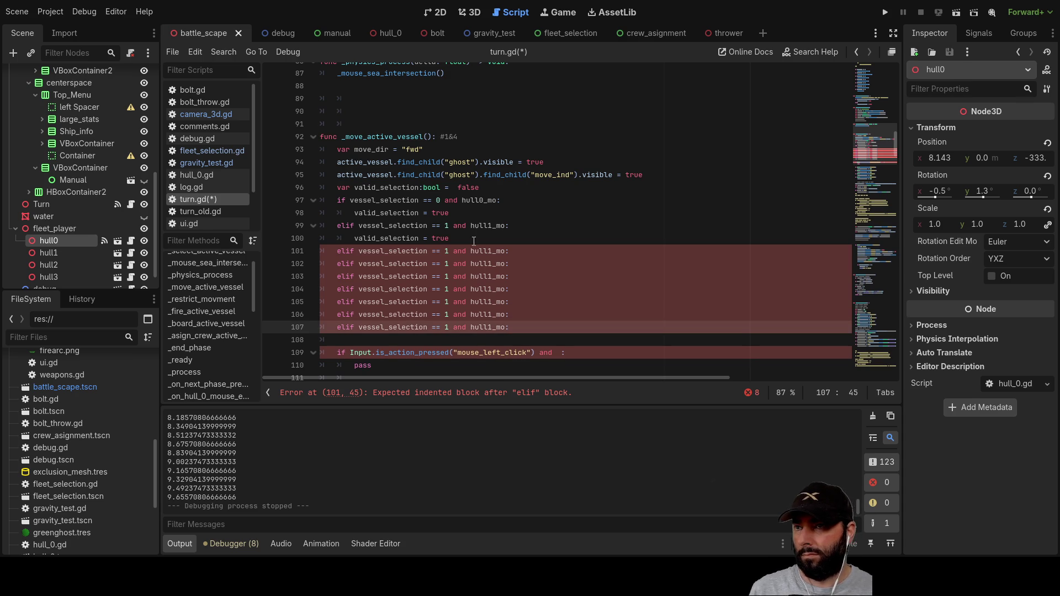
# Step: Renumber the copies' vessel_selection values to 2 through 7 and delete the extra copy
pyautogui.doubleClick(445, 250)
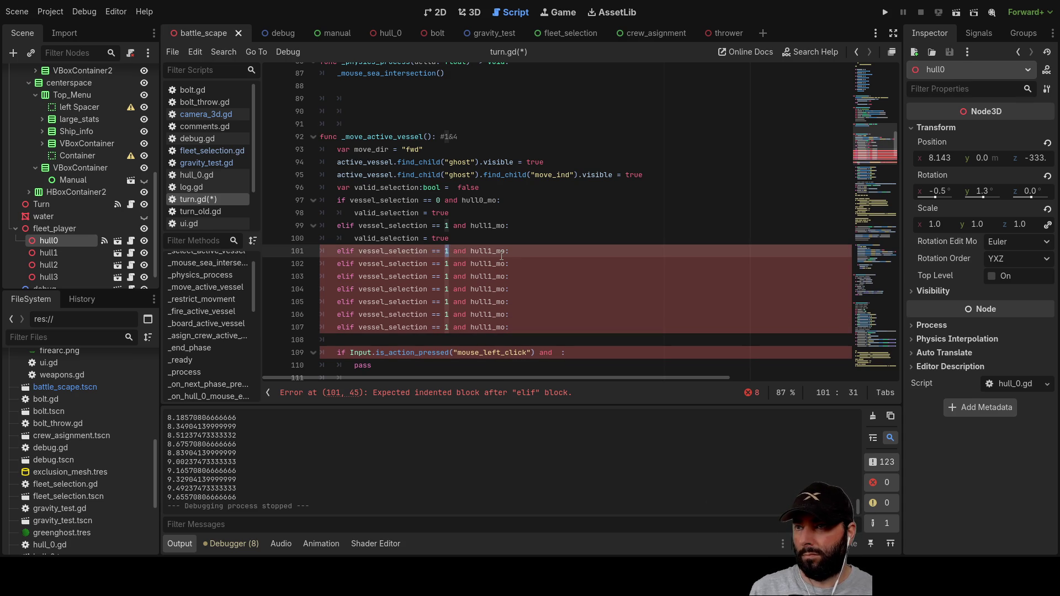
pyautogui.press('Right')
pyautogui.press('BackSpace')
pyautogui.write('2')
pyautogui.press('Down')
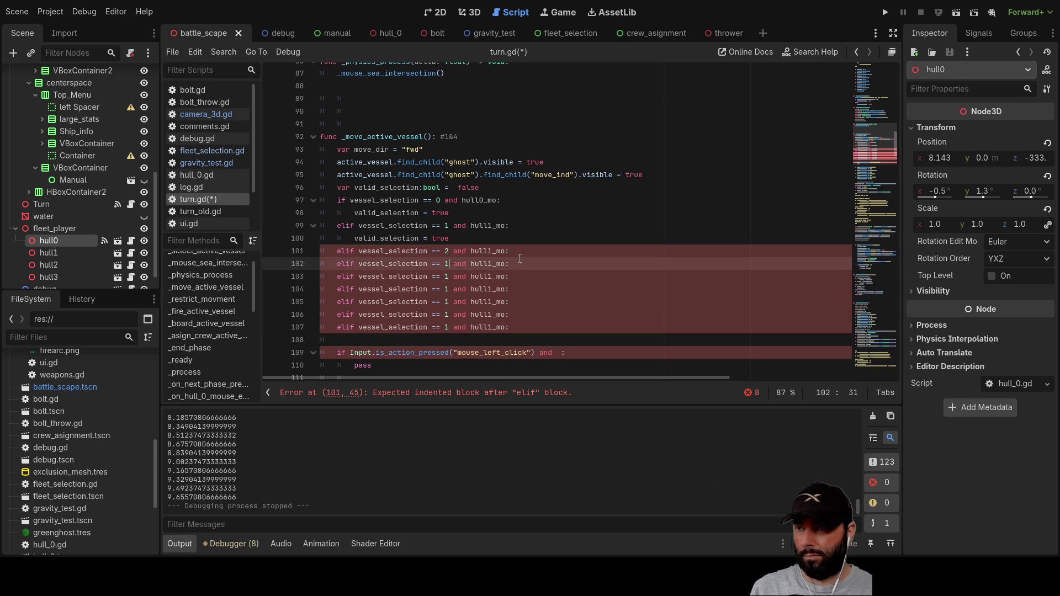
pyautogui.press('Down')
pyautogui.press('BackSpace')
pyautogui.write('4')
pyautogui.press('Down')
pyautogui.press('BackSpace')
pyautogui.write('5')
pyautogui.press('Down')
pyautogui.press('BackSpace')
pyautogui.write('6')
pyautogui.press('Down')
pyautogui.press('BackSpace')
pyautogui.write('7')
pyautogui.click(512, 330)
pyautogui.hotkey('shift', 'Home')
pyautogui.hotkey('shift', 'Home')
pyautogui.press('BackSpace')
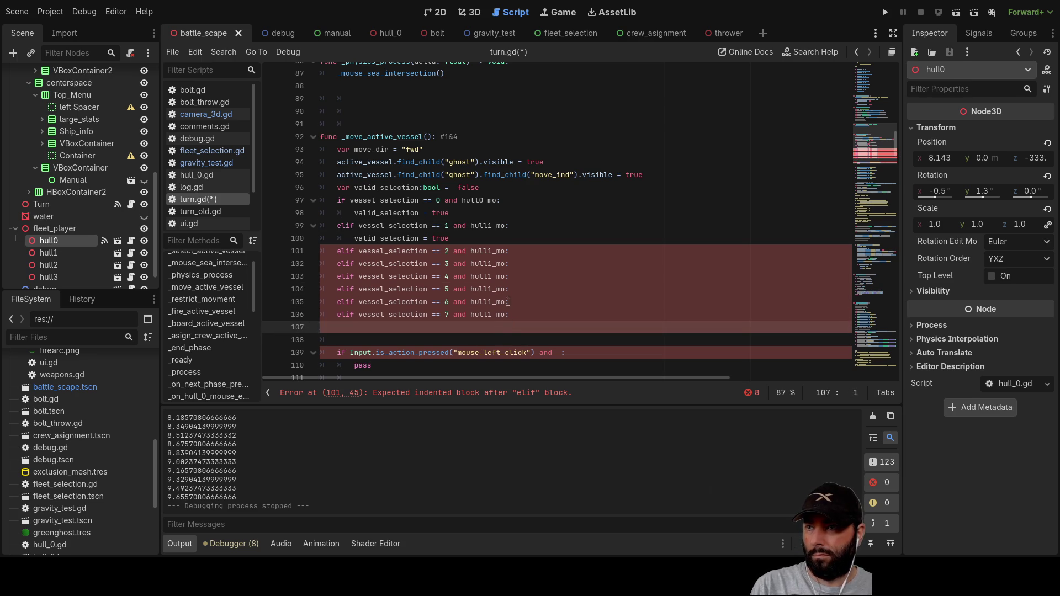
# Step: Change hull1_mo in each copy to hull2_mo through hull7_mo to match its vessel number
pyautogui.click(492, 251)
pyautogui.press('BackSpace')
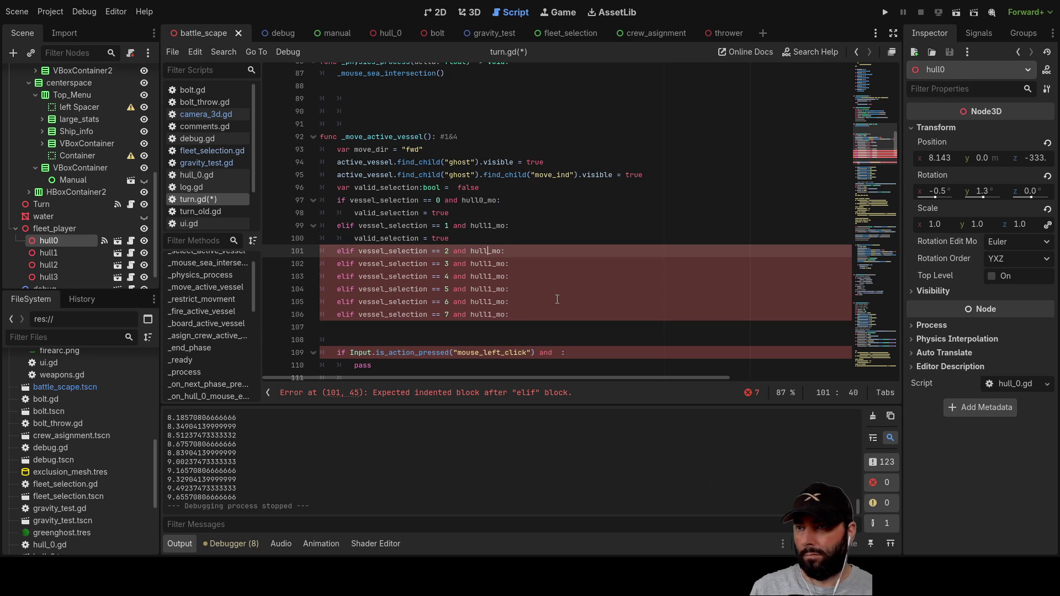
pyautogui.write('2')
pyautogui.click(577, 216)
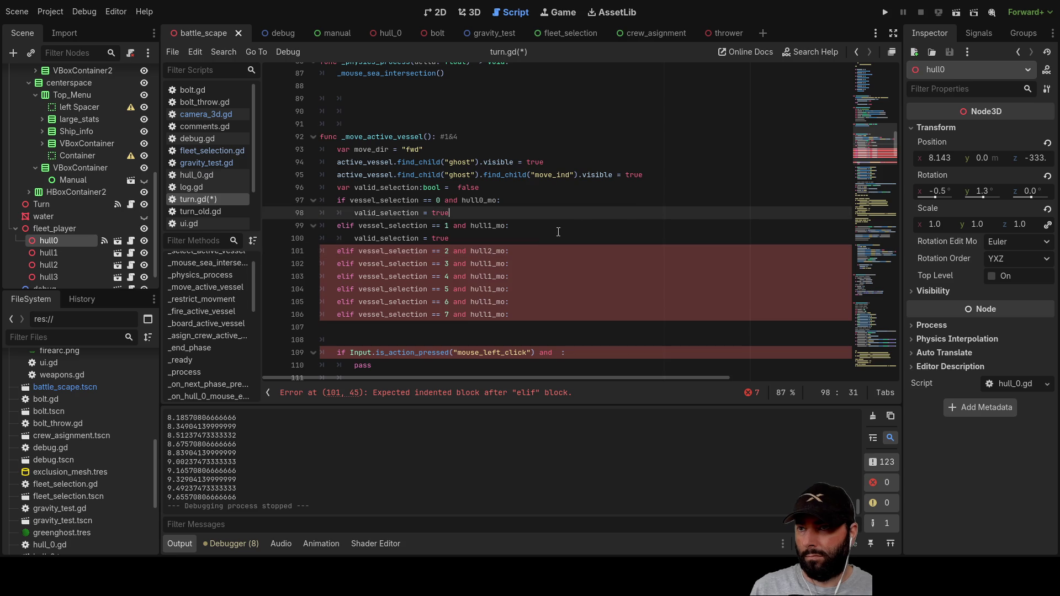
pyautogui.click(489, 262)
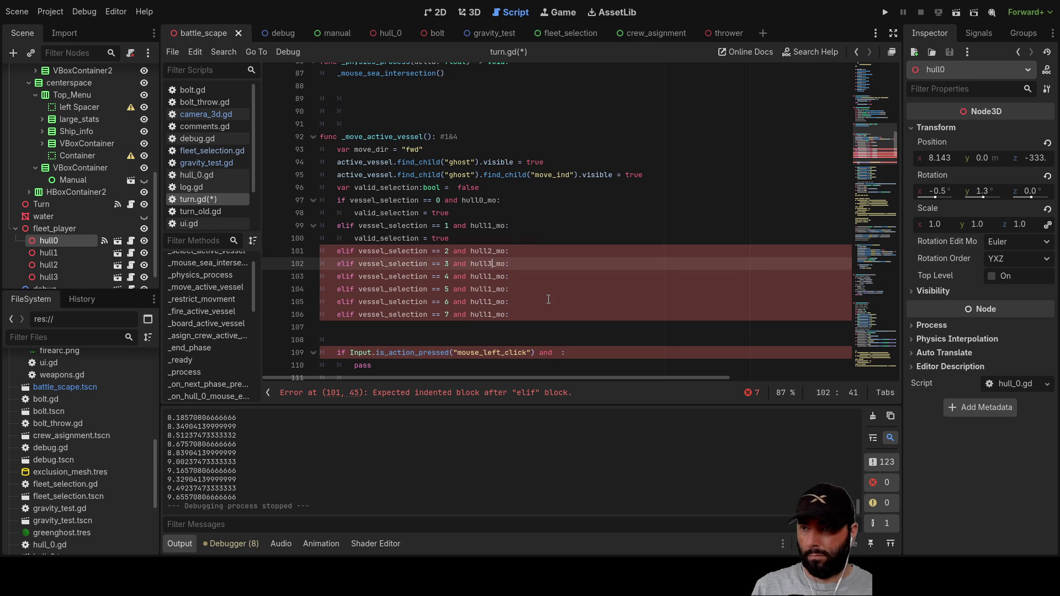
pyautogui.write('3')
pyautogui.click(641, 216)
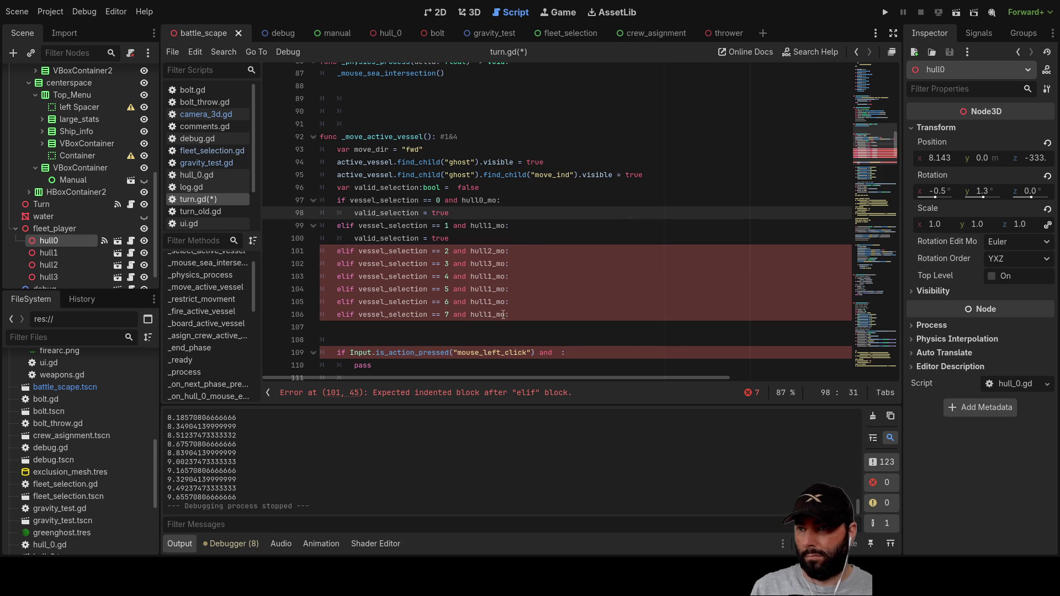
pyautogui.click(492, 315)
pyautogui.press('BackSpace')
pyautogui.write('7')
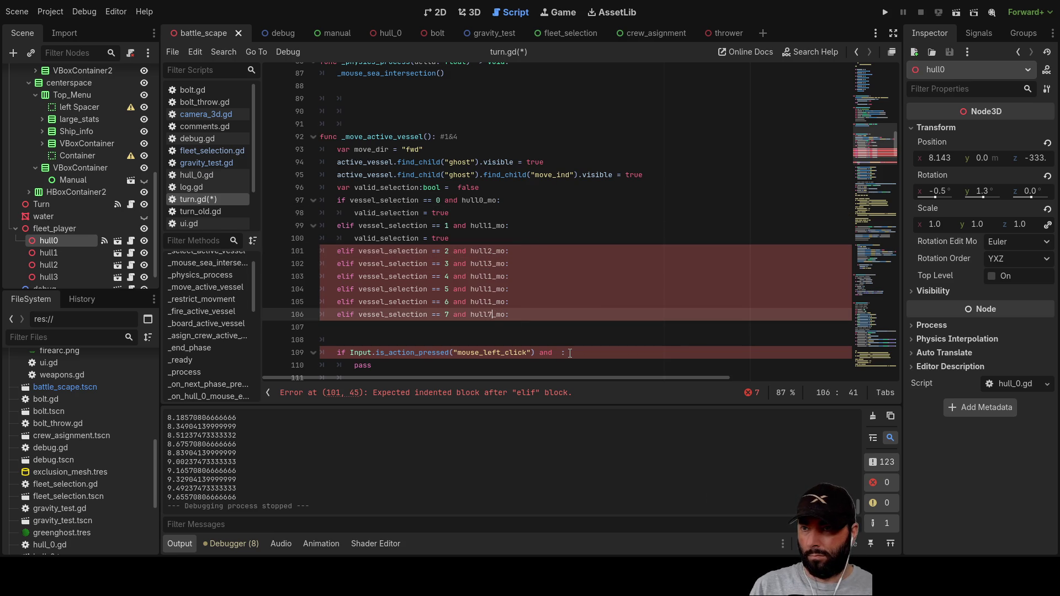
pyautogui.click(633, 201)
pyautogui.click(489, 301)
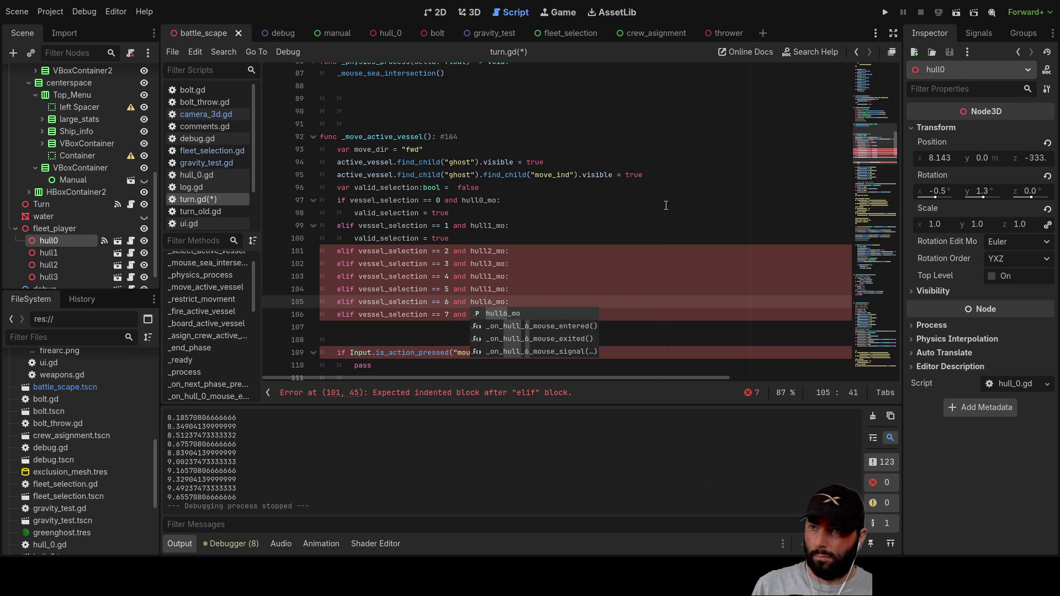
pyautogui.click(540, 200)
pyautogui.click(490, 287)
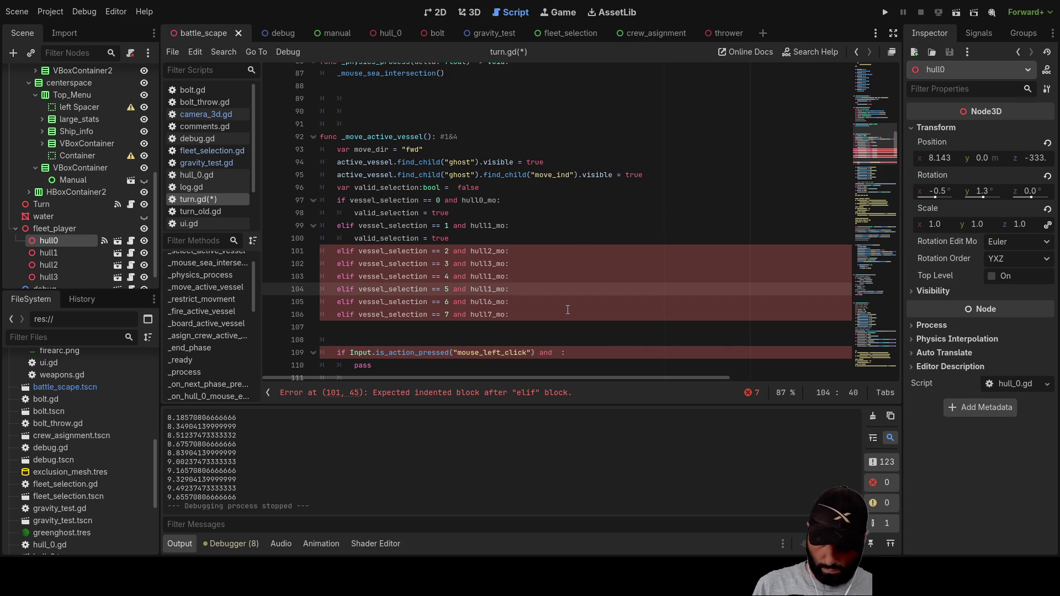
pyautogui.write('5')
pyautogui.click(573, 228)
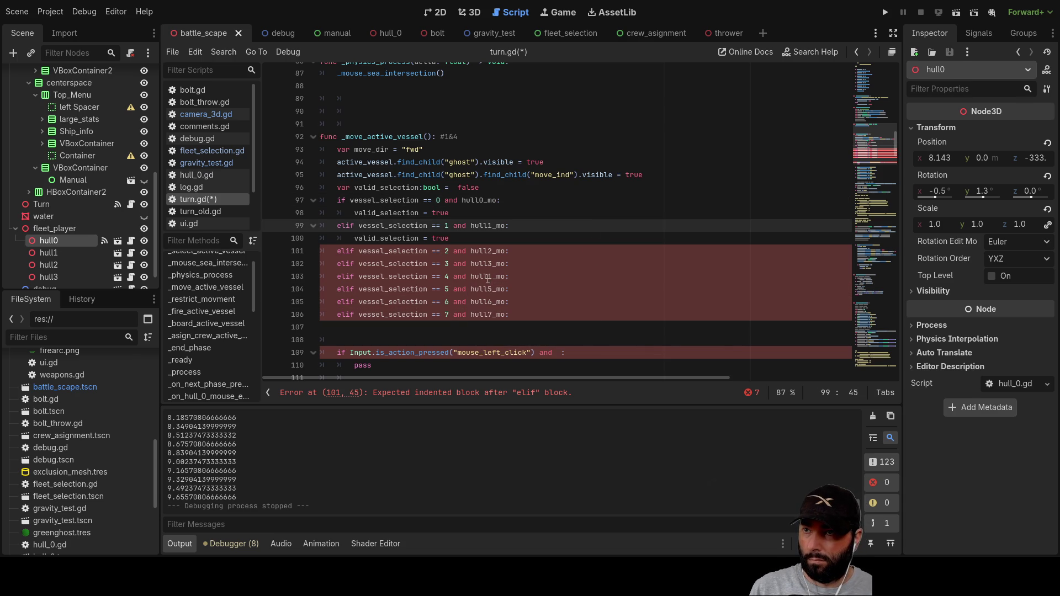
pyautogui.click(489, 279)
pyautogui.write('4')
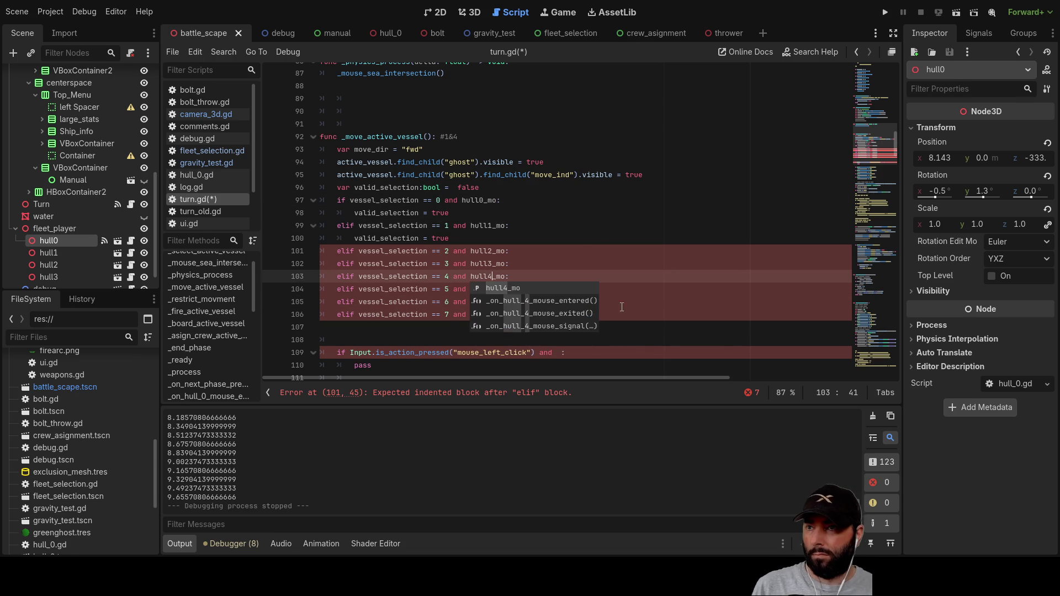
pyautogui.click(623, 225)
# Step: Add an empty body line under each of the hull2 to hull6 elif conditions
pyautogui.click(520, 251)
pyautogui.press('Return')
pyautogui.click(522, 276)
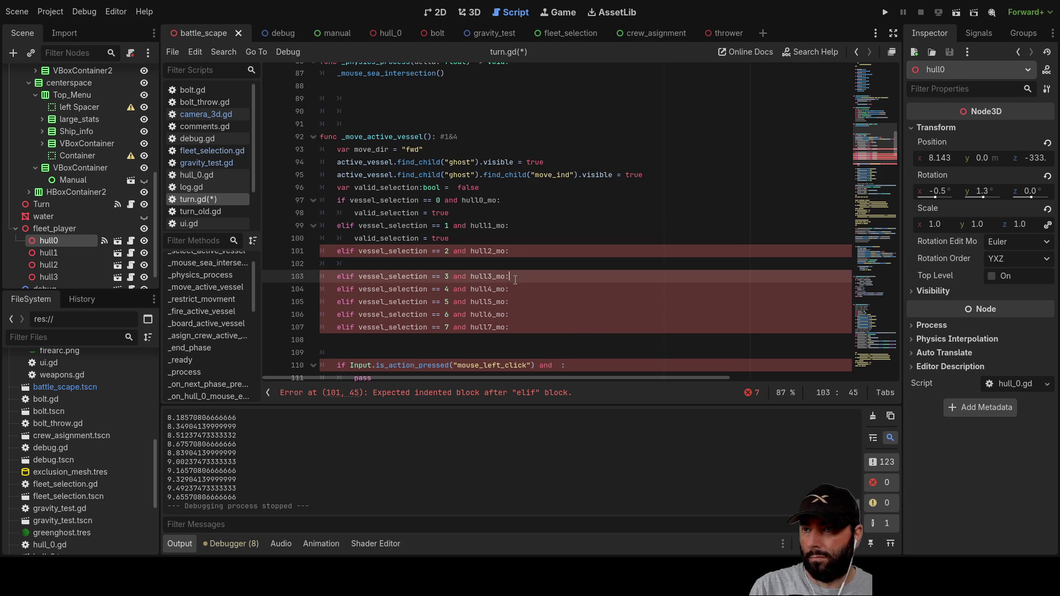
pyautogui.press('Return')
pyautogui.click(523, 302)
pyautogui.press('Return')
pyautogui.click(512, 327)
pyautogui.press('Return')
pyautogui.click(517, 352)
pyautogui.press('Return')
pyautogui.scroll(-3)
# Step: Paste valid_selection = true into the vessel 2 to 6 elif bodies
pyautogui.moveTo(355, 125); pyautogui.dragTo(452, 125)
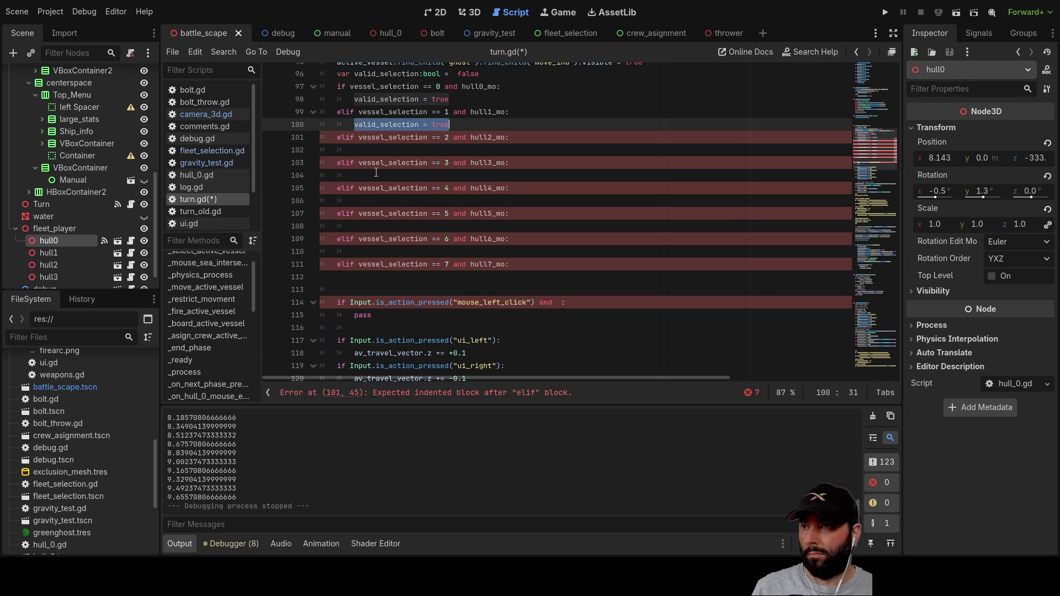
pyautogui.hotkey('ctrl', 'c')
pyautogui.click(373, 150)
pyautogui.hotkey('ctrl', 'v')
pyautogui.click(374, 176)
pyautogui.hotkey('ctrl', 'v')
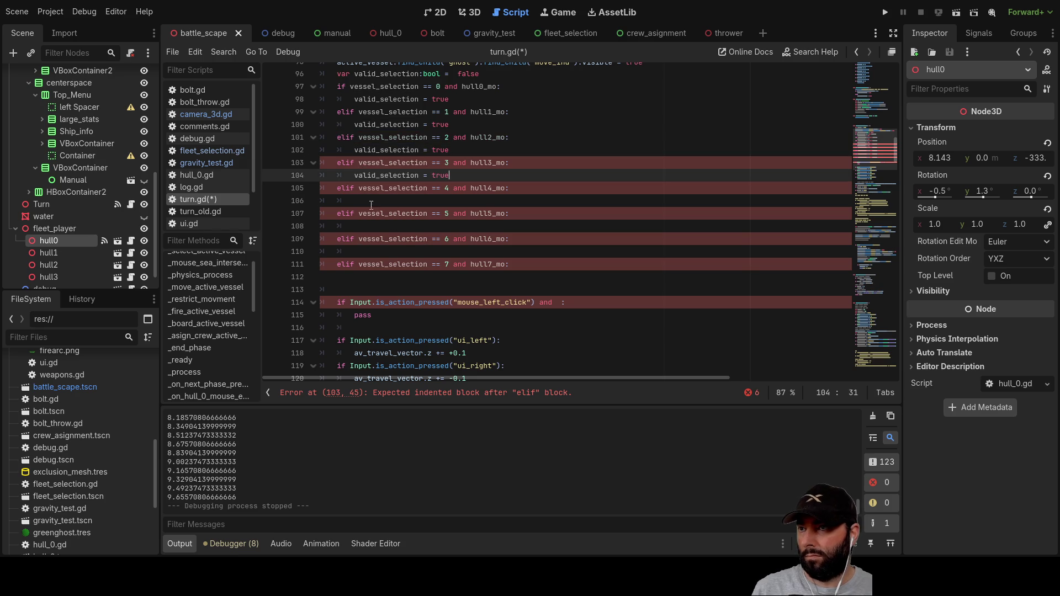
pyautogui.click(376, 200)
pyautogui.hotkey('ctrl', 'v')
pyautogui.click(376, 226)
pyautogui.hotkey('ctrl', 'v')
pyautogui.click(376, 251)
pyautogui.hotkey('ctrl', 'v')
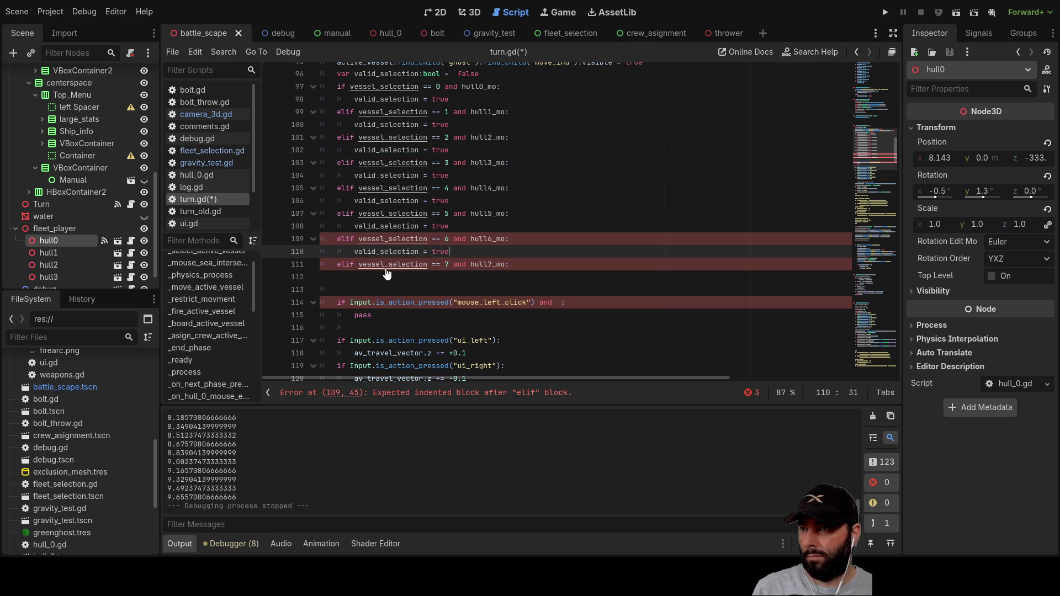
# Step: Add an else branch after the elifs that sets valid_selection to false
pyautogui.click(355, 282)
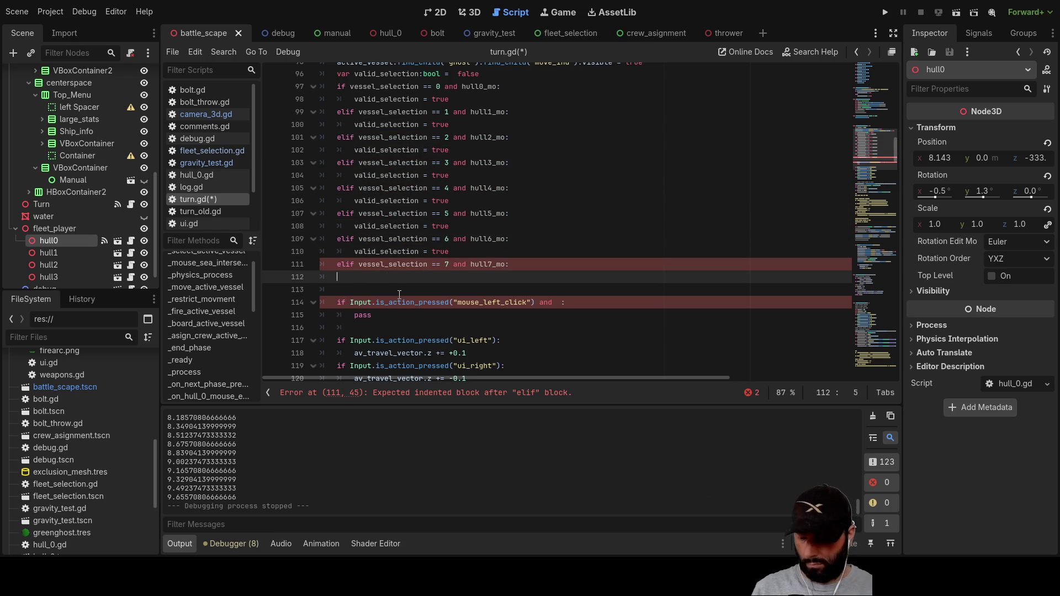
pyautogui.write('else')
pyautogui.press('Return')
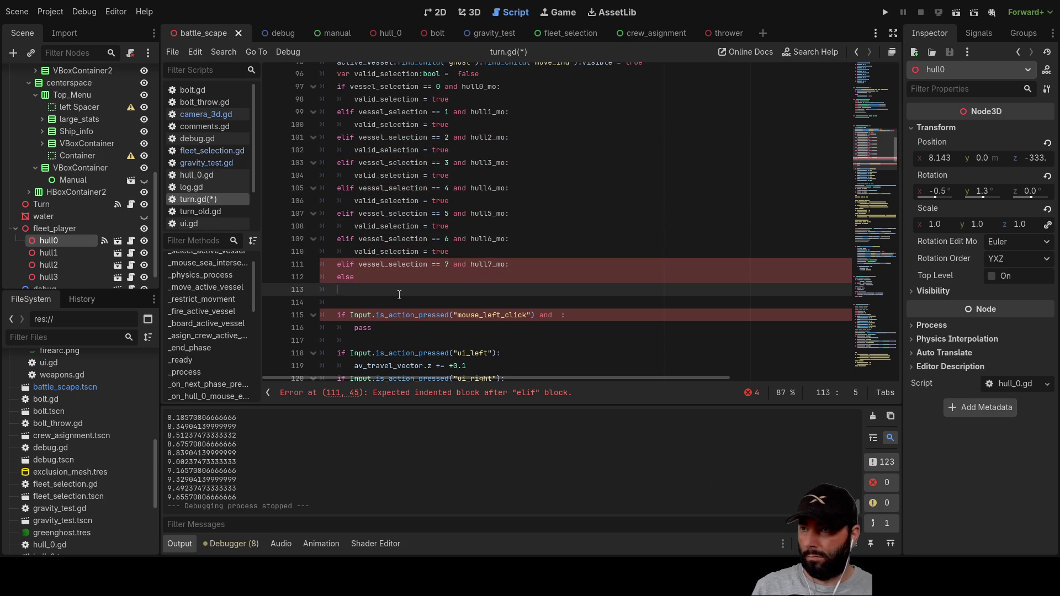
pyautogui.write('valid_selection = t')
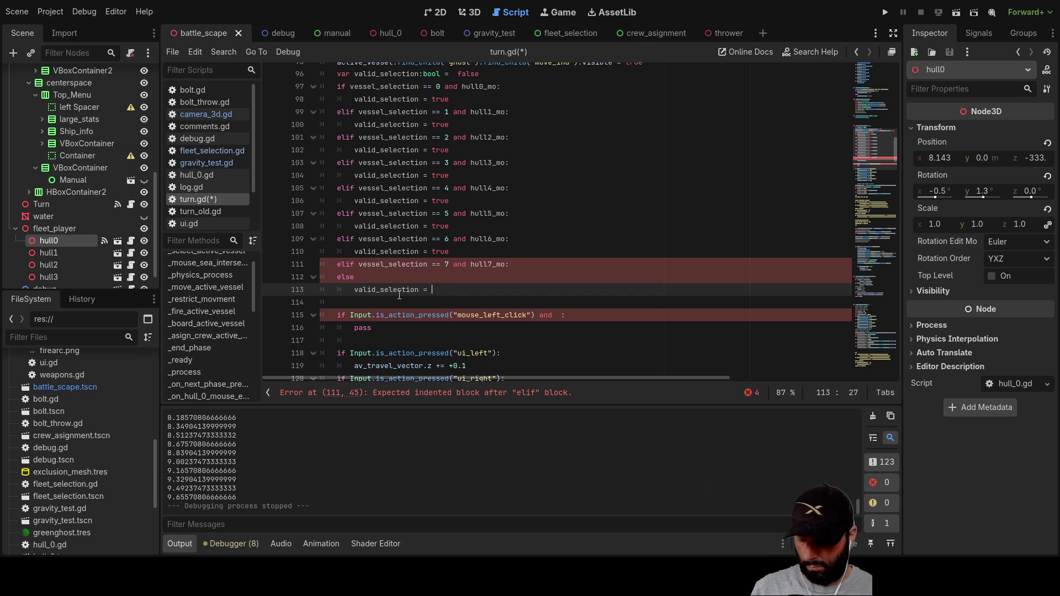
pyautogui.write('false')
pyautogui.press('Up')
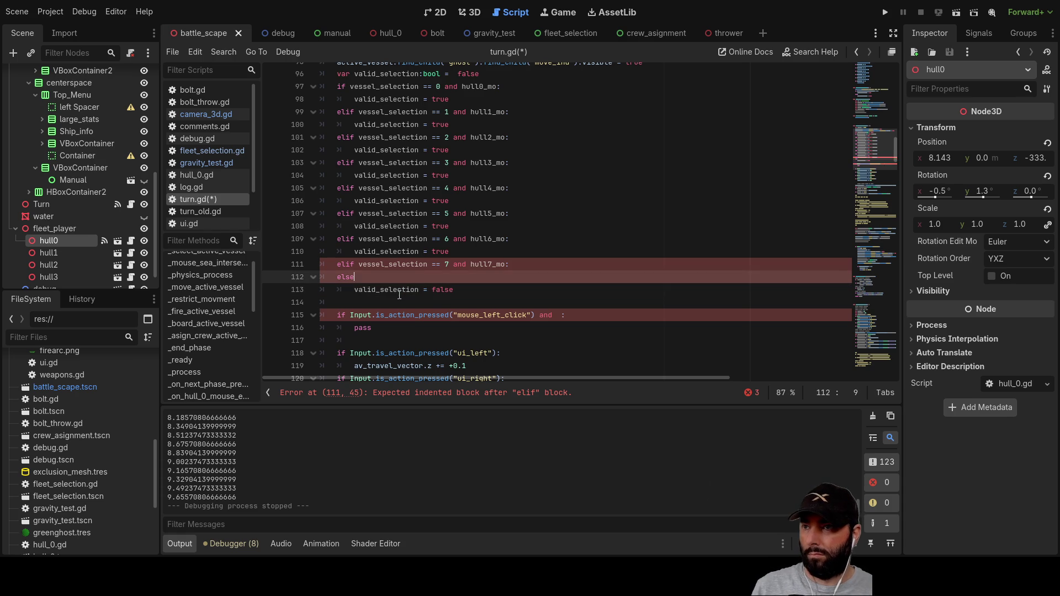
pyautogui.press('Up')
pyautogui.press('Down')
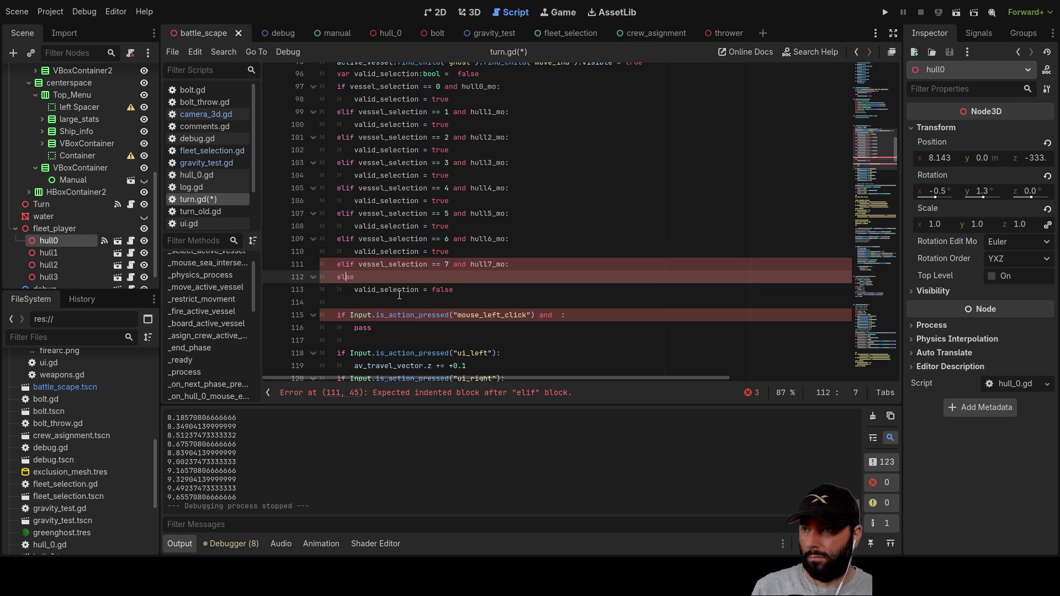
# Step: Put valid_selection = true under the hull7 elif and add the colon after else
pyautogui.press('Return')
pyautogui.press('Up')
pyautogui.press('Up')
pyautogui.press('Up')
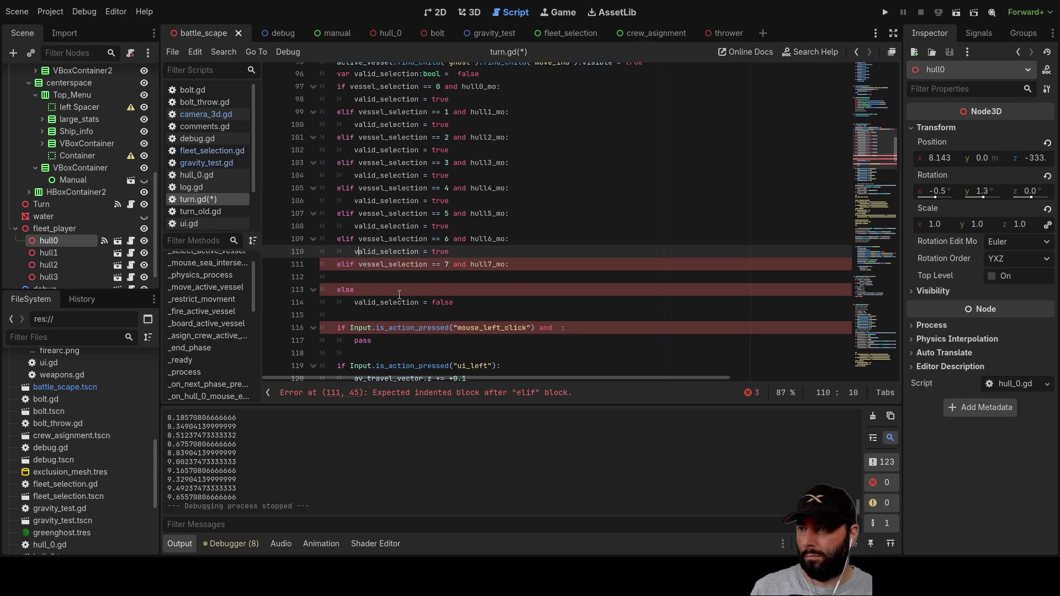
pyautogui.hotkey('ctrl', 'shift', 'Right')
pyautogui.hotkey('ctrl', 'shift', 'Right')
pyautogui.hotkey('ctrl', 'shift', 'Right')
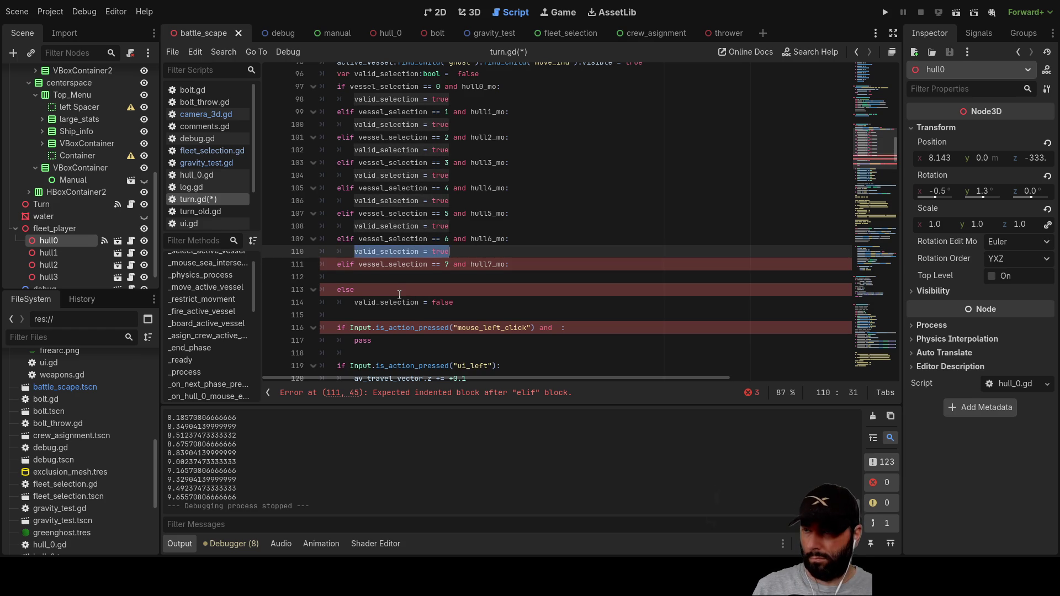
pyautogui.press('Down')
pyautogui.press('Down')
pyautogui.hotkey('ctrl', 'v')
pyautogui.click(600, 213)
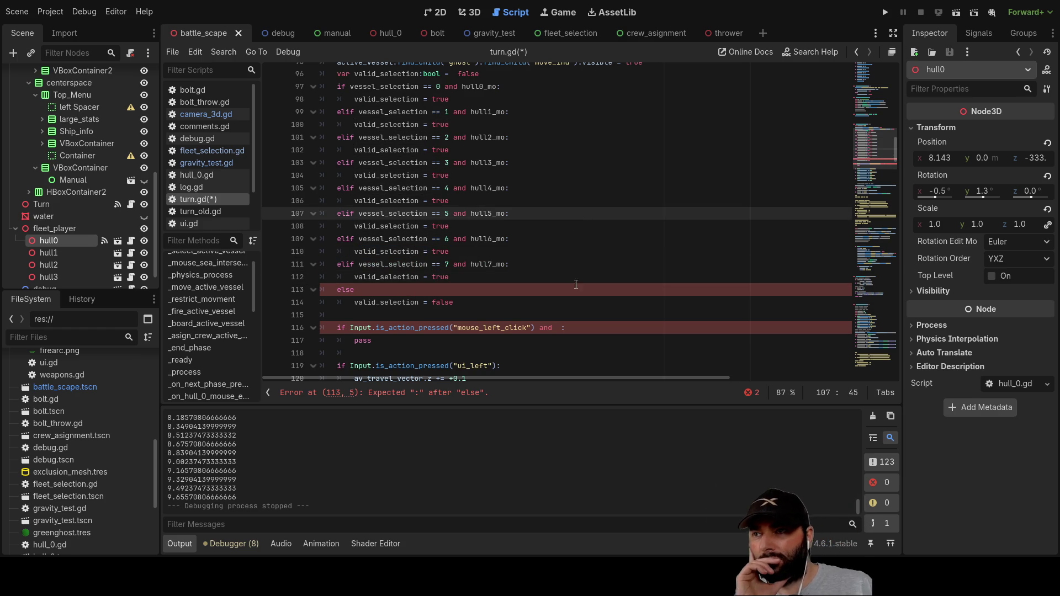
pyautogui.click(400, 291)
pyautogui.write(':')
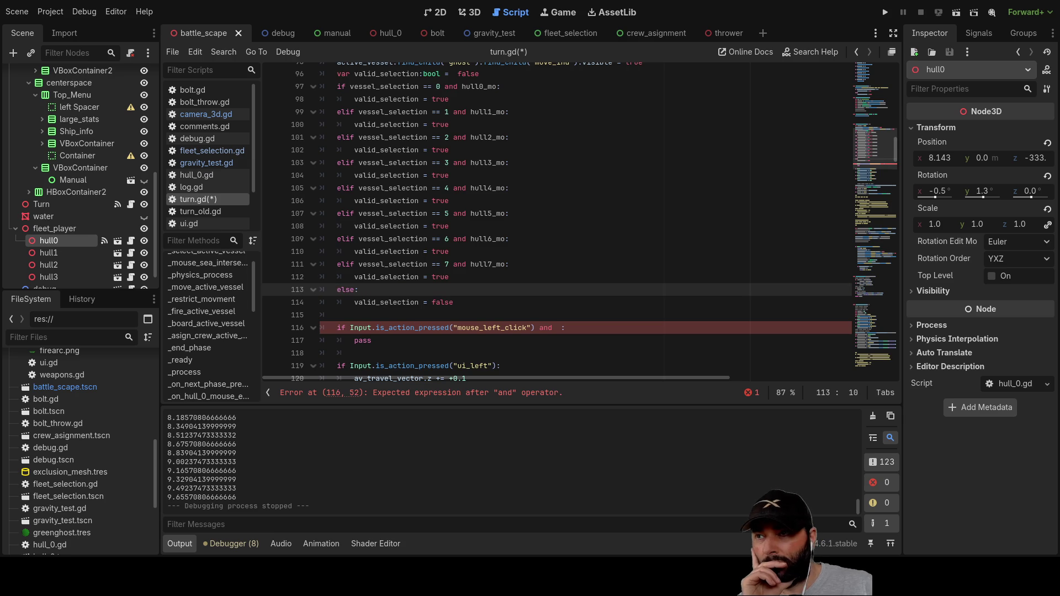
pyautogui.scroll(3)
pyautogui.scroll(-3)
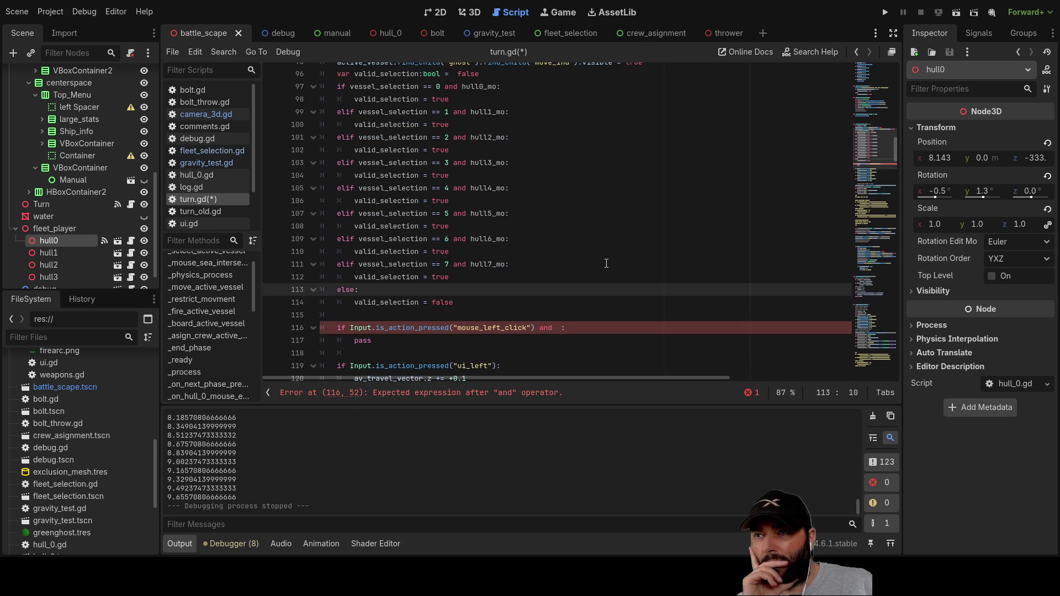
pyautogui.scroll(-3)
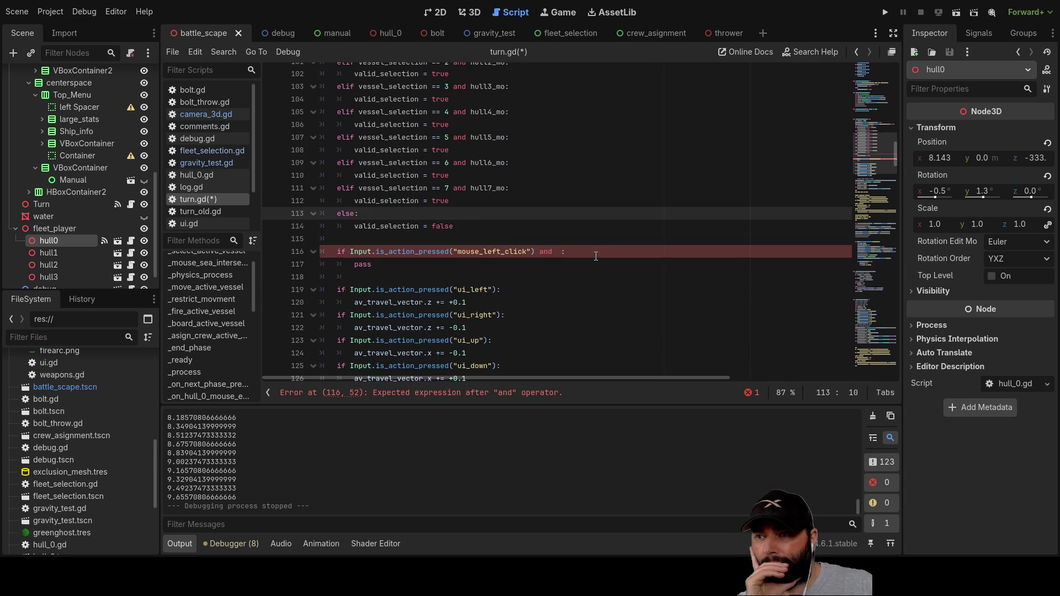
pyautogui.doubleClick(404, 201)
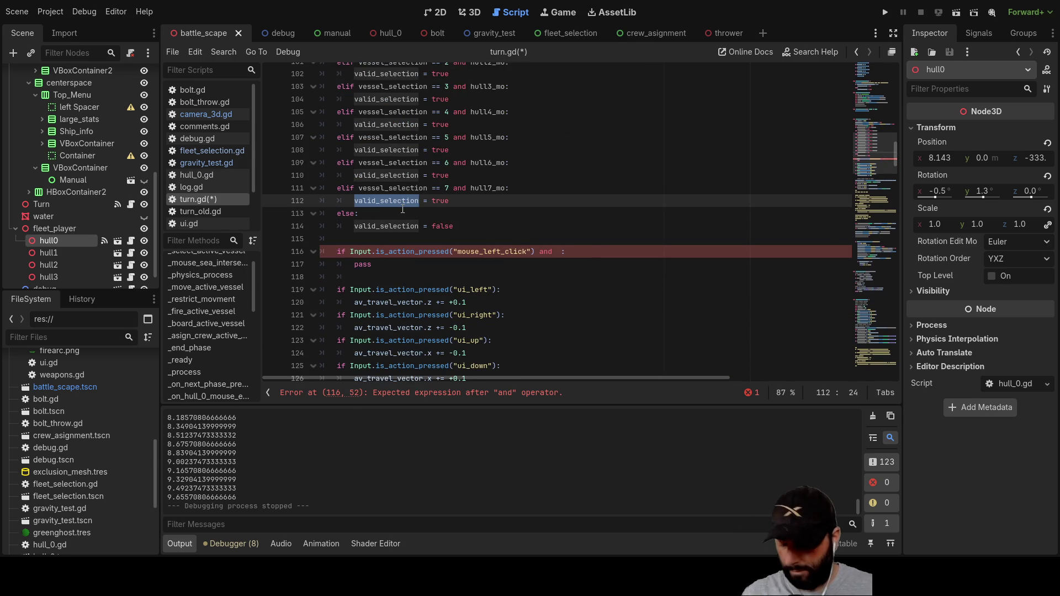
# Step: Finish line 116's left-click check with 'and valid_selection:' and select its pass placeholder
pyautogui.click(559, 253)
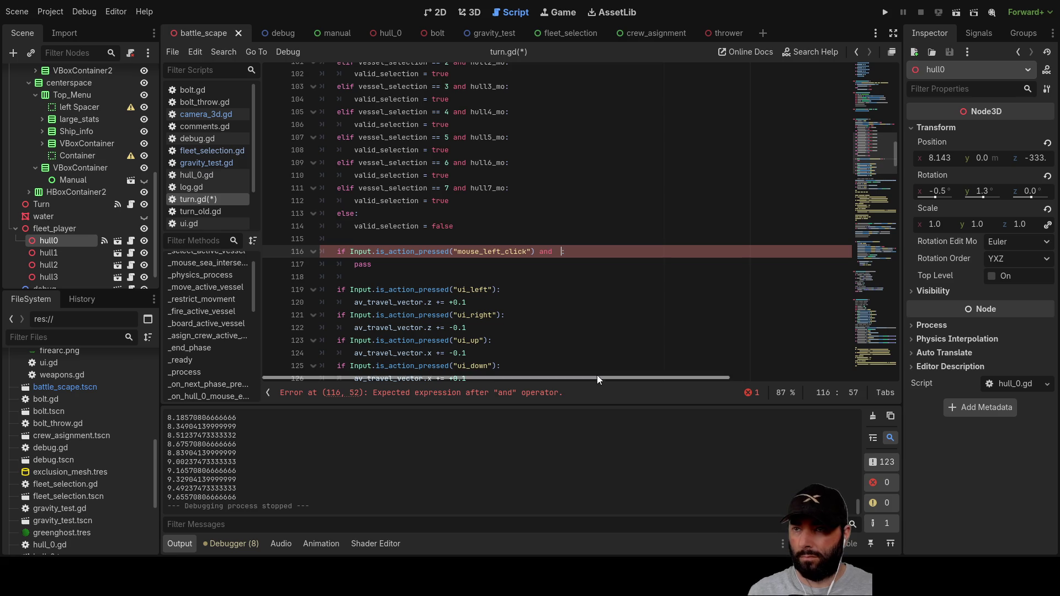
pyautogui.press('BackSpace')
pyautogui.hotkey('ctrl', 'v')
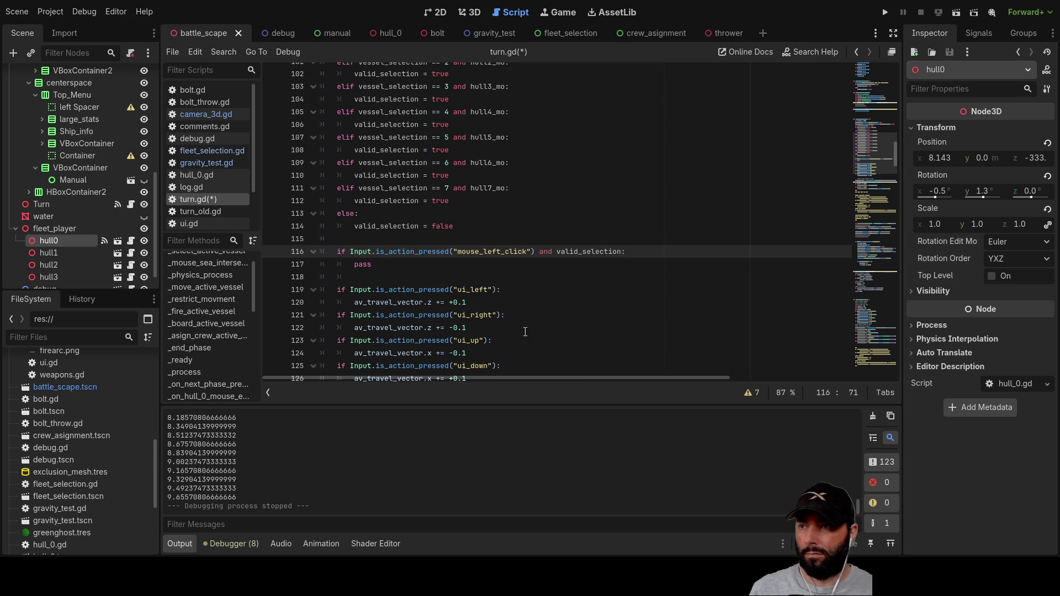
pyautogui.click(424, 278)
pyautogui.moveTo(393, 264); pyautogui.dragTo(359, 264)
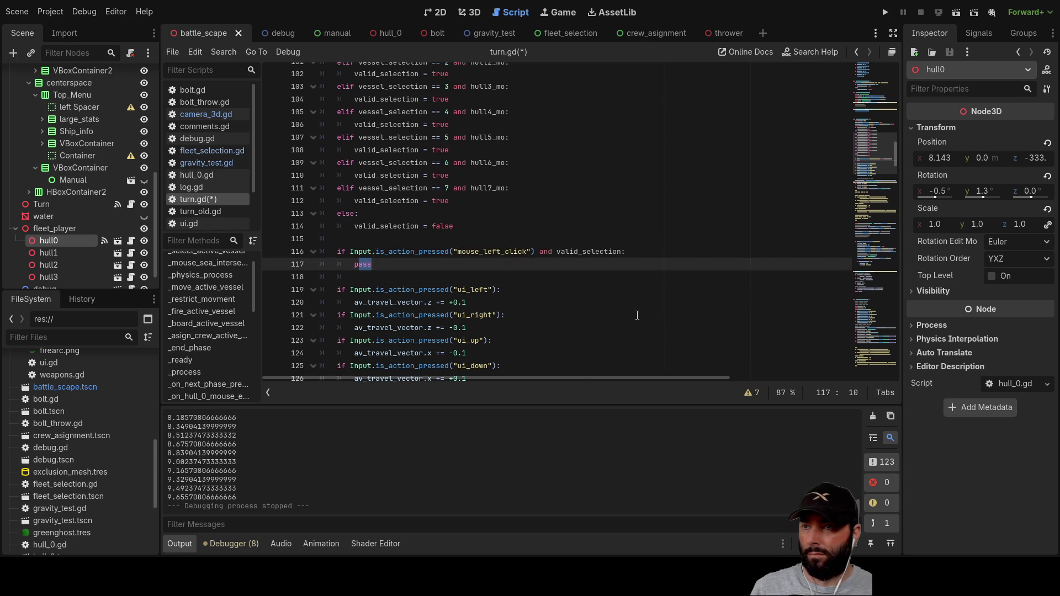
# Step: Review the surrounding code and place the caret on the empty line below pass
pyautogui.scroll(3)
pyautogui.scroll(-3)
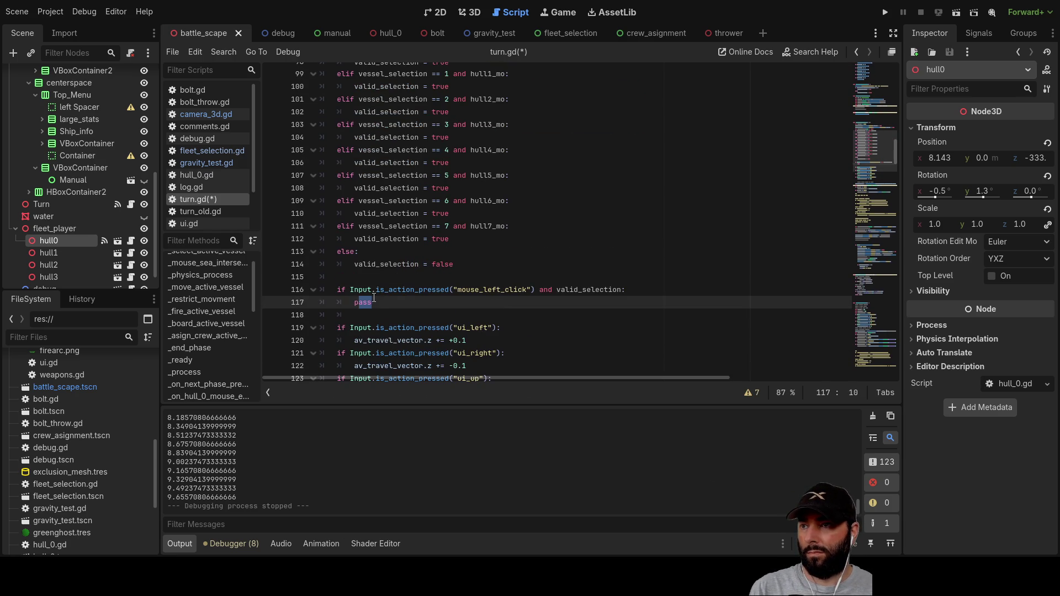
pyautogui.click(357, 275)
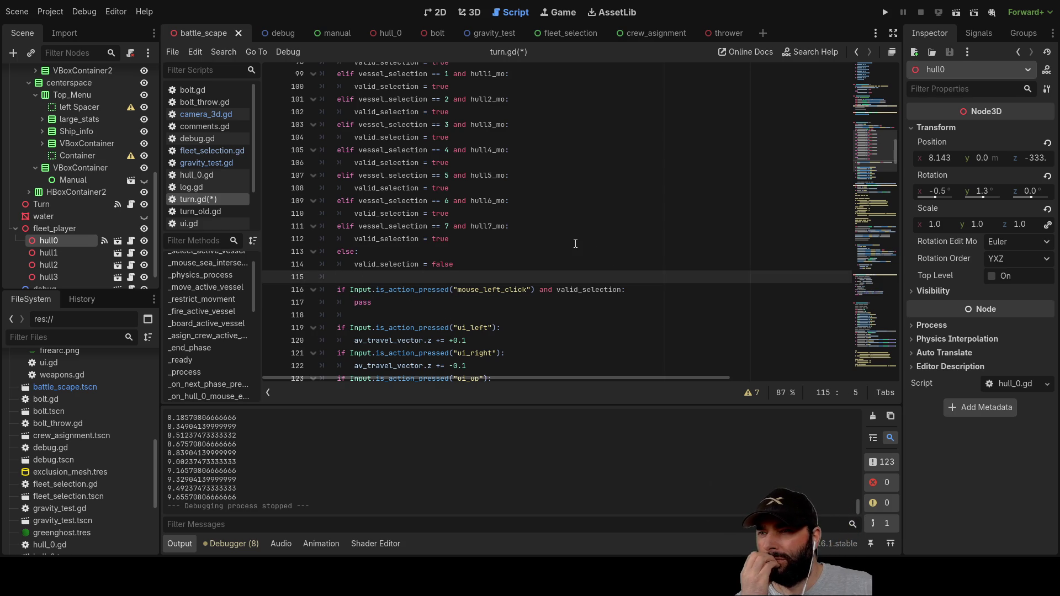
pyautogui.scroll(3)
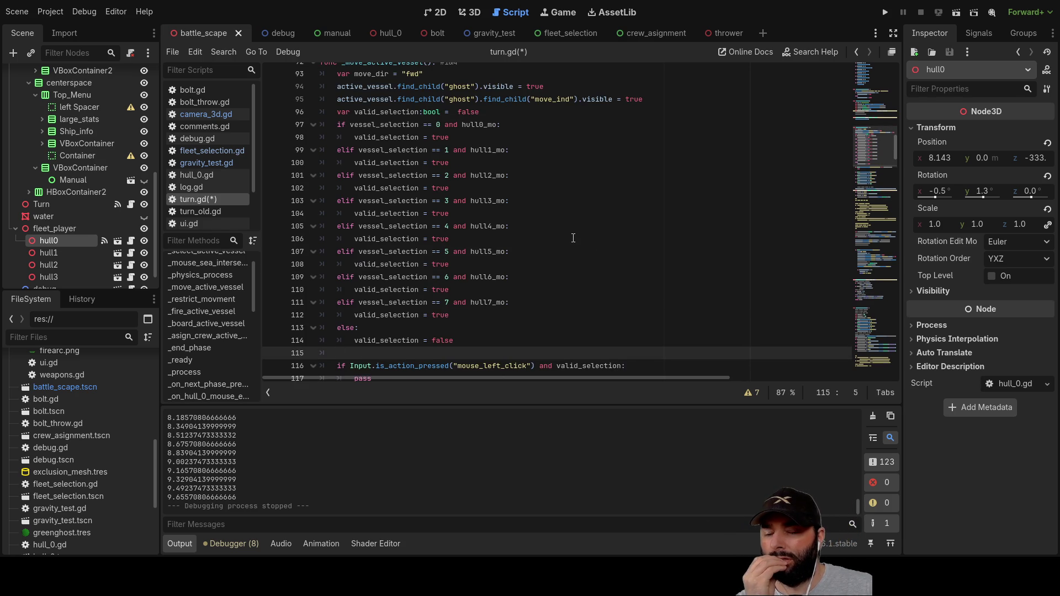
pyautogui.scroll(-3)
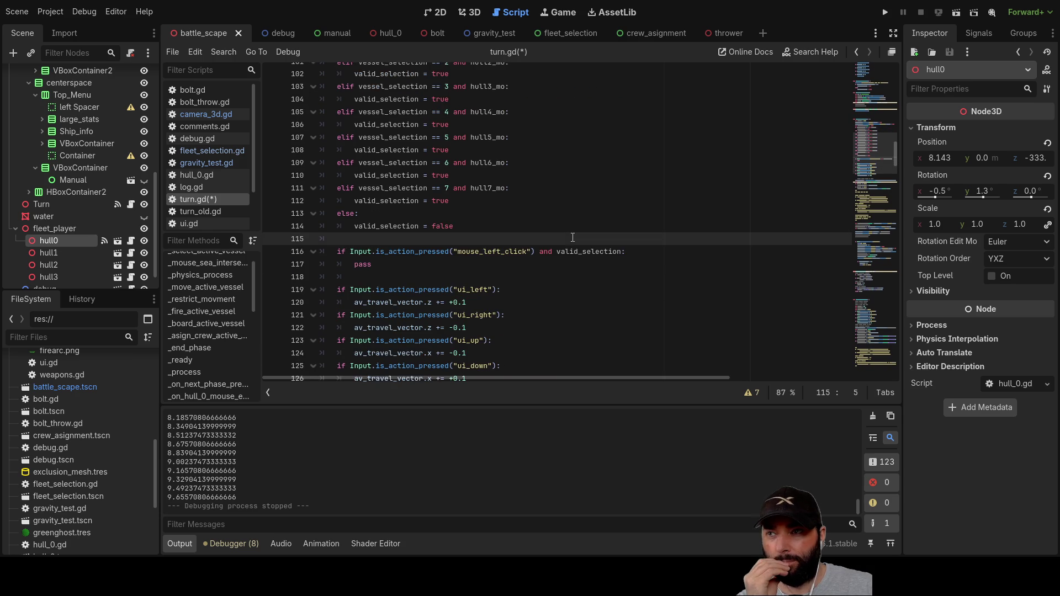
pyautogui.scroll(-3)
pyautogui.click(399, 201)
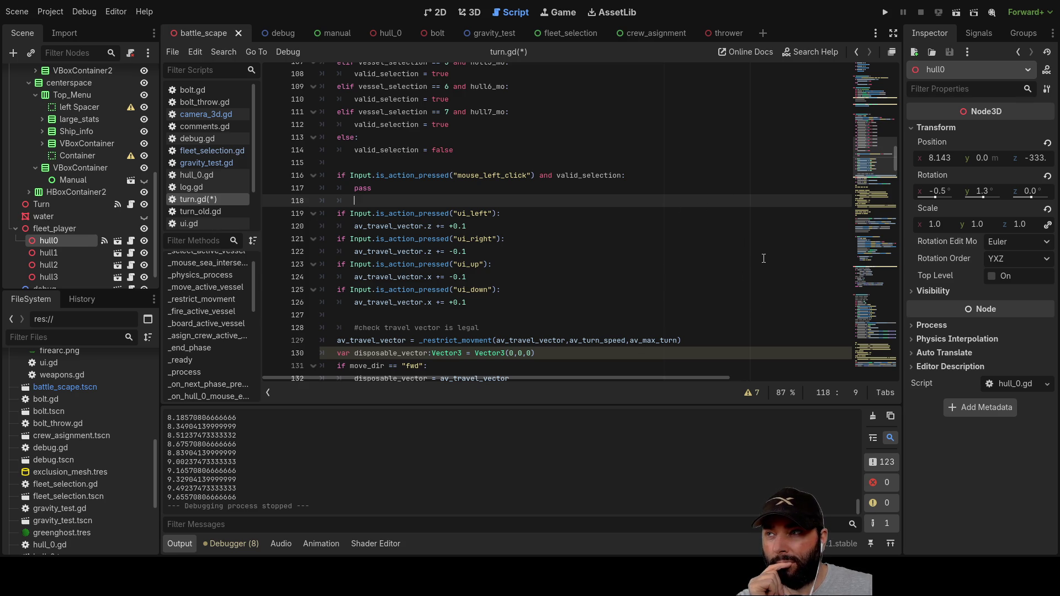
pyautogui.scroll(3)
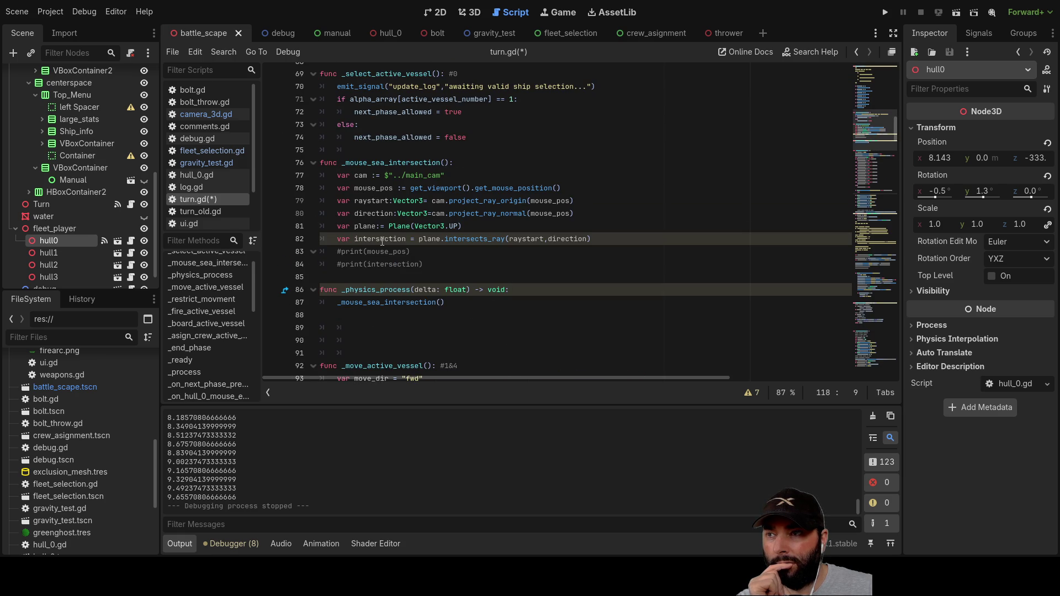
# Step: Append 'return intersection' after the commented prints at the end of _mouse_sea_intersection
pyautogui.doubleClick(382, 240)
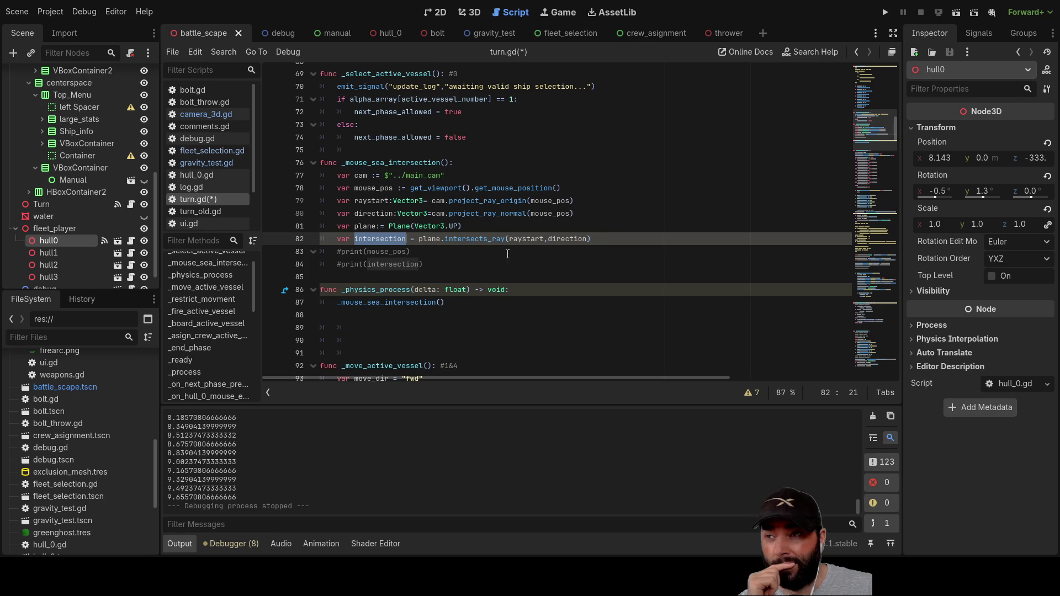
pyautogui.doubleClick(410, 164)
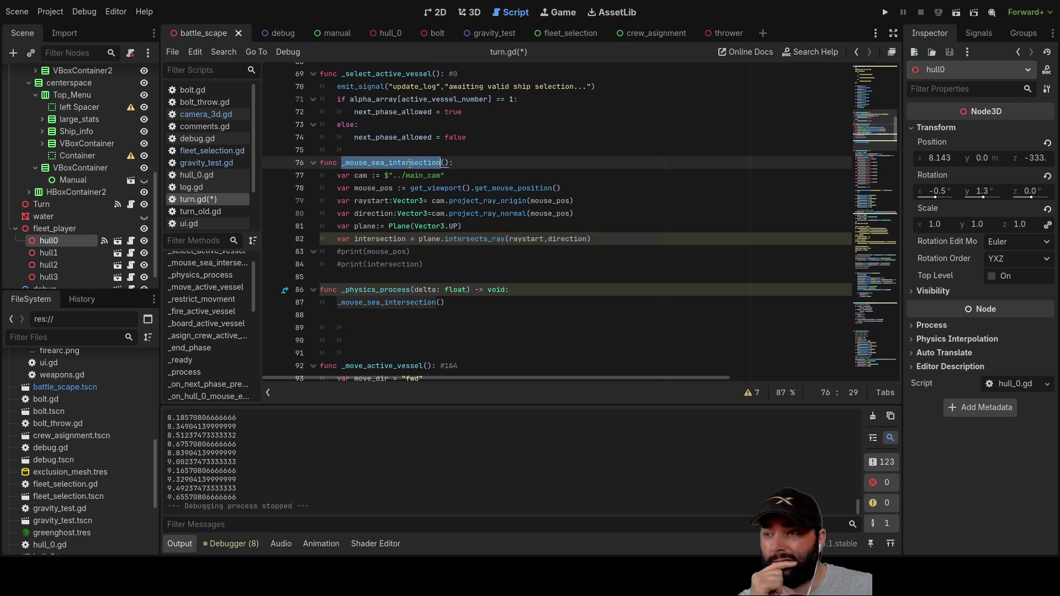
pyautogui.doubleClick(387, 240)
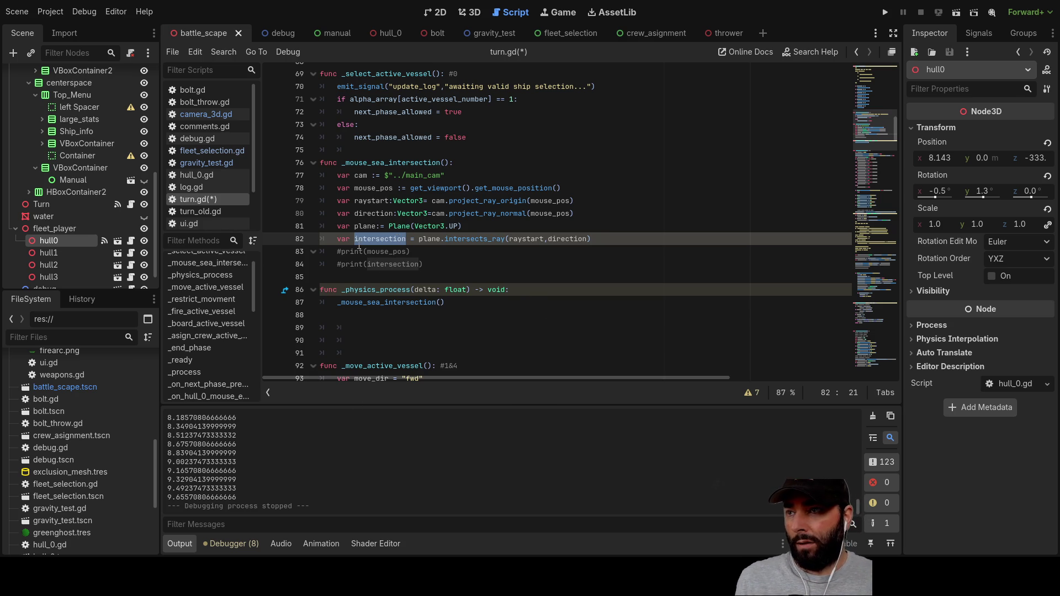
pyautogui.click(352, 275)
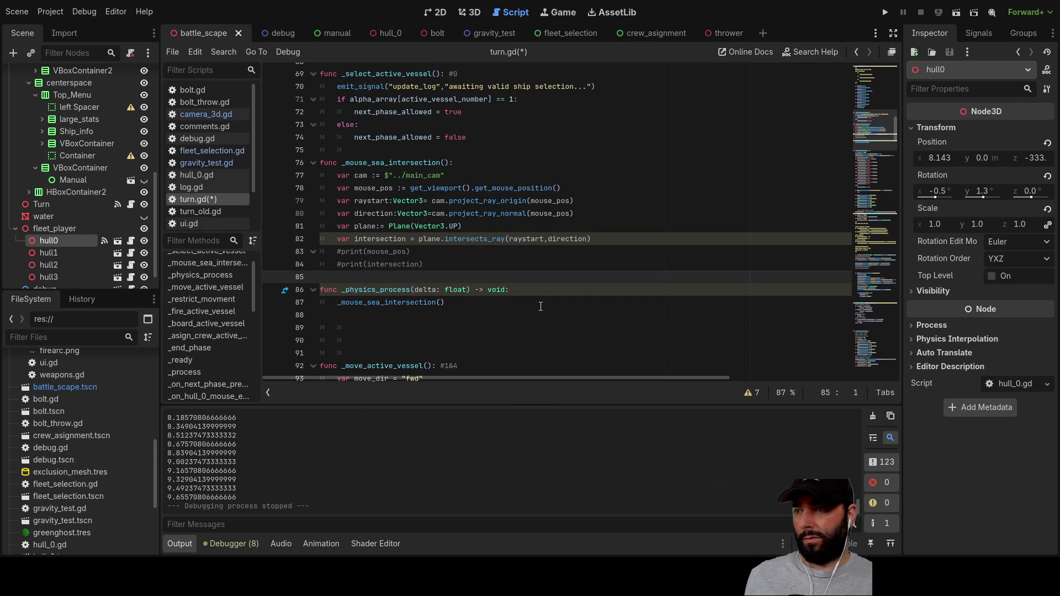
pyautogui.press('Return')
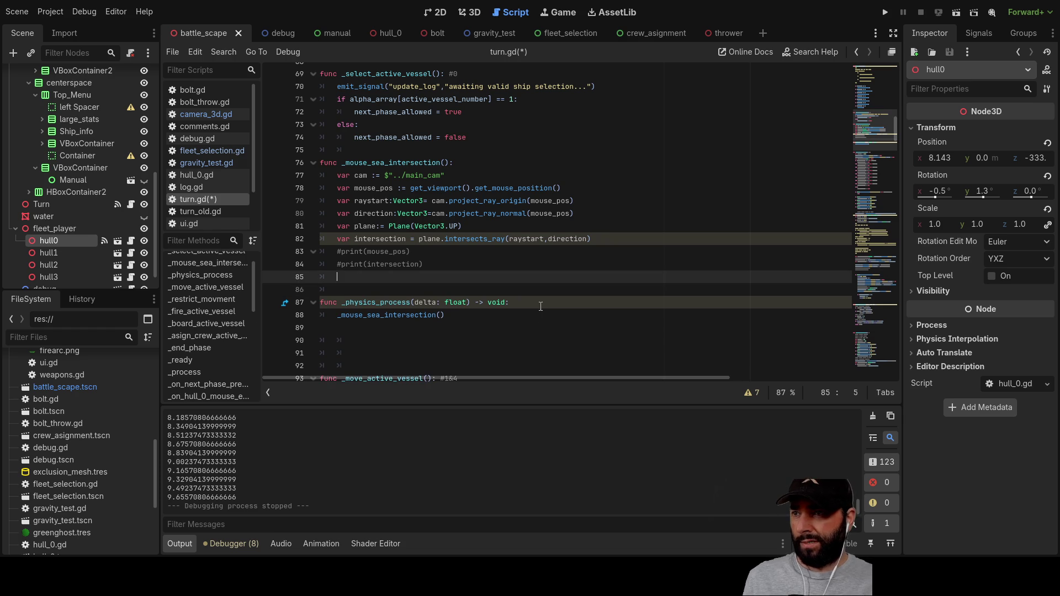
pyautogui.write('return')
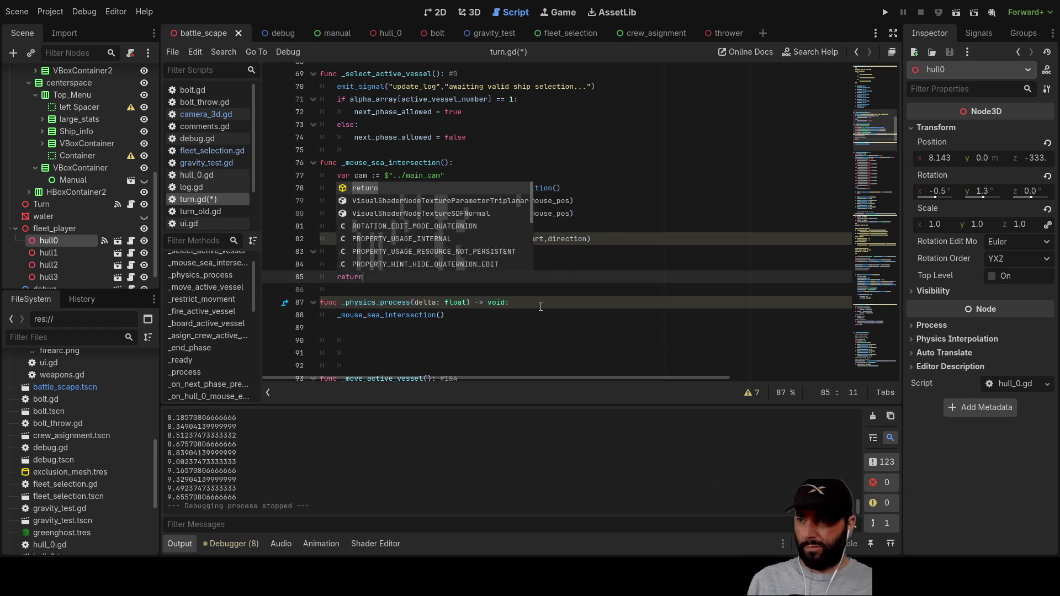
pyautogui.click(338, 227)
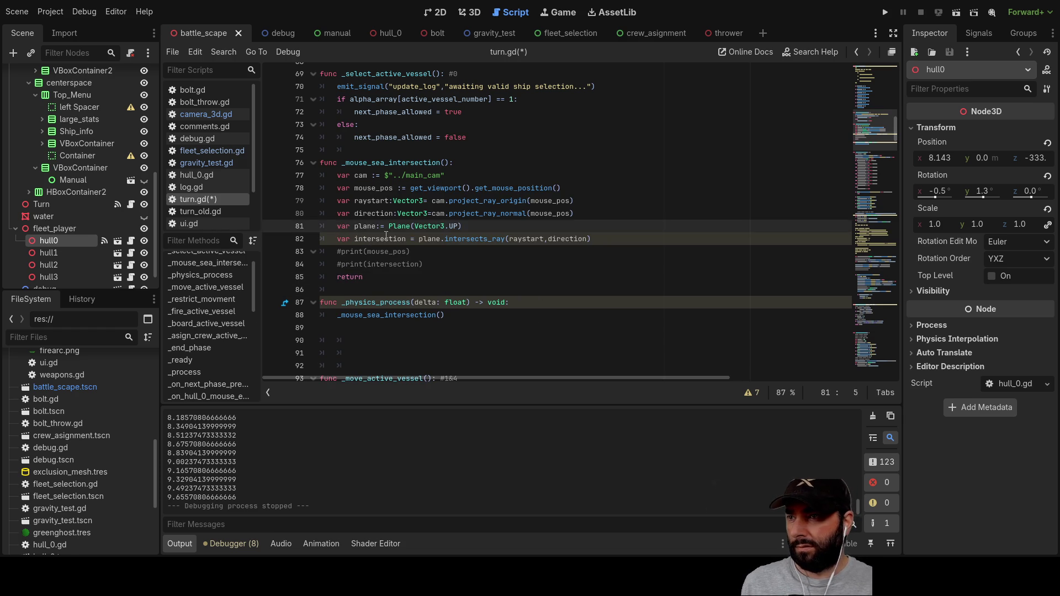
pyautogui.doubleClick(386, 238)
pyautogui.click(383, 278)
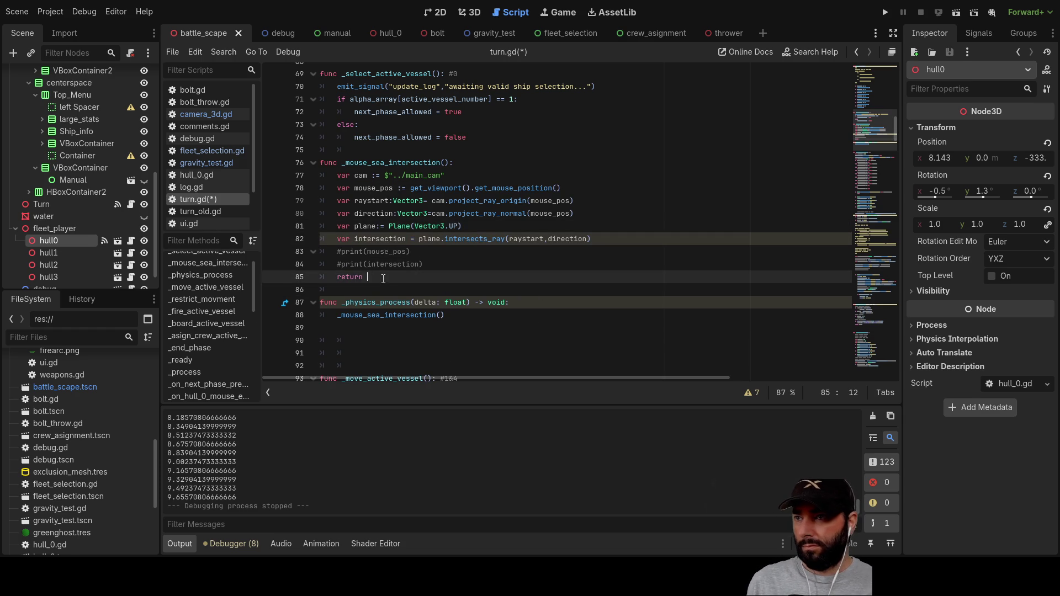
pyautogui.write('intersection')
# Step: Inspect the _mouse_sea_intersection call inside _physics_process
pyautogui.click(424, 337)
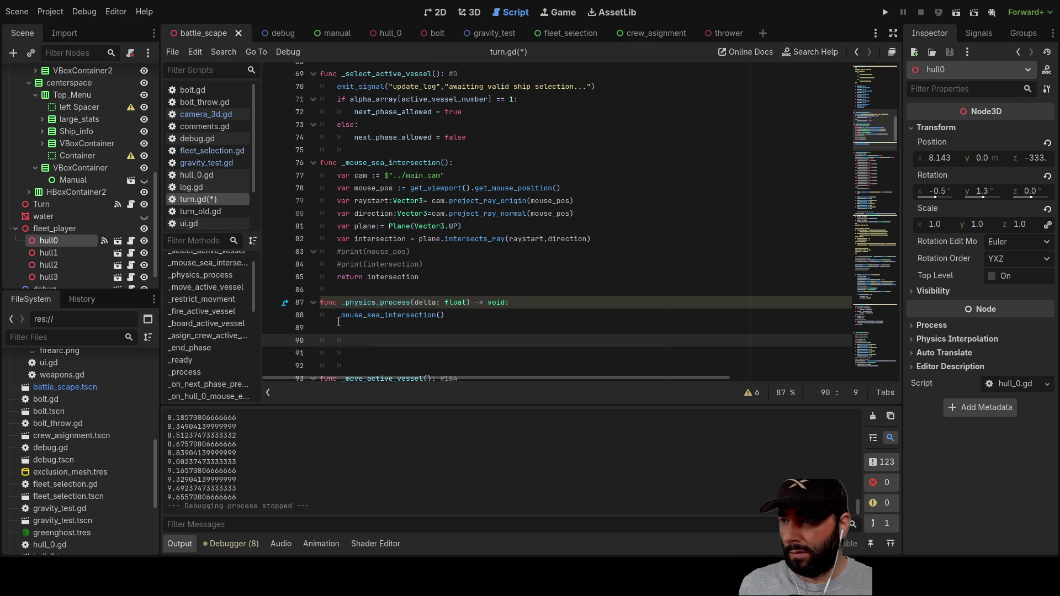
pyautogui.click(339, 319)
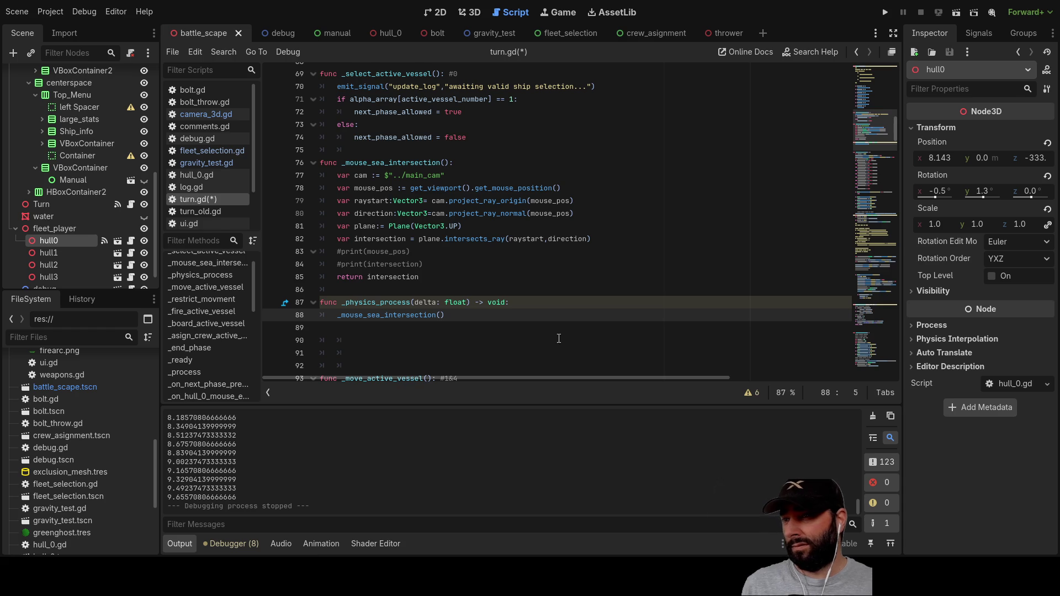
pyautogui.scroll(-3)
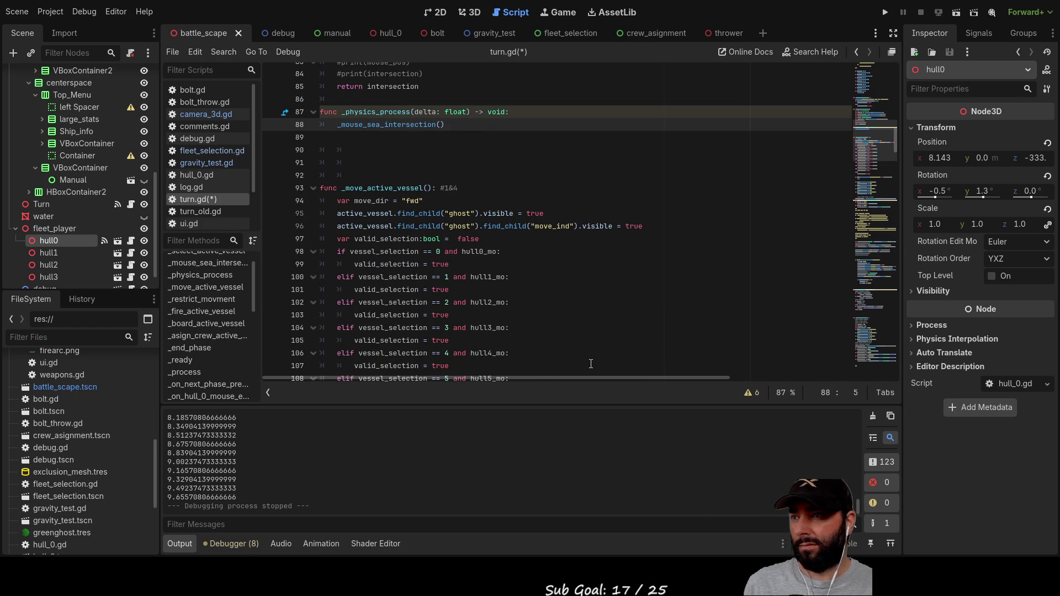
# Step: Delete the 'return intersection' statement, leaving line 85 empty
pyautogui.scroll(-3)
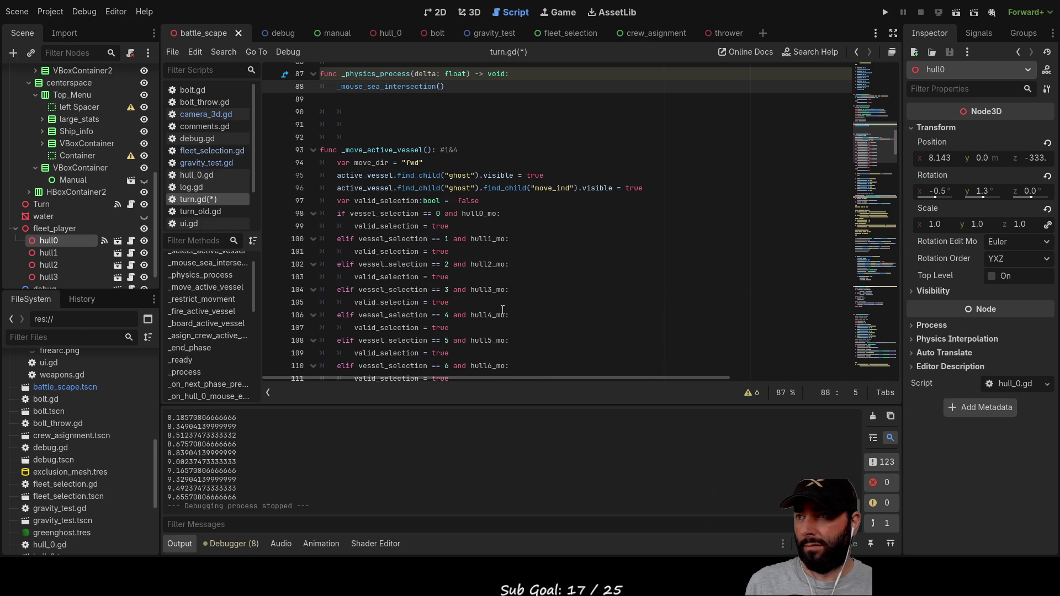
pyautogui.scroll(3)
pyautogui.click(407, 163)
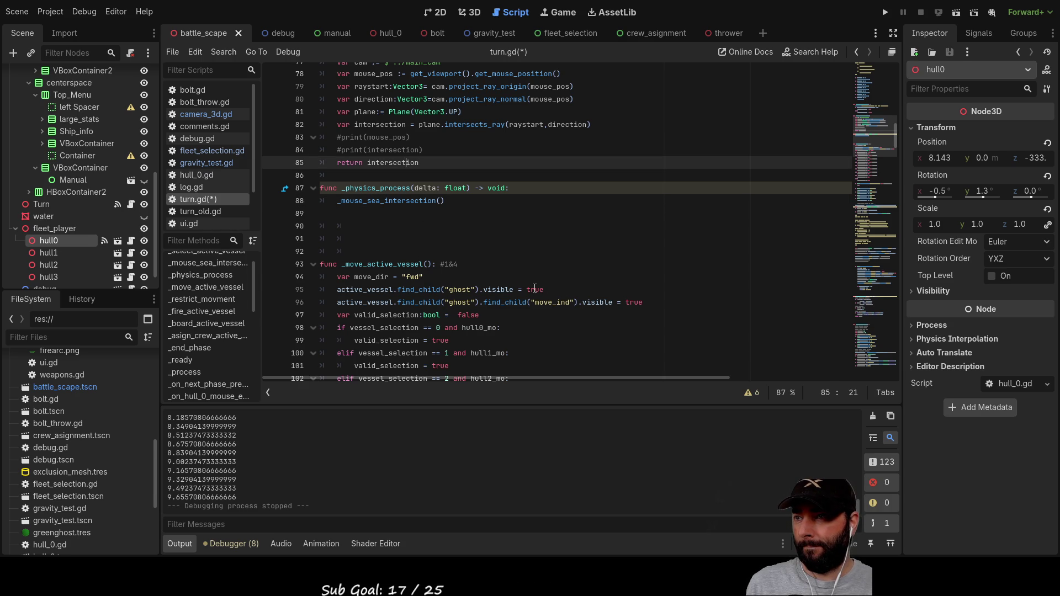
pyautogui.scroll(3)
pyautogui.scroll(3)
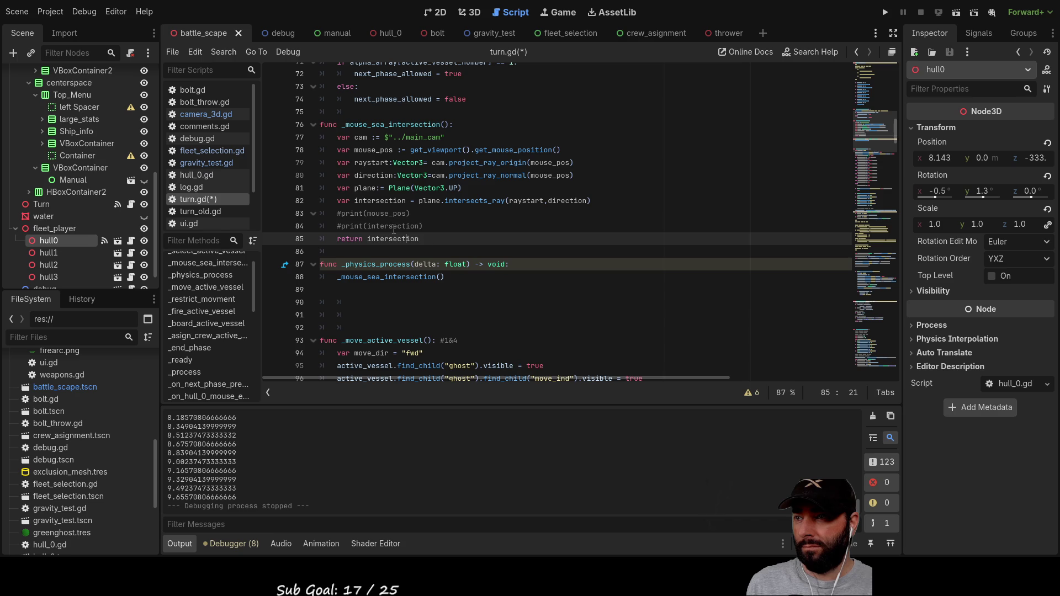
pyautogui.doubleClick(385, 239)
pyautogui.moveTo(429, 239); pyautogui.dragTo(337, 239)
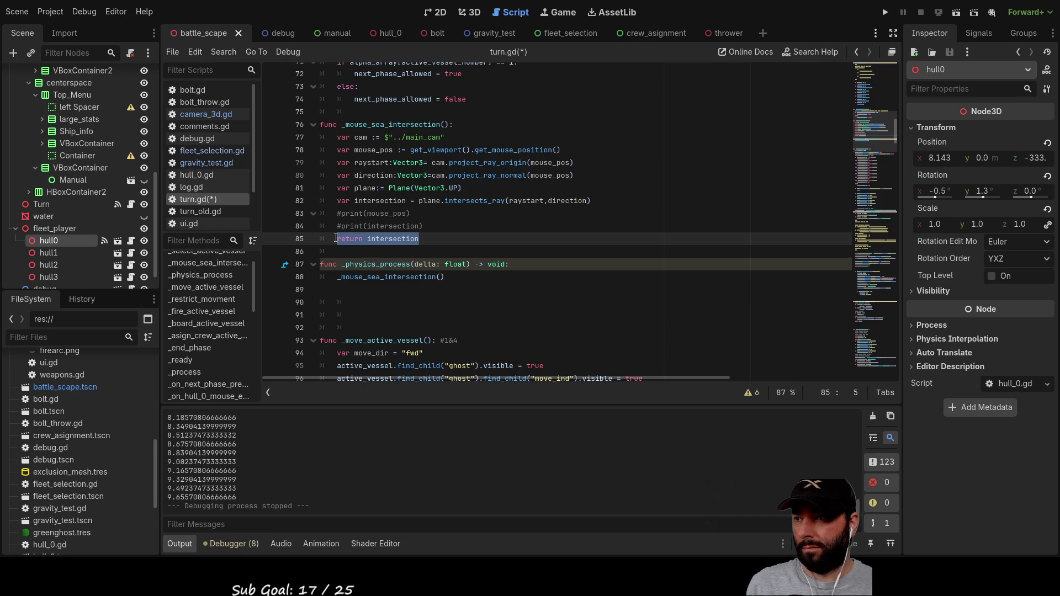
pyautogui.press('BackSpace')
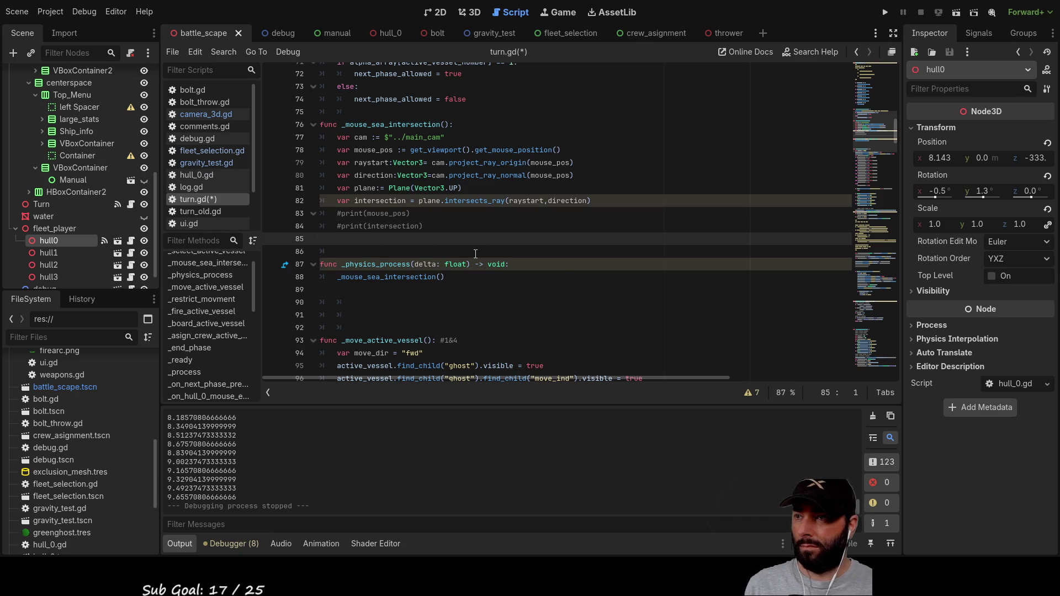
# Step: Check the intersection variable's uses, then move to pass in the valid_selection left-click block
pyautogui.doubleClick(388, 202)
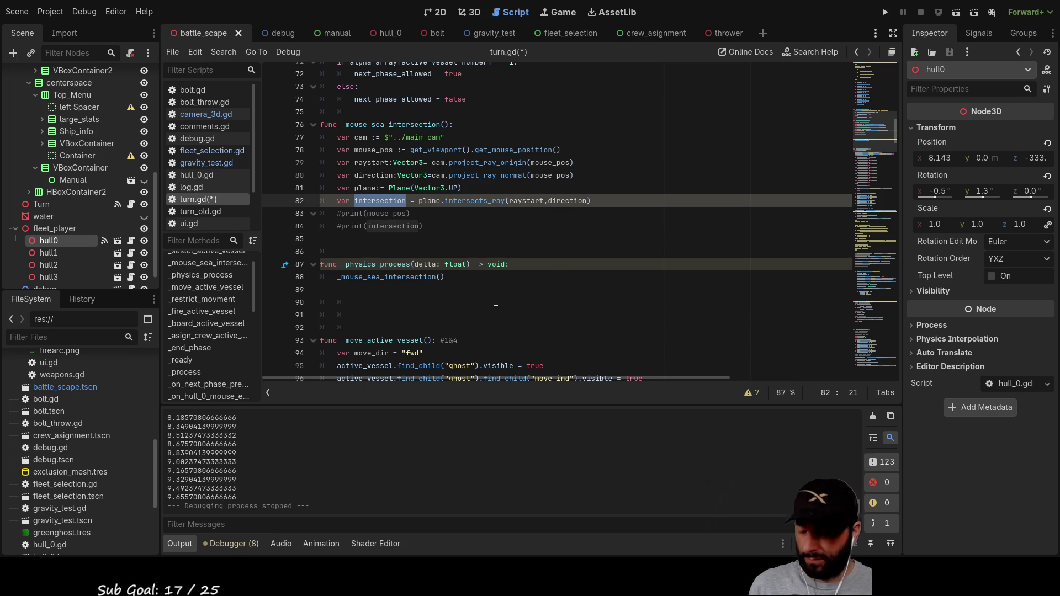
pyautogui.scroll(-3)
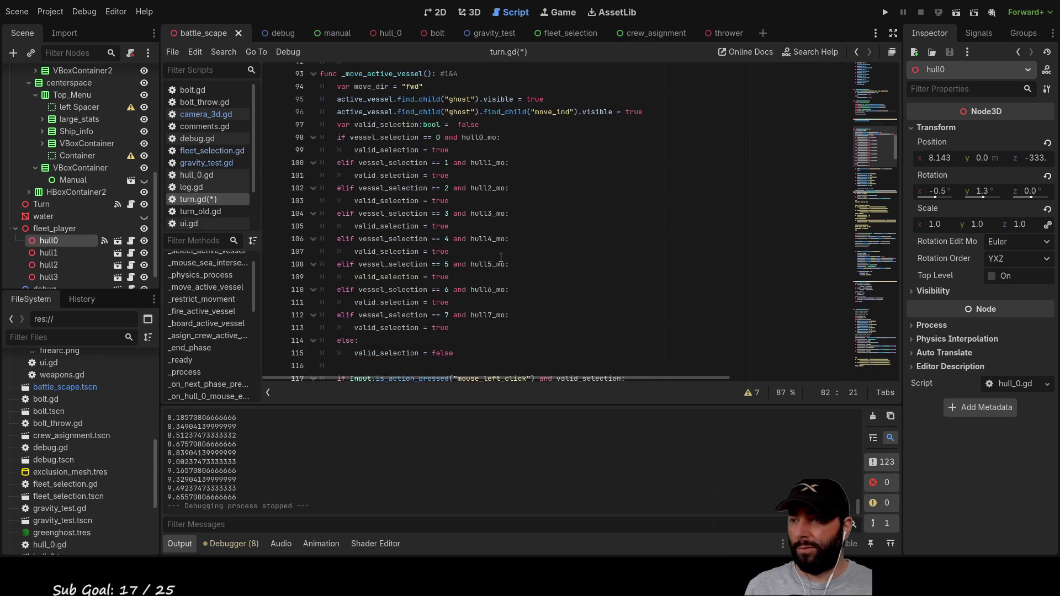
pyautogui.scroll(3)
pyautogui.scroll(-3)
pyautogui.scroll(3)
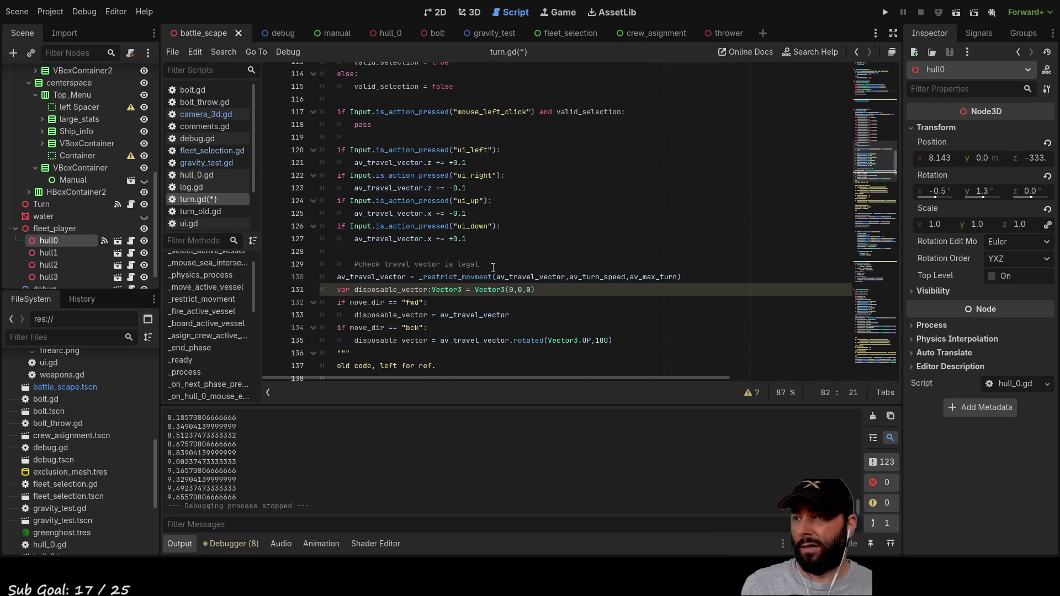
pyautogui.scroll(3)
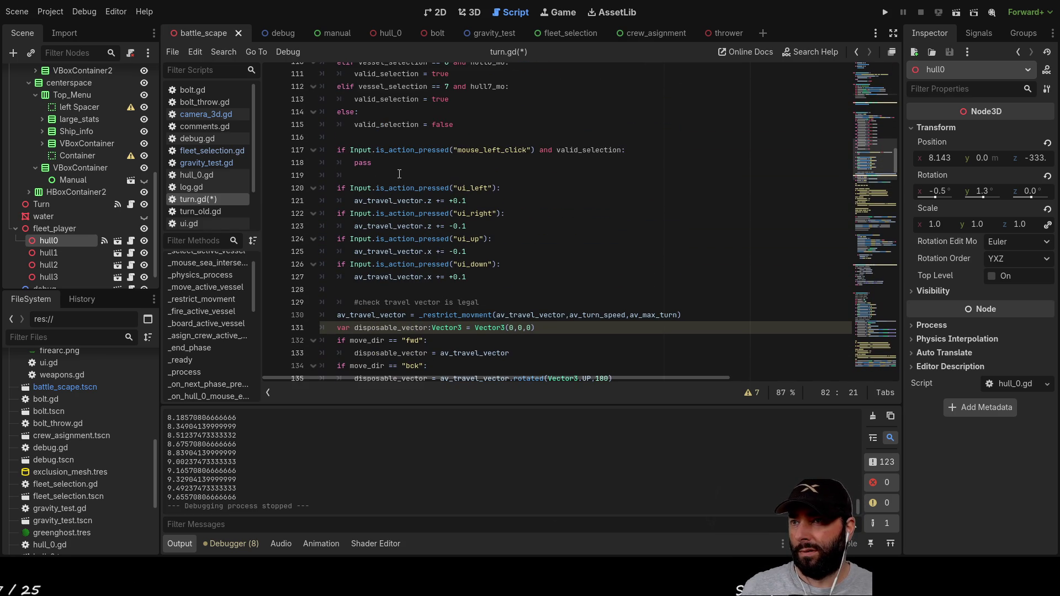
pyautogui.click(368, 174)
pyautogui.press('Up')
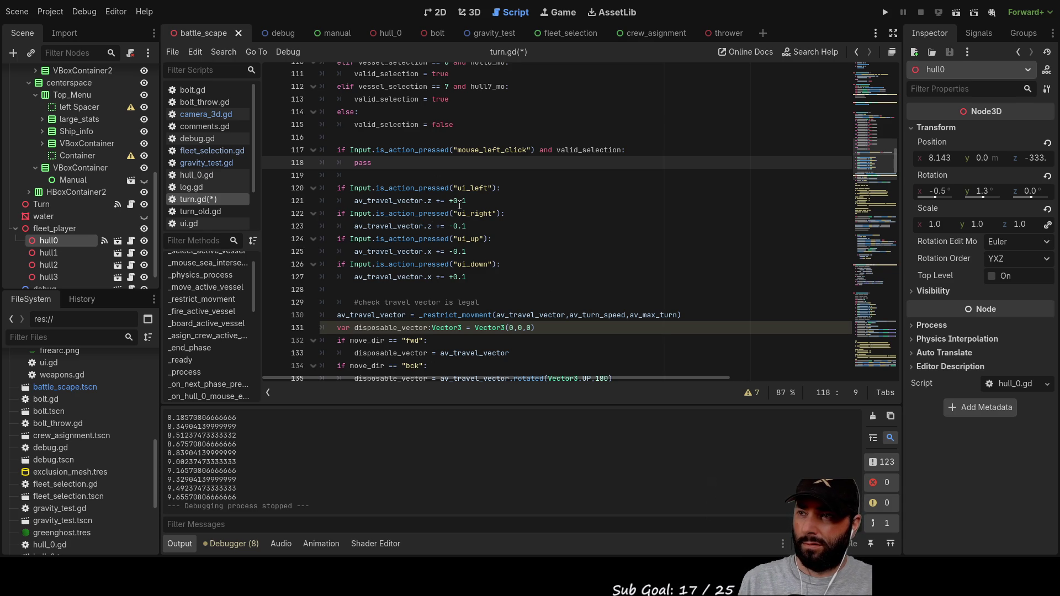
pyautogui.scroll(-3)
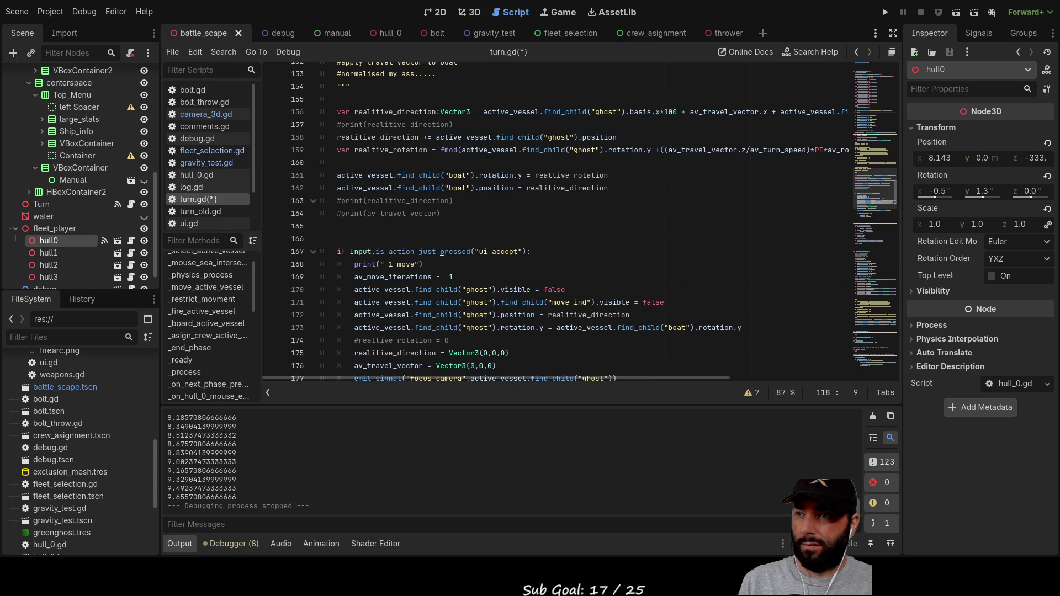
pyautogui.scroll(3)
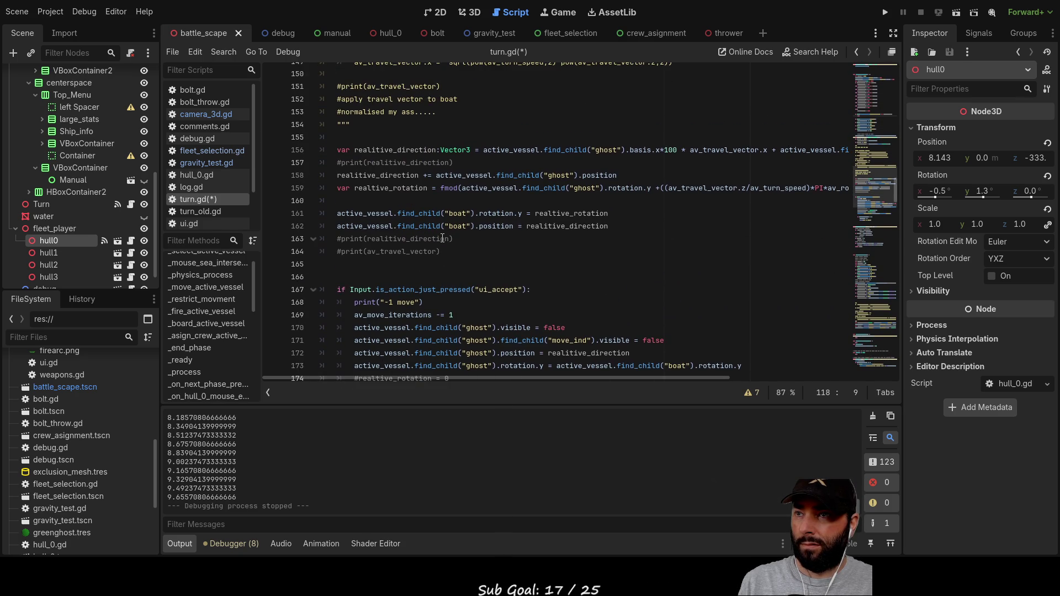
pyautogui.scroll(3)
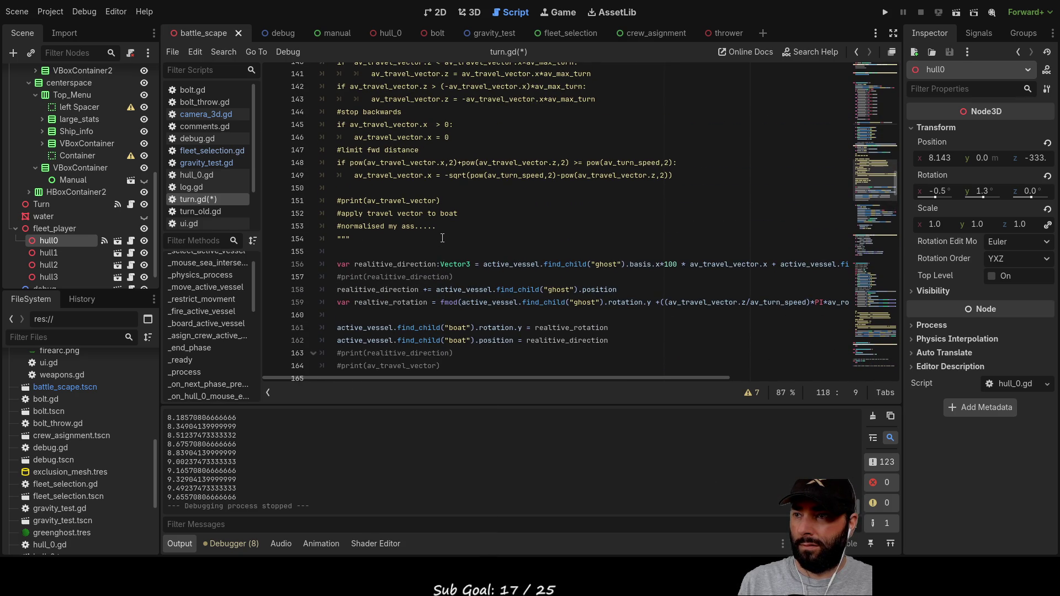
pyautogui.scroll(-3)
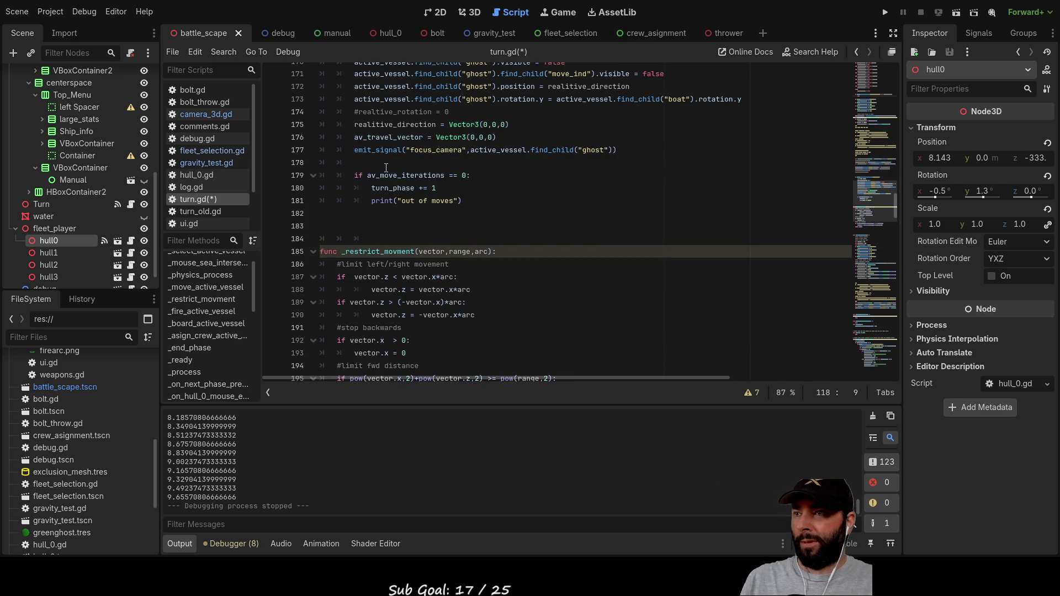
pyautogui.doubleClick(382, 251)
pyautogui.scroll(3)
pyautogui.scroll(3)
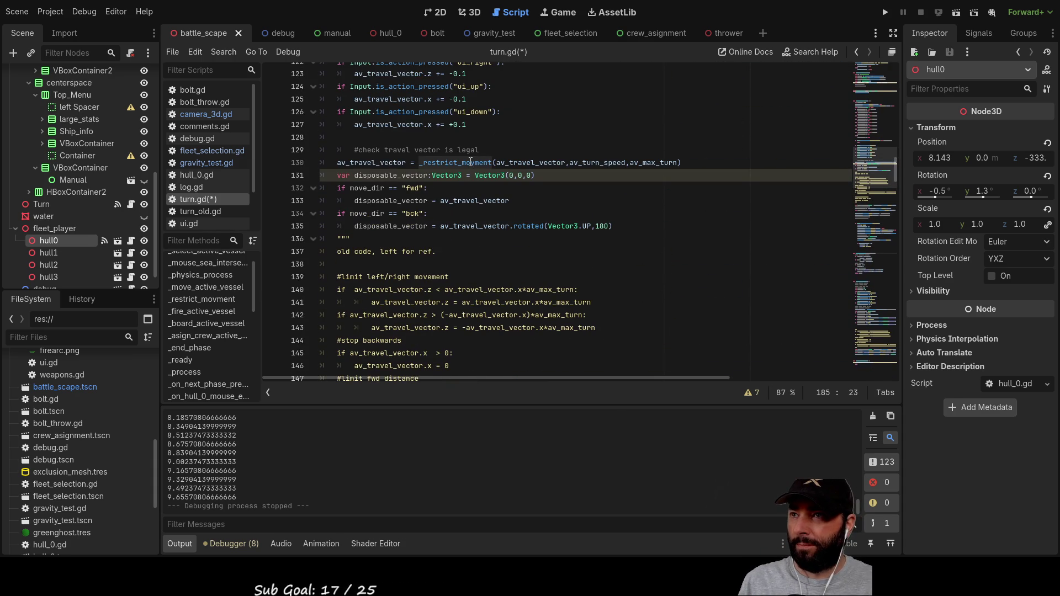
pyautogui.doubleClick(470, 162)
pyautogui.scroll(3)
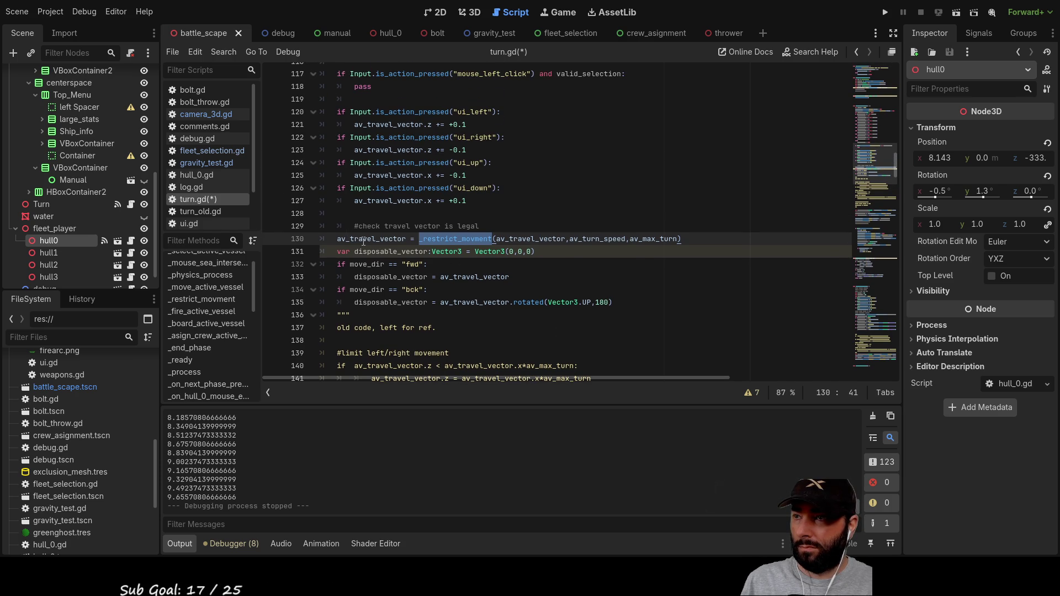
pyautogui.doubleClick(363, 239)
pyautogui.scroll(3)
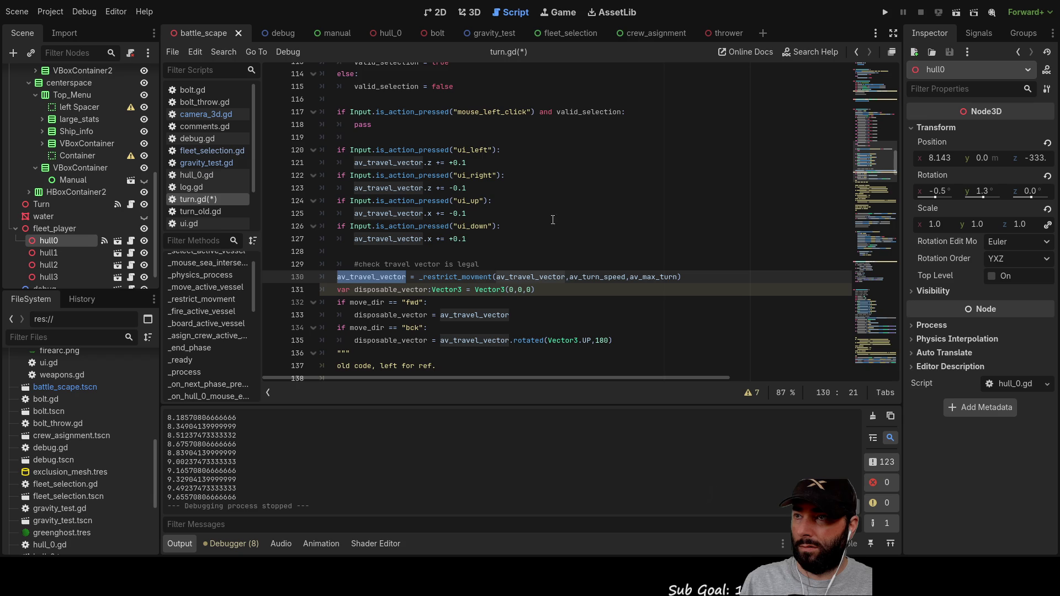
pyautogui.click(368, 136)
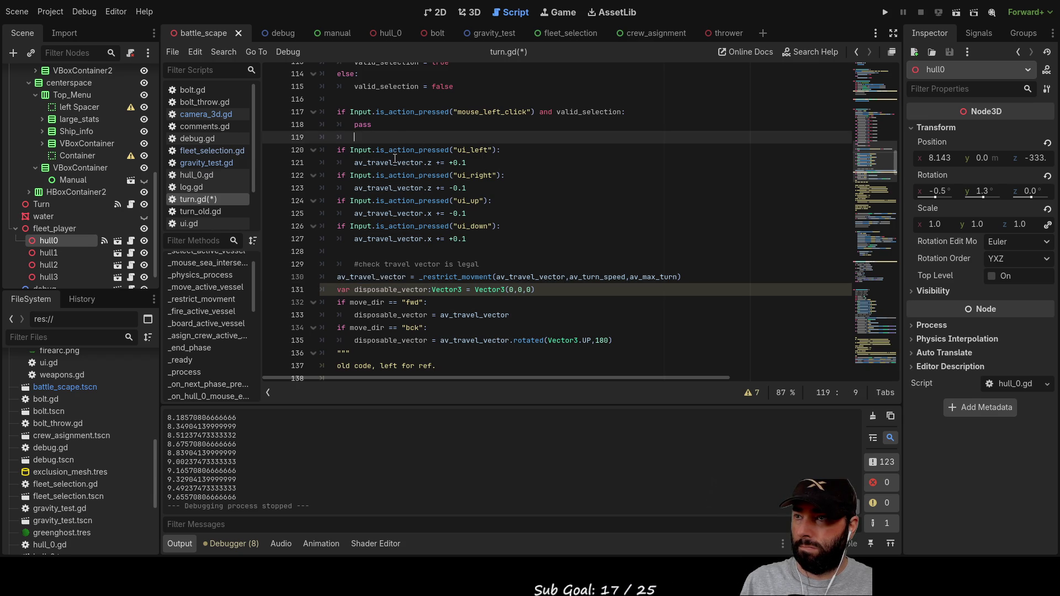
# Step: Start line 119 with 'av_travel_vector =', copying the name from line 121
pyautogui.doubleClick(381, 162)
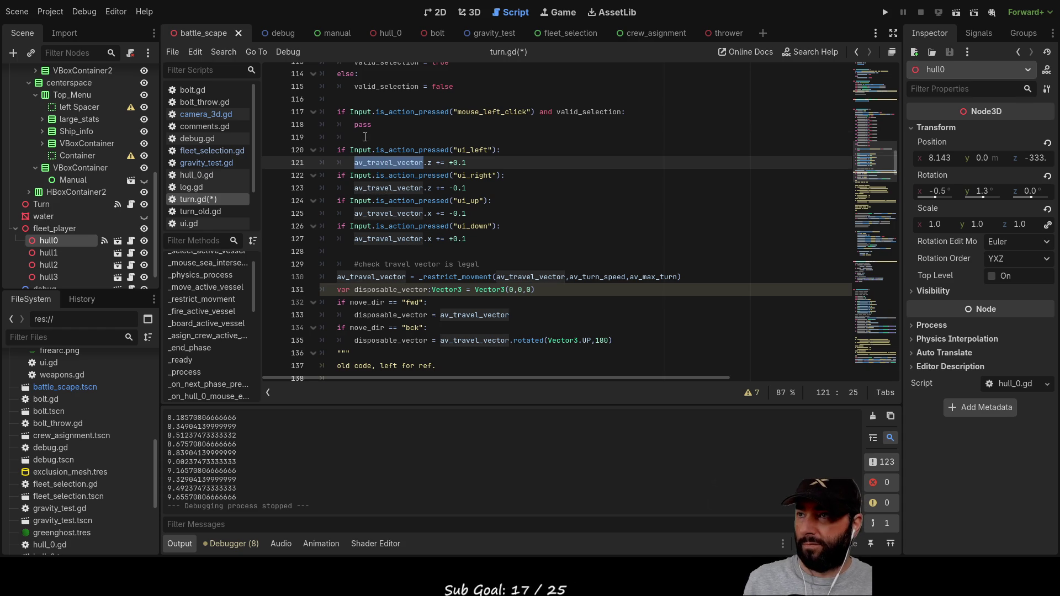
pyautogui.press('Up')
pyautogui.press('Up')
pyautogui.hotkey('ctrl', 'v')
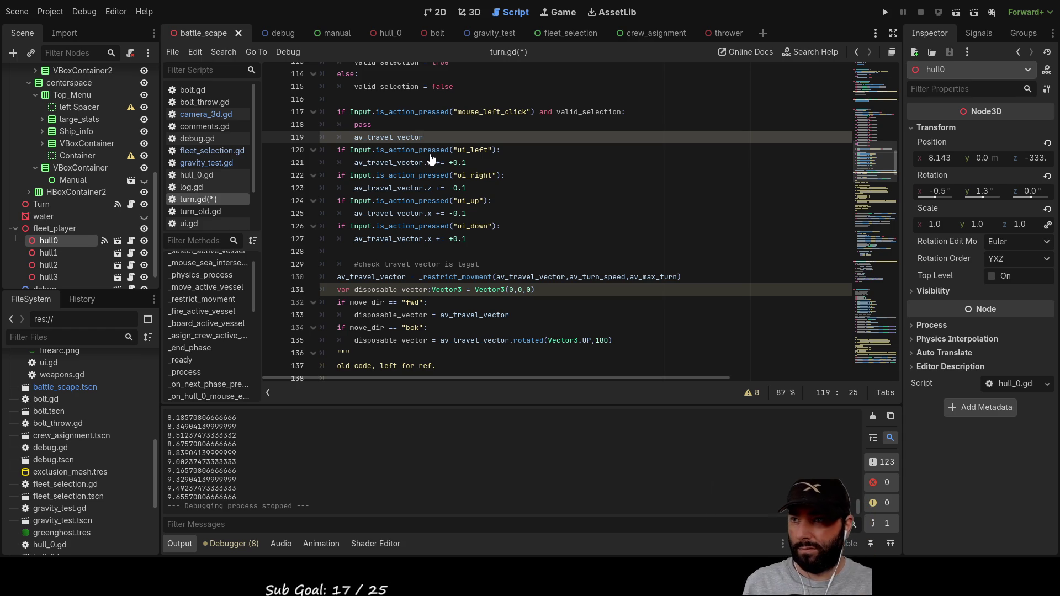
pyautogui.write(' =')
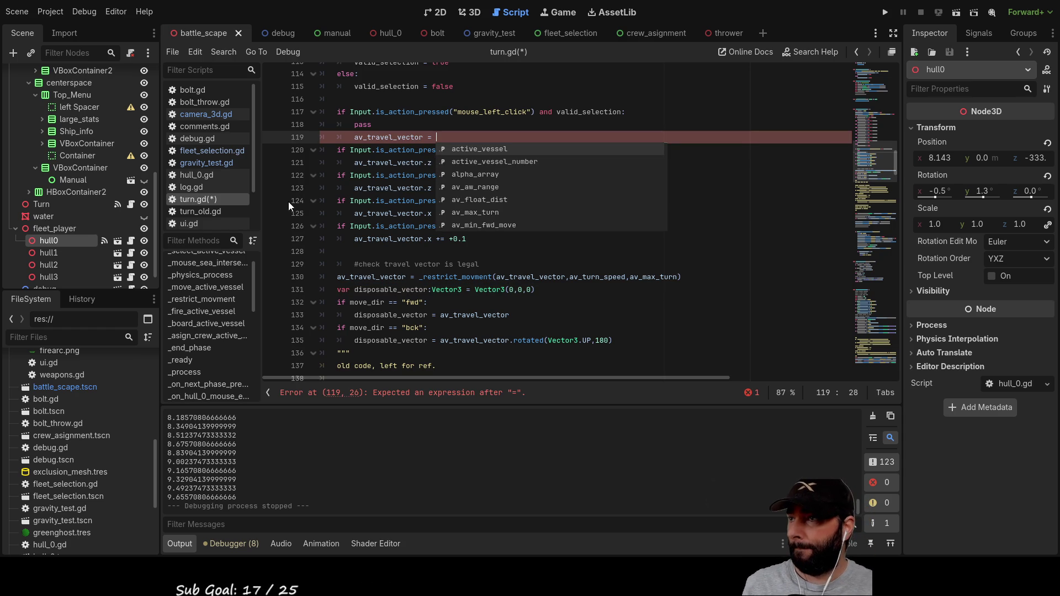
pyautogui.click(492, 250)
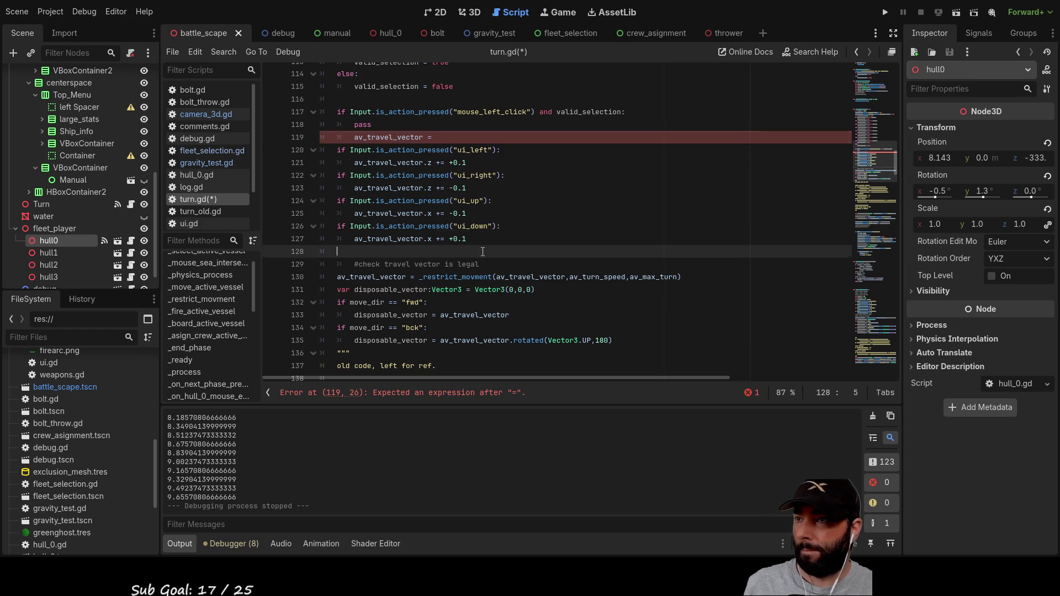
pyautogui.scroll(3)
pyautogui.click(492, 214)
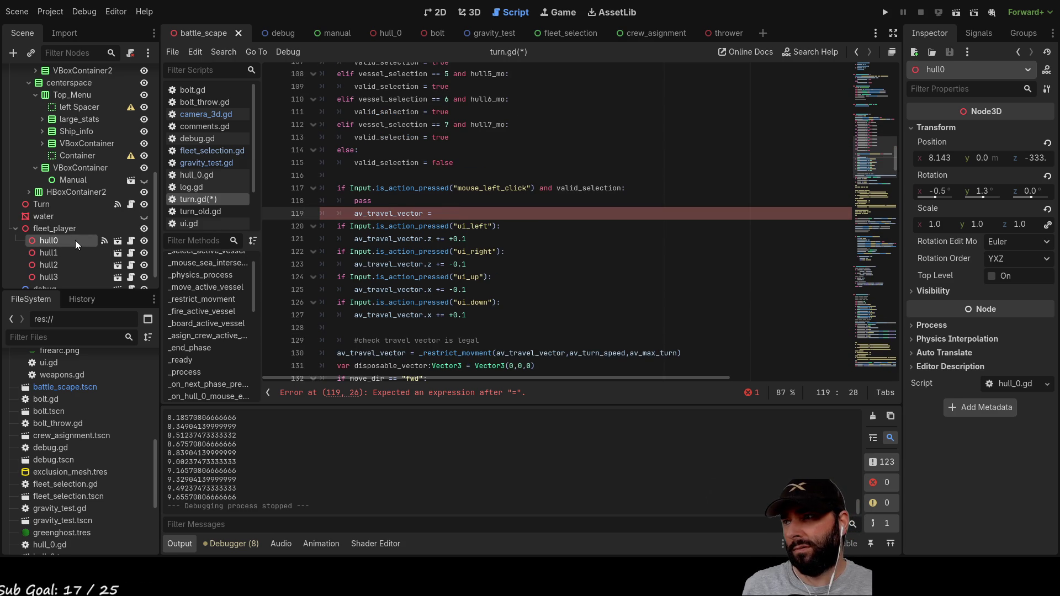
# Step: Insert the hull0 node path after the equals sign and append '.position -'
pyautogui.moveTo(48, 239); pyautogui.dragTo(465, 220)
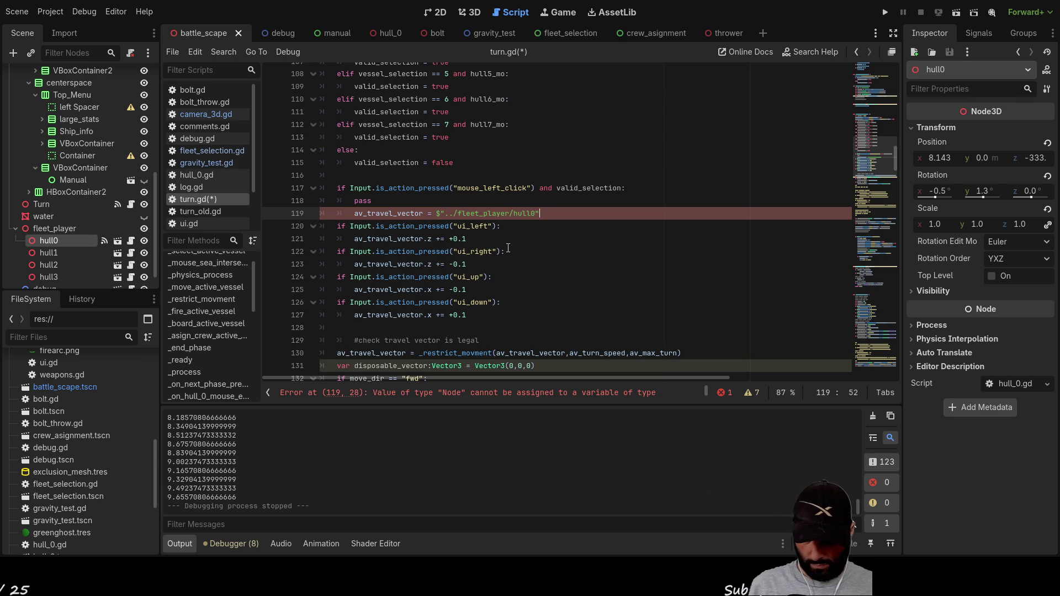
pyautogui.write('.position')
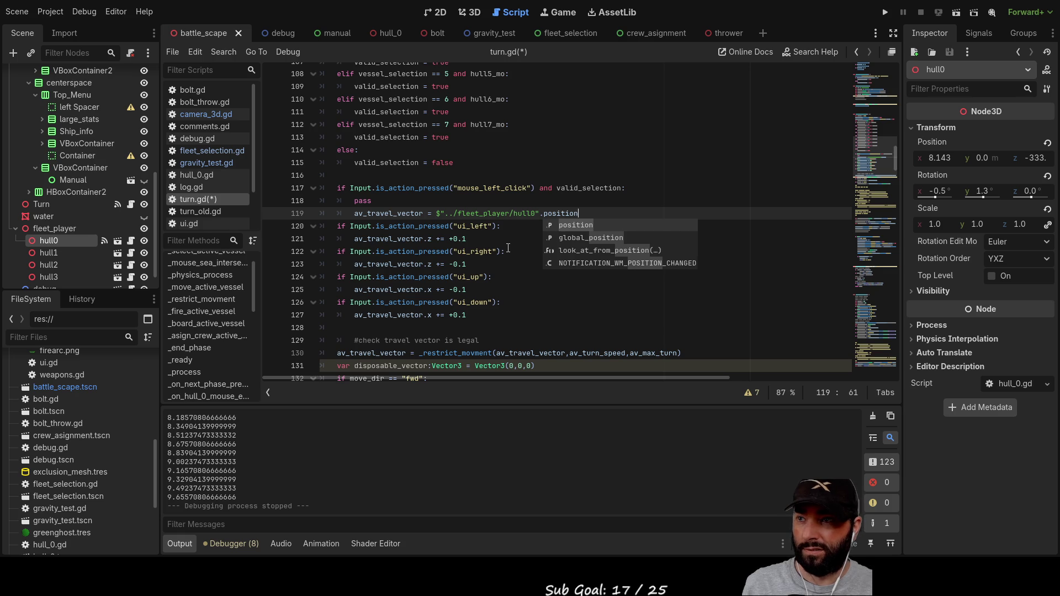
pyautogui.write(' -')
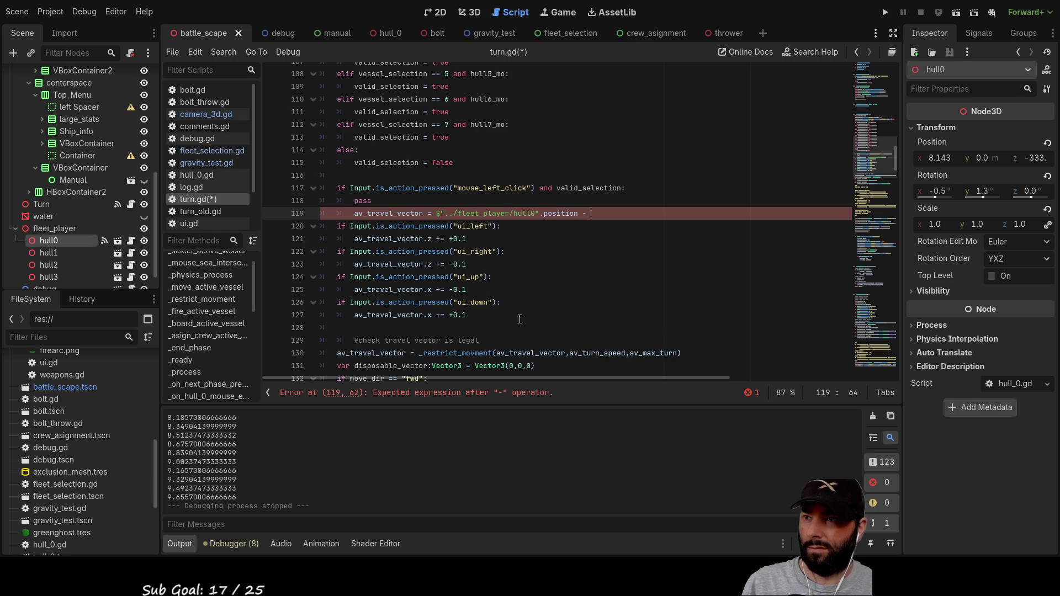
pyautogui.scroll(-3)
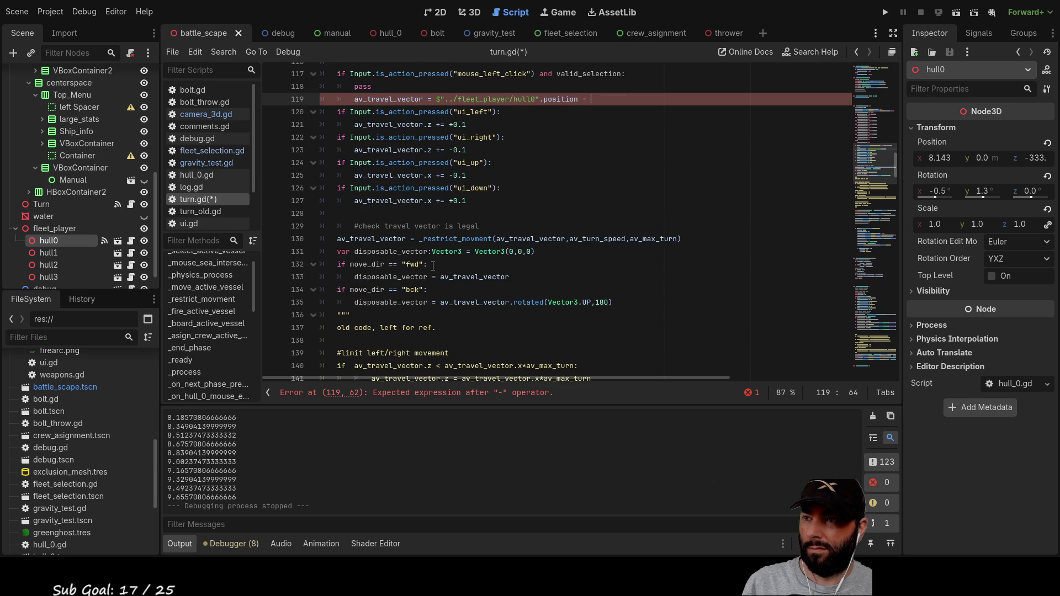
pyautogui.scroll(-3)
pyautogui.scroll(3)
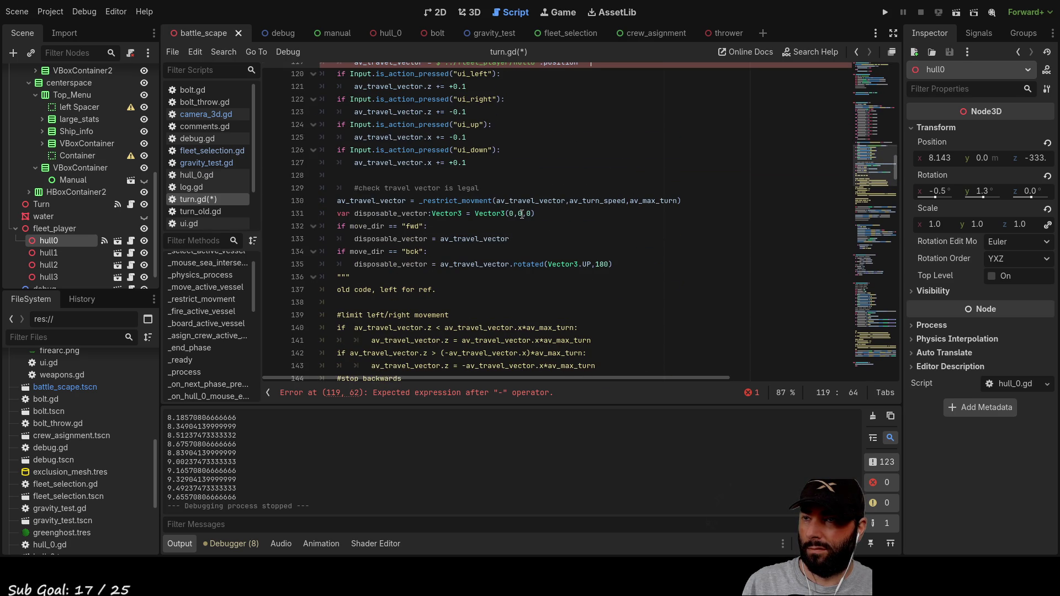
pyautogui.doubleClick(463, 202)
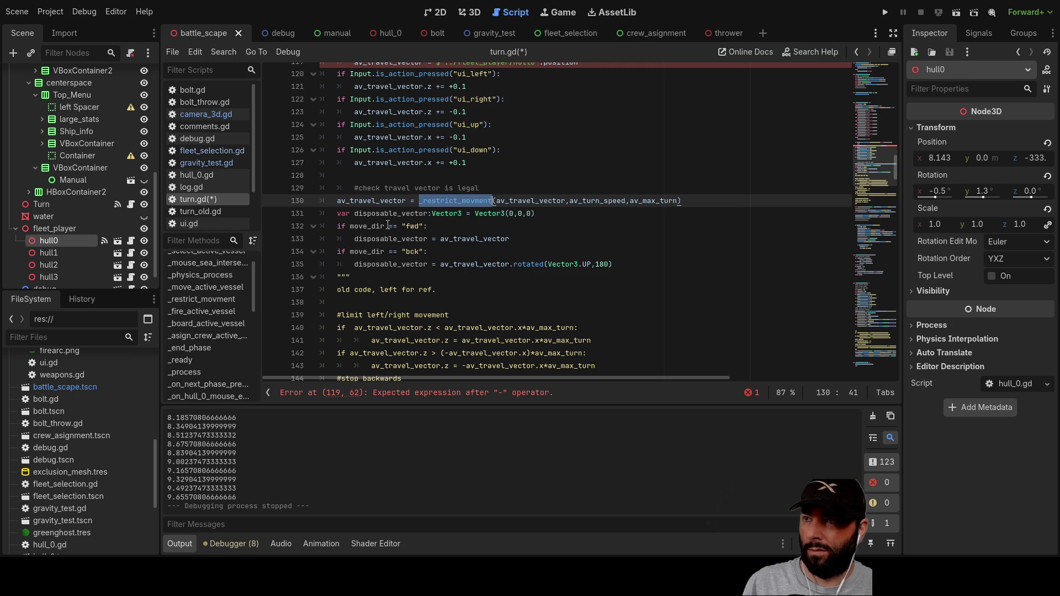
pyautogui.scroll(-3)
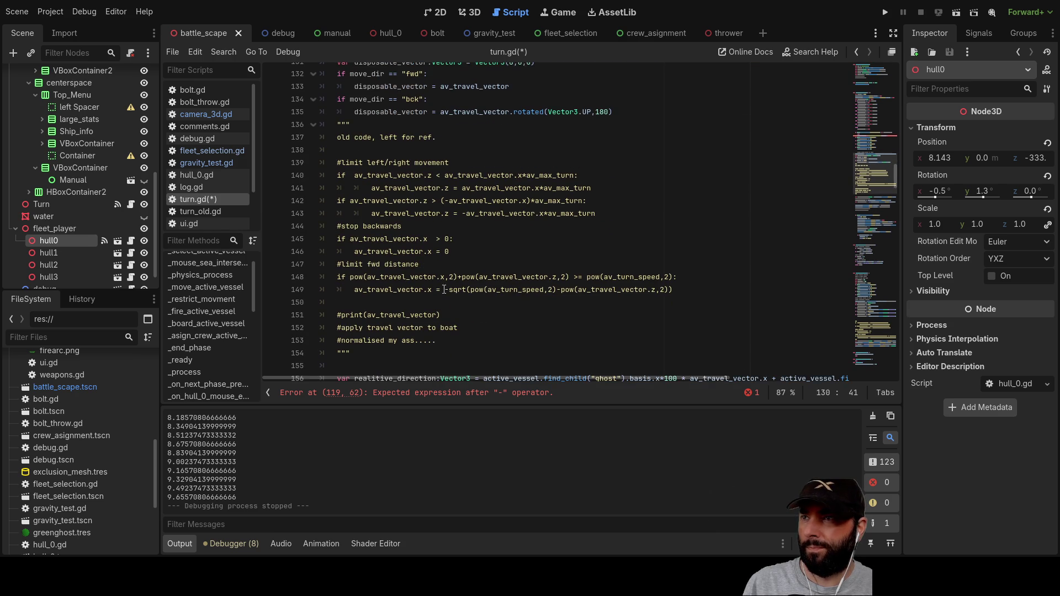
pyautogui.scroll(3)
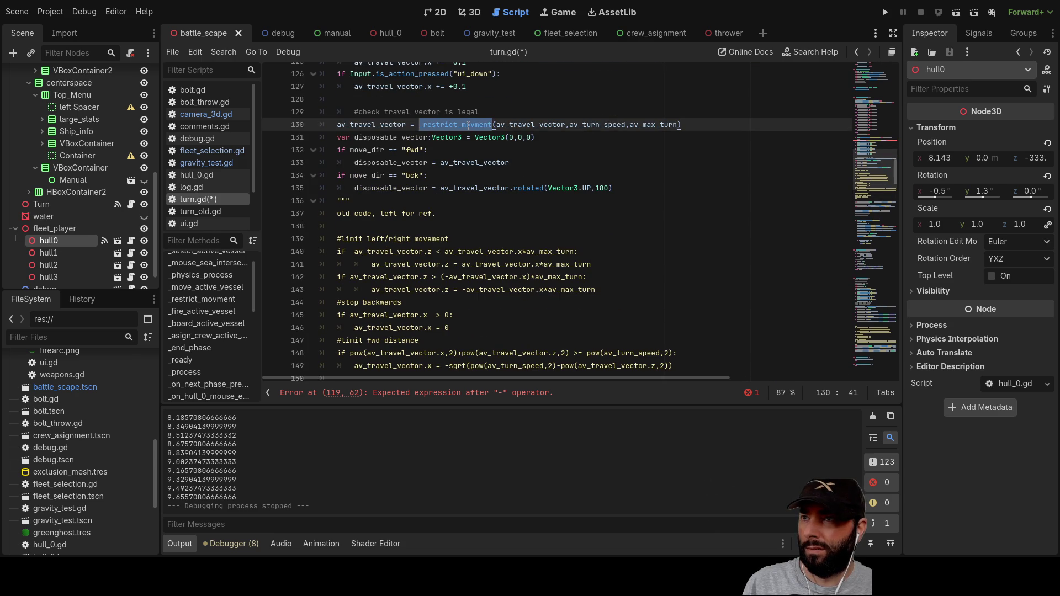
pyautogui.scroll(-3)
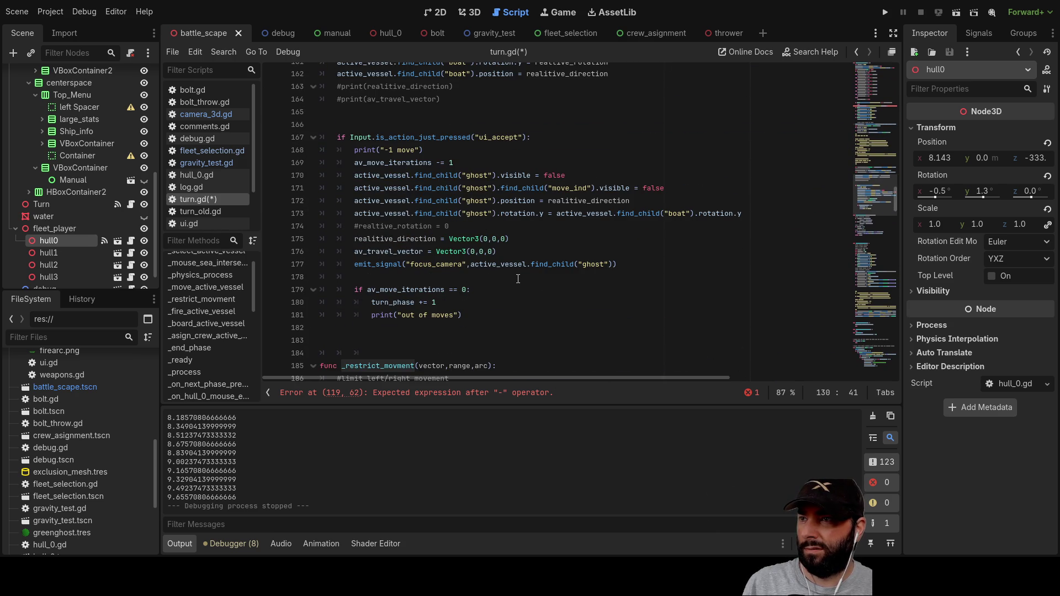
pyautogui.scroll(-3)
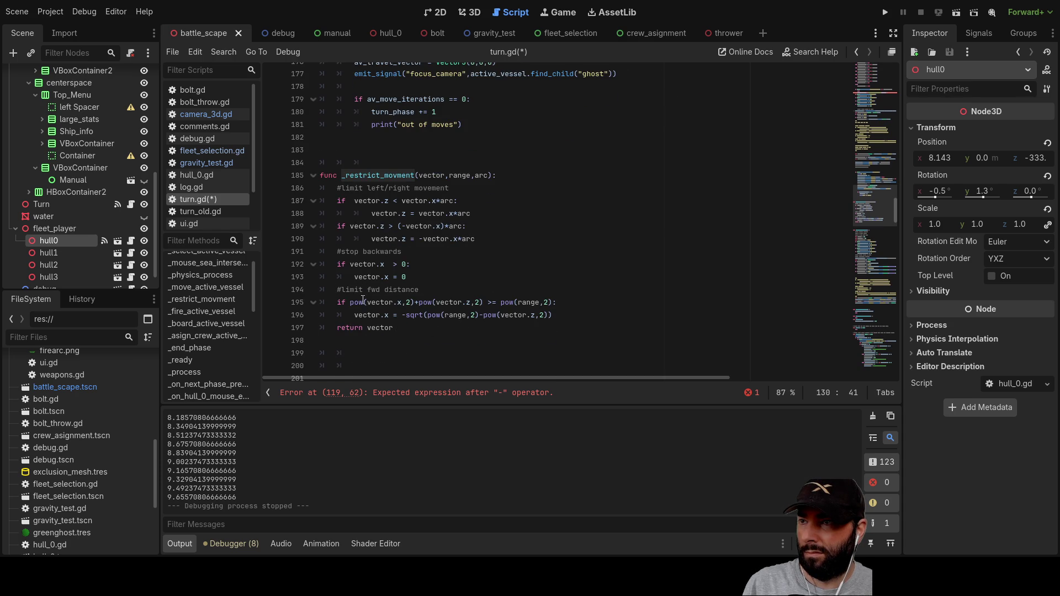
pyautogui.doubleClick(378, 329)
pyautogui.scroll(3)
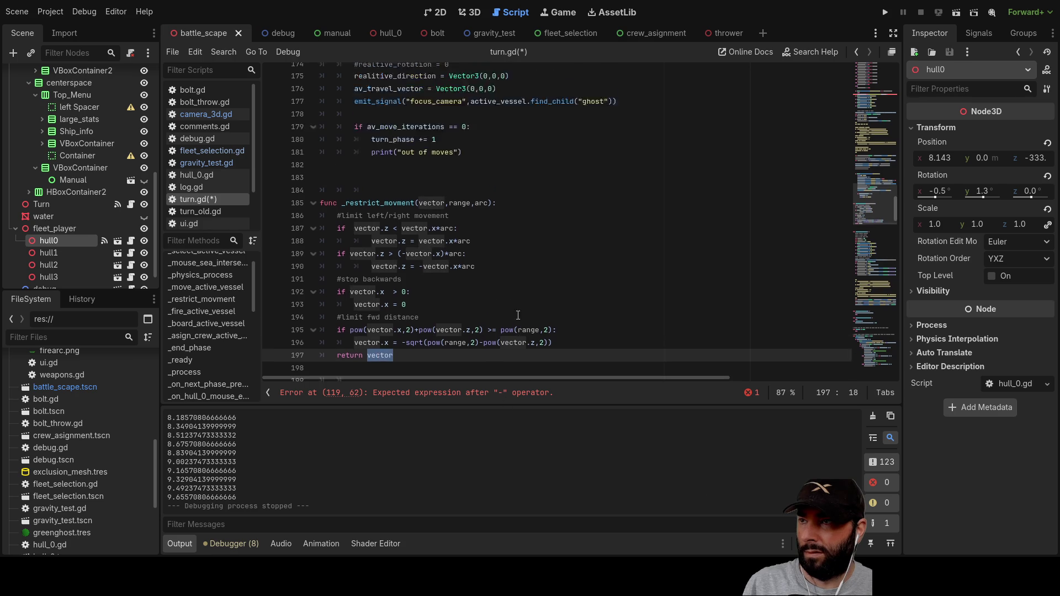
pyautogui.scroll(-3)
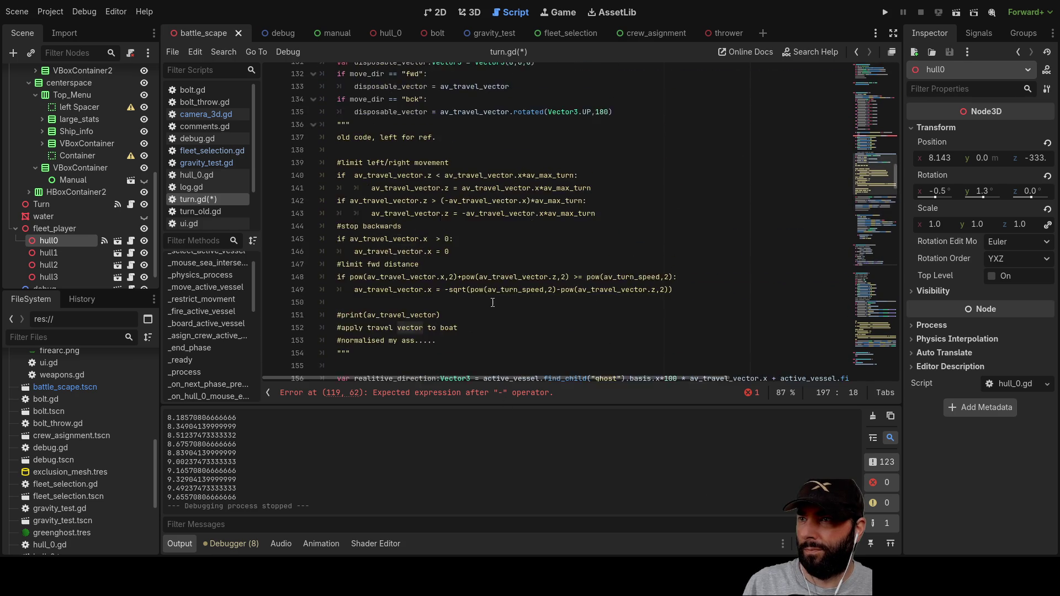
pyautogui.scroll(3)
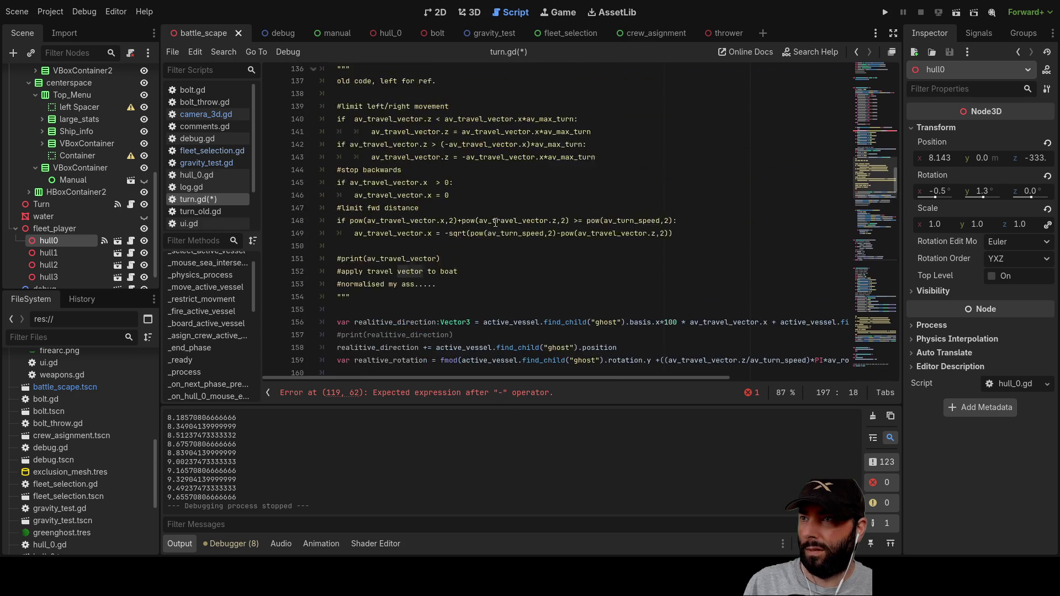
pyautogui.scroll(-3)
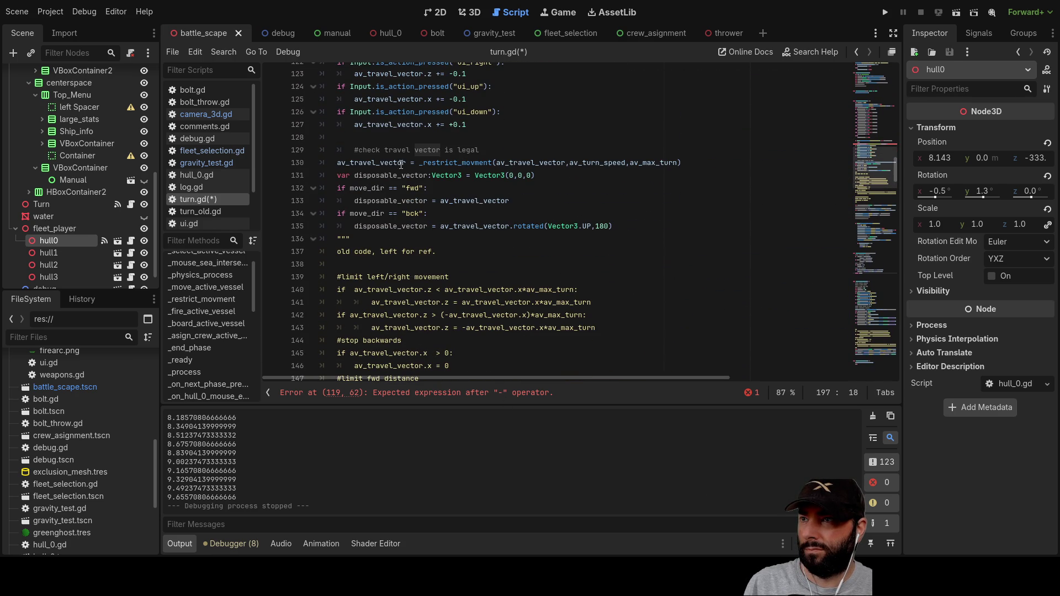
pyautogui.doubleClick(370, 163)
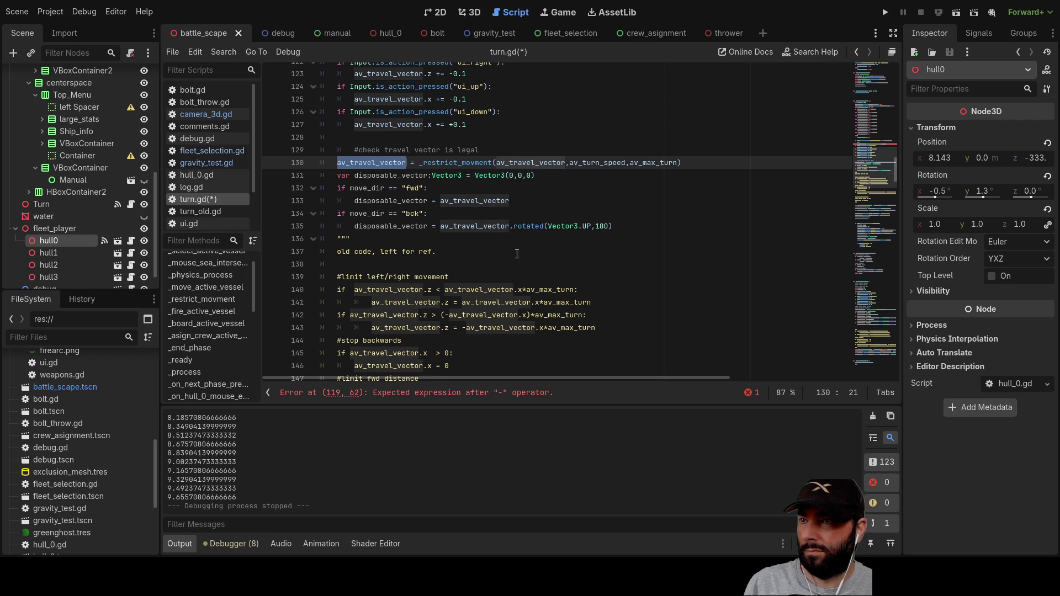
pyautogui.scroll(-3)
pyautogui.scroll(-3)
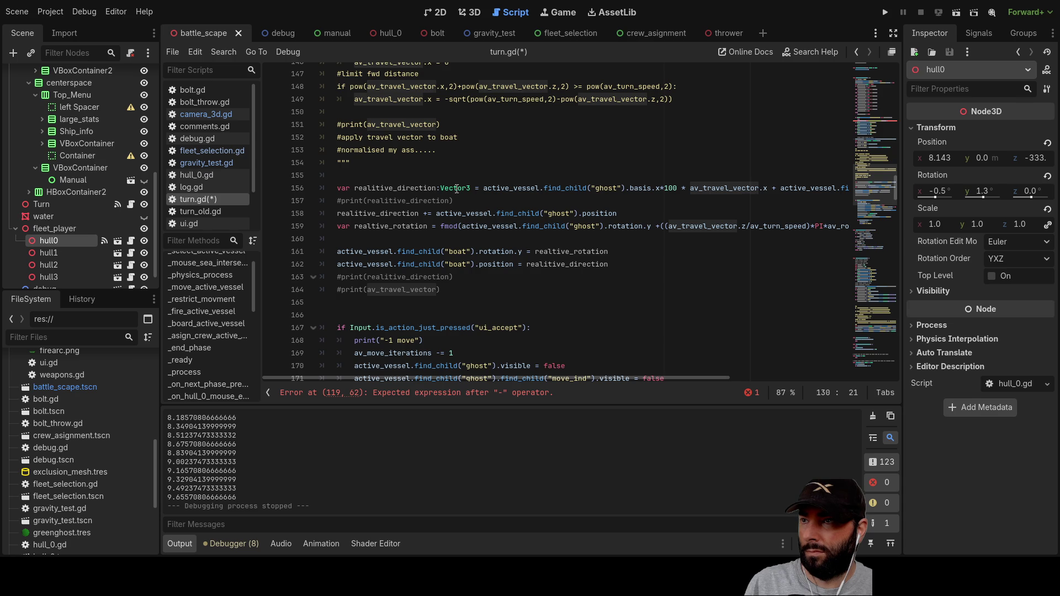
pyautogui.doubleClick(395, 214)
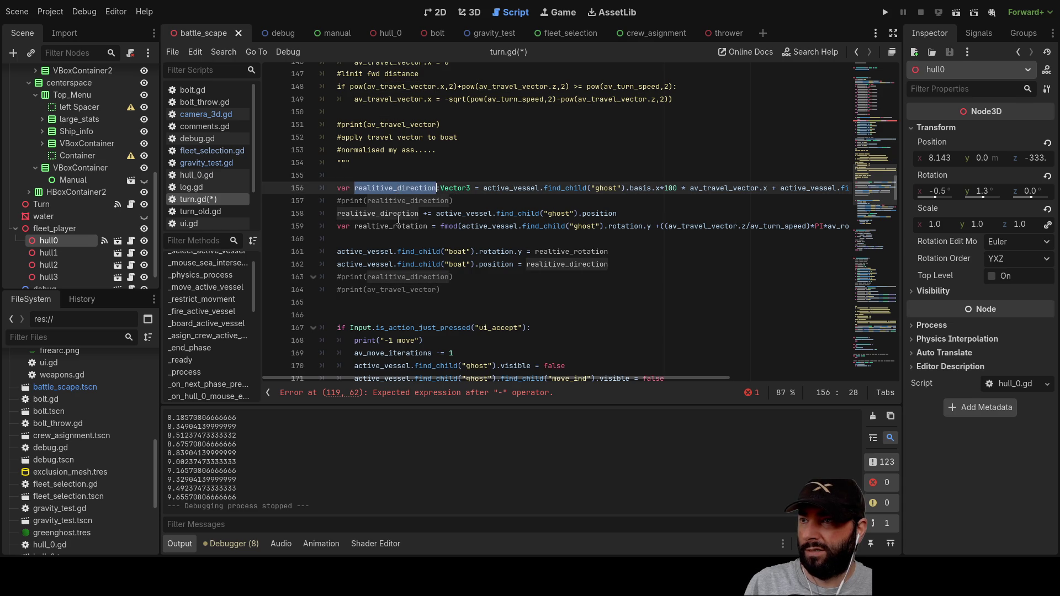
pyautogui.click(398, 226)
pyautogui.doubleClick(397, 225)
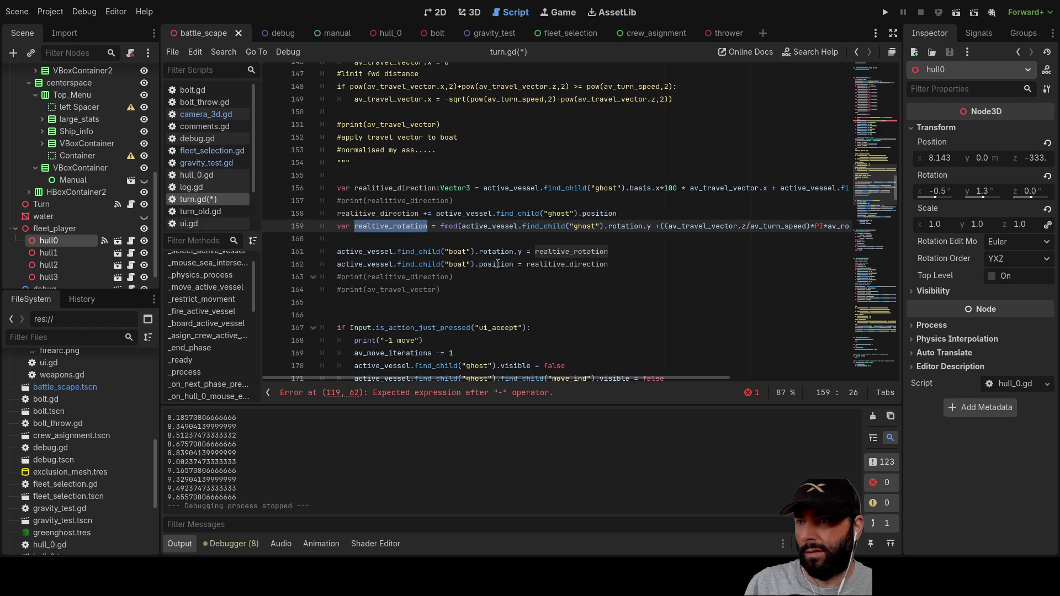
pyautogui.moveTo(621, 260); pyautogui.dragTo(303, 253)
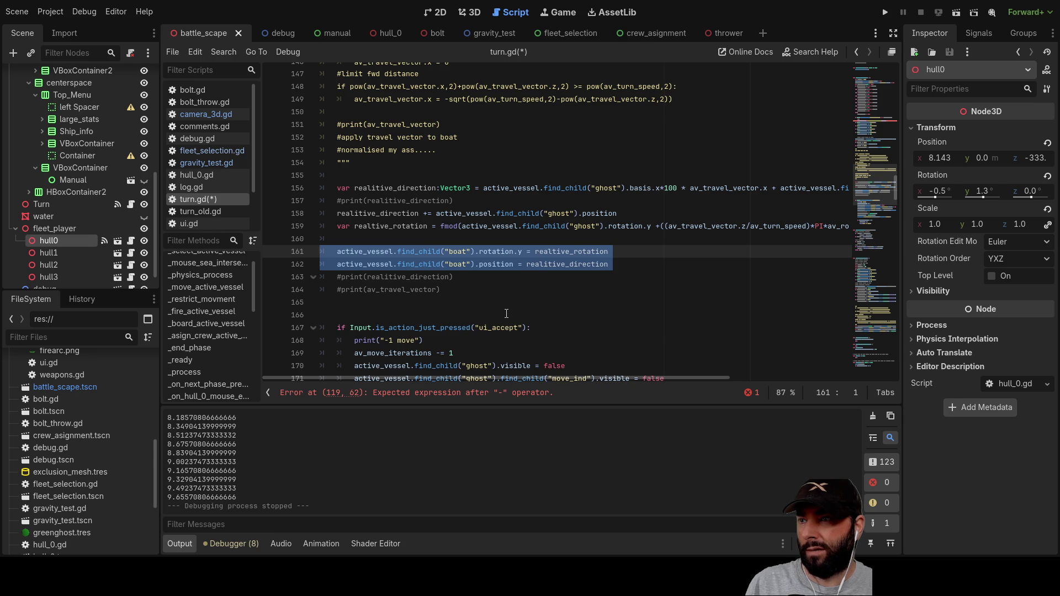
pyautogui.scroll(3)
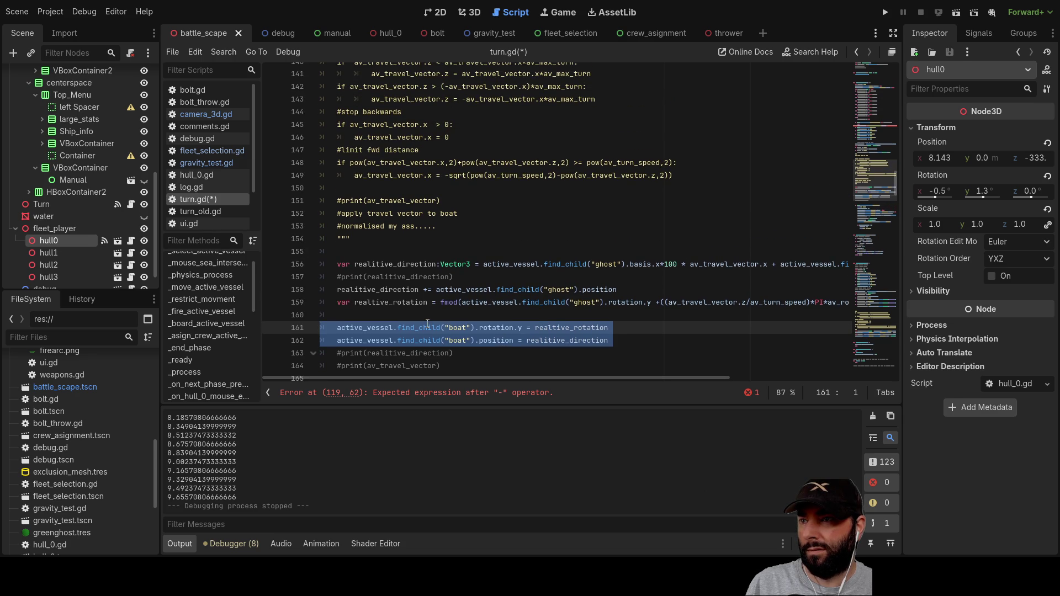
pyautogui.doubleClick(370, 329)
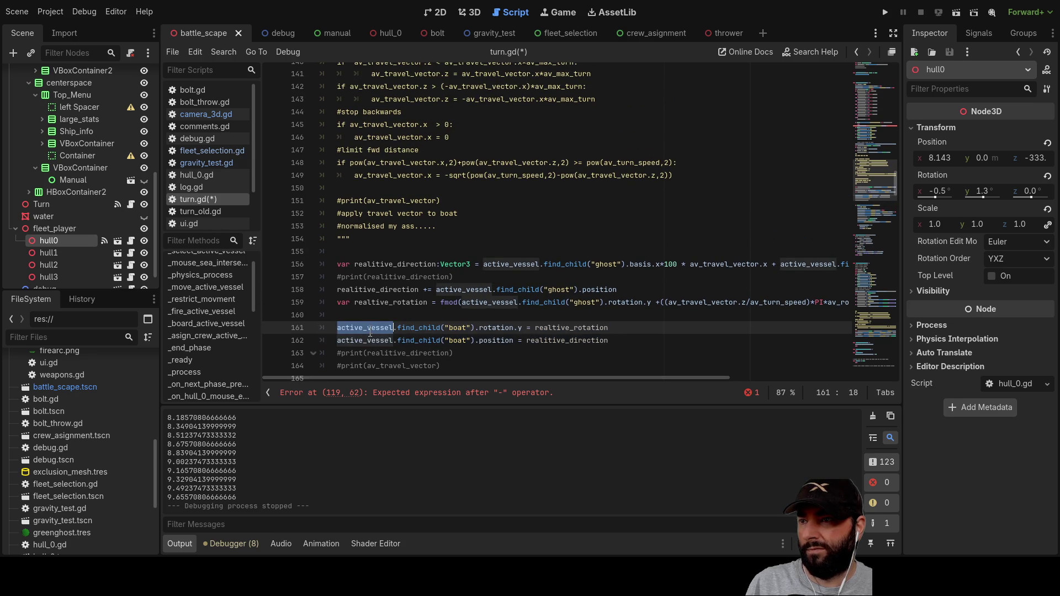
pyautogui.scroll(3)
pyautogui.scroll(-3)
pyautogui.click(407, 251)
pyautogui.moveTo(338, 252); pyautogui.dragTo(474, 254)
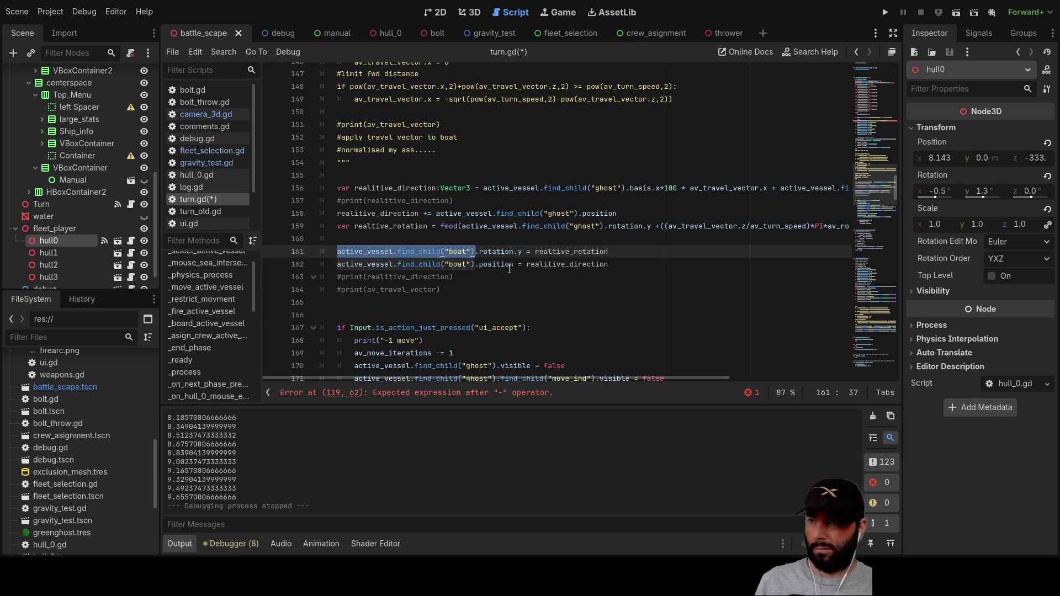
pyautogui.scroll(3)
pyautogui.scroll(3)
pyautogui.scroll(3)
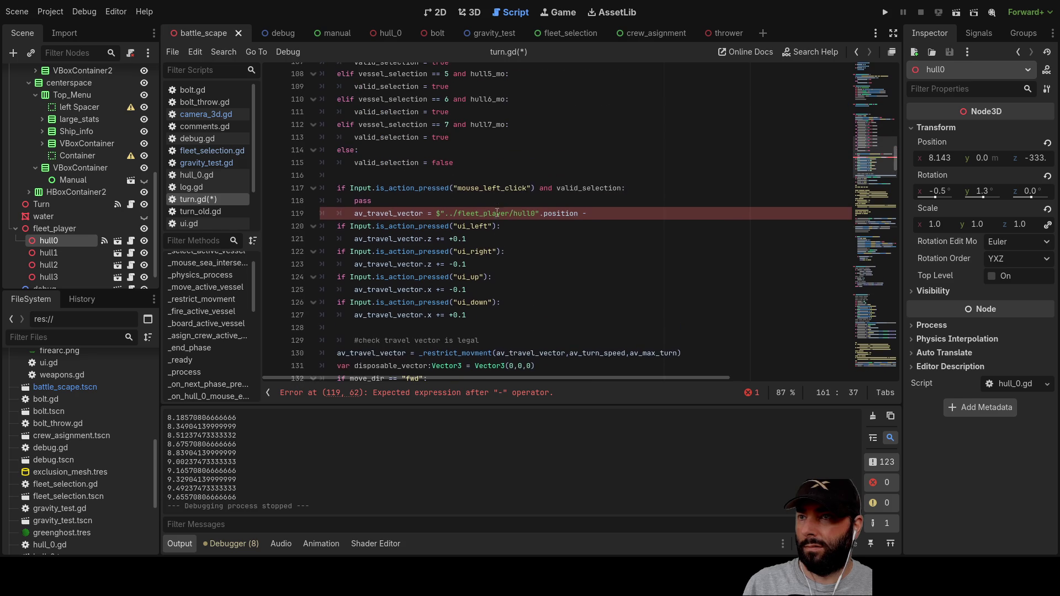
pyautogui.doubleClick(558, 215)
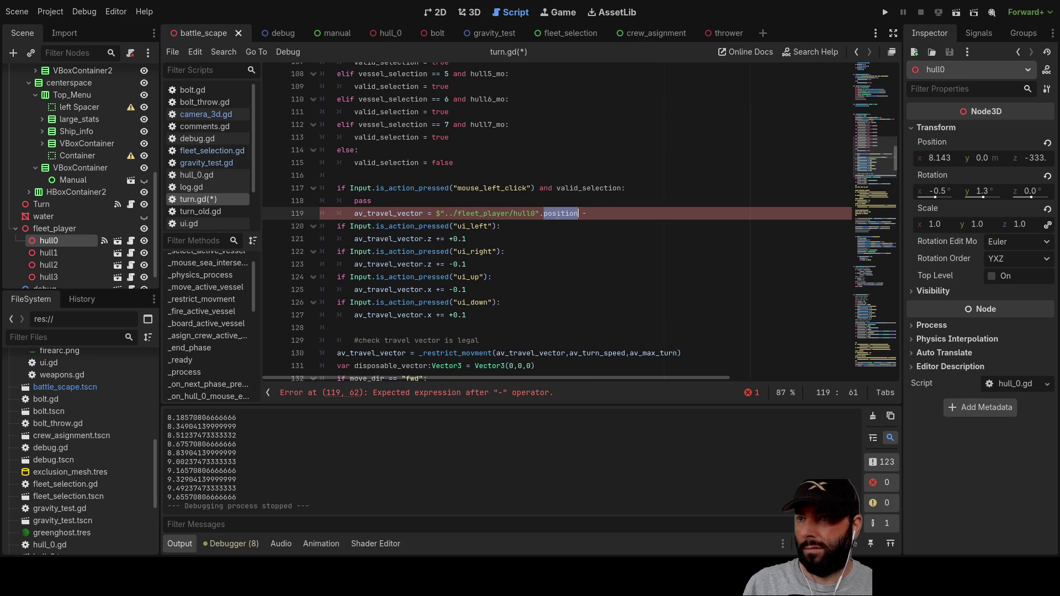
# Step: Use active_vessel.find_child("boat").position on both sides of the minus sign on line 119
pyautogui.hotkey('ctrl', 'v')
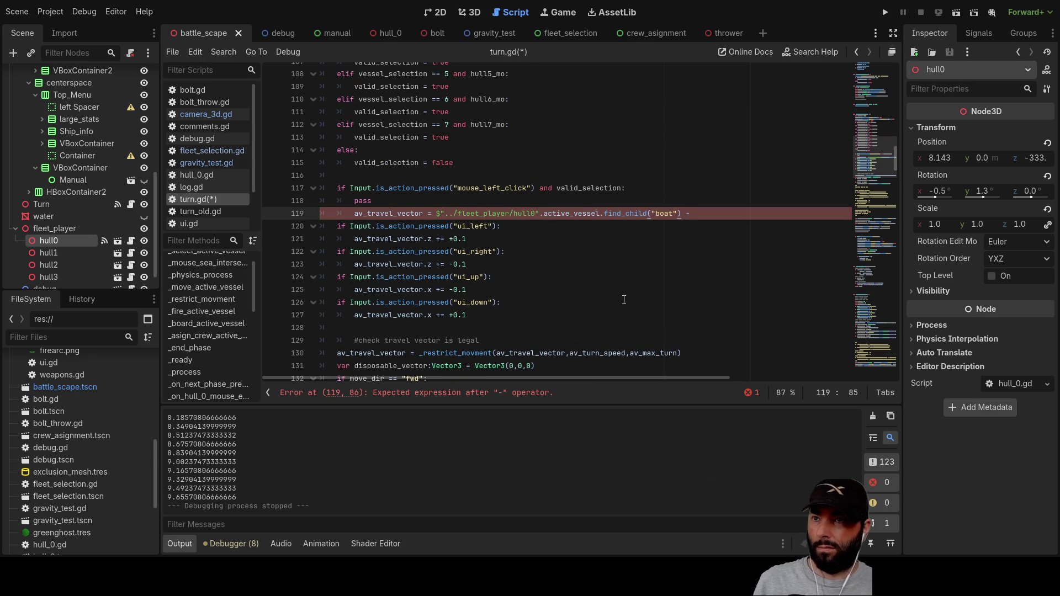
pyautogui.write('.position')
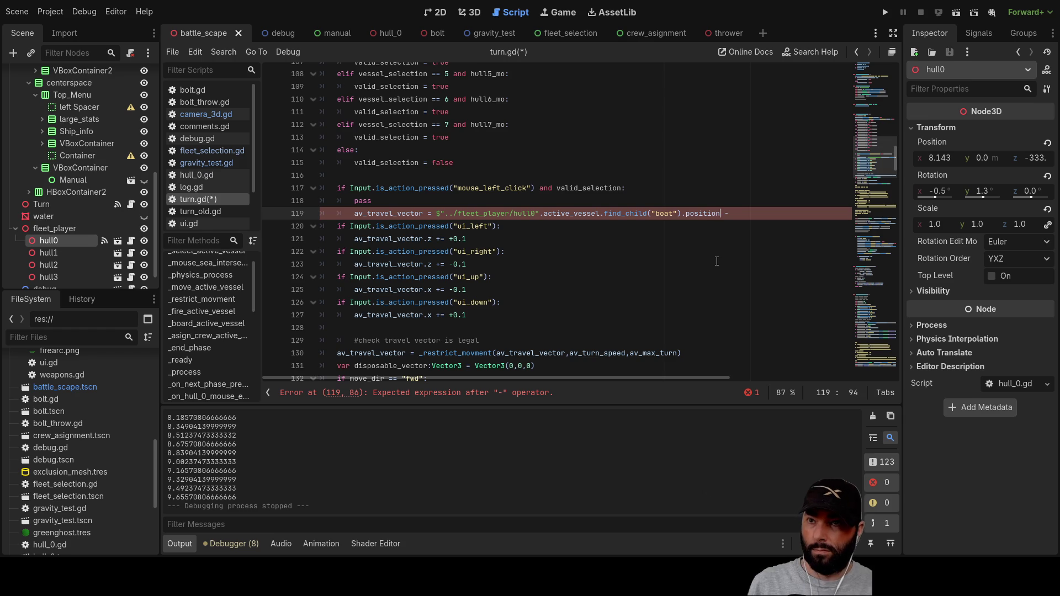
pyautogui.hotkey('shift', 'Left')
pyautogui.hotkey('shift', 'Left')
pyautogui.hotkey('shift', 'Left')
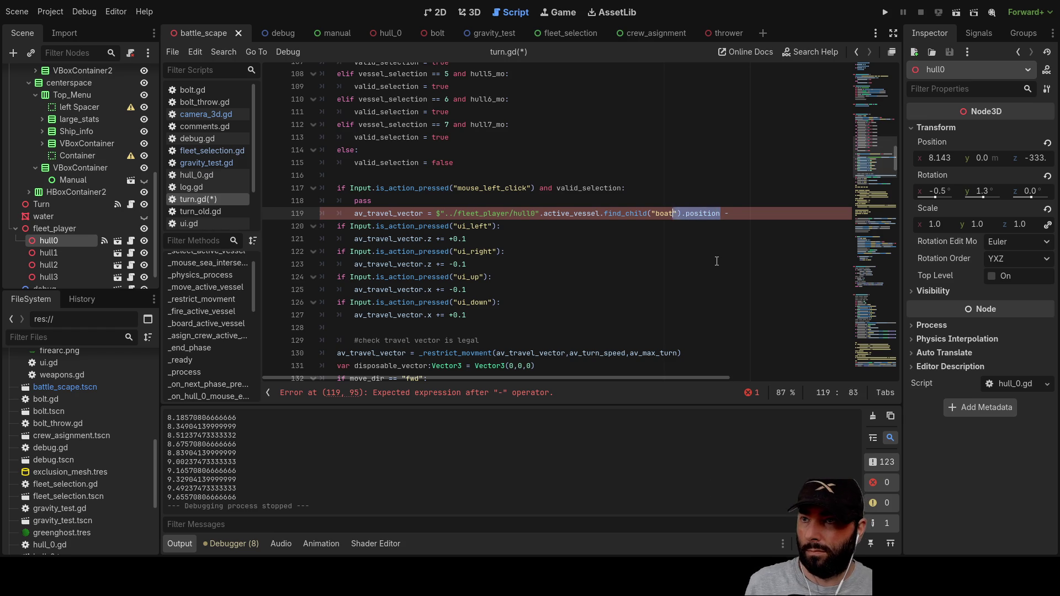
pyautogui.hotkey('shift', 'Left')
pyautogui.hotkey('shift', 'Left')
pyautogui.hotkey('shift', 'Left')
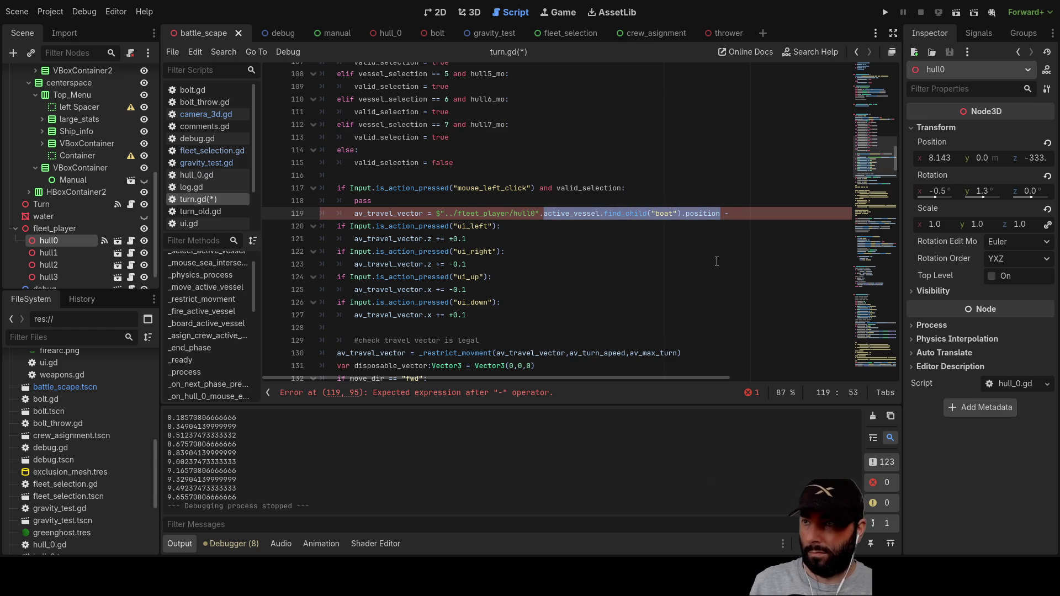
pyautogui.press('Left')
pyautogui.press('Down')
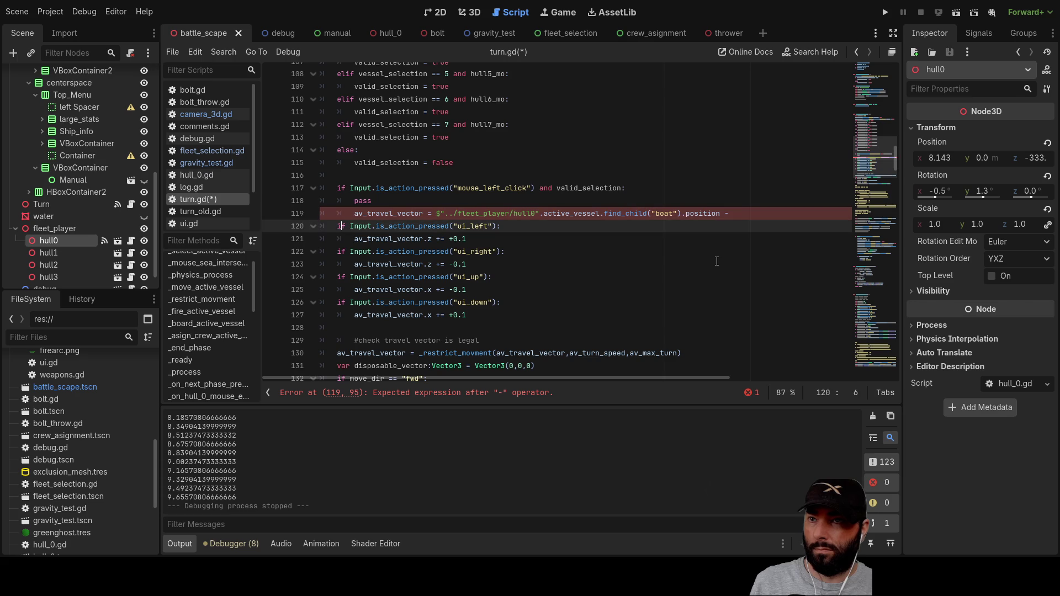
pyautogui.press('Left')
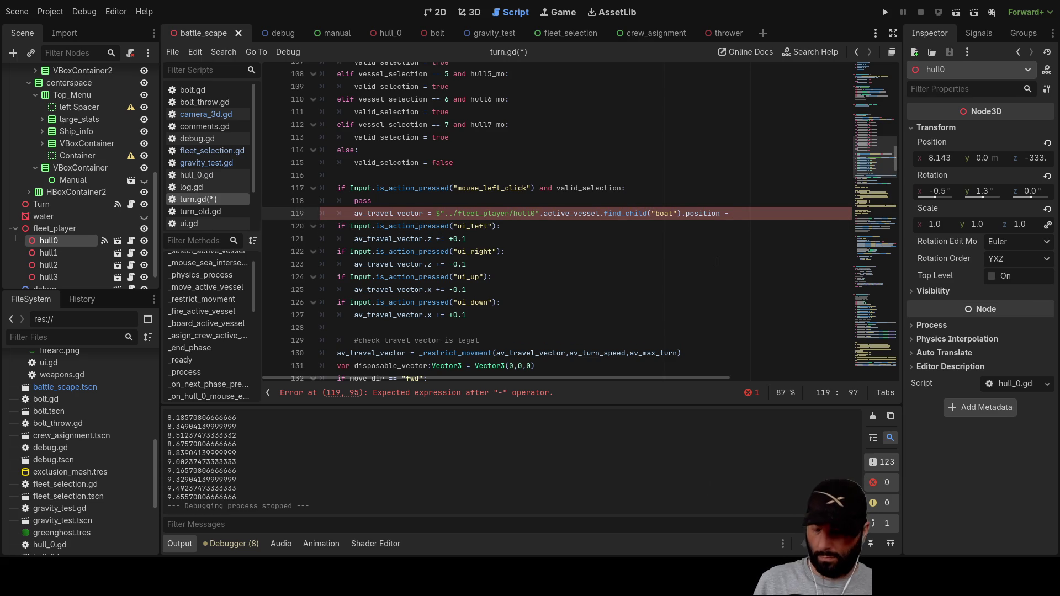
pyautogui.hotkey('ctrl', 'v')
# Step: Start deleting the fleet_player/hull0 node path from line 119
pyautogui.press('Left')
pyautogui.press('Left')
pyautogui.press('Left')
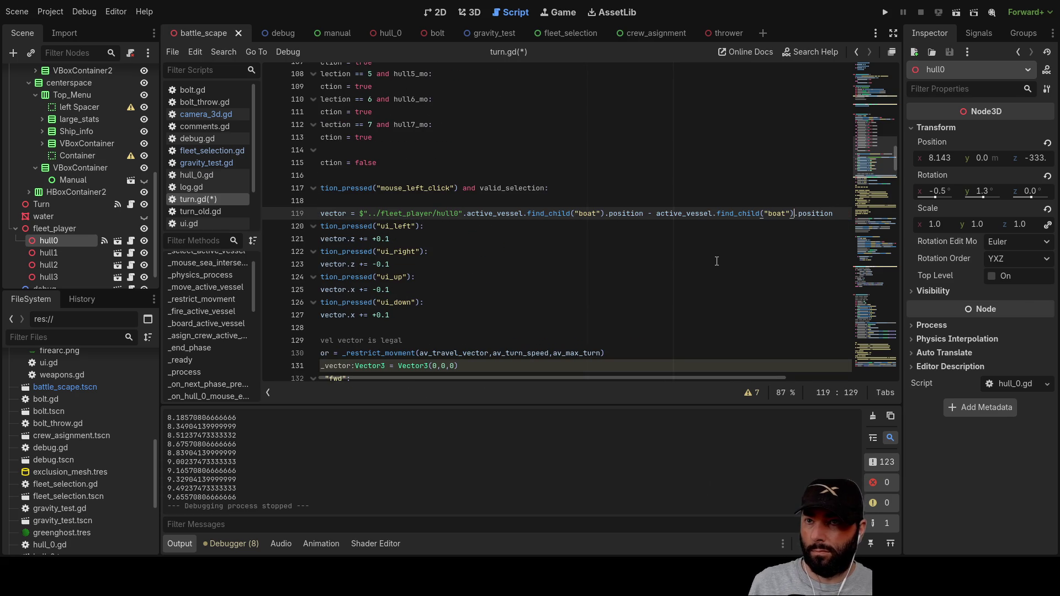
pyautogui.press('Down')
pyautogui.press('Down')
pyautogui.press('Home')
pyautogui.press('Home')
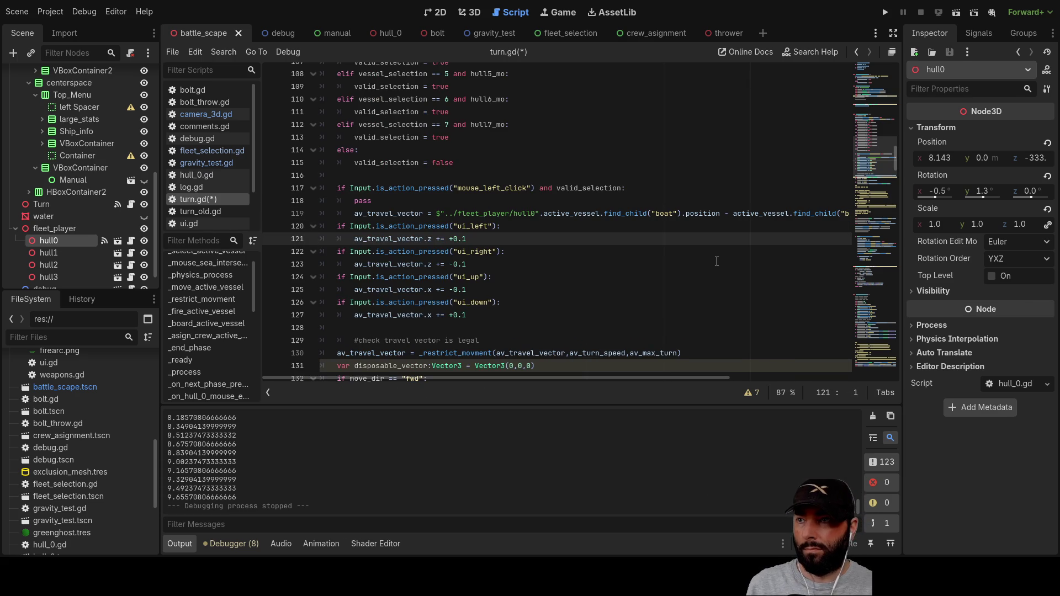
pyautogui.click(509, 203)
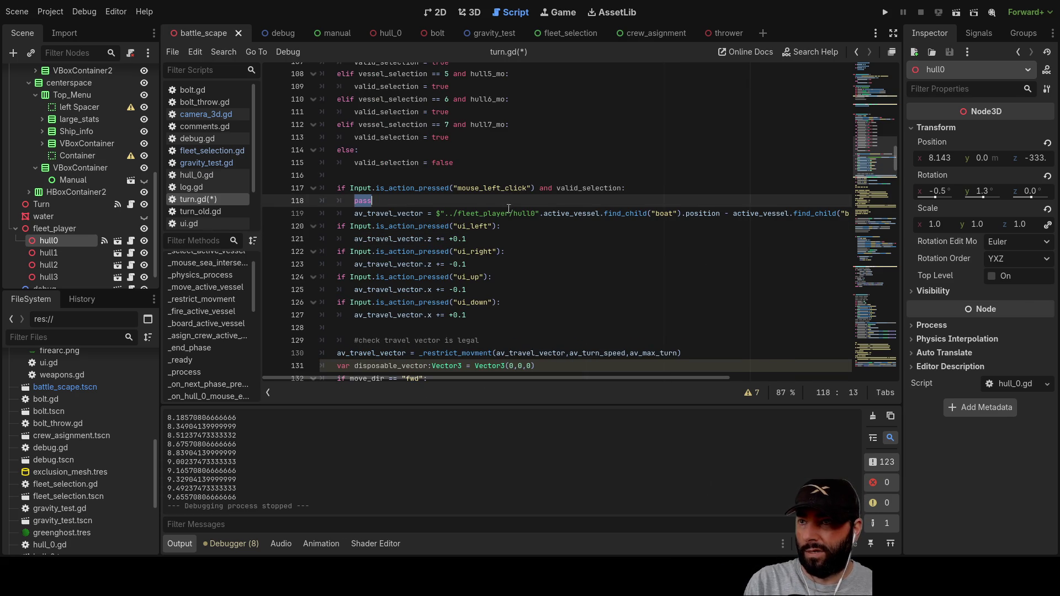
pyautogui.doubleClick(483, 213)
pyautogui.press('Left')
pyautogui.press('Left')
pyautogui.press('Left')
pyautogui.press('Delete')
pyautogui.press('Delete')
pyautogui.press('Delete')
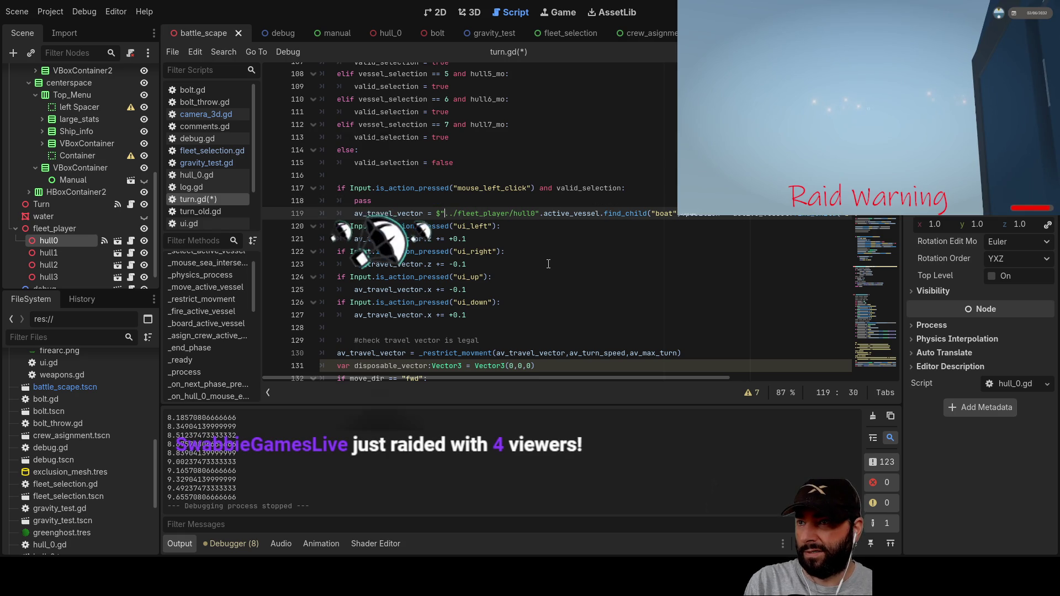
# Step: Remove the rest of the hull0 path prefix and begin editing the second find_child argument
pyautogui.press('Delete')
pyautogui.press('Delete')
pyautogui.press('Delete')
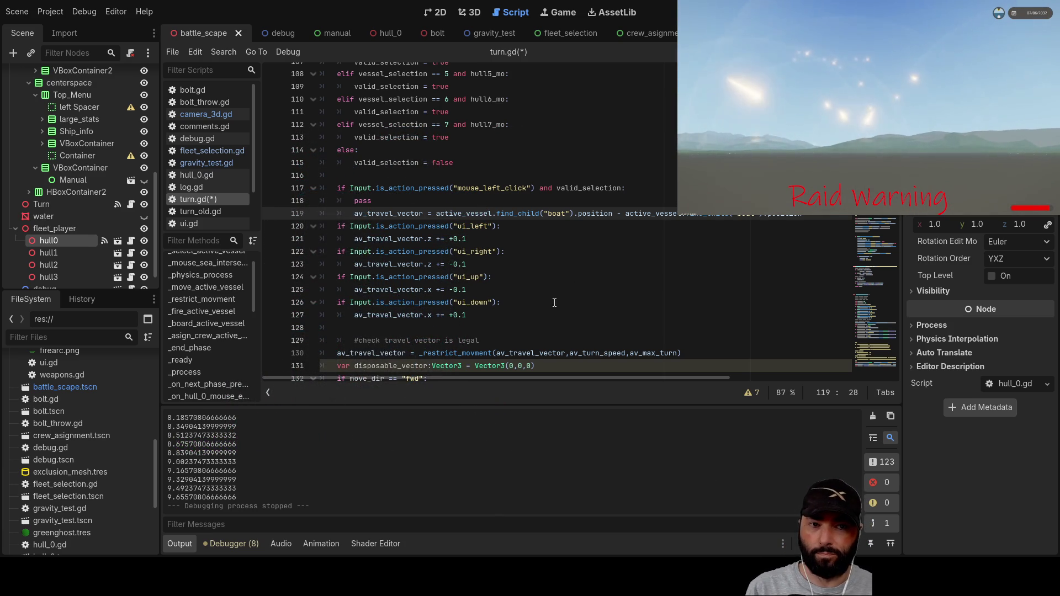
pyautogui.click(744, 214)
pyautogui.press('Left')
pyautogui.press('Left')
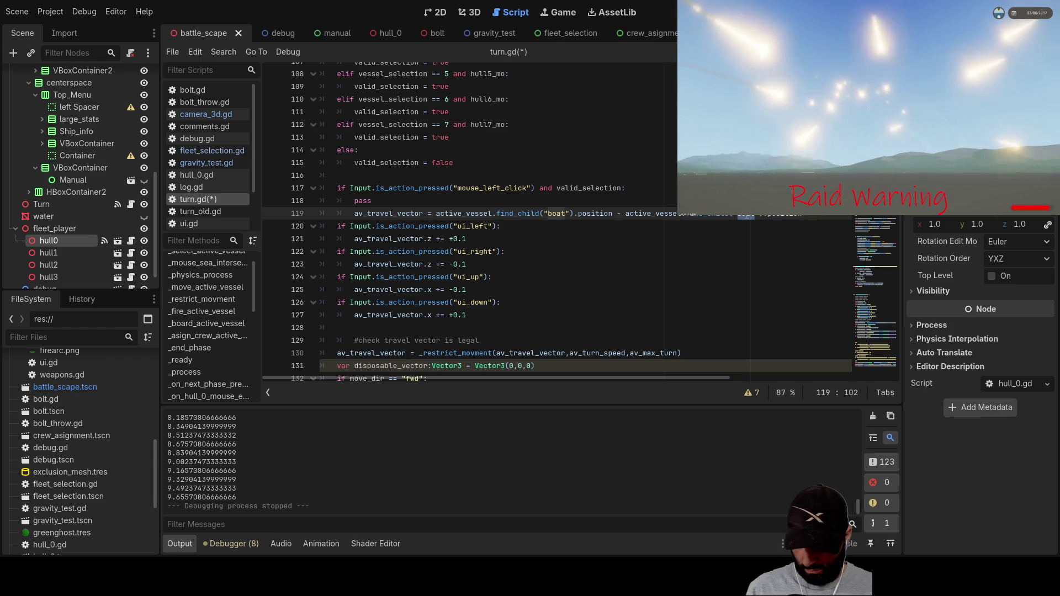
pyautogui.write('h')
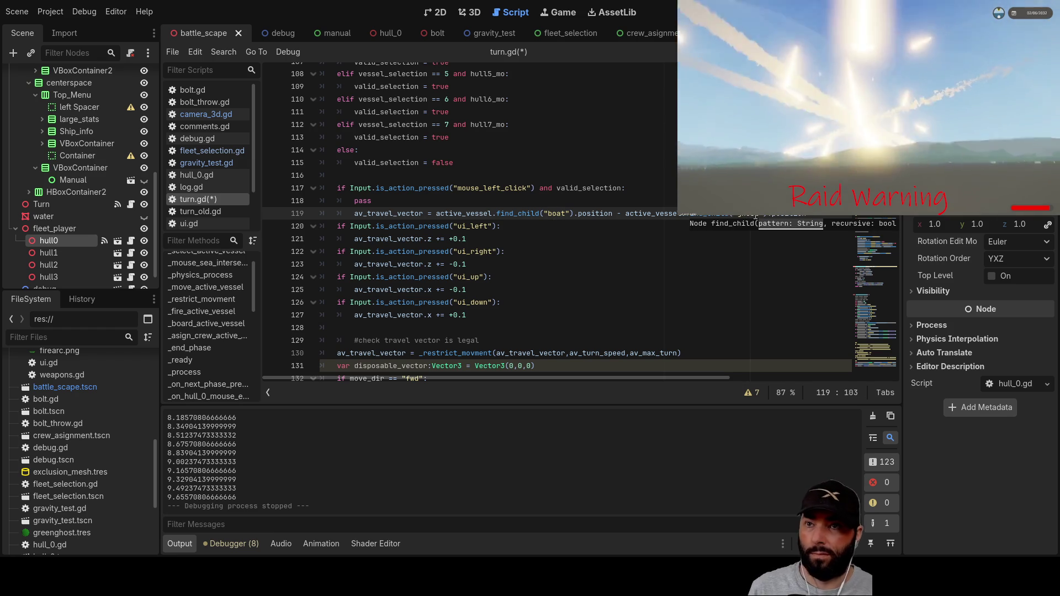
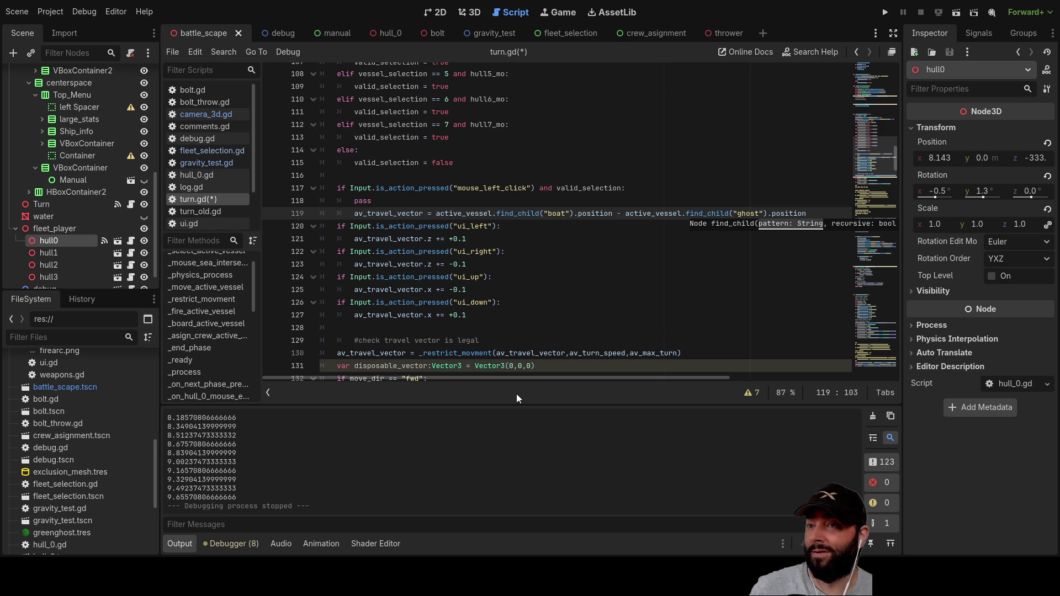
# Step: Check line 119 of turn.gd, then select the ui_left/right/up/down input checks on lines 120–127
pyautogui.moveTo(618, 377); pyautogui.dragTo(625, 377)
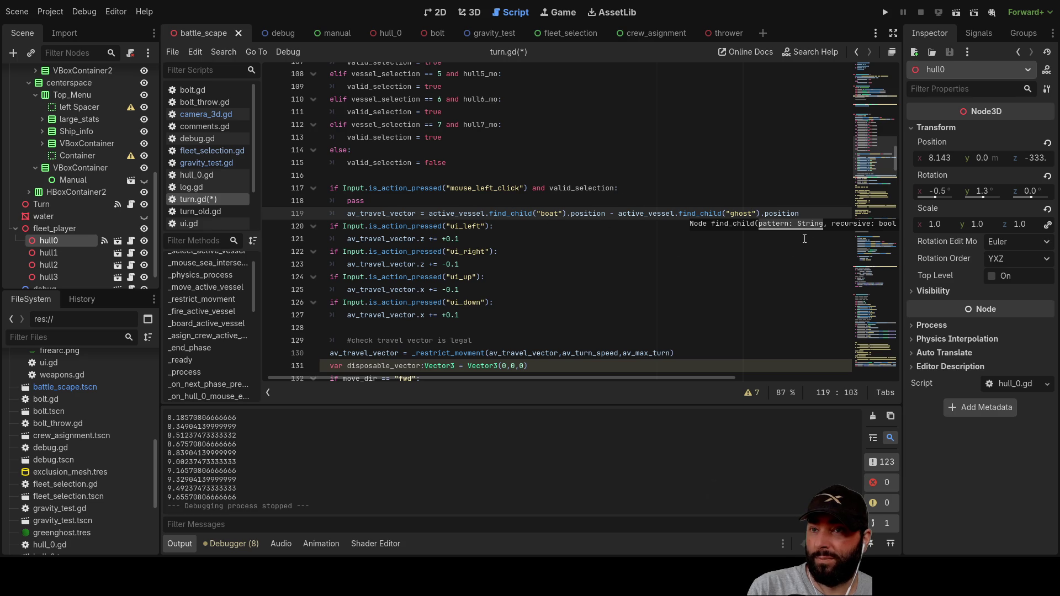
pyautogui.click(809, 207)
pyautogui.click(803, 218)
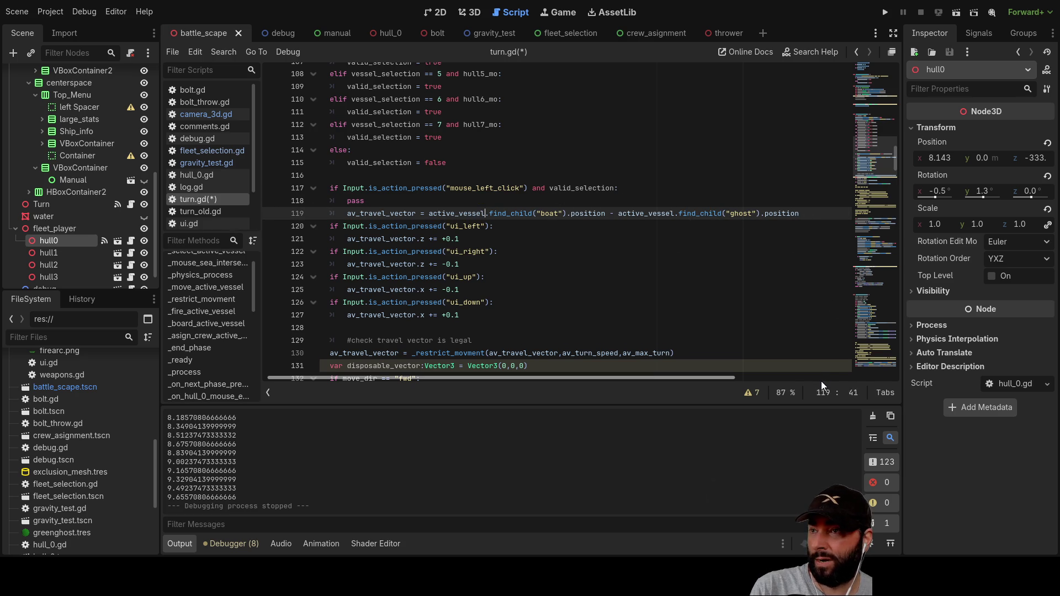
pyautogui.hotkey('ctrl', 'z')
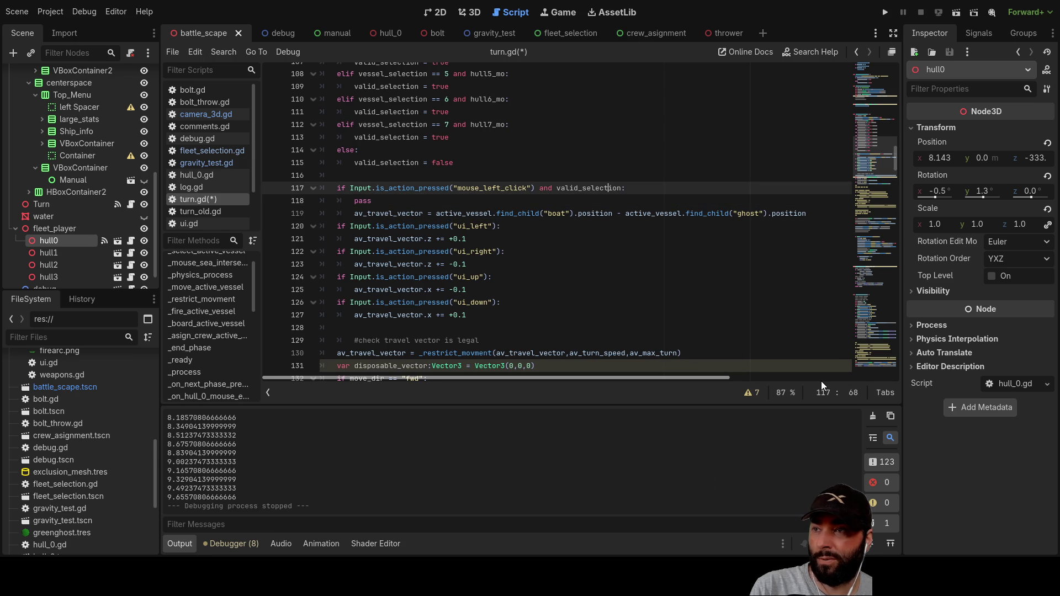
pyautogui.hotkey('ctrl', 'z')
pyautogui.hotkey('ctrl', 'z')
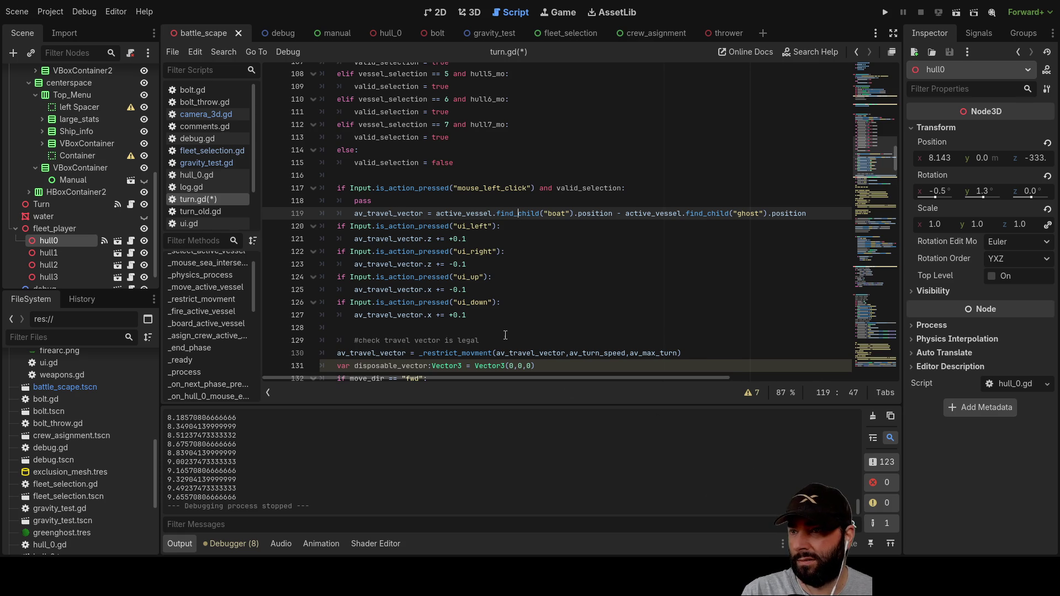
pyautogui.moveTo(474, 316); pyautogui.dragTo(322, 227)
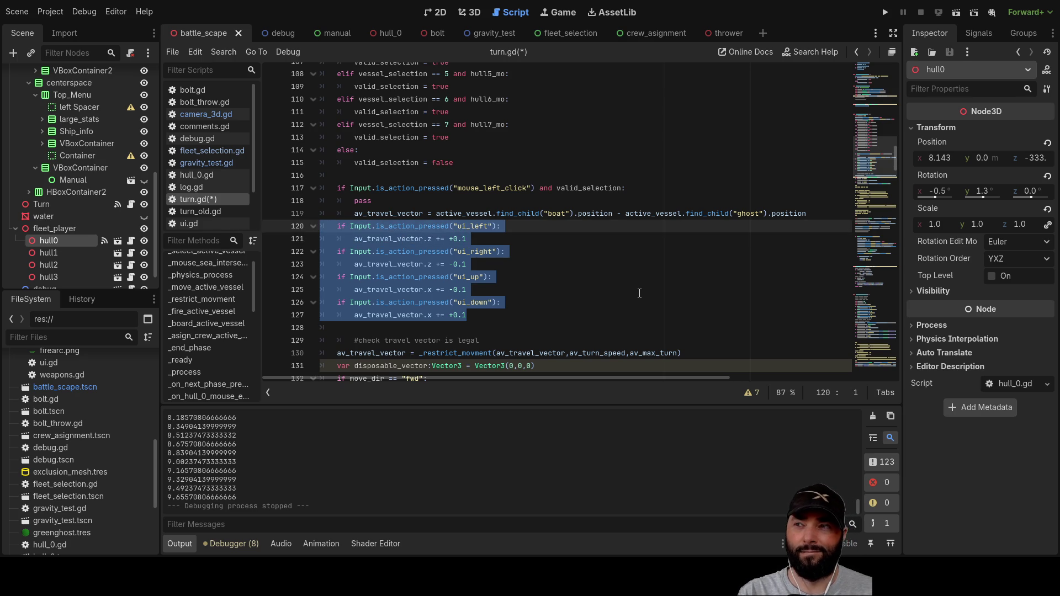
# Step: Delete the arrow-key checks and the leftover pass, leaving blank lines above the av_travel_vector calculation
pyautogui.press('Delete')
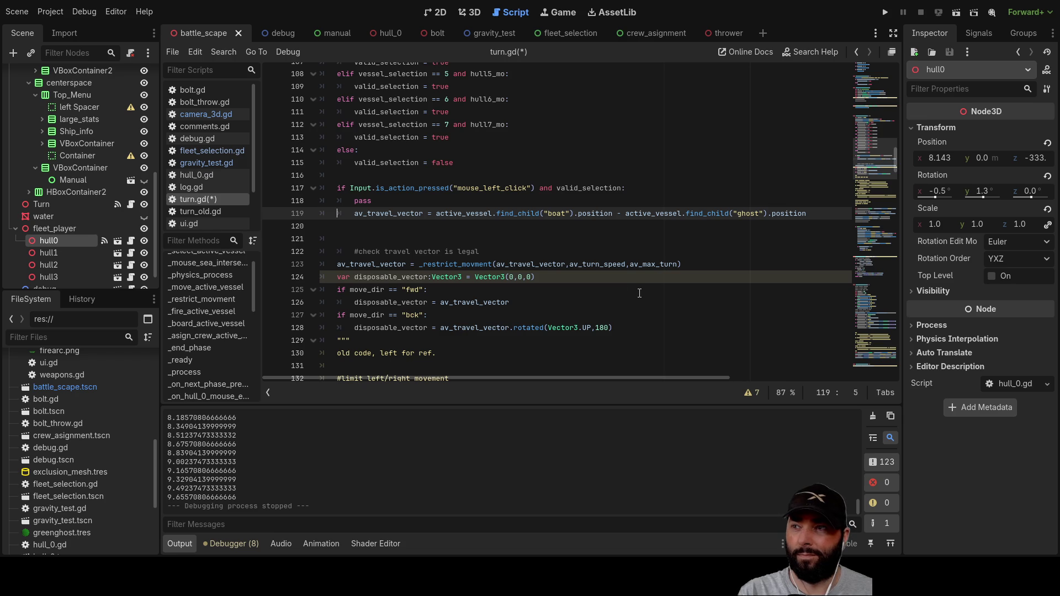
pyautogui.moveTo(371, 200); pyautogui.dragTo(363, 201)
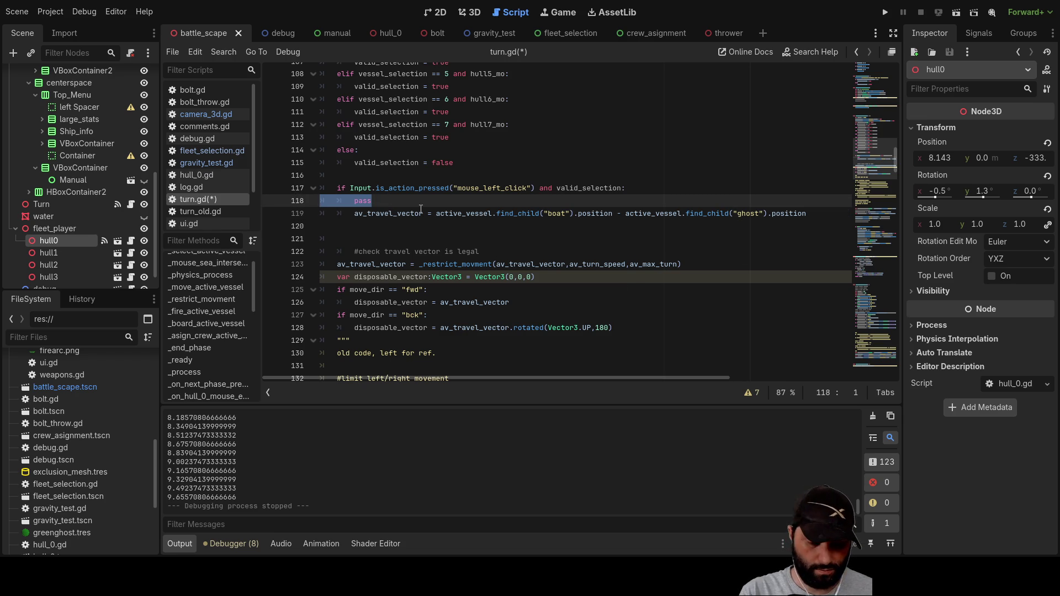
pyautogui.press('Down')
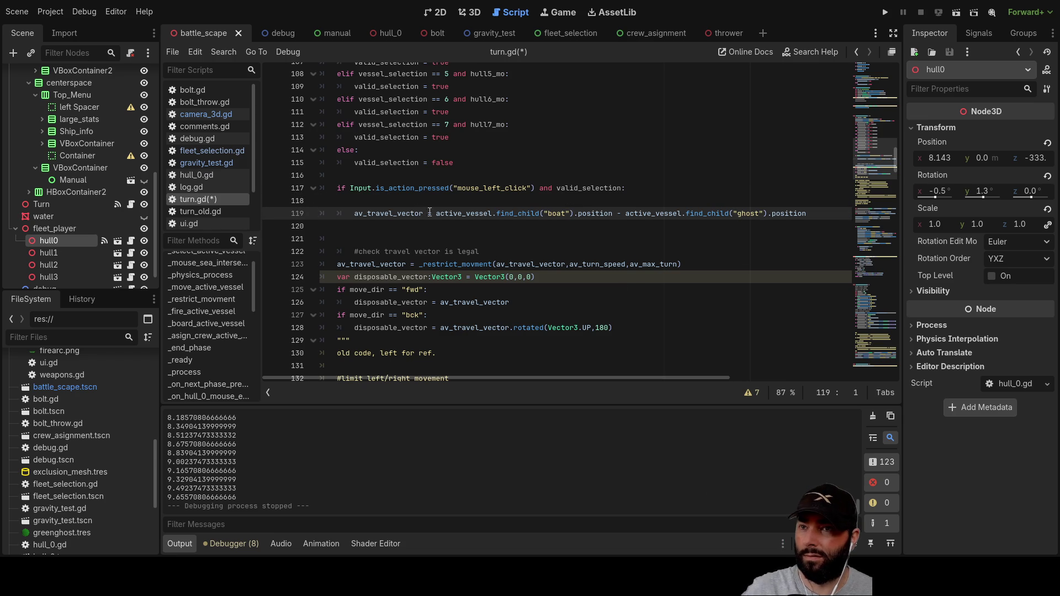
pyautogui.click(356, 202)
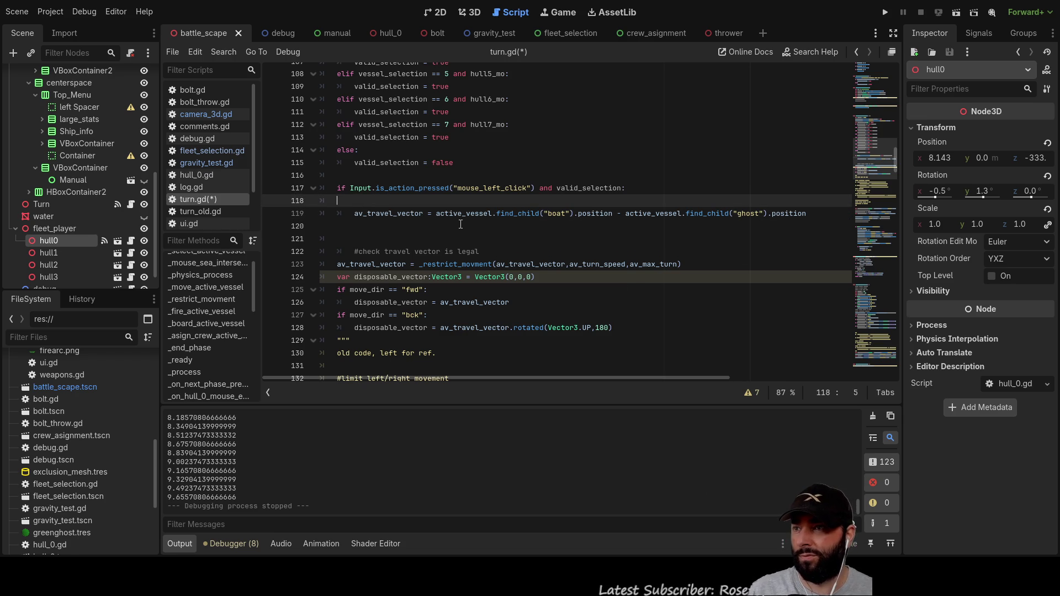
pyautogui.press('Return')
pyautogui.press('Return')
pyautogui.press('Up')
pyautogui.press('Up')
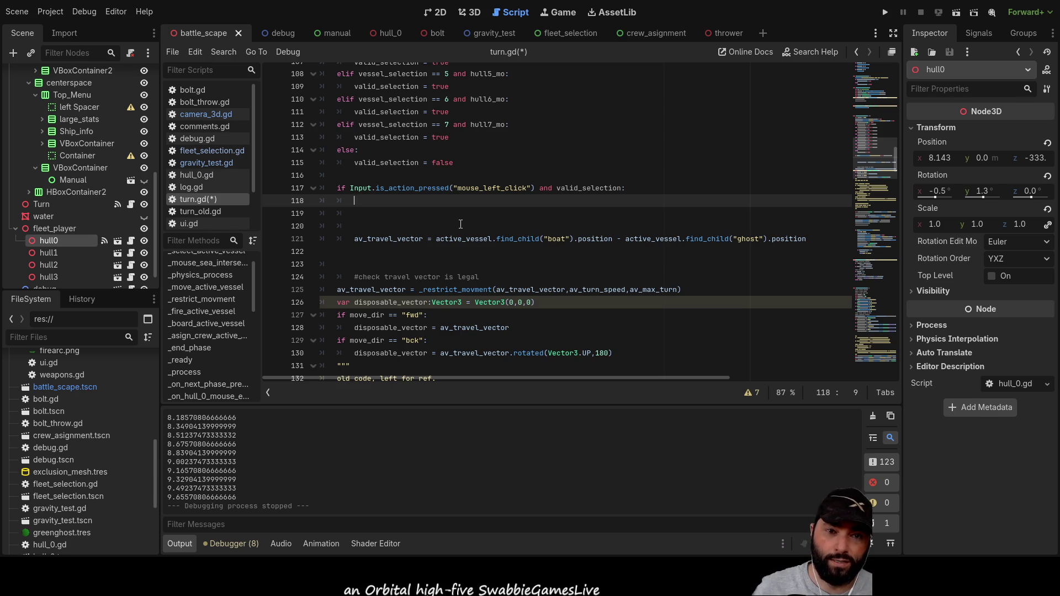
# Step: Run the project with the water node visible and pull the camera back over the ships
pyautogui.click(885, 13)
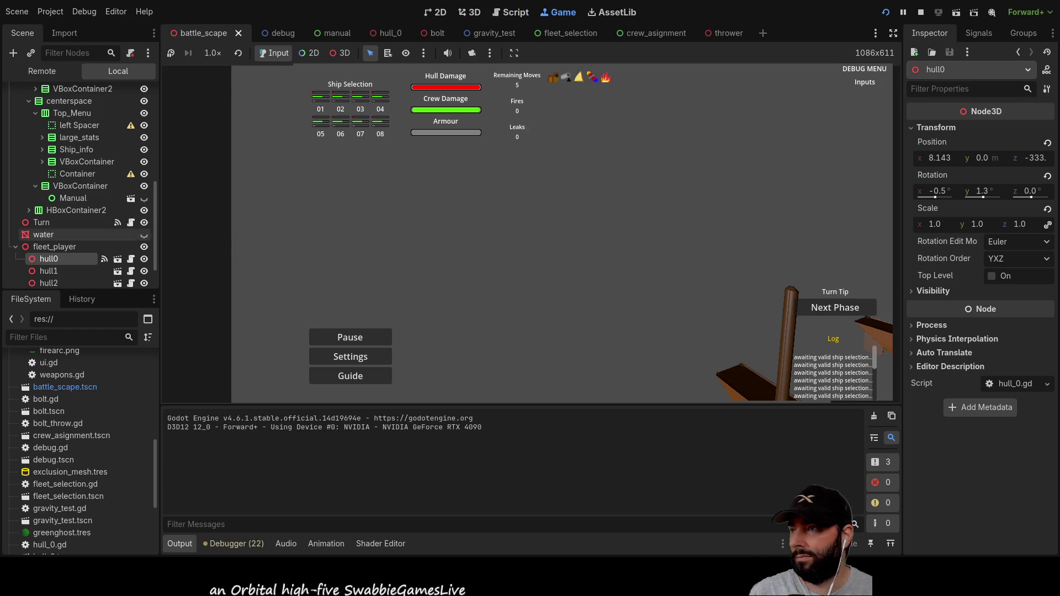
pyautogui.click(145, 234)
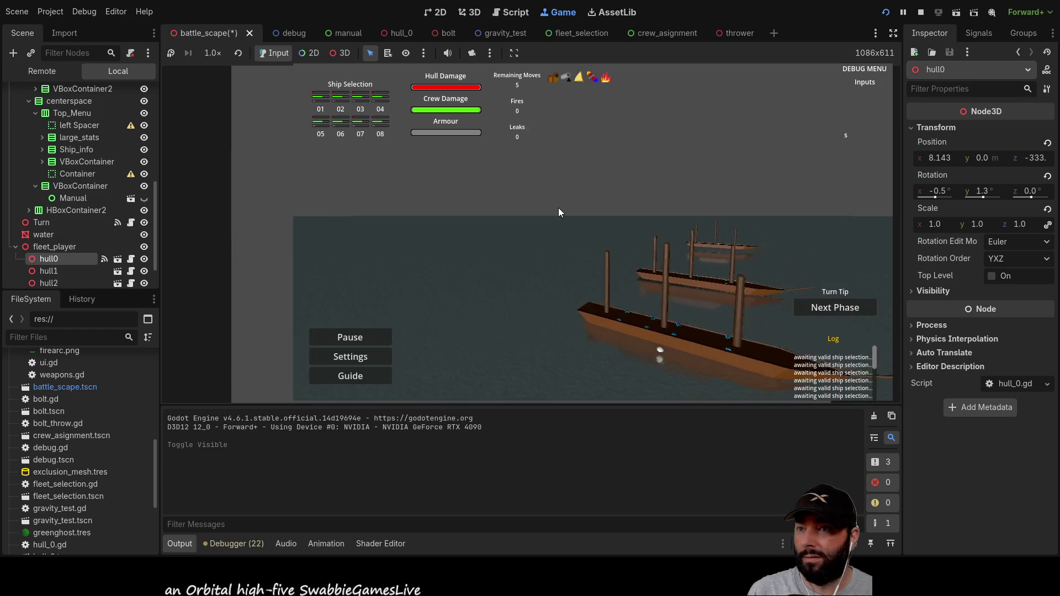
pyautogui.press('d')
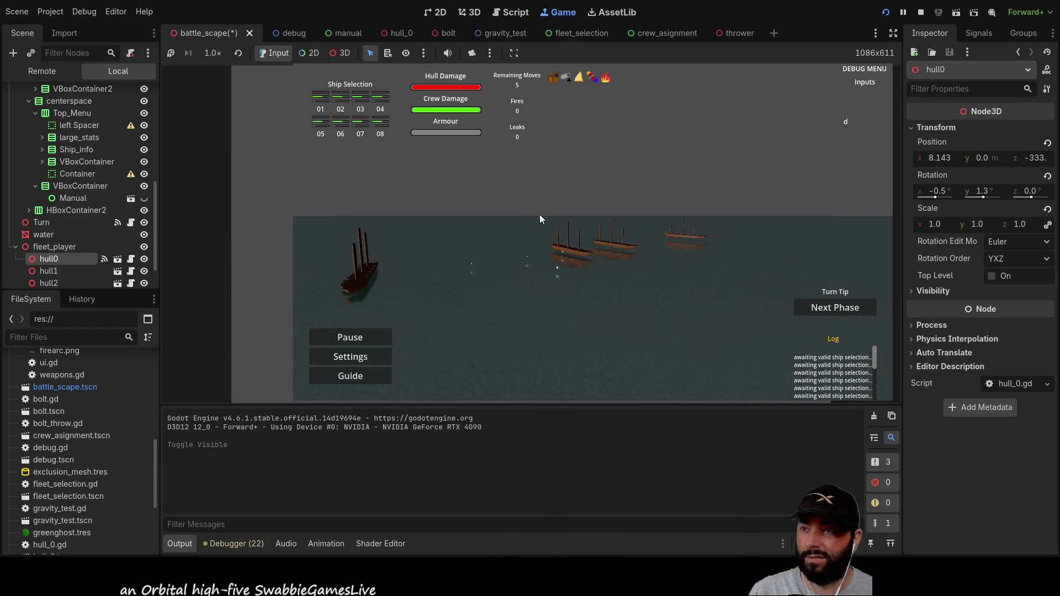
pyautogui.press('w')
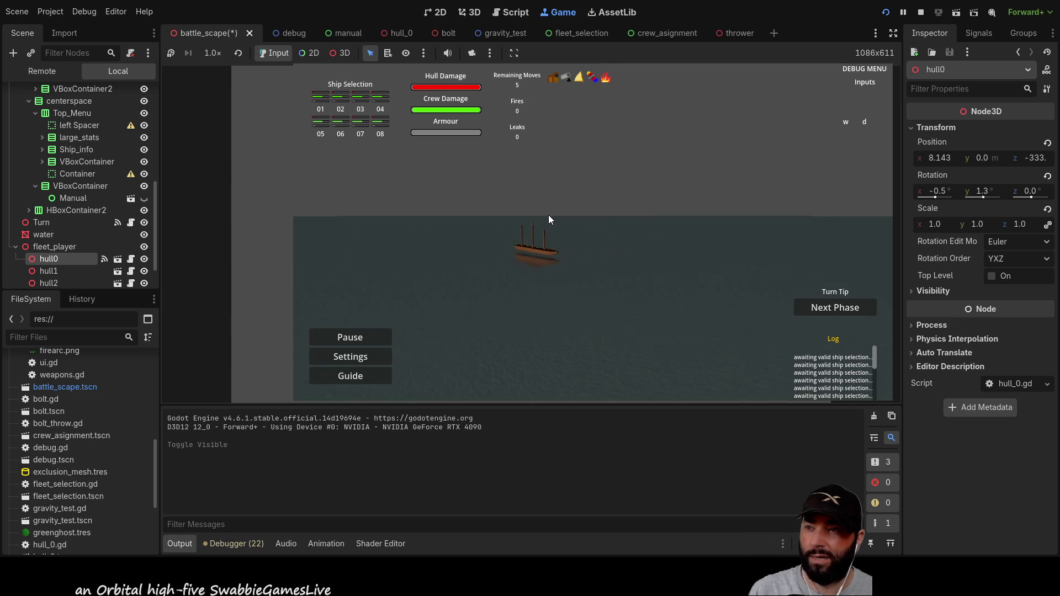
pyautogui.scroll(3)
pyautogui.press('q')
pyautogui.press('d')
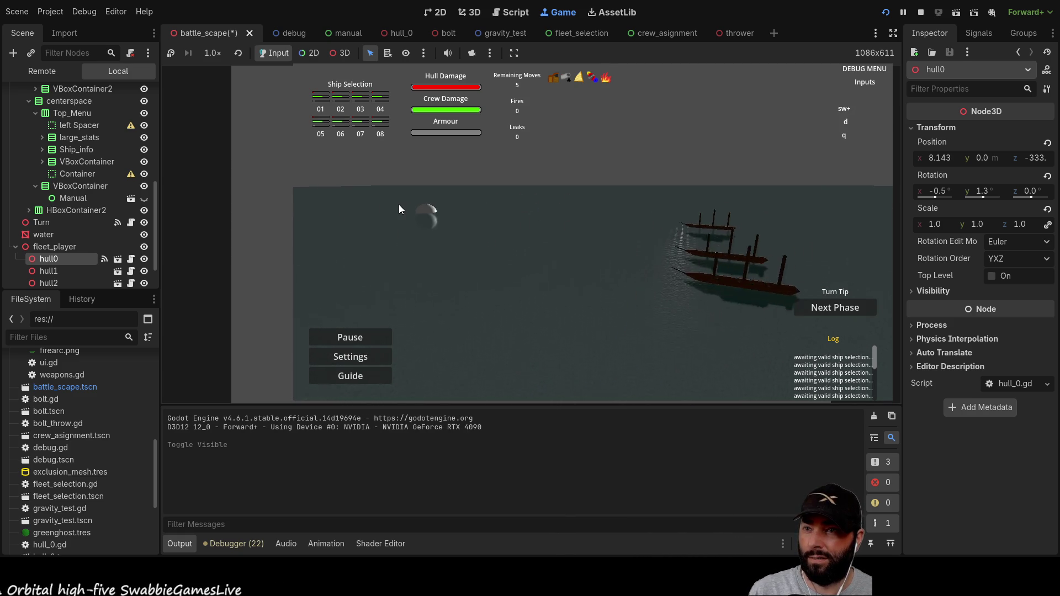
pyautogui.press('s')
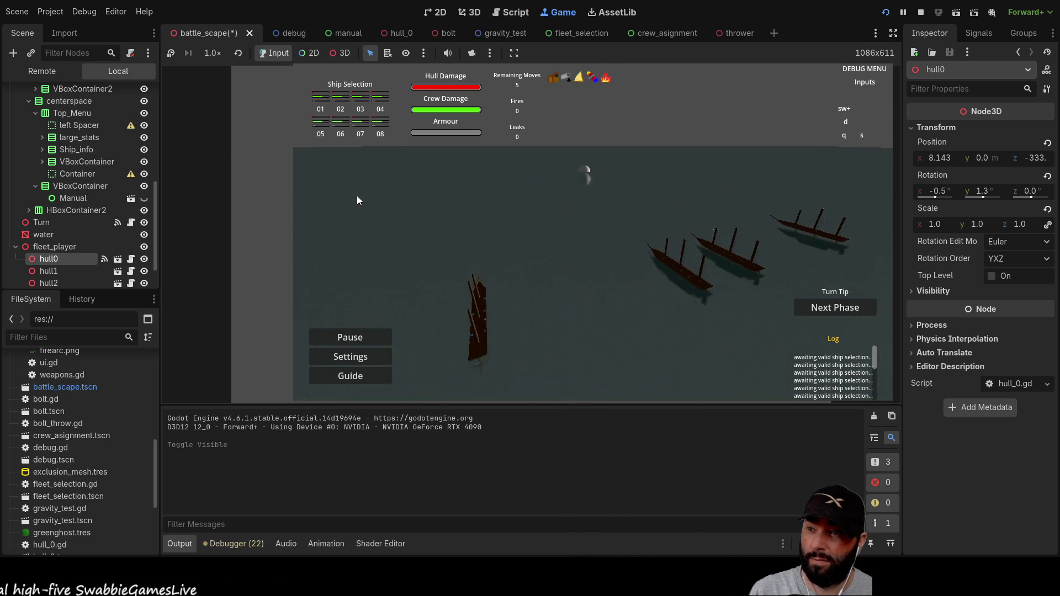
# Step: Swing the camera around the fleet with WASD/QE, then advance the turn to the 2nd move
pyautogui.press('w')
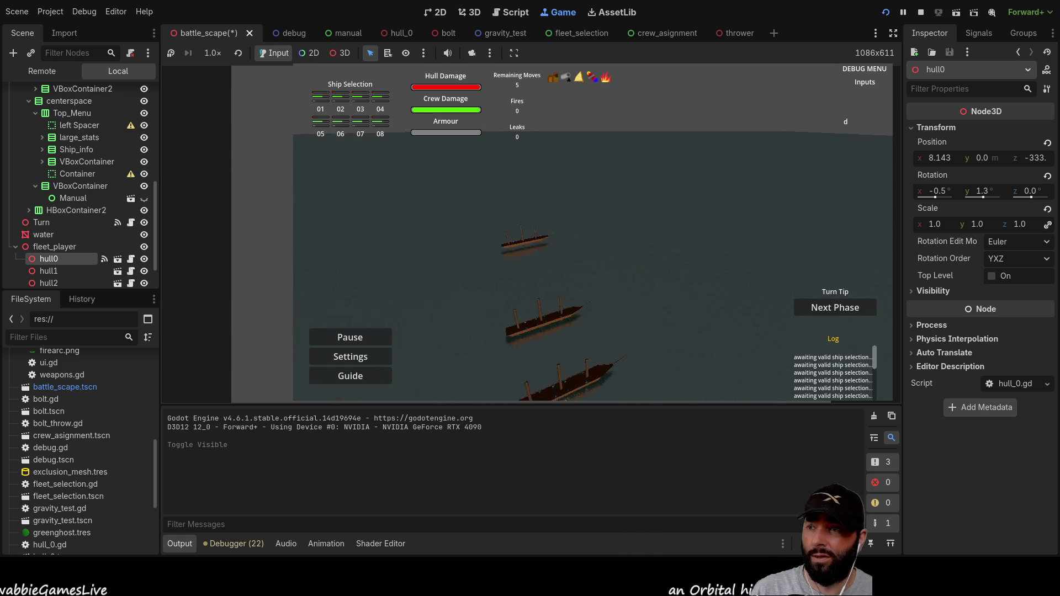
pyautogui.press('a')
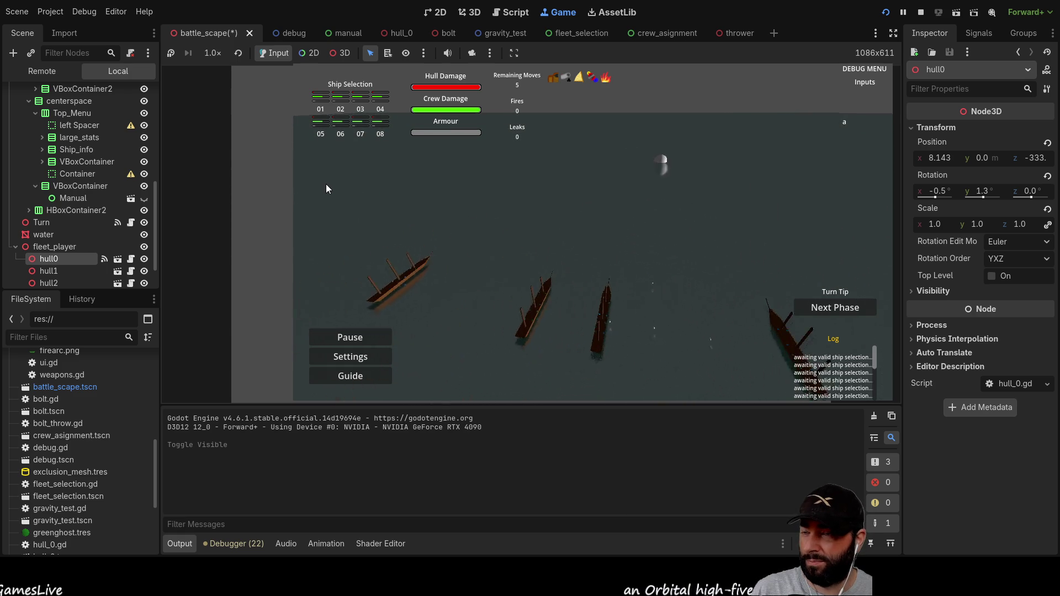
pyautogui.press('e')
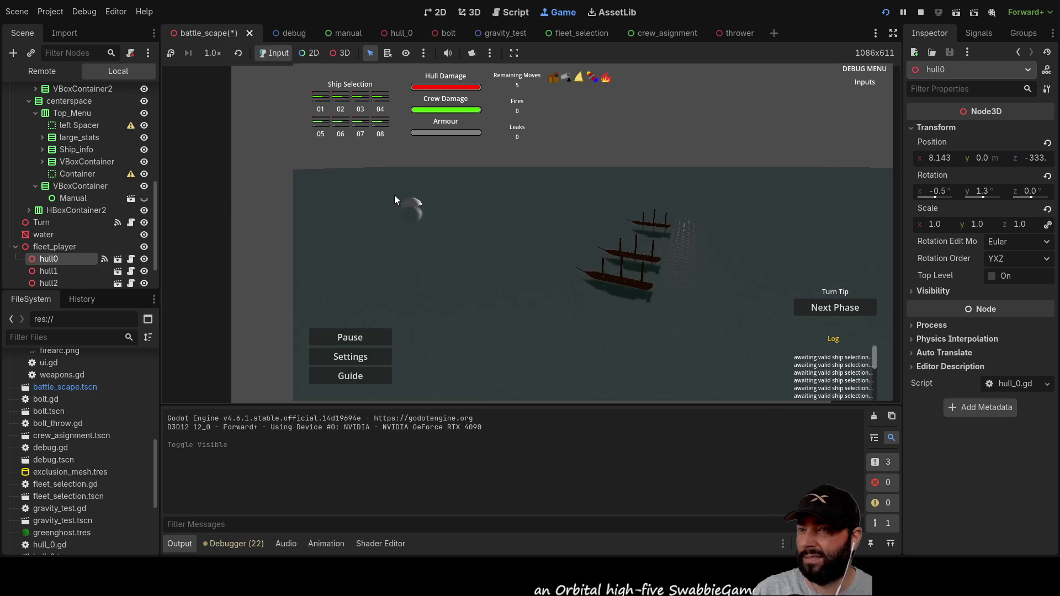
pyautogui.press('a')
pyautogui.press('e')
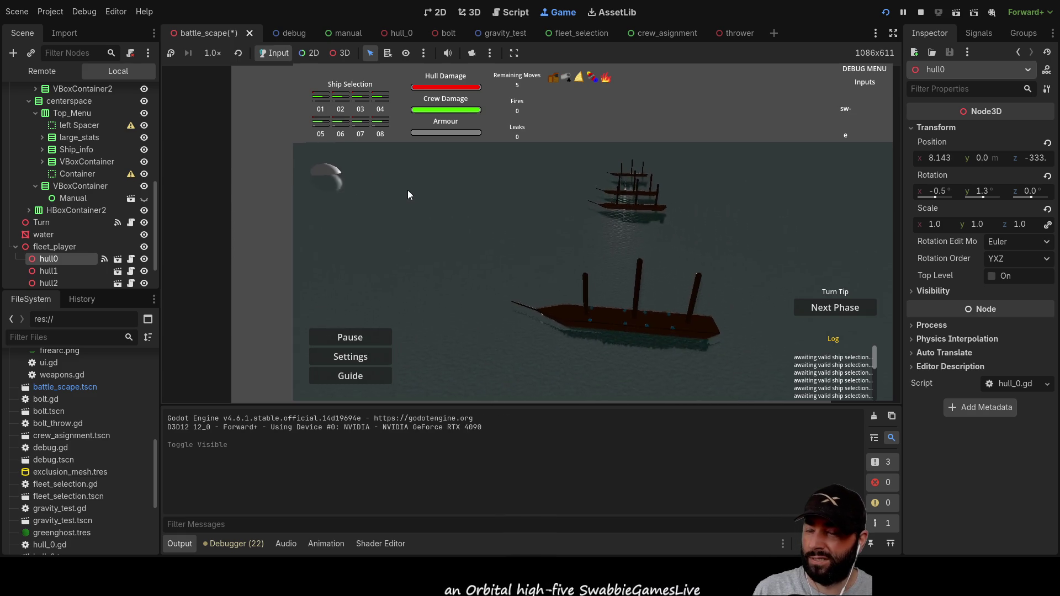
pyautogui.press('w')
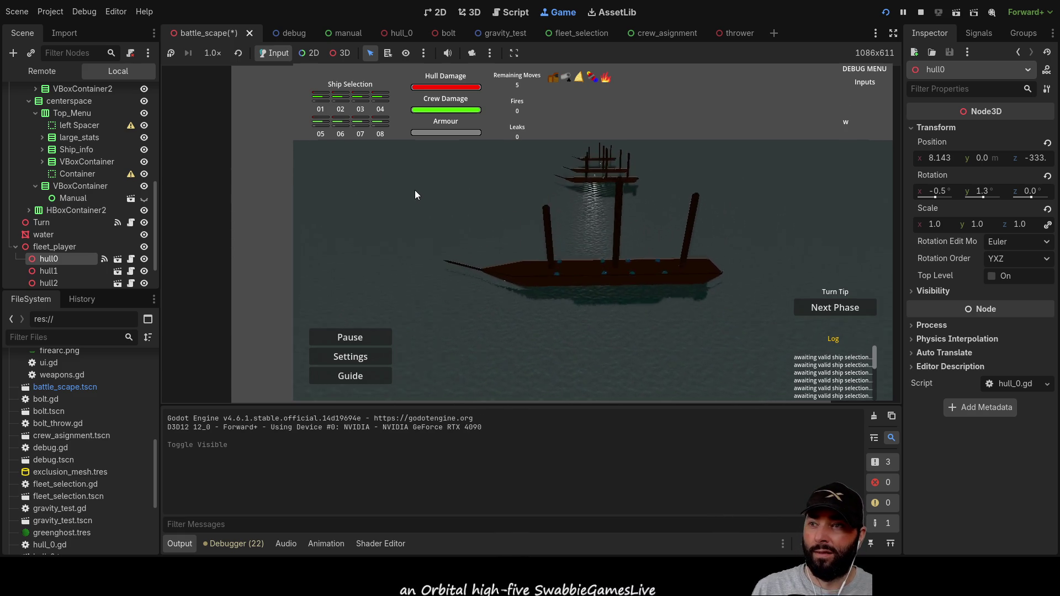
pyautogui.press('d')
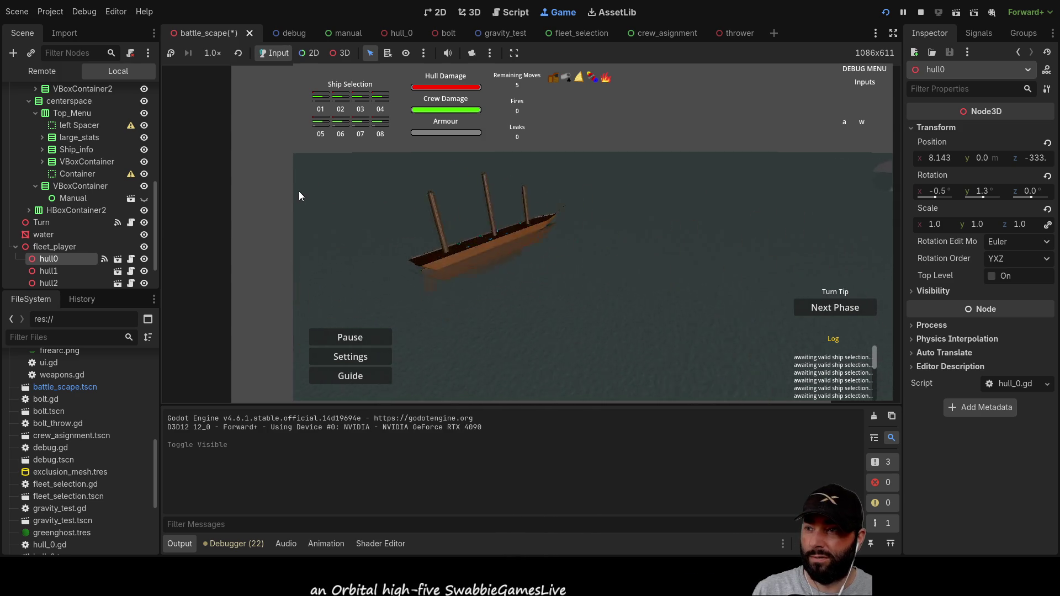
pyautogui.press('a')
pyautogui.press('w')
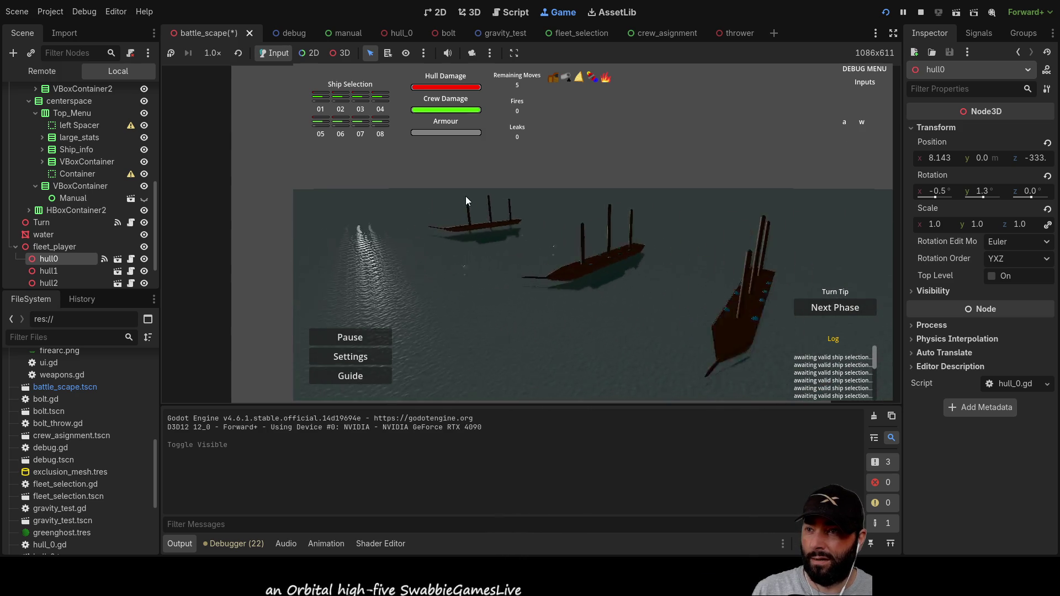
pyautogui.press('s')
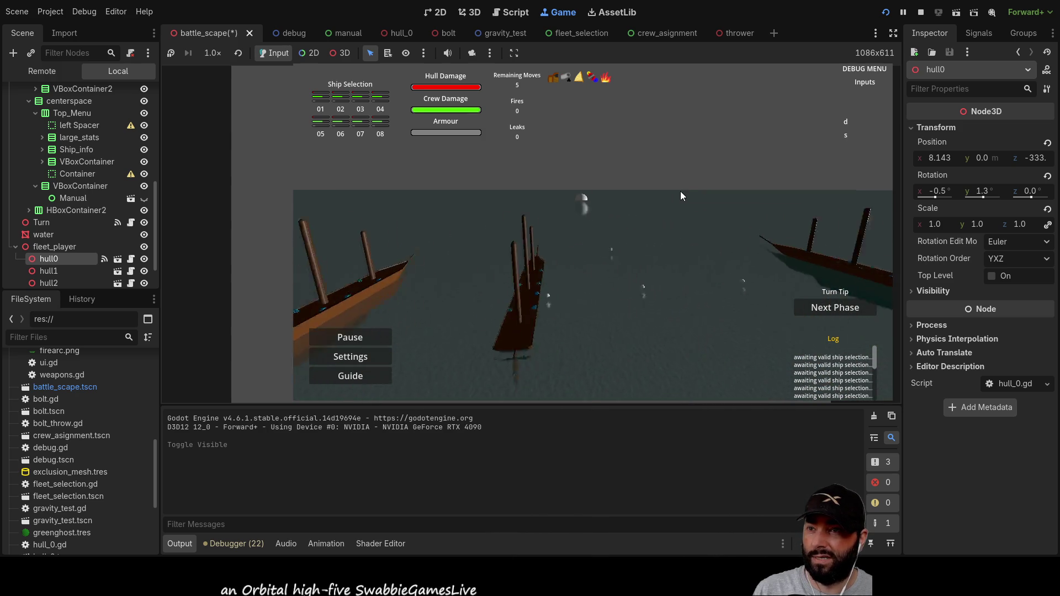
pyautogui.click(831, 310)
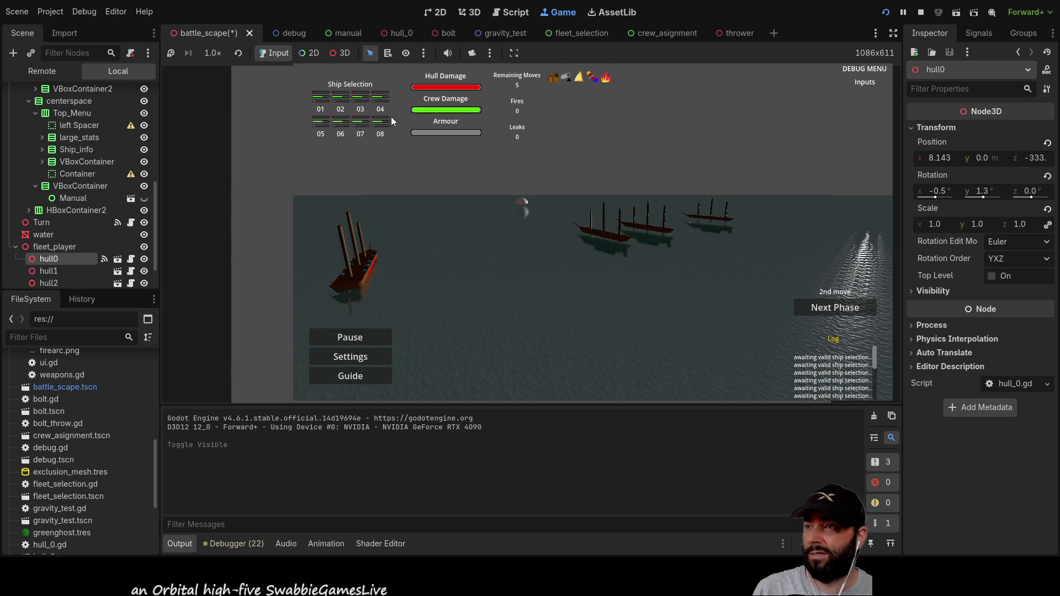
# Step: Pick ship 03 and another ship in Ship Selection, advance the phase, then stop the game with F8 after the error
pyautogui.click(360, 104)
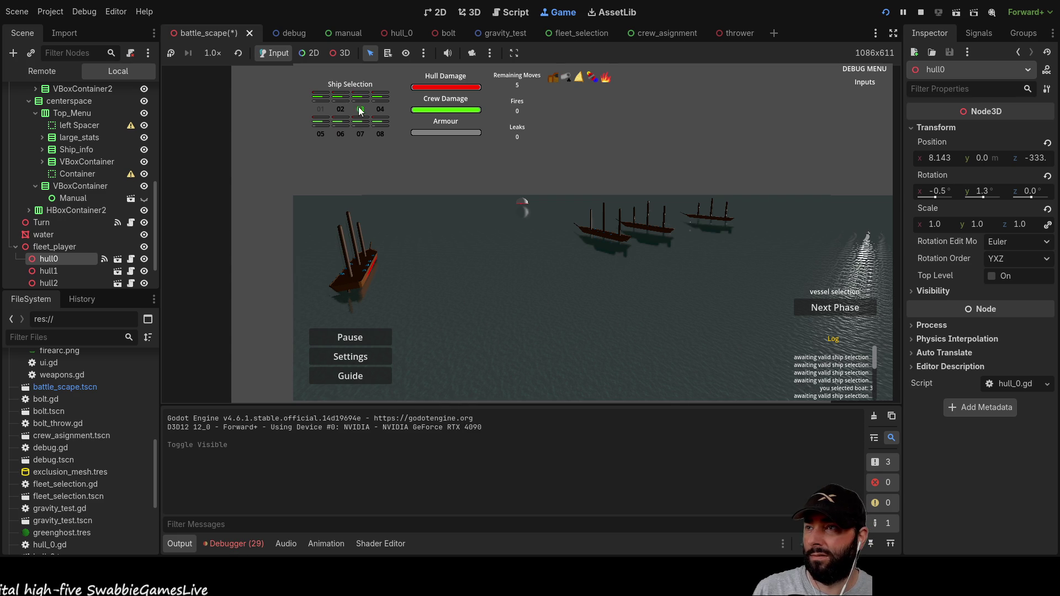
pyautogui.click(342, 100)
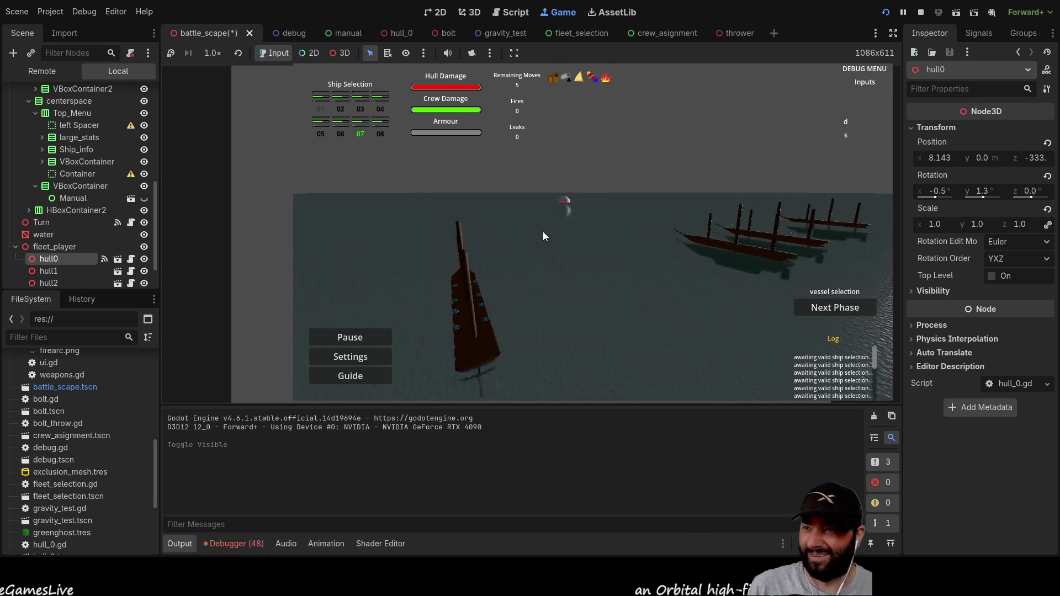
pyautogui.click(831, 311)
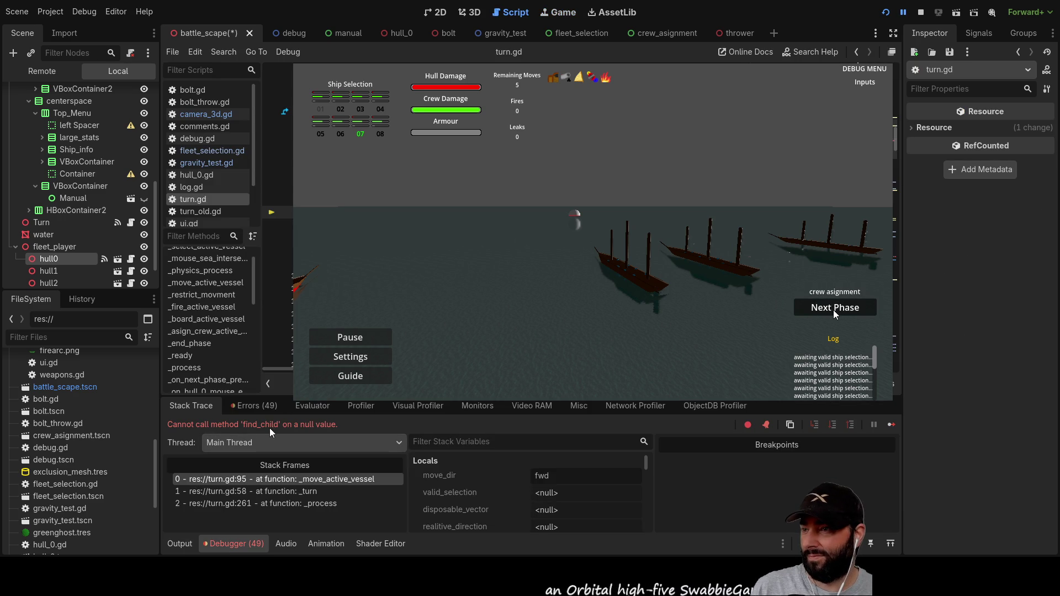
pyautogui.press('F8')
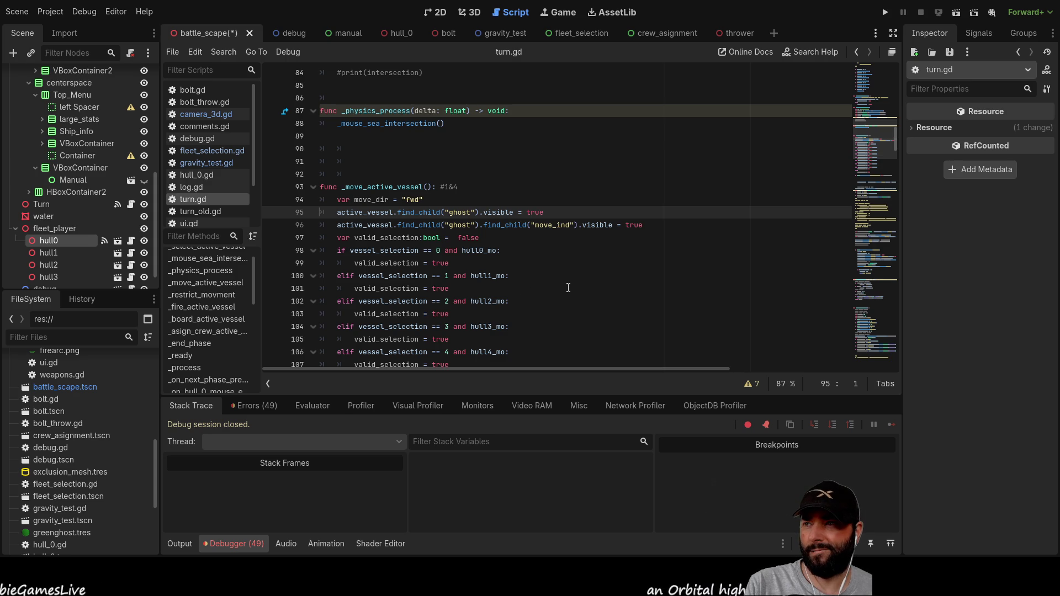
# Step: Show the debugger's Errors list and jump from a hull6 'Node not found' error to turn.gd line 299
pyautogui.scroll(-3)
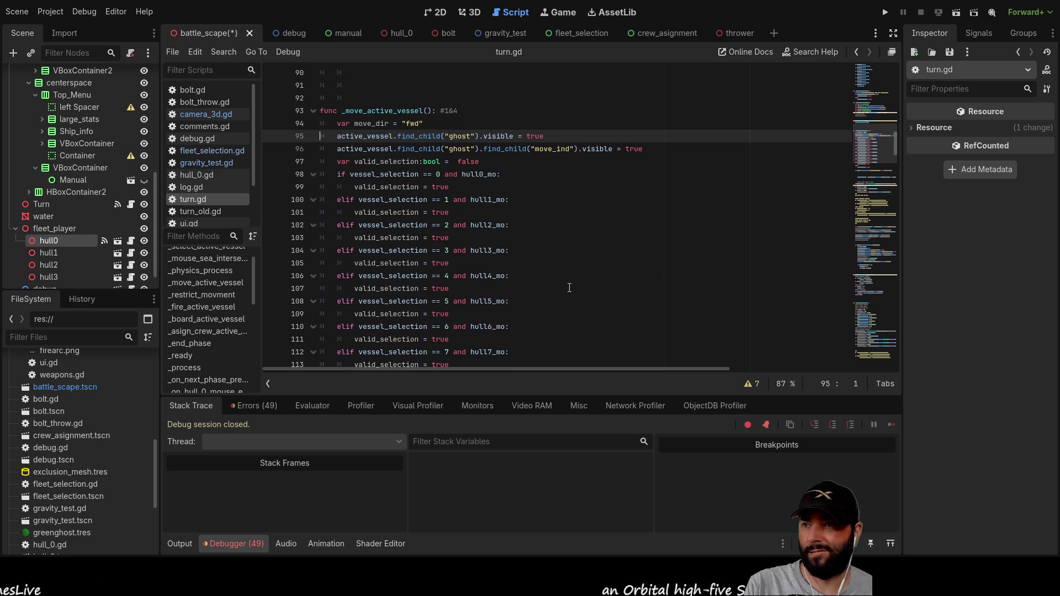
pyautogui.scroll(3)
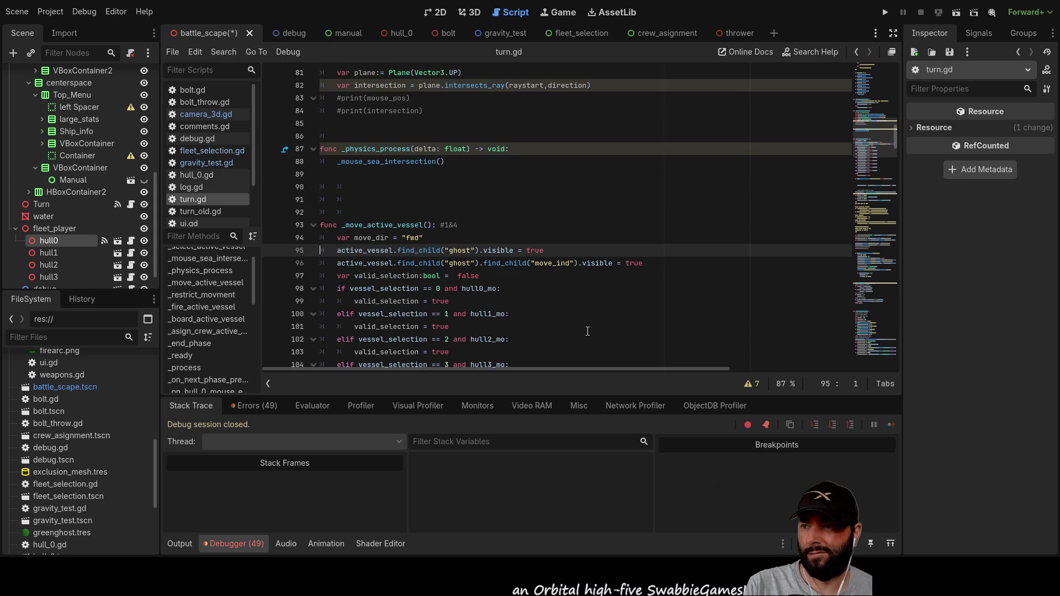
pyautogui.scroll(-3)
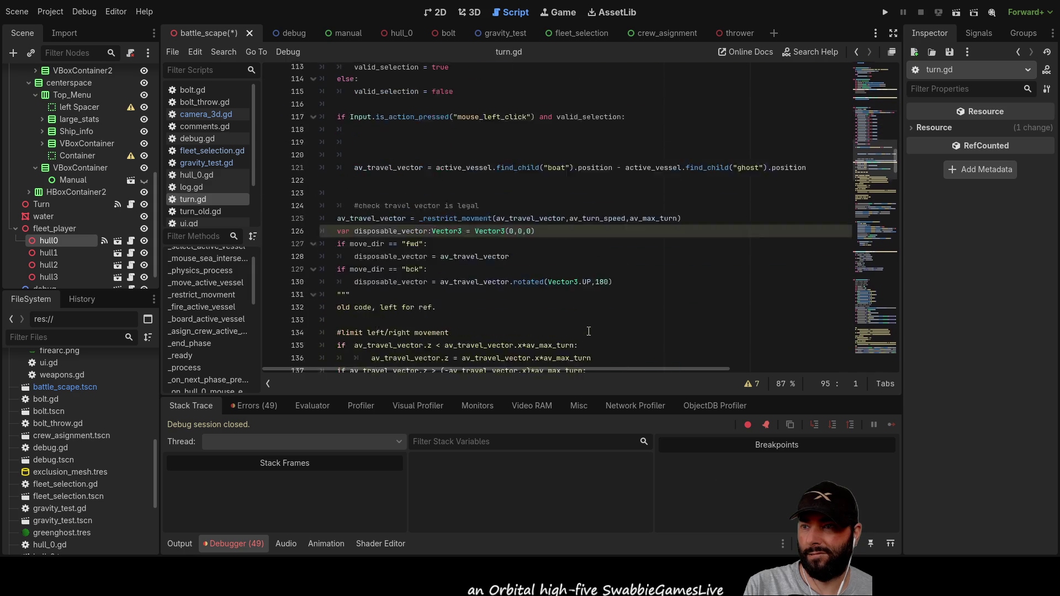
pyautogui.scroll(-3)
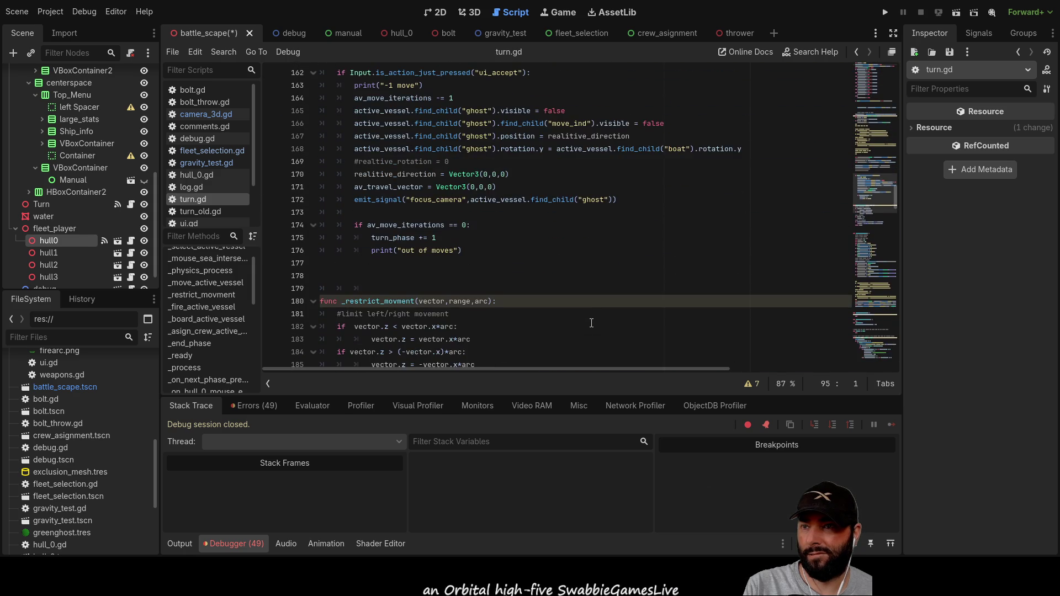
pyautogui.scroll(3)
pyautogui.click(255, 405)
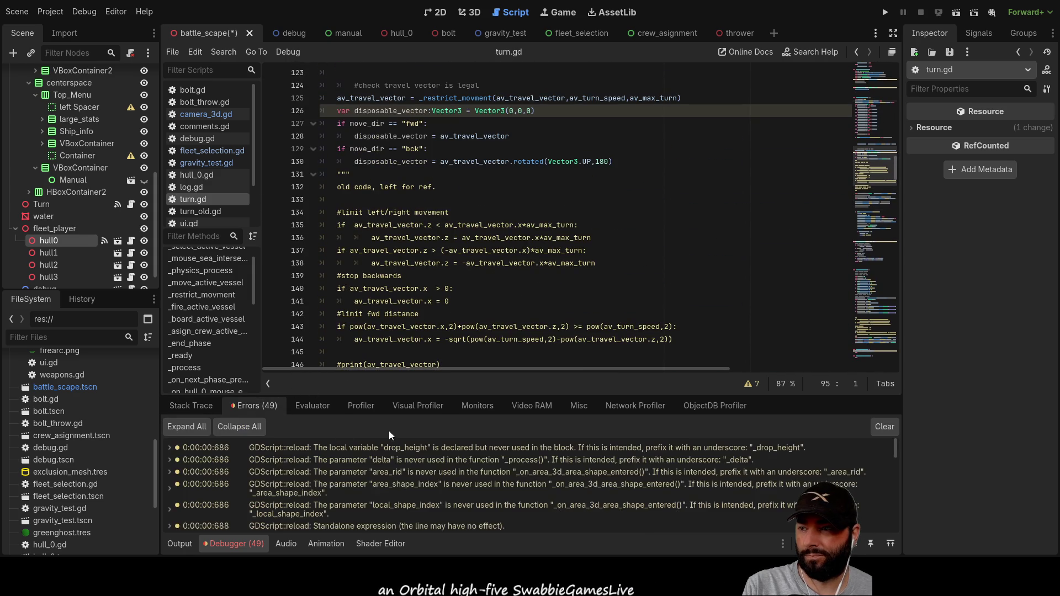
pyautogui.scroll(-3)
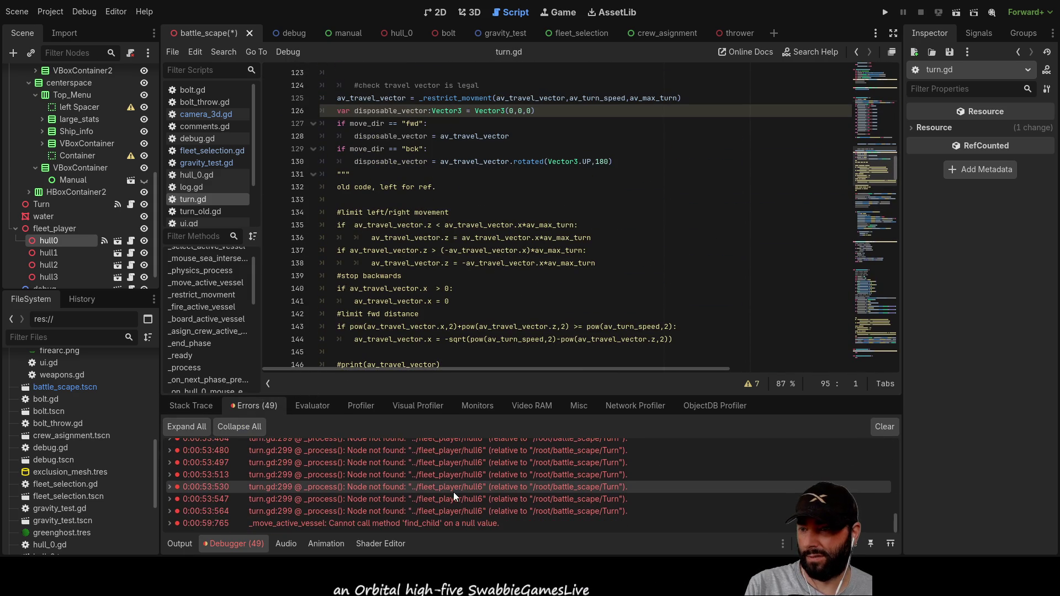
pyautogui.scroll(3)
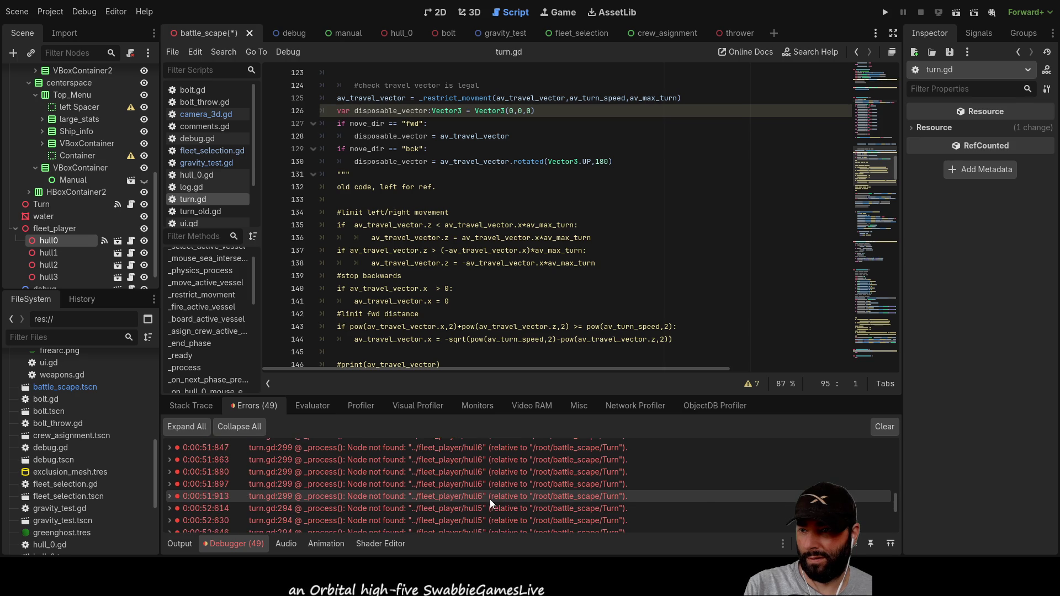
pyautogui.scroll(3)
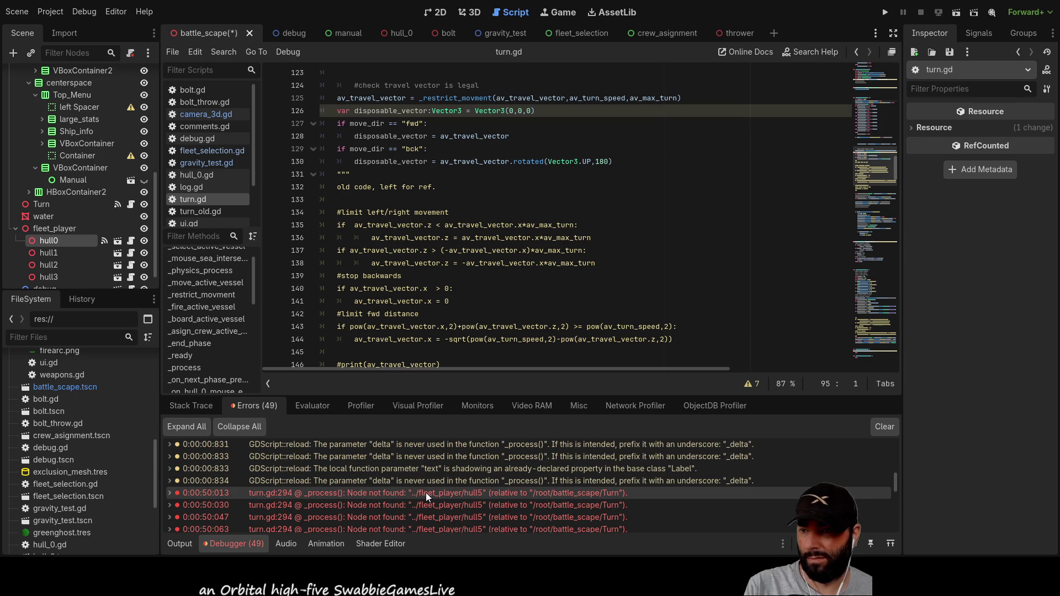
pyautogui.scroll(-3)
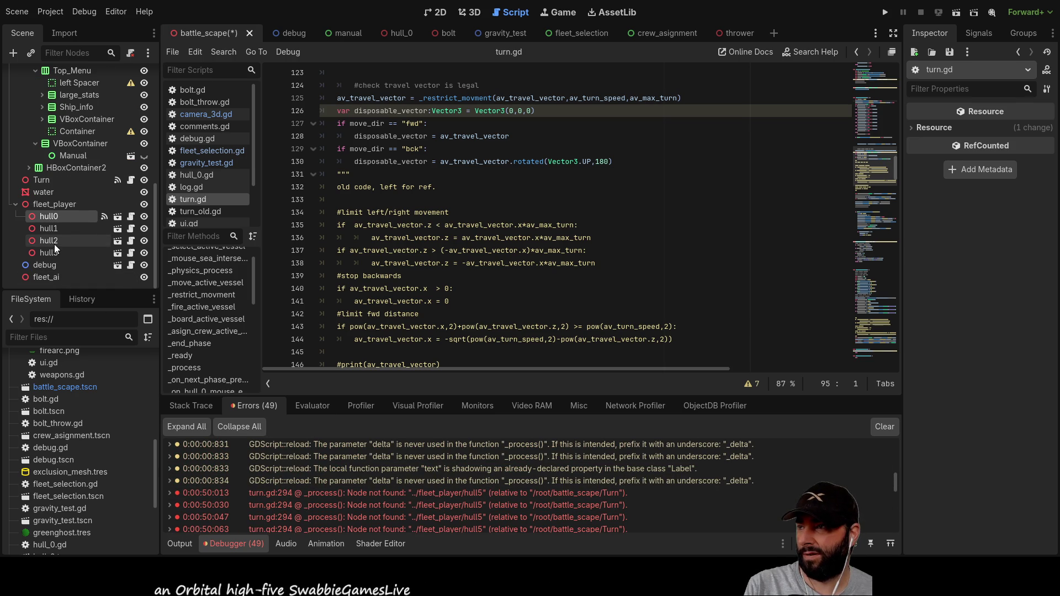
pyautogui.scroll(-3)
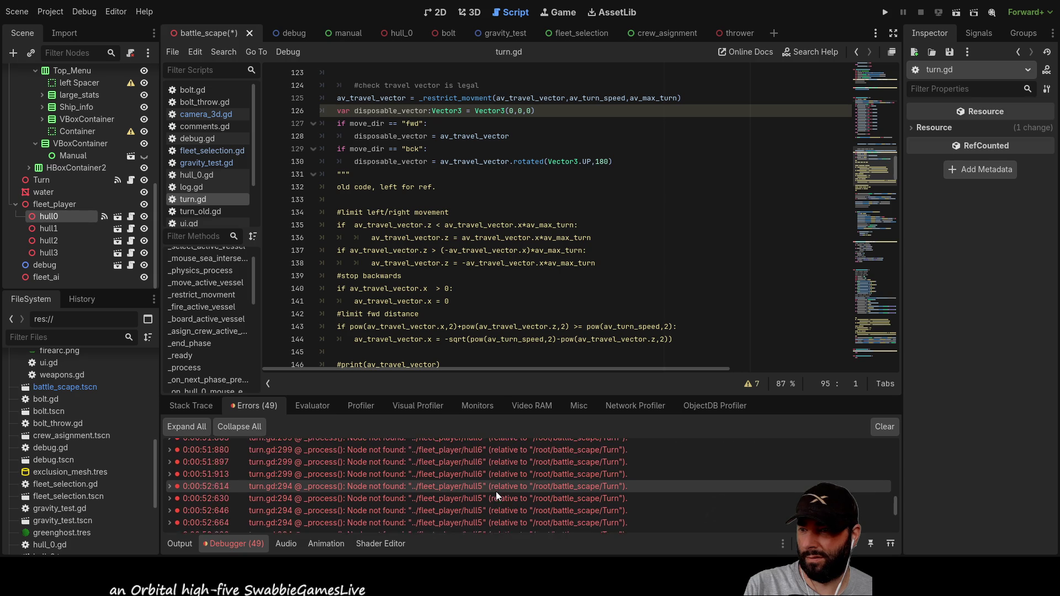
pyautogui.scroll(-3)
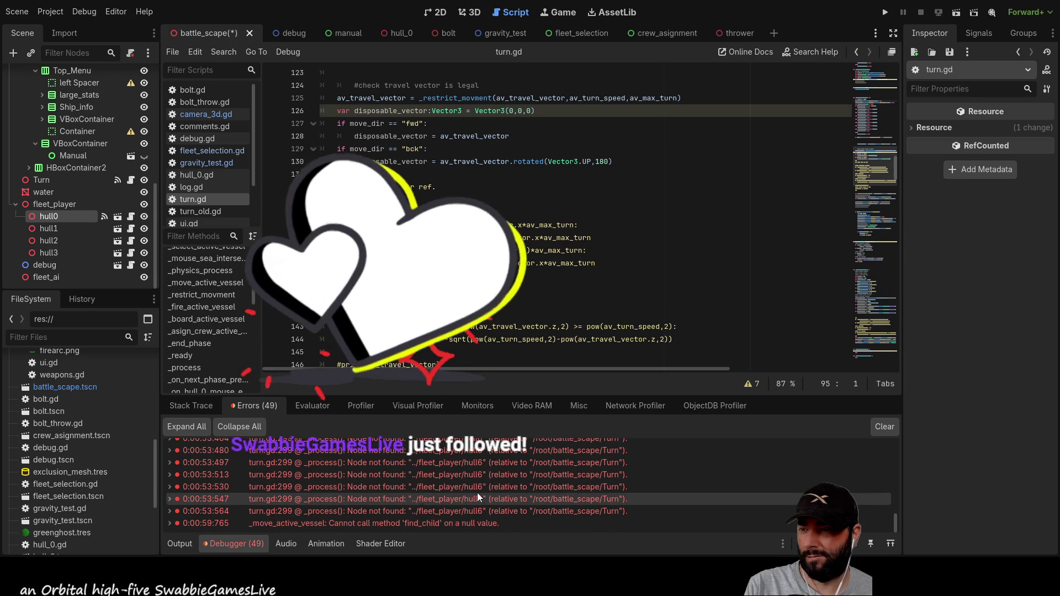
pyautogui.doubleClick(469, 455)
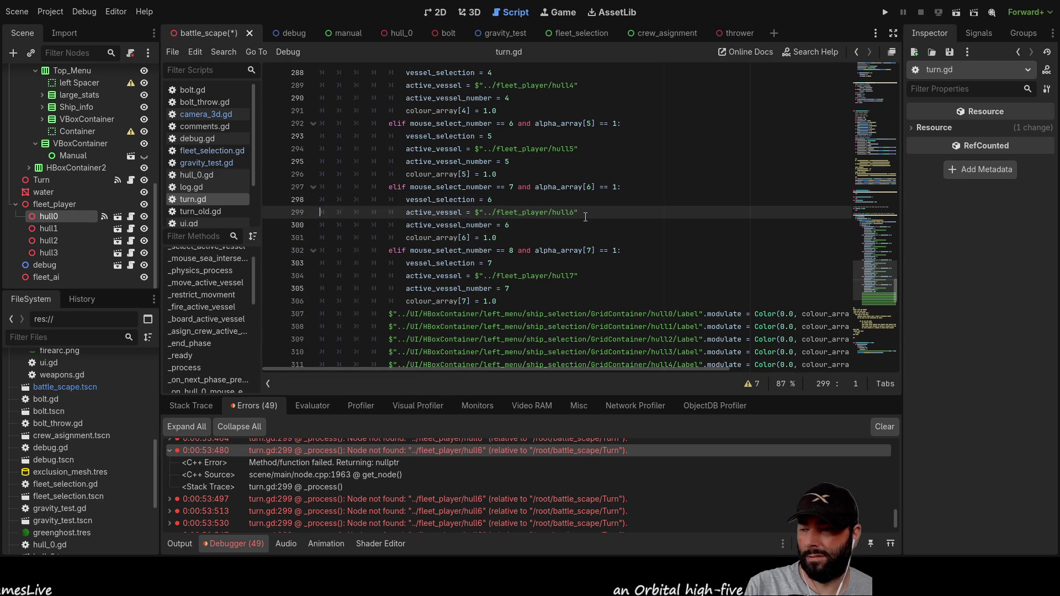
# Step: Go from the turn_phase == 0 check on line 266 to the realistic_direction and rotation code around lines 150–173
pyautogui.scroll(3)
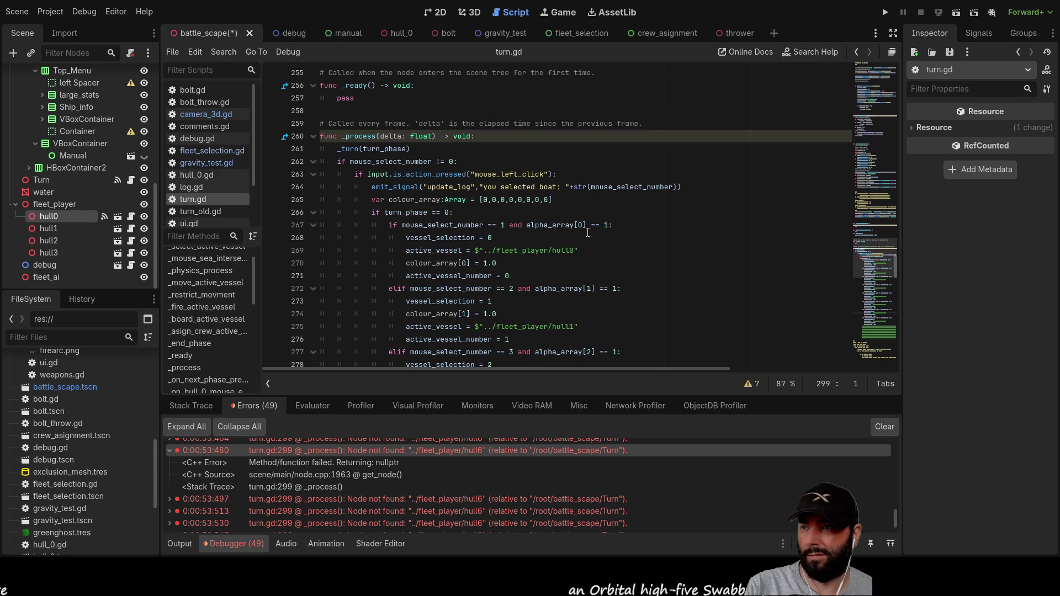
pyautogui.click(582, 214)
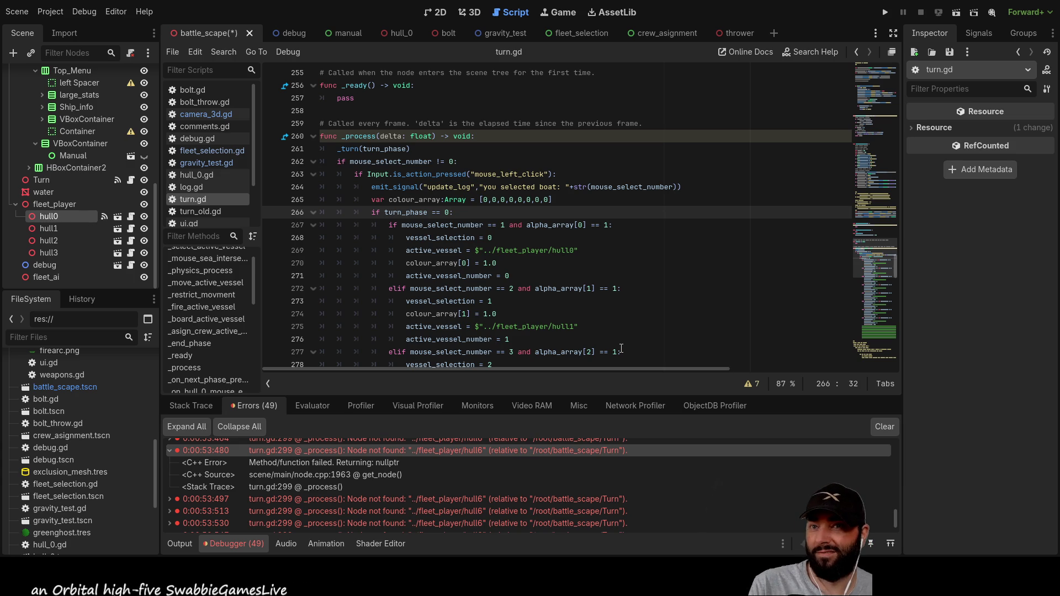
pyautogui.scroll(3)
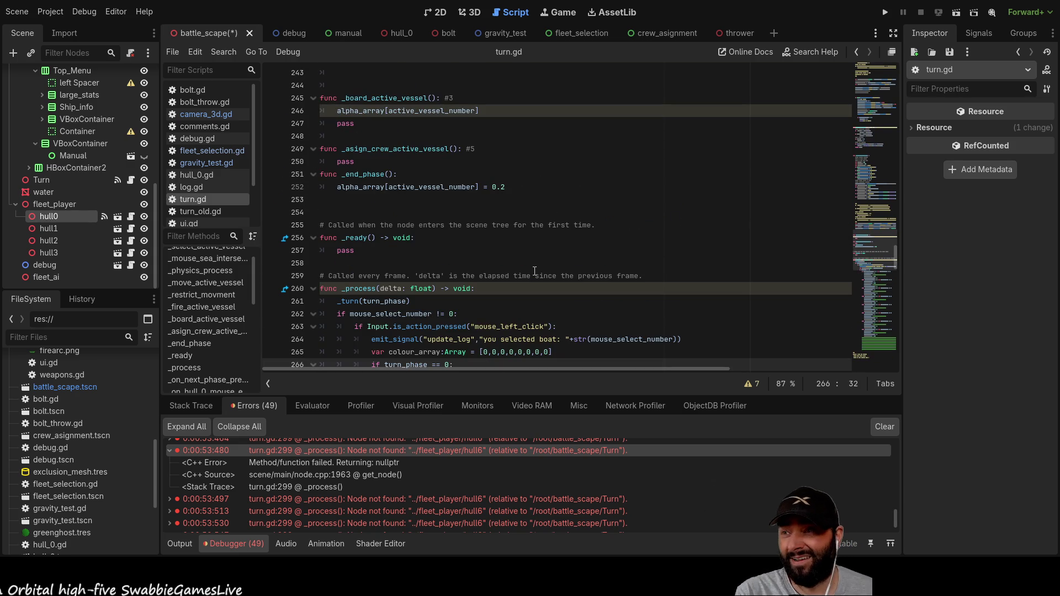
pyautogui.scroll(3)
pyautogui.scroll(3)
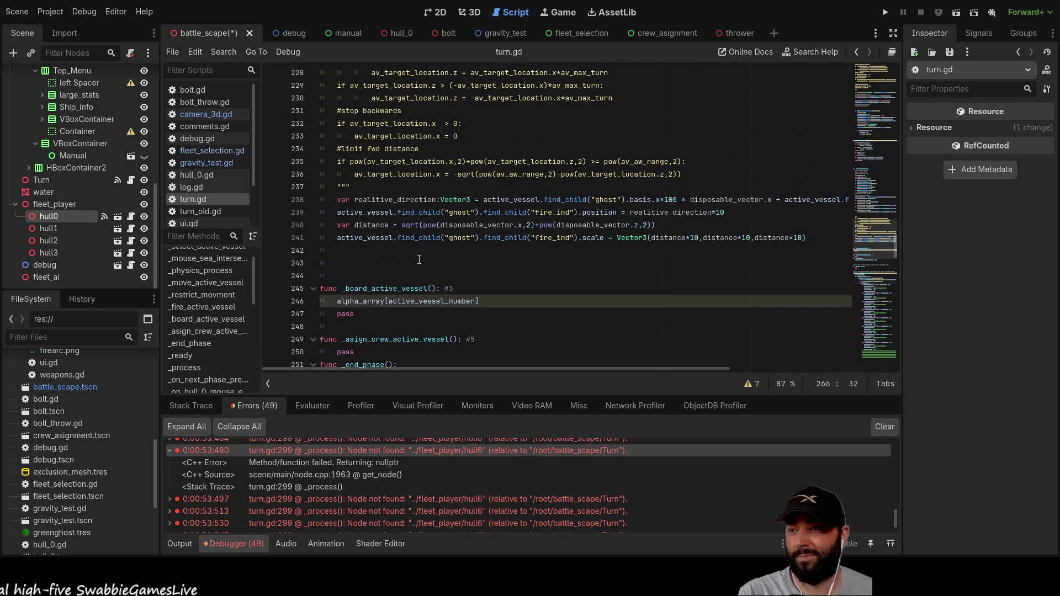
pyautogui.scroll(3)
pyautogui.scroll(3)
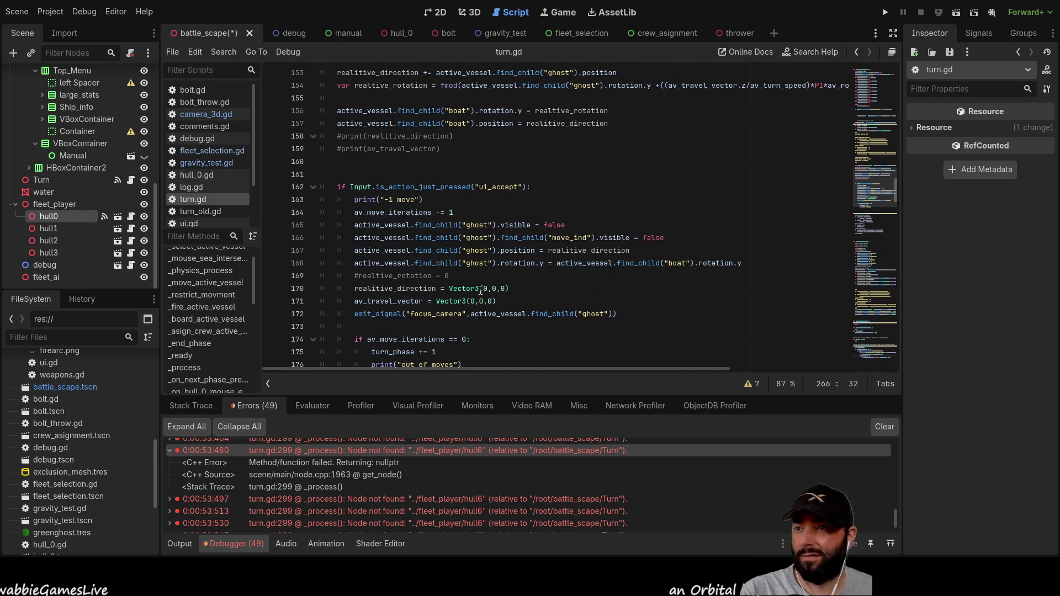
pyautogui.scroll(3)
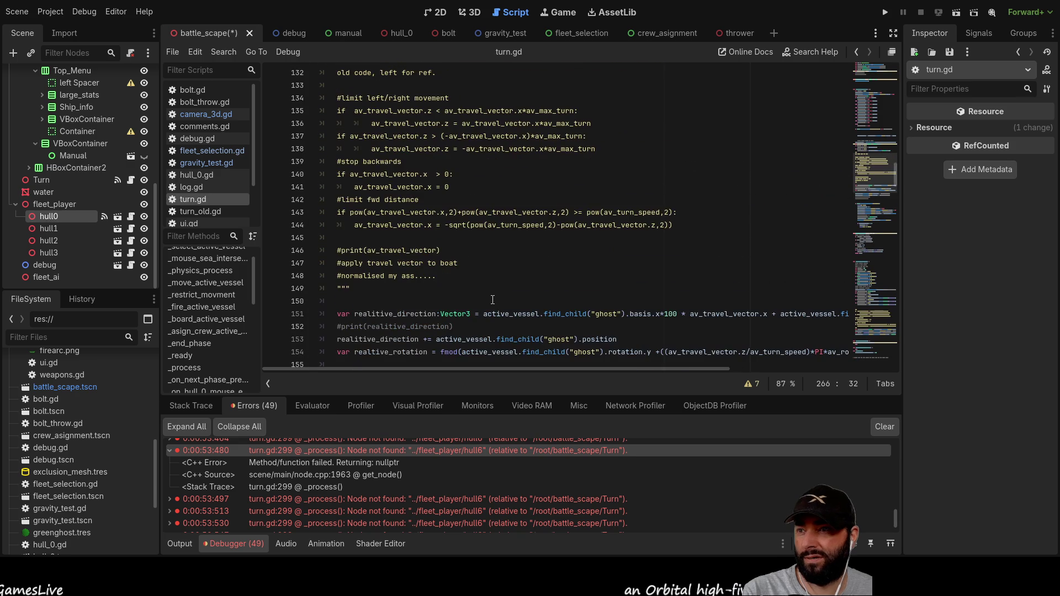
pyautogui.scroll(-3)
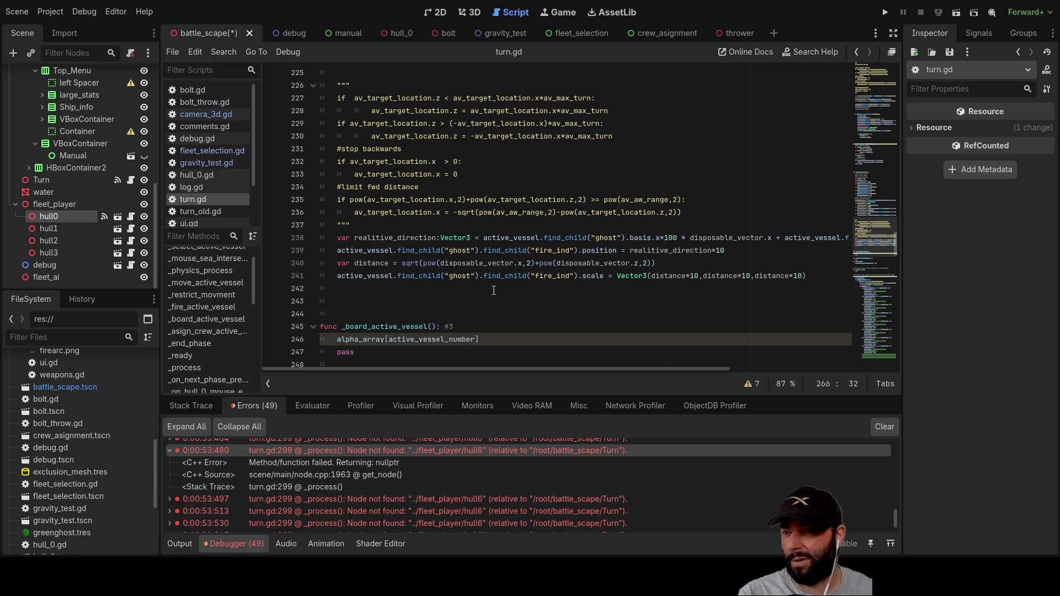
pyautogui.scroll(-3)
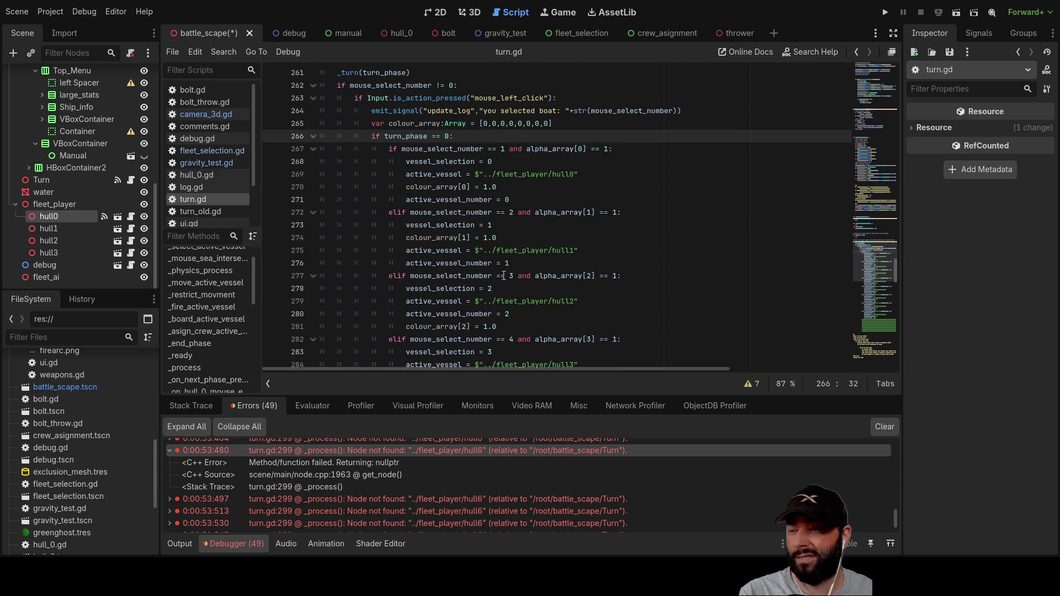
pyautogui.scroll(-3)
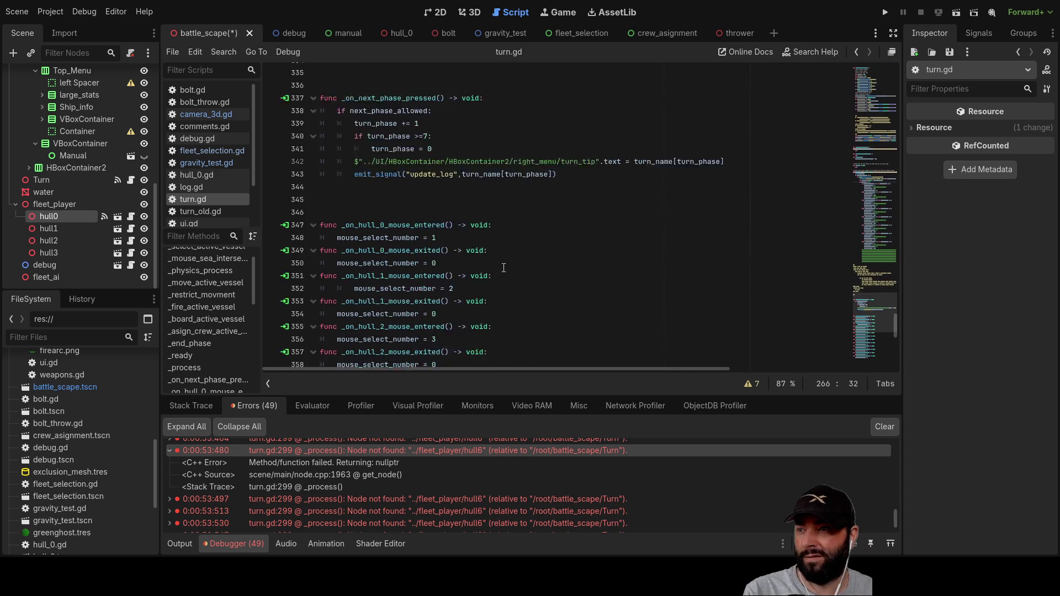
pyautogui.scroll(-3)
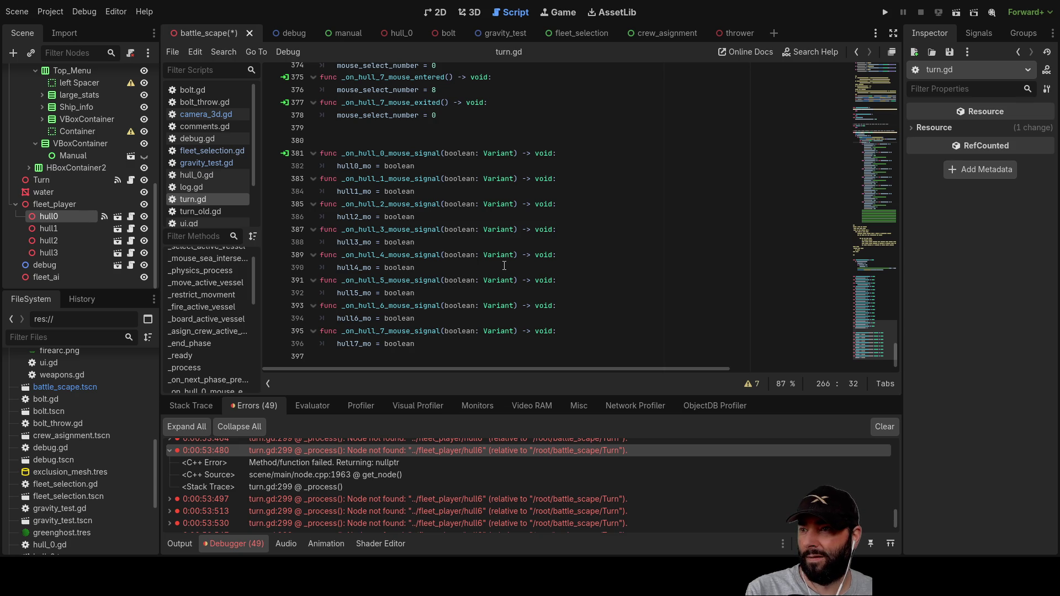
pyautogui.scroll(3)
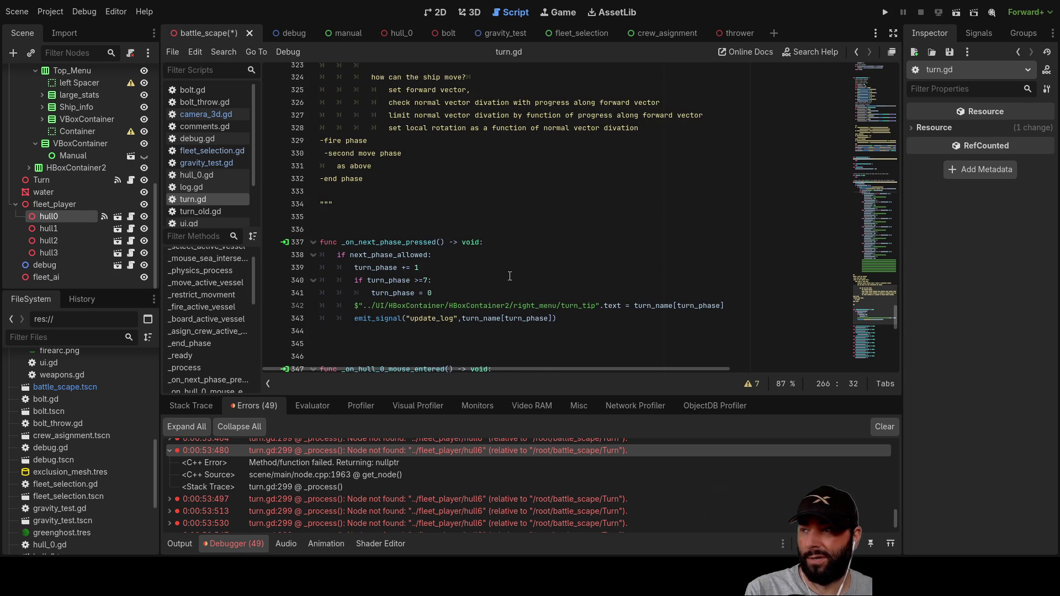
pyautogui.scroll(3)
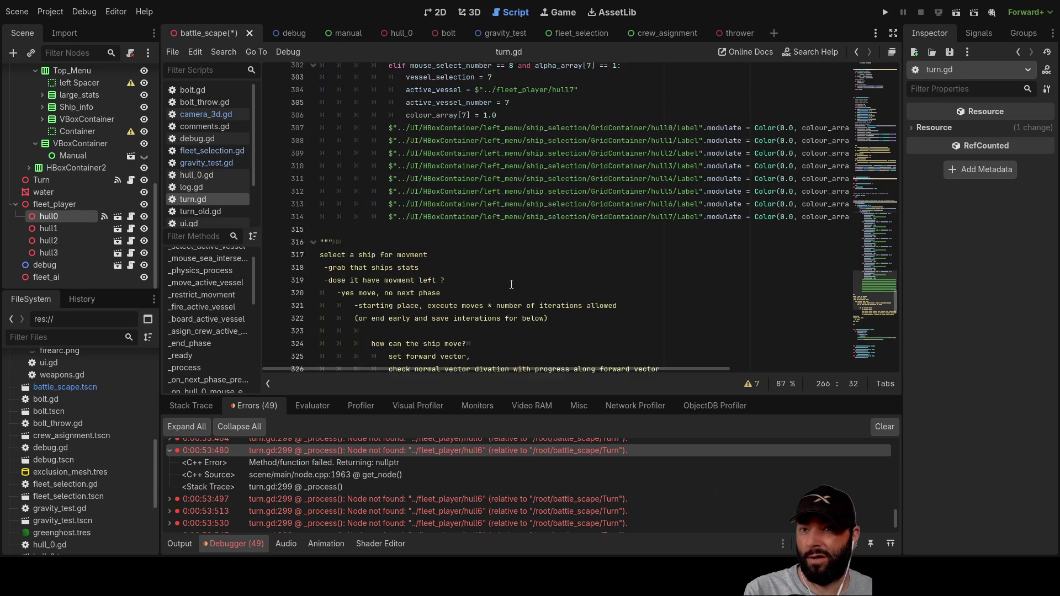
pyautogui.scroll(-3)
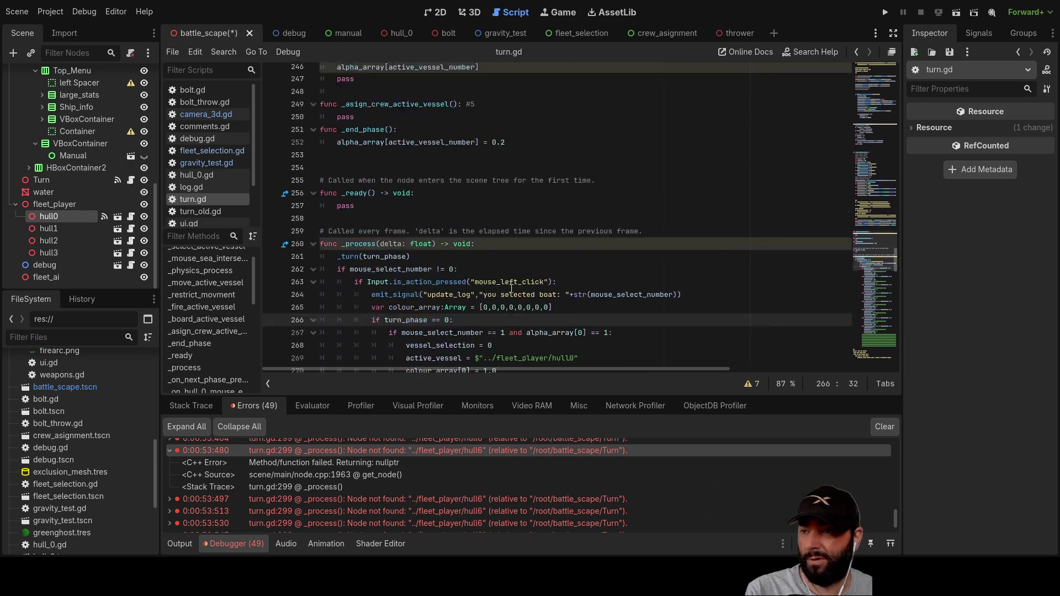
pyautogui.scroll(3)
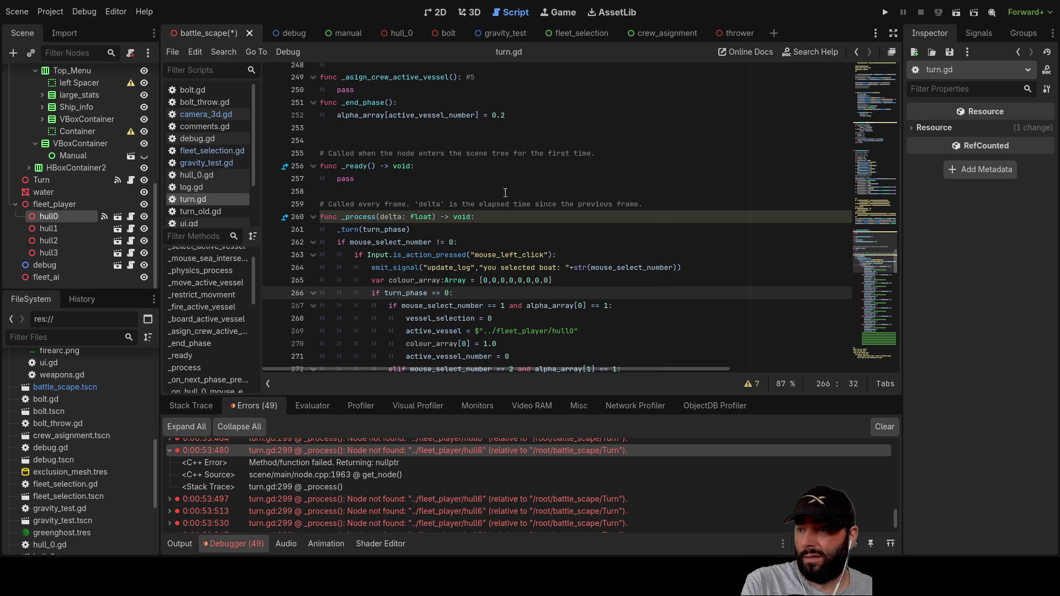
pyautogui.scroll(3)
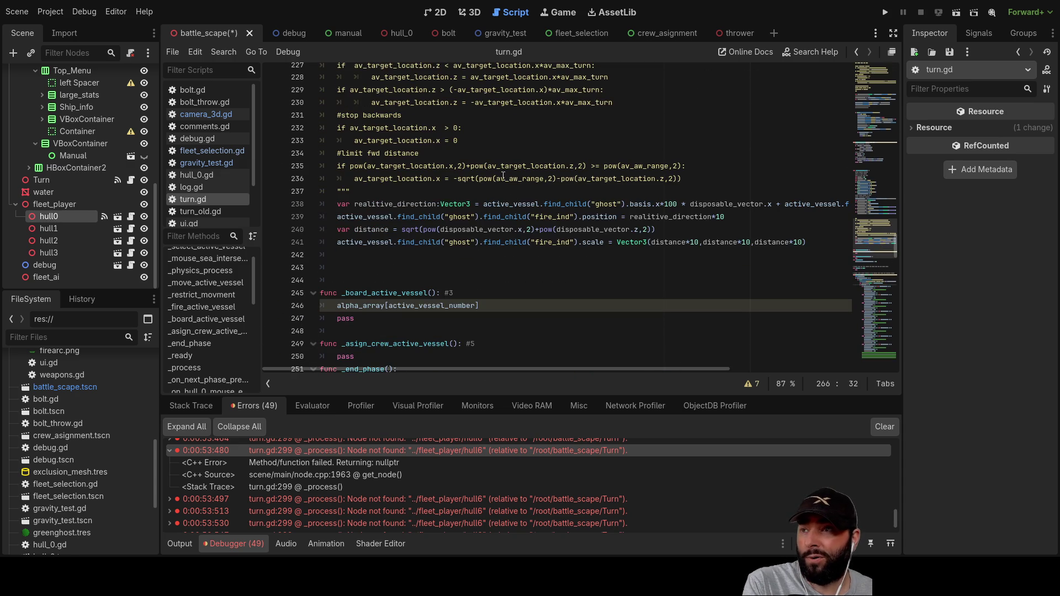
pyautogui.scroll(3)
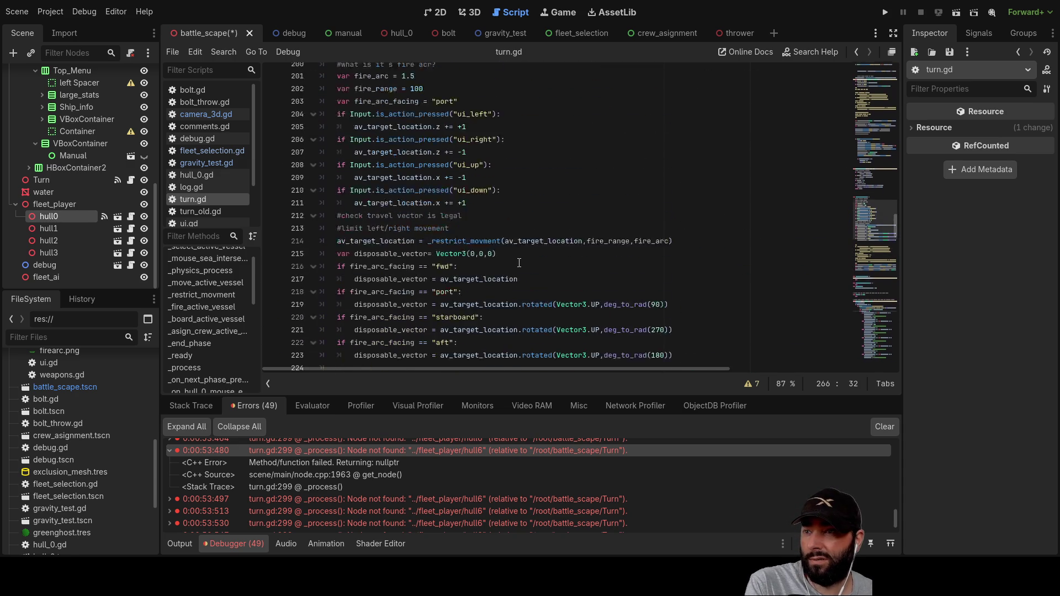
pyautogui.scroll(3)
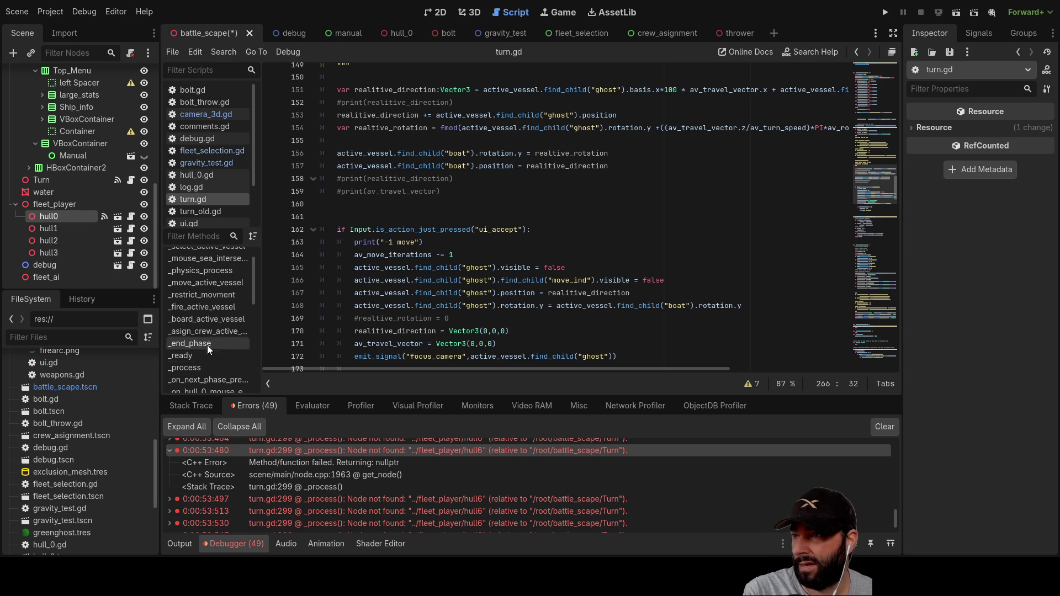
# Step: Jump to _move_active_vessel, confirm the intersection variable's name, and return to the left-click branch
pyautogui.click(207, 282)
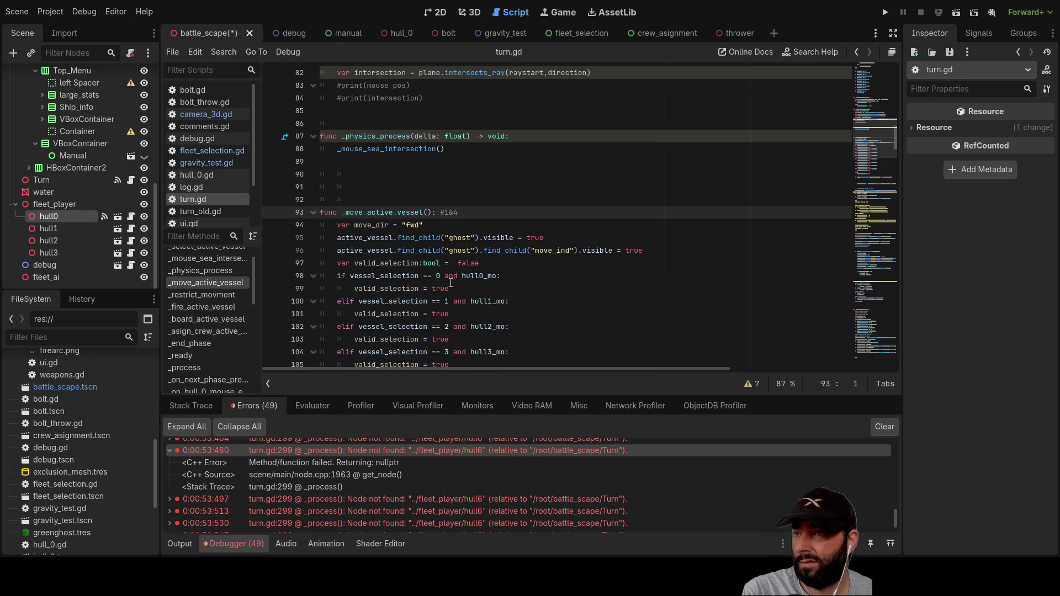
pyautogui.scroll(-3)
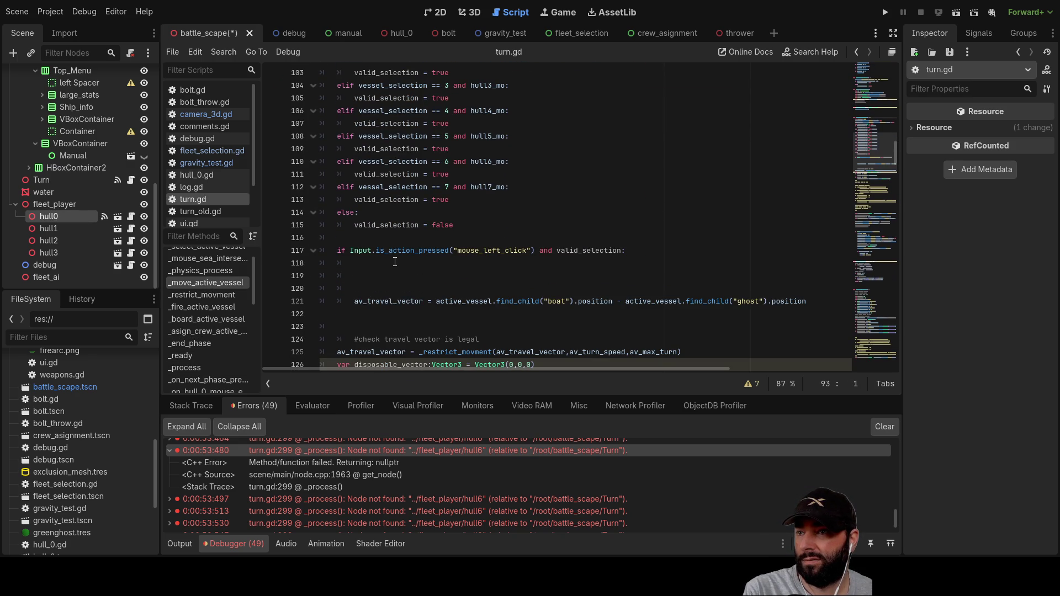
pyautogui.click(395, 262)
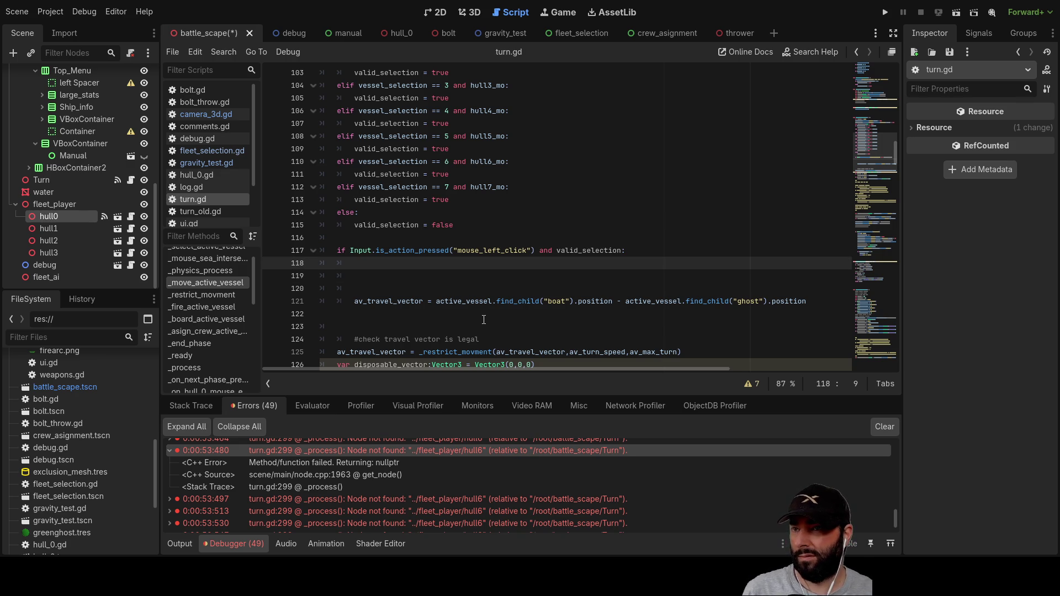
pyautogui.scroll(3)
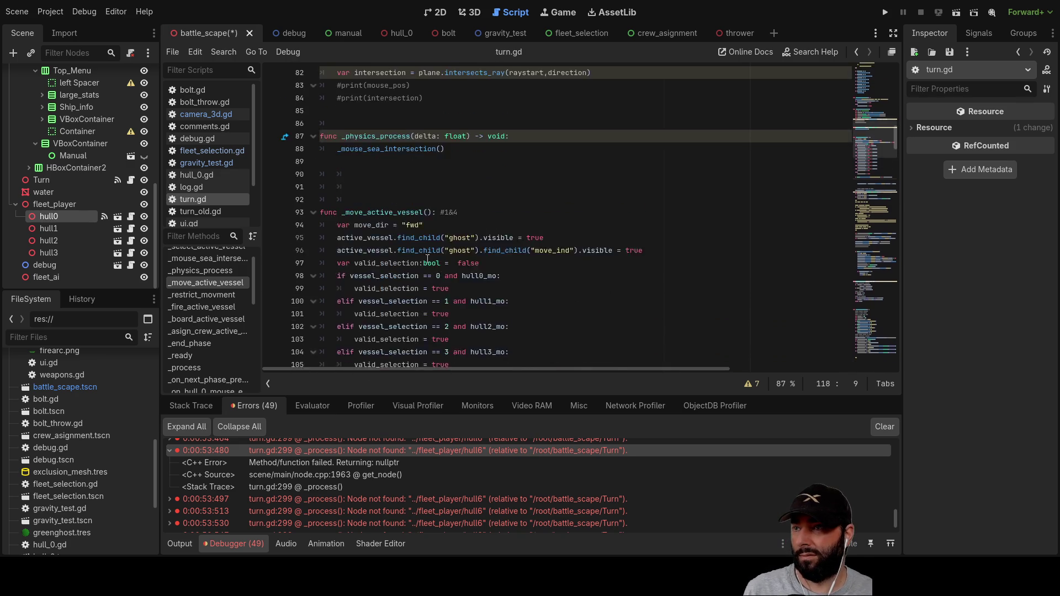
pyautogui.doubleClick(380, 185)
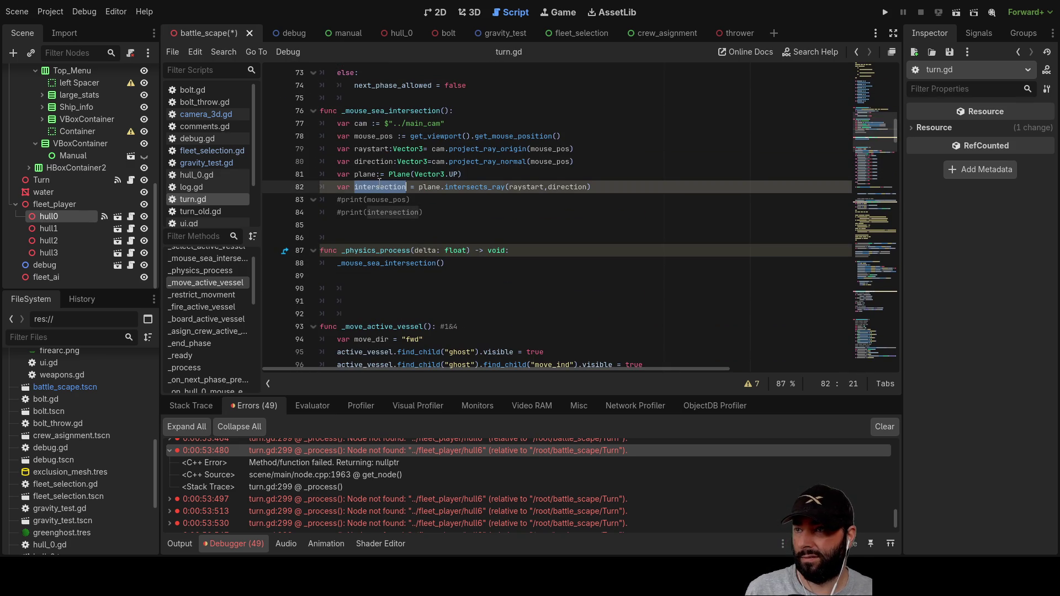
pyautogui.scroll(-3)
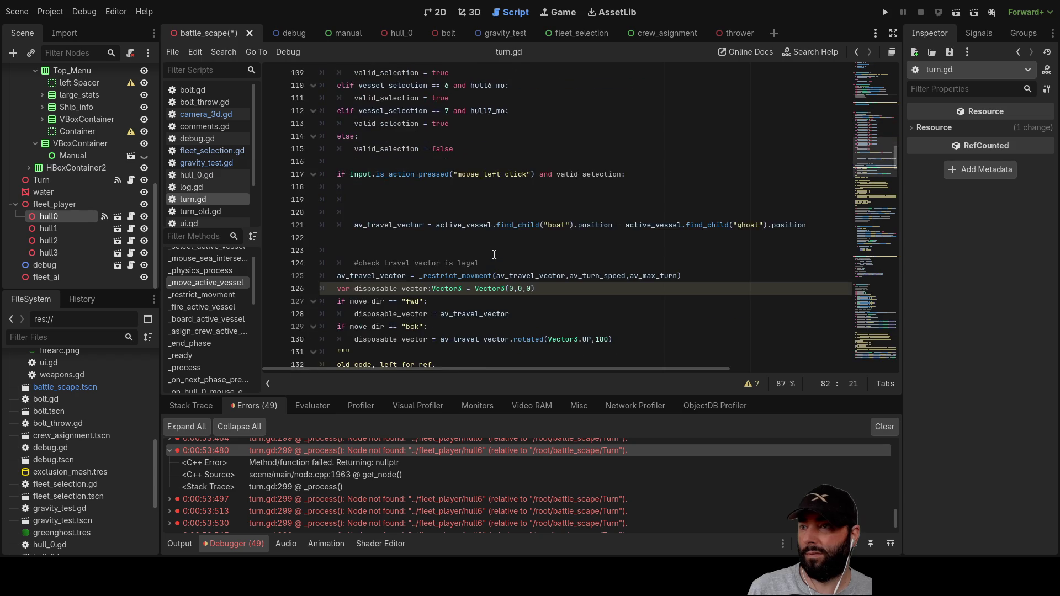
pyautogui.scroll(-3)
pyautogui.scroll(3)
pyautogui.scroll(3)
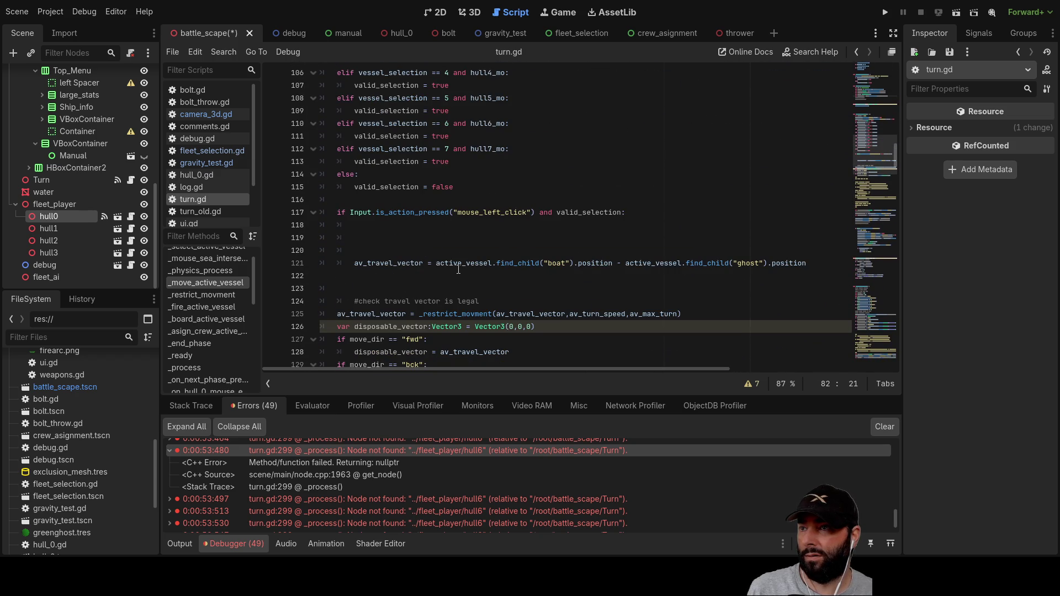
pyautogui.click(375, 225)
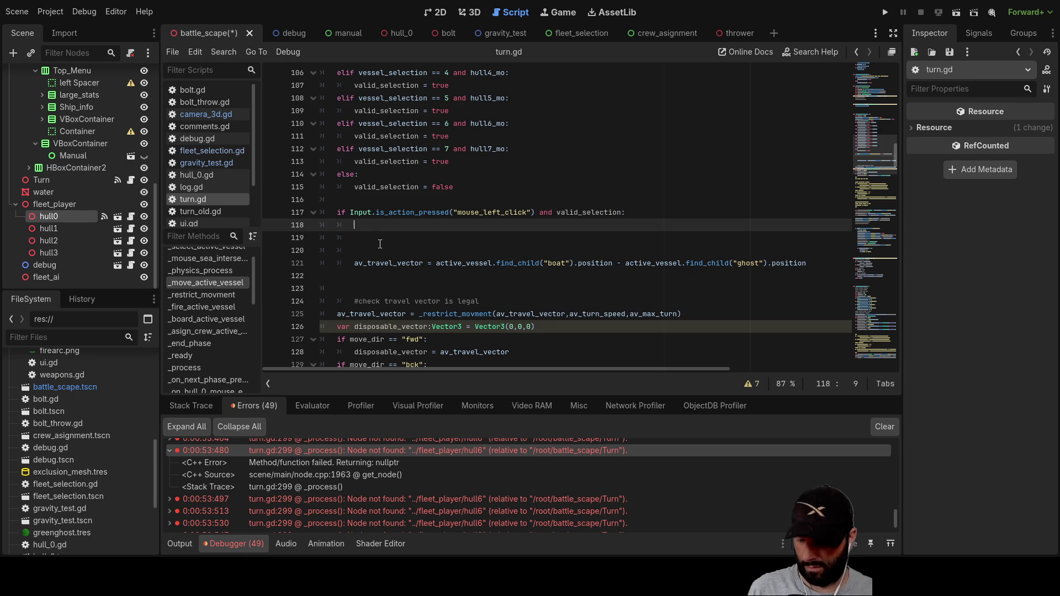
# Step: Write active_vessel.find_child("boat").position = intersection on line 118
pyautogui.write('intersection')
pyautogui.moveTo(436, 263); pyautogui.dragTo(614, 263)
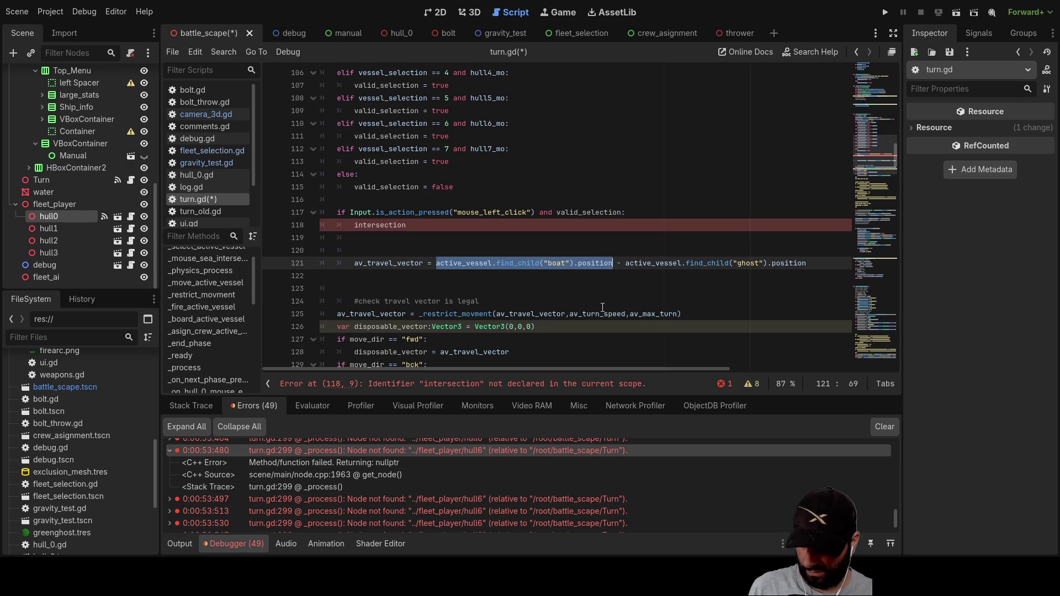
pyautogui.click(355, 226)
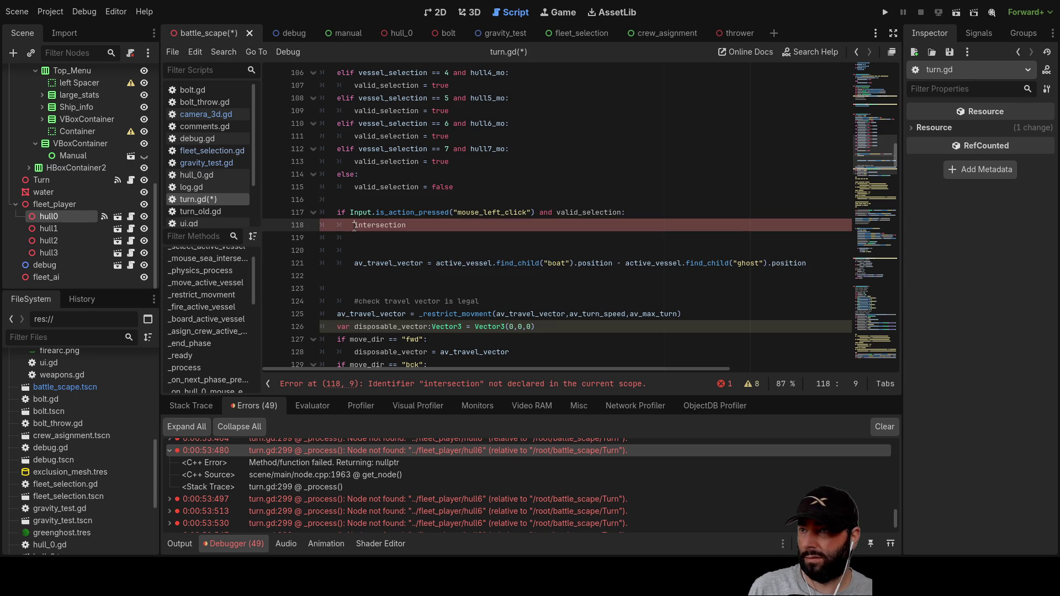
pyautogui.hotkey('ctrl', 'v')
pyautogui.write('=')
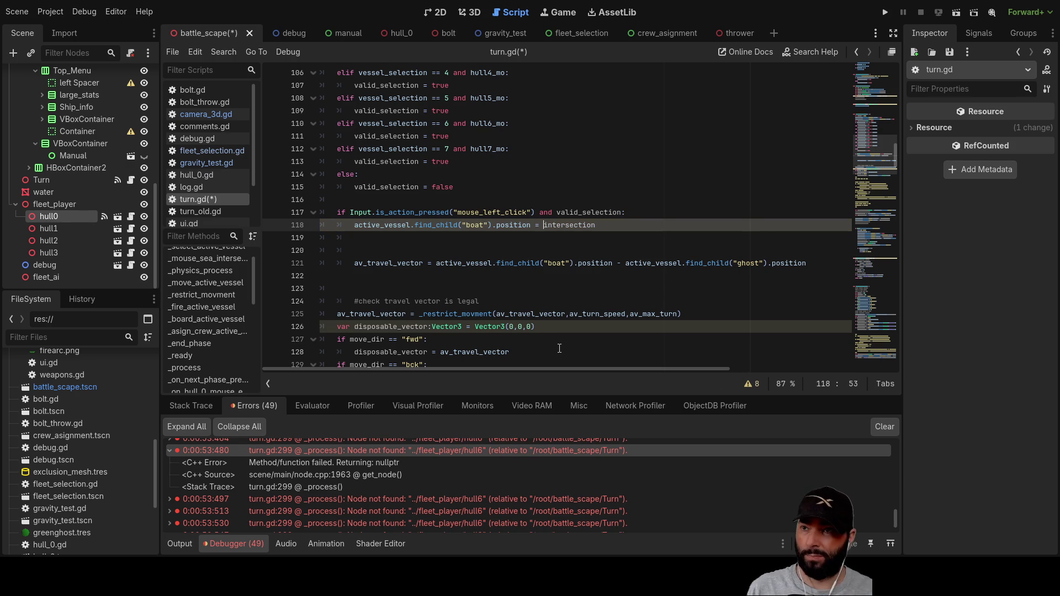
pyautogui.click(410, 245)
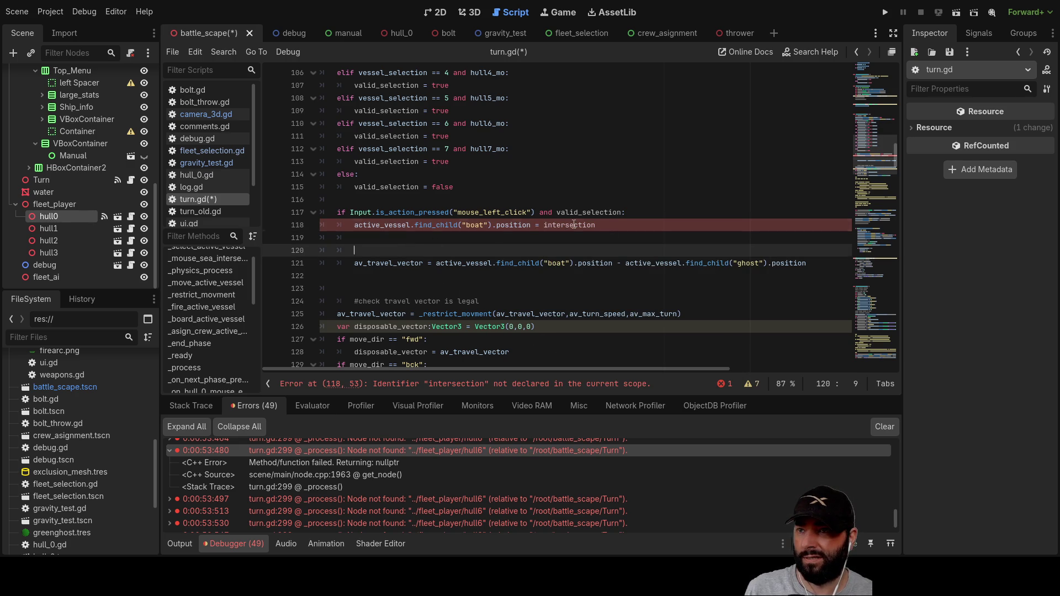
# Step: Trace the undeclared intersection to the sea-intersection call in _physics_process and its function
pyautogui.doubleClick(574, 225)
pyautogui.scroll(3)
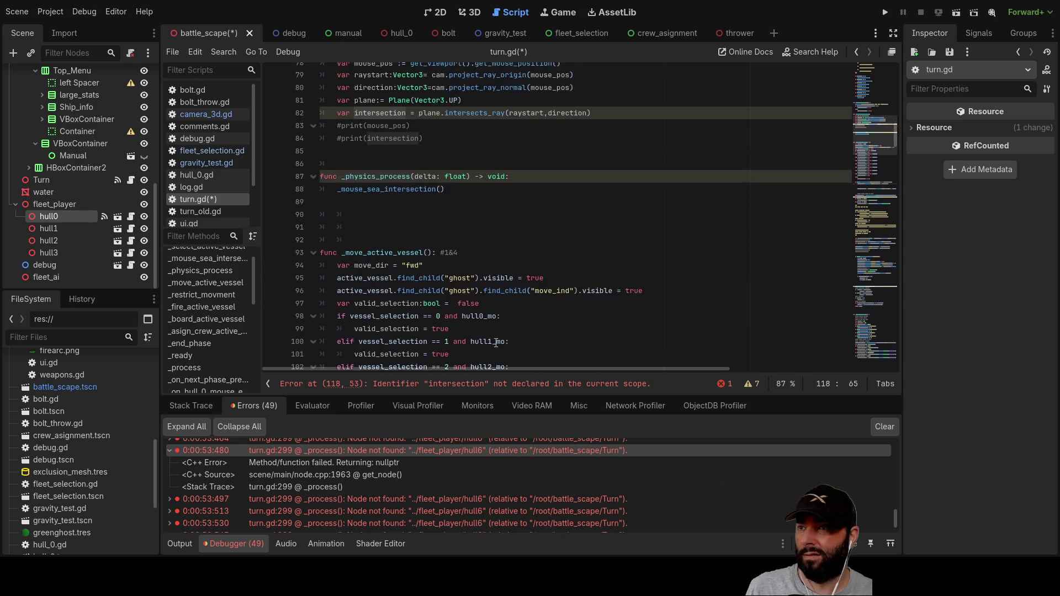
pyautogui.scroll(3)
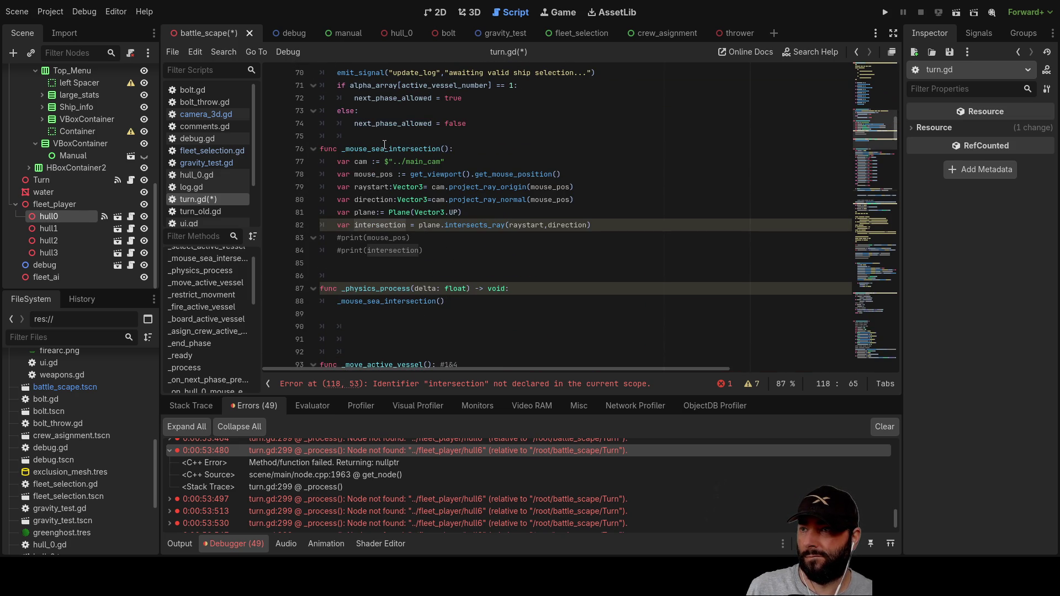
pyautogui.doubleClick(399, 302)
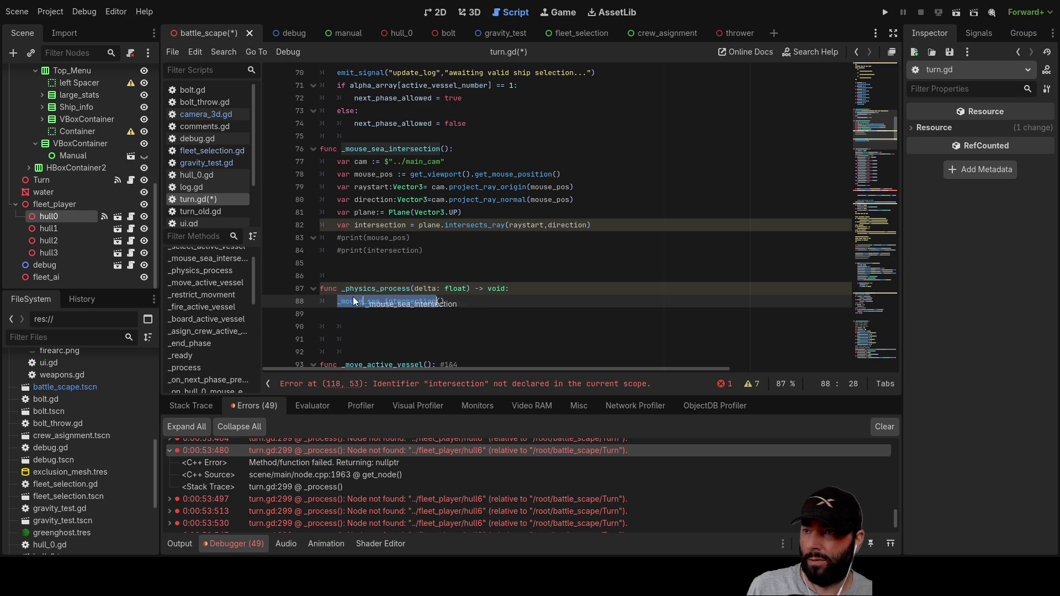
pyautogui.click(346, 266)
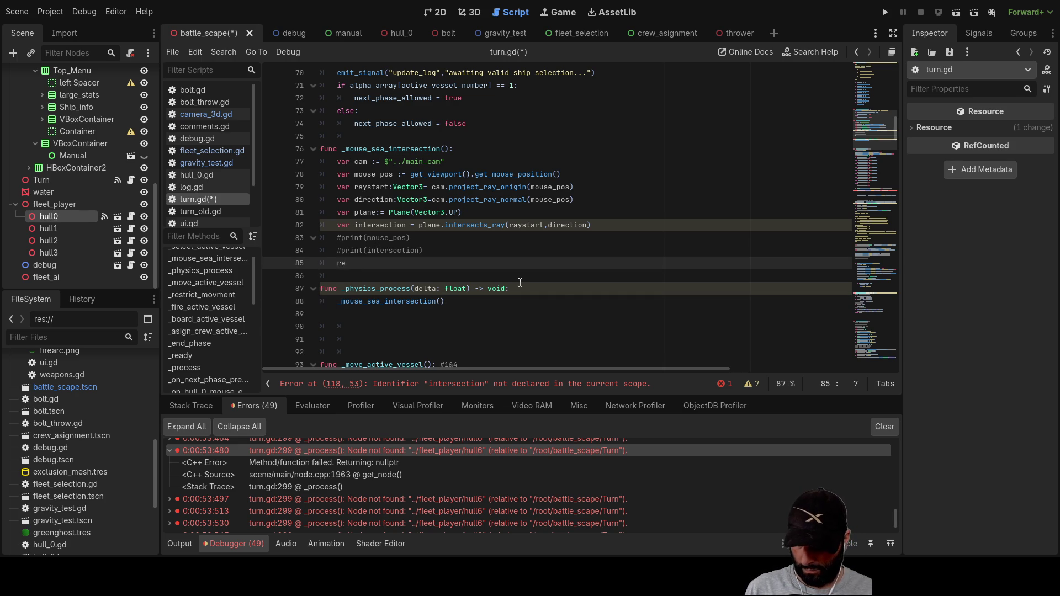
# Step: Make _mouse_sea_intersection return intersection and remove its per-frame call on line 88
pyautogui.write('turn ')
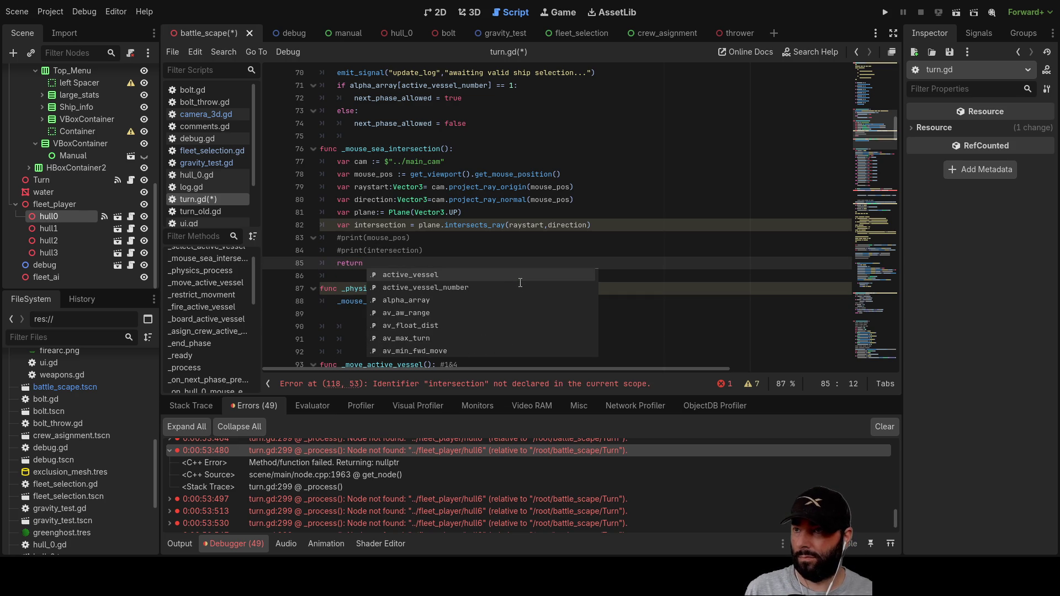
pyautogui.write('in')
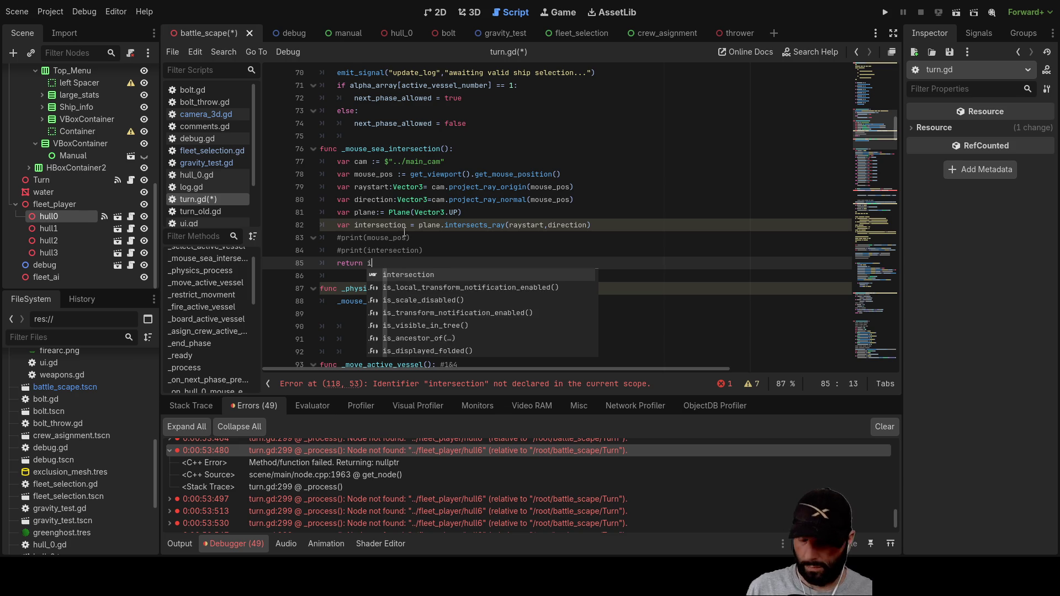
pyautogui.click(415, 273)
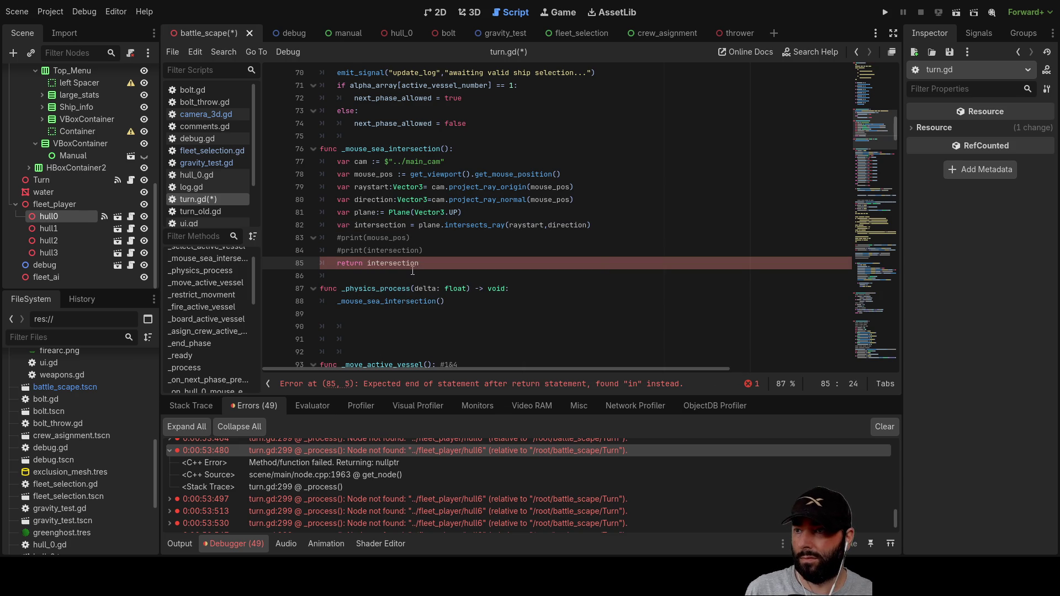
pyautogui.moveTo(339, 302); pyautogui.dragTo(447, 302)
pyautogui.press('BackSpace')
pyautogui.scroll(-3)
pyautogui.press('Tab')
pyautogui.scroll(-3)
pyautogui.scroll(-3)
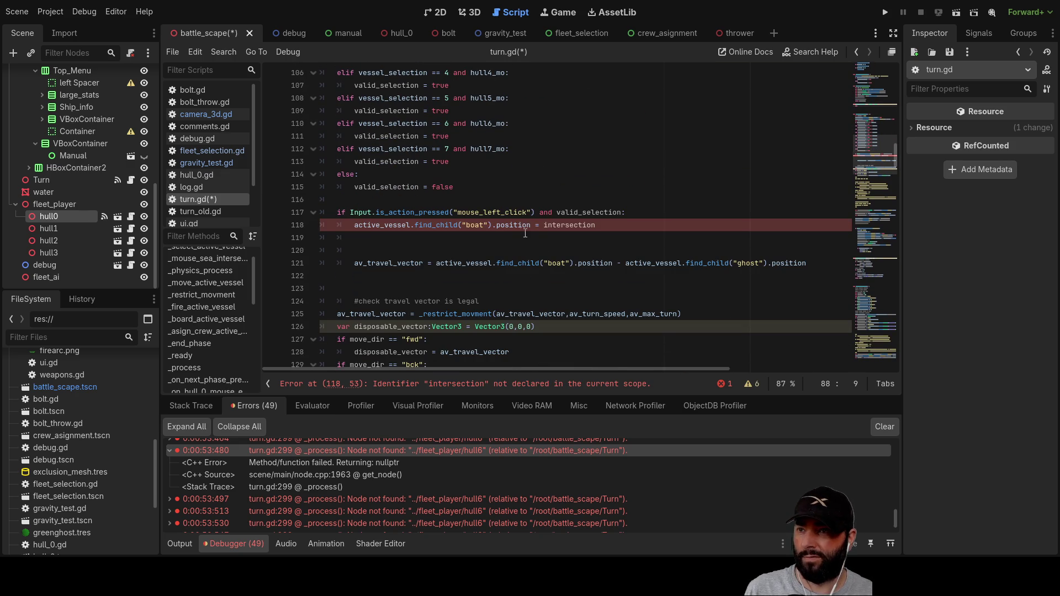
# Step: Replace intersection on line 118 with _mouse_sea_intersection() and delete the extra blank line
pyautogui.moveTo(544, 225); pyautogui.dragTo(598, 225)
pyautogui.hotkey('ctrl', 'v')
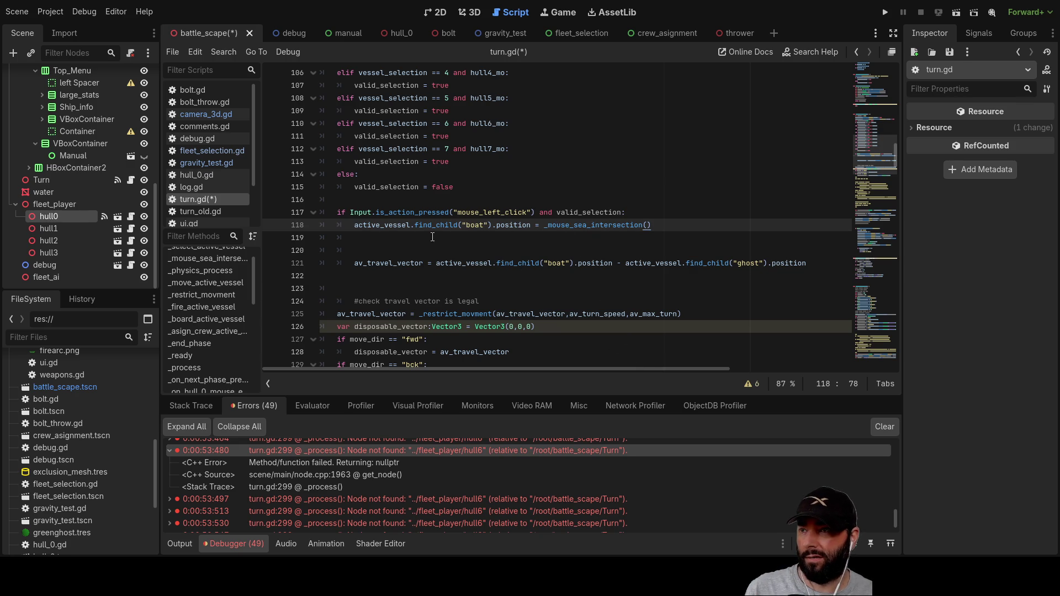
pyautogui.click(401, 244)
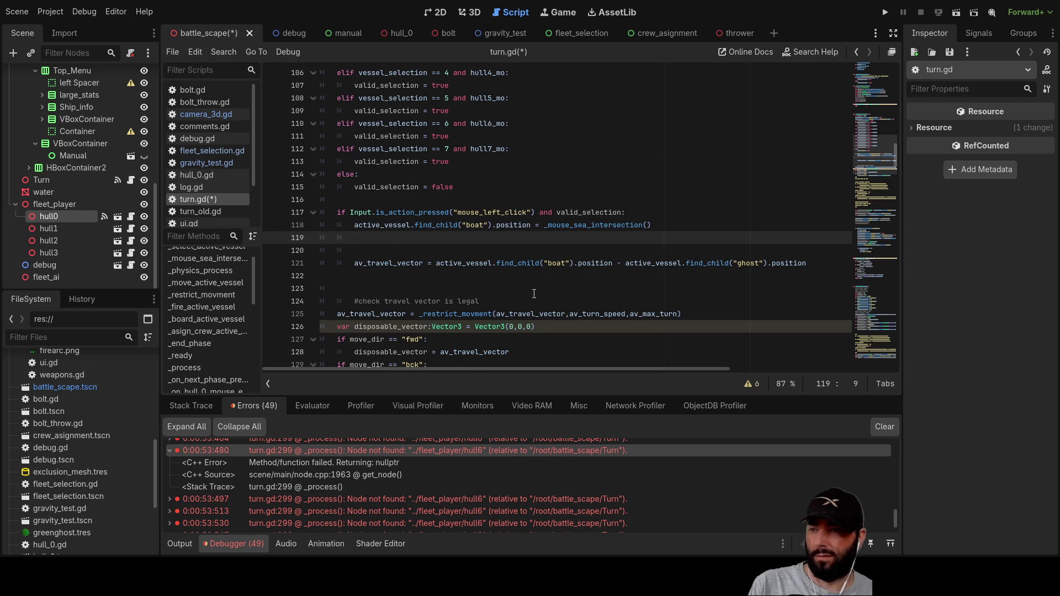
pyautogui.press('Delete')
pyautogui.press('Delete')
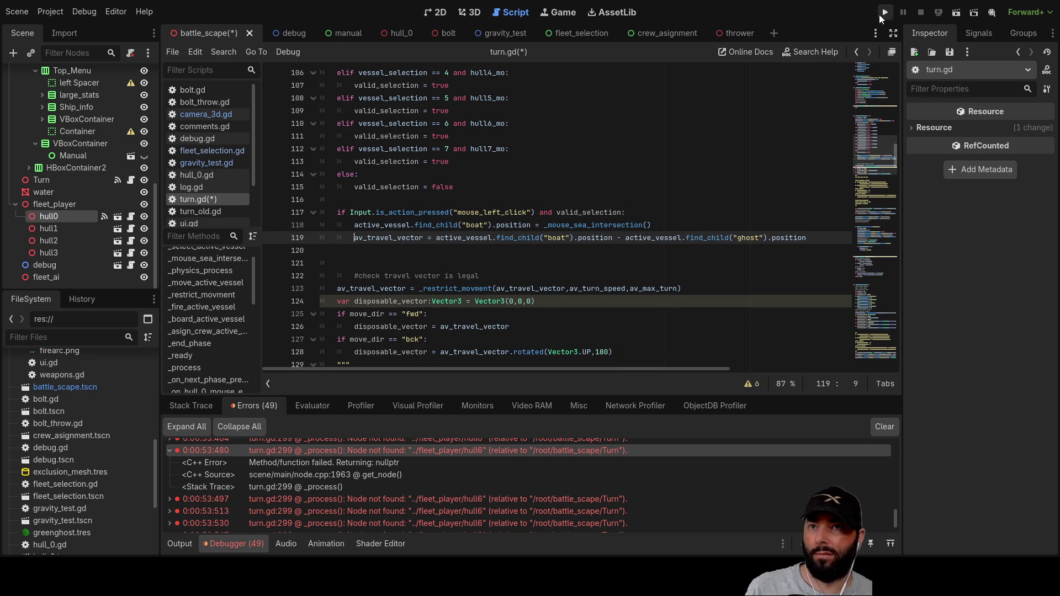
# Step: Run the game again and pull the camera back over the fleet
pyautogui.click(885, 12)
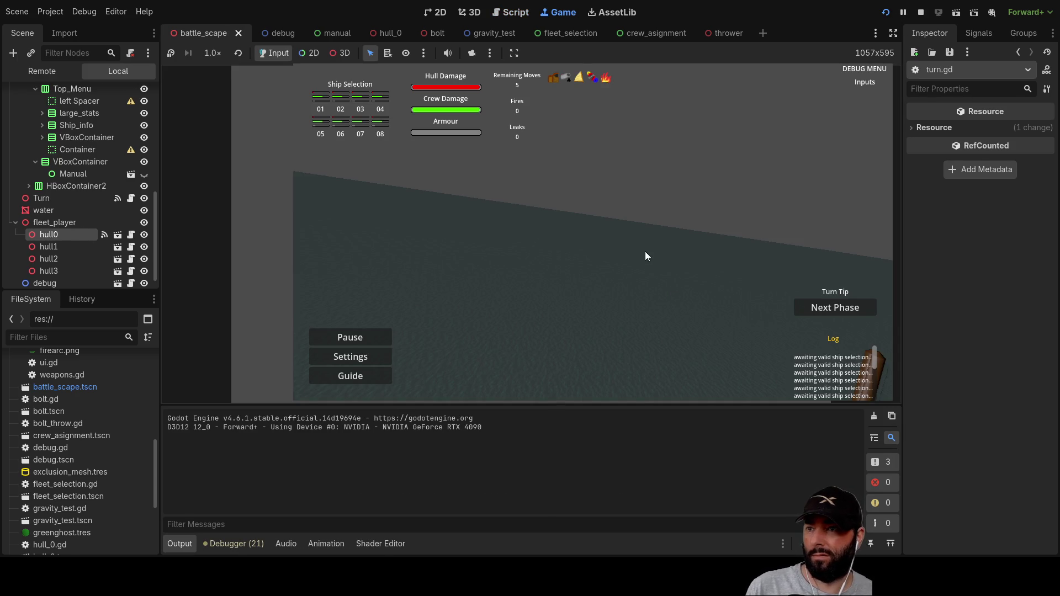
pyautogui.scroll(3)
pyautogui.press('q')
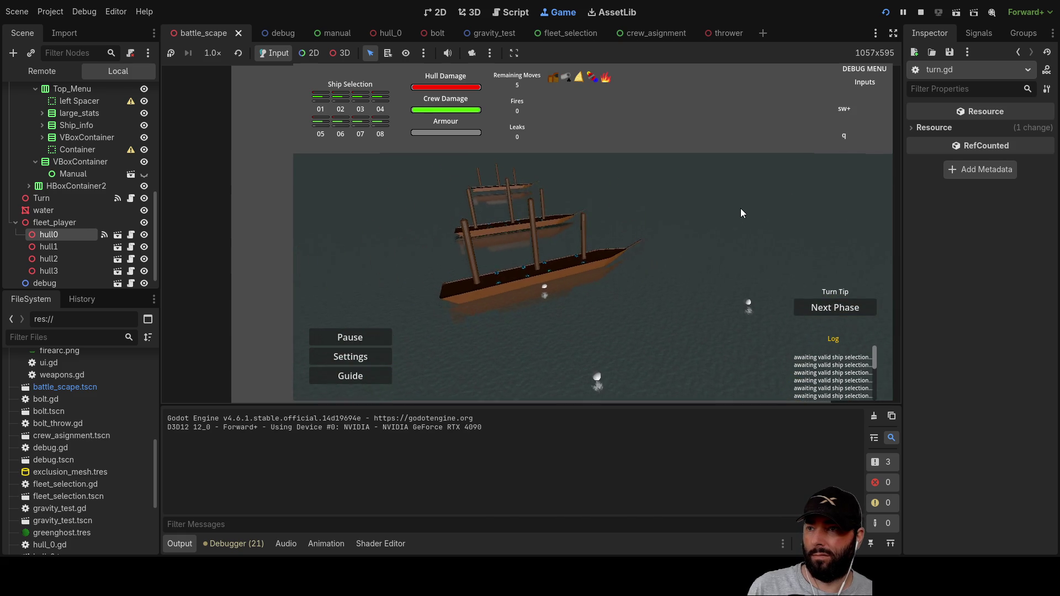
pyautogui.press('w')
pyautogui.press('a')
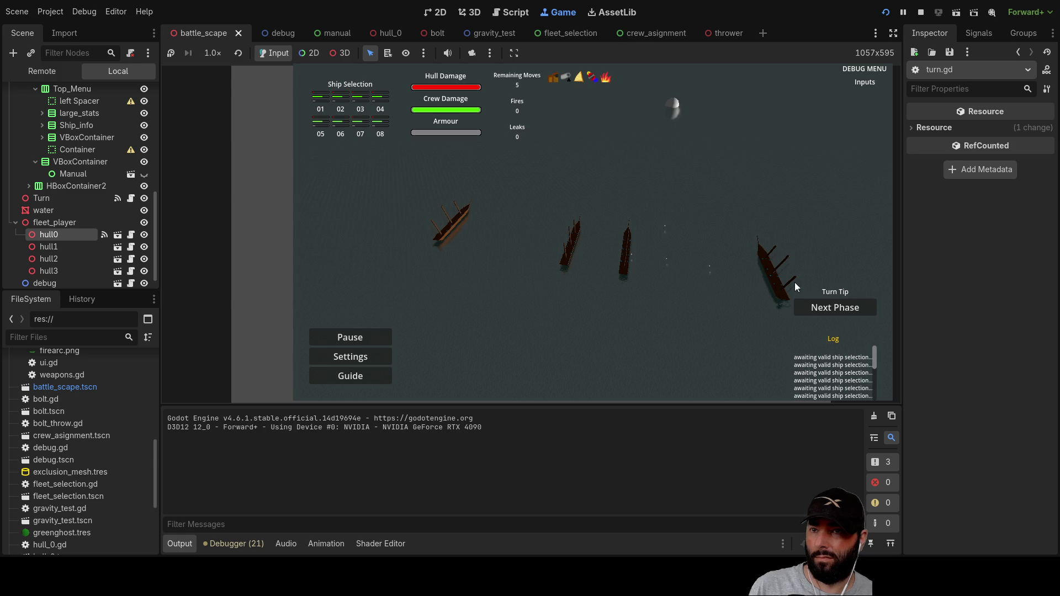
# Step: Advance the turn through crew assignment to the first move, panning across the ships
pyautogui.click(822, 307)
pyautogui.click(843, 309)
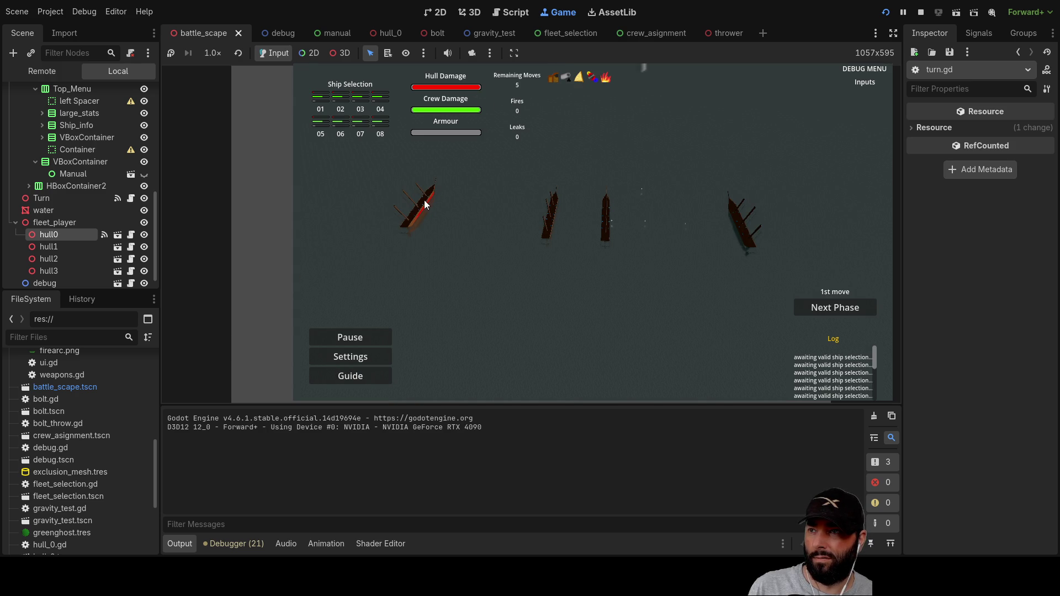
pyautogui.press('d')
pyautogui.press('s')
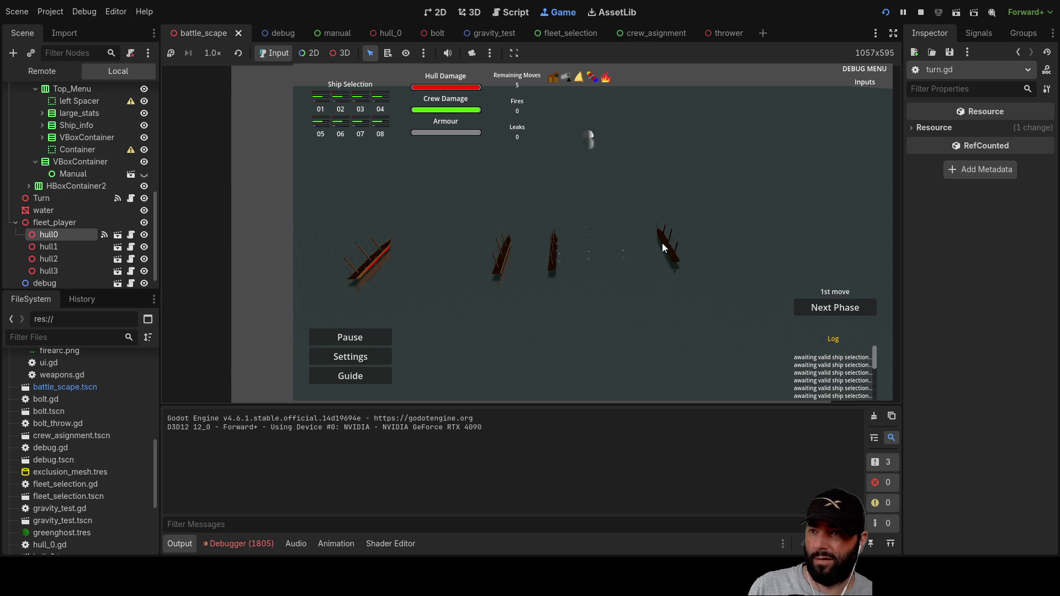
pyautogui.press('a')
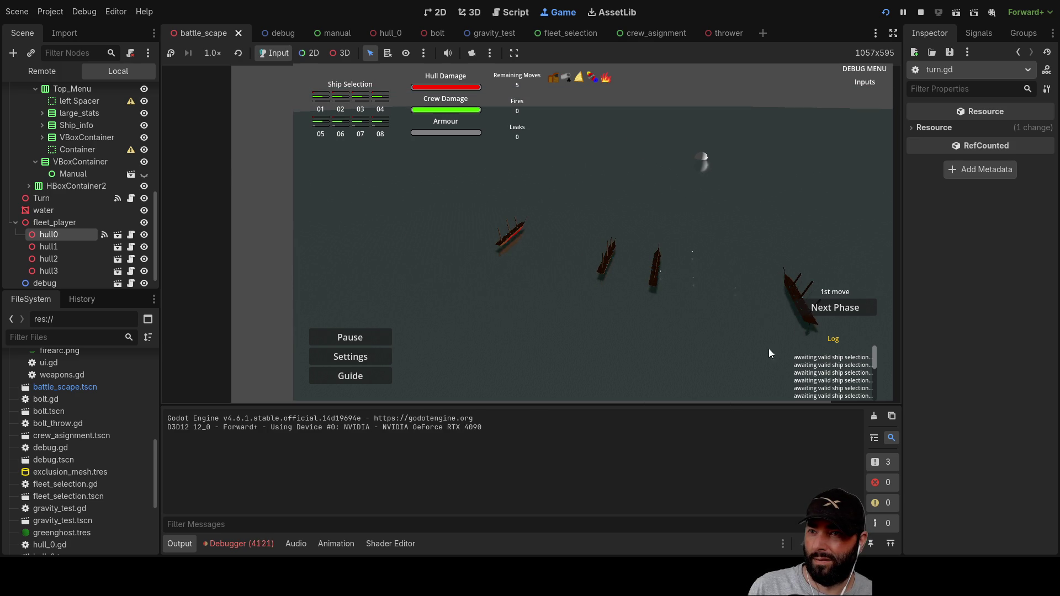
pyautogui.press('d')
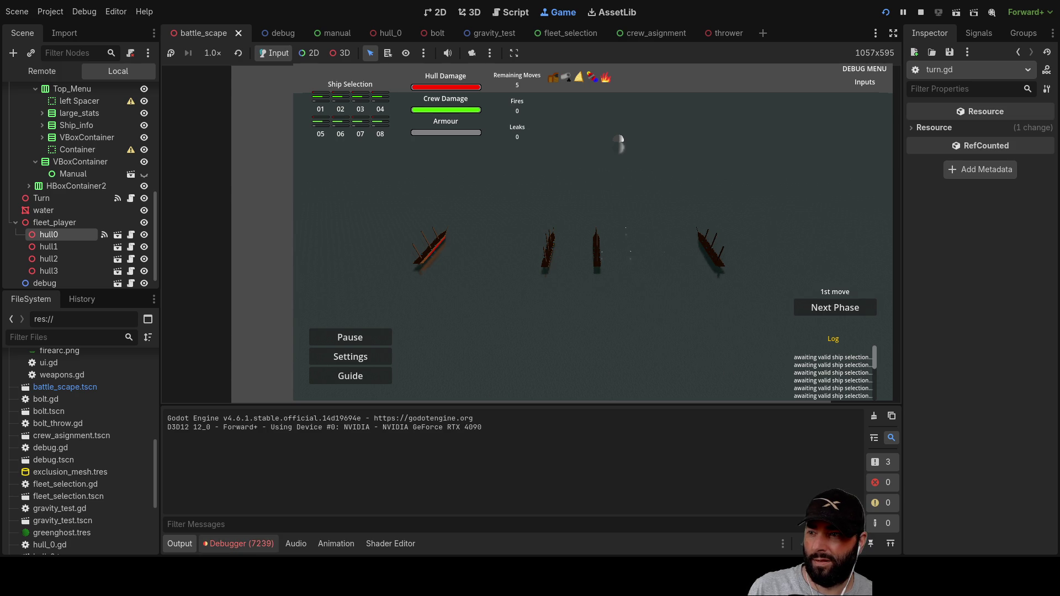
# Step: Inspect an instance_set_transform error in the debugger's Errors list and stop the game
pyautogui.click(248, 545)
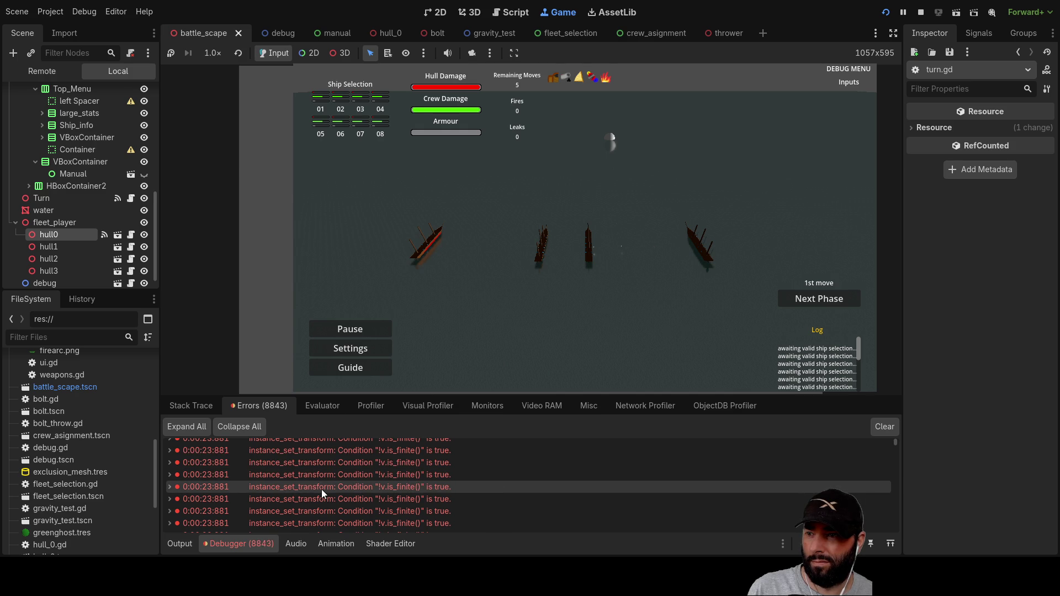
pyautogui.click(424, 484)
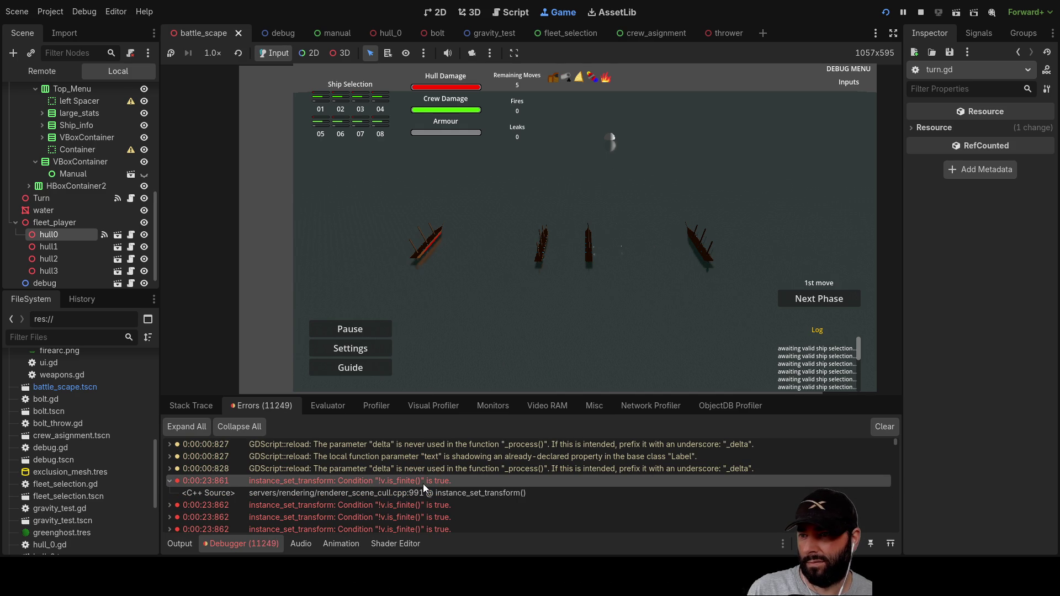
pyautogui.press('F8')
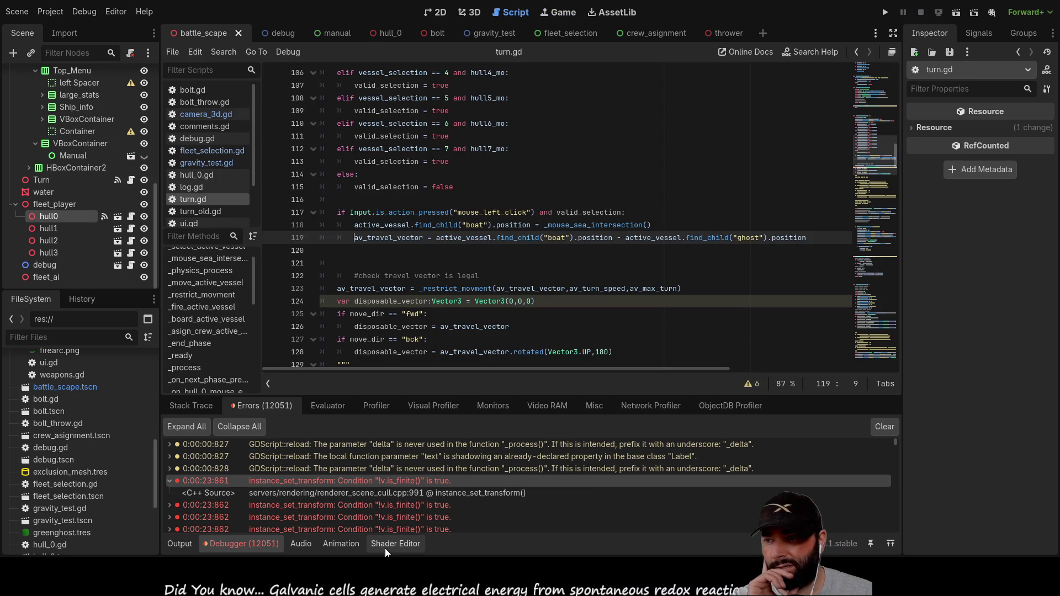
pyautogui.doubleClick(393, 505)
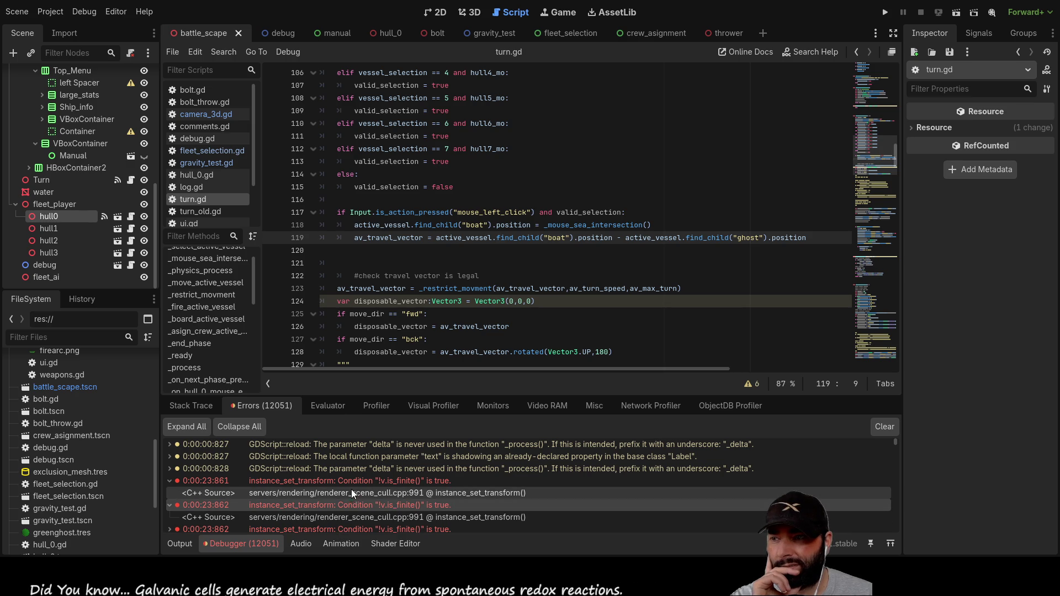
pyautogui.doubleClick(373, 468)
pyautogui.doubleClick(374, 480)
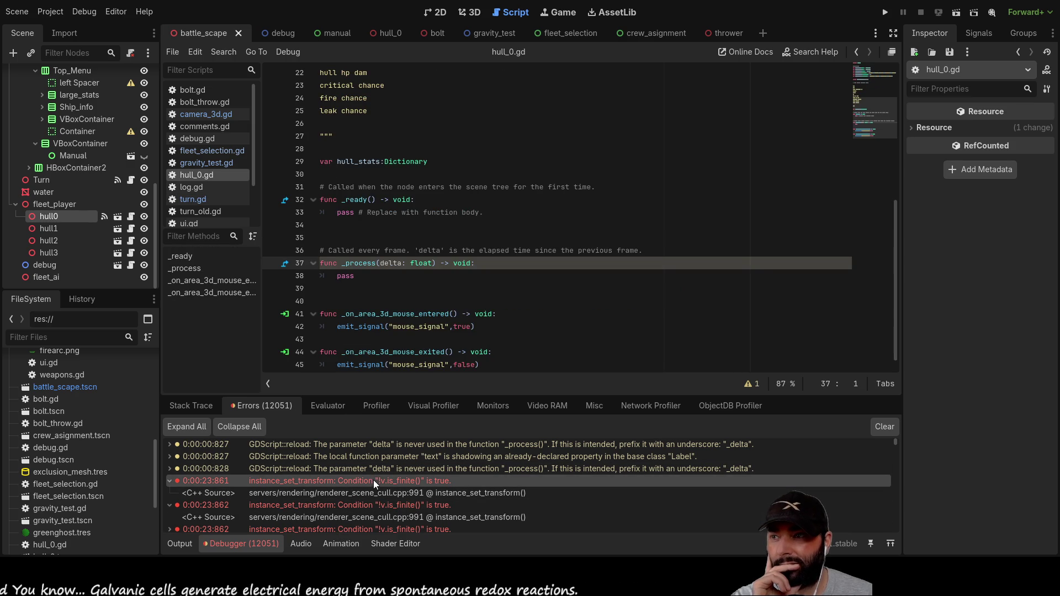
pyautogui.doubleClick(373, 481)
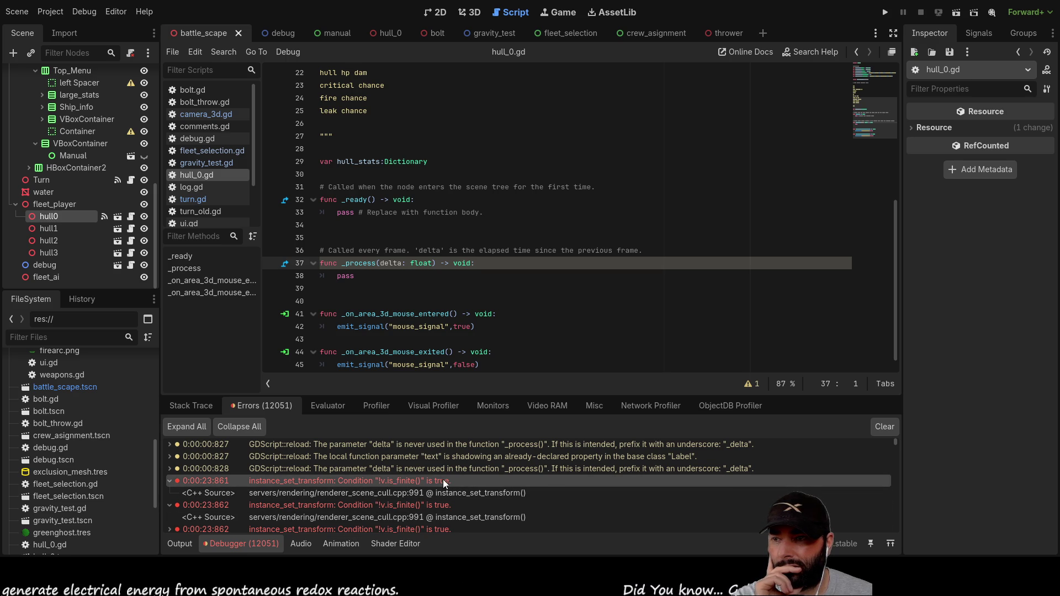
pyautogui.scroll(3)
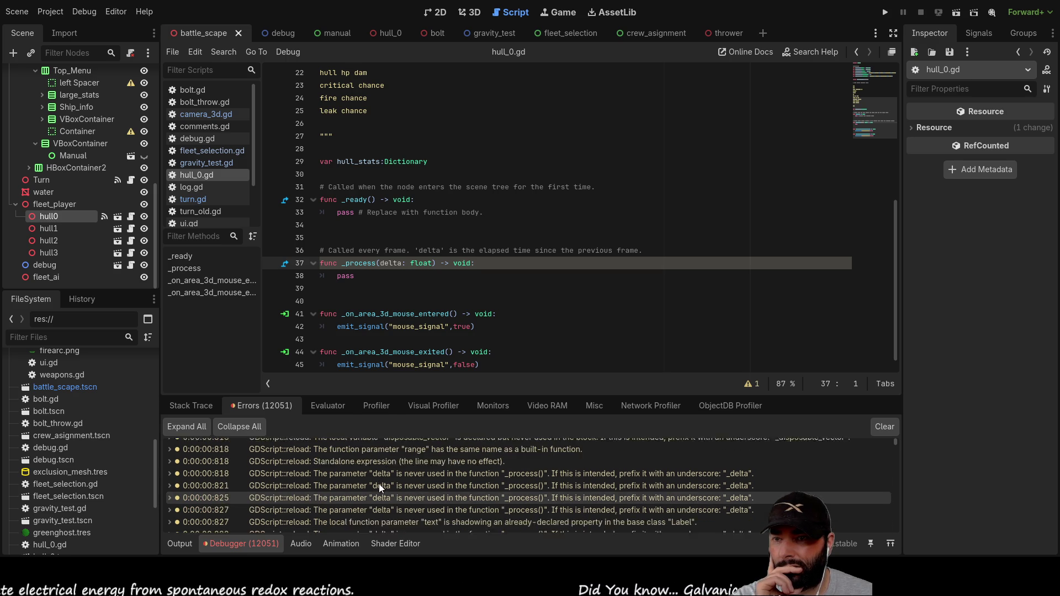
pyautogui.scroll(-3)
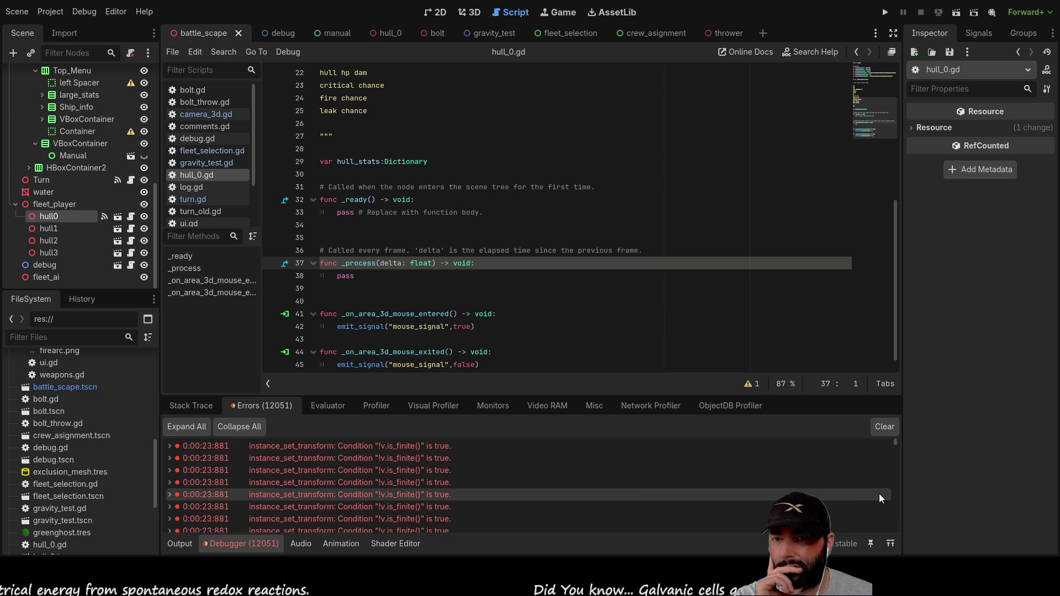
pyautogui.moveTo(896, 442); pyautogui.dragTo(904, 533)
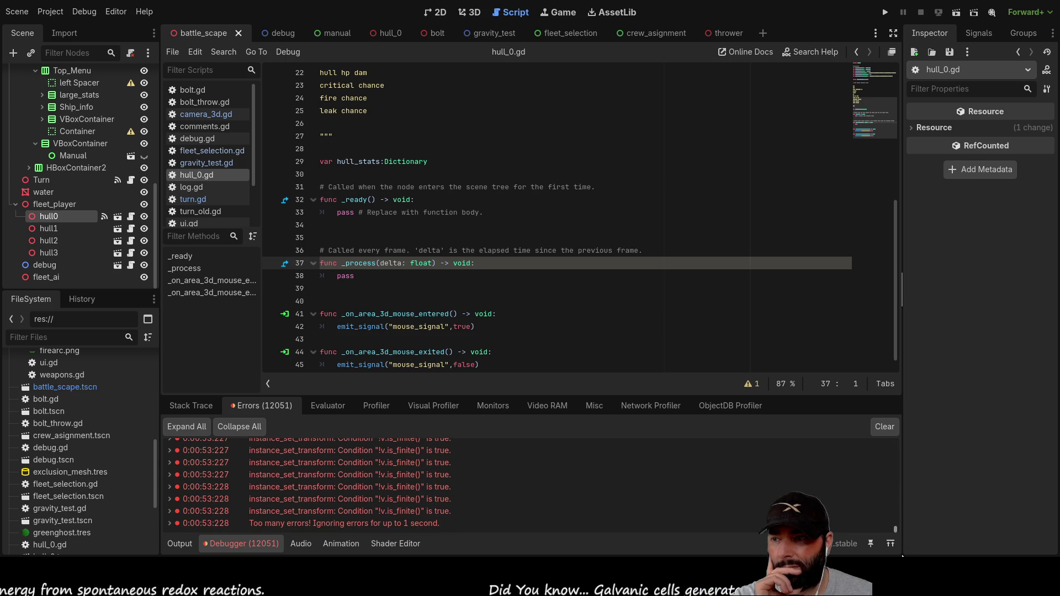
pyautogui.moveTo(905, 552); pyautogui.dragTo(912, 429)
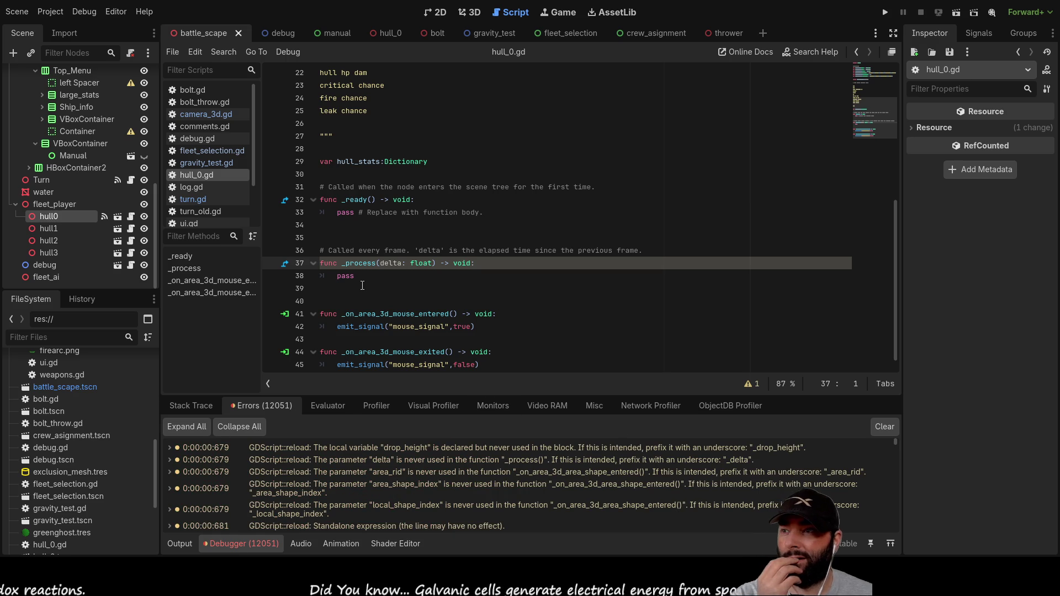
pyautogui.click(364, 277)
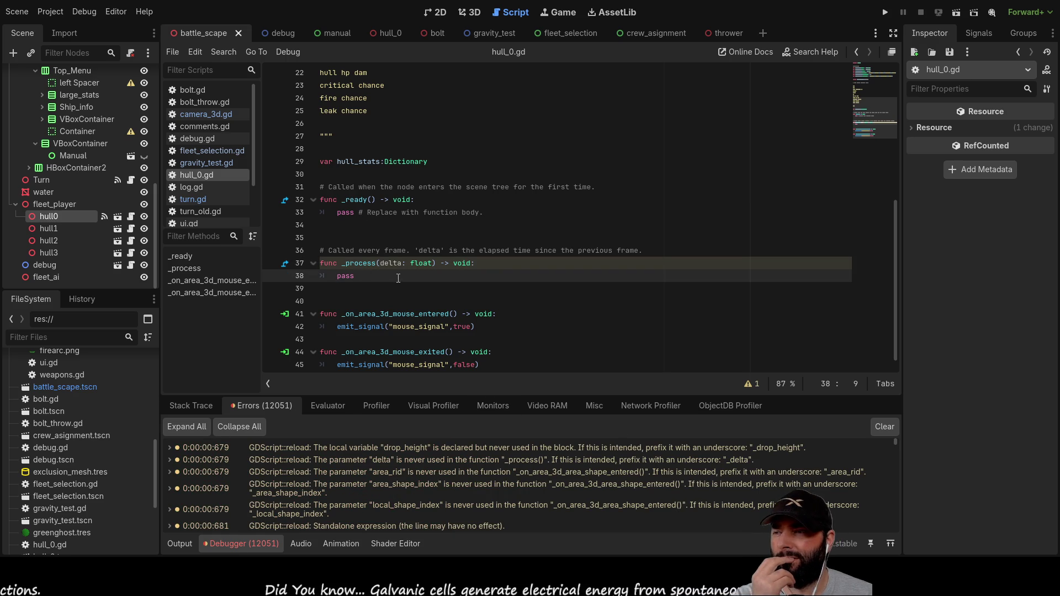
pyautogui.click(193, 199)
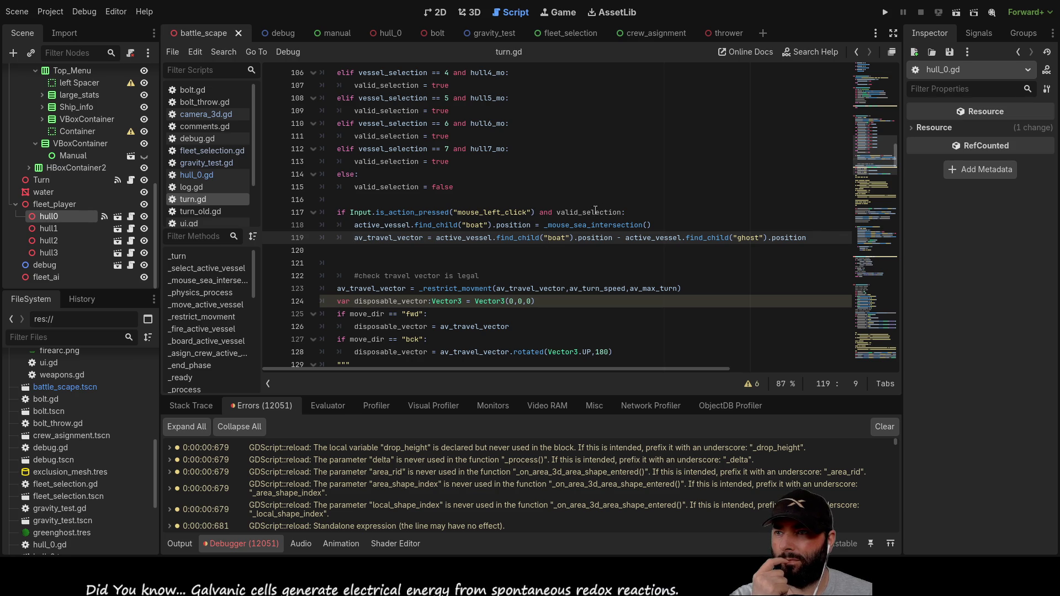
pyautogui.doubleClick(588, 212)
pyautogui.scroll(3)
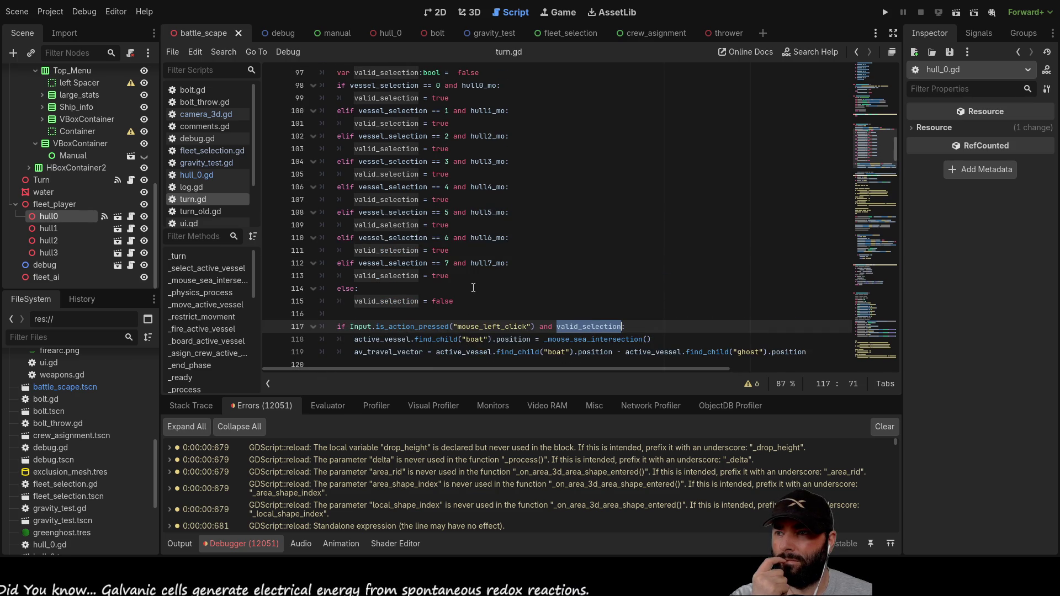
pyautogui.scroll(-3)
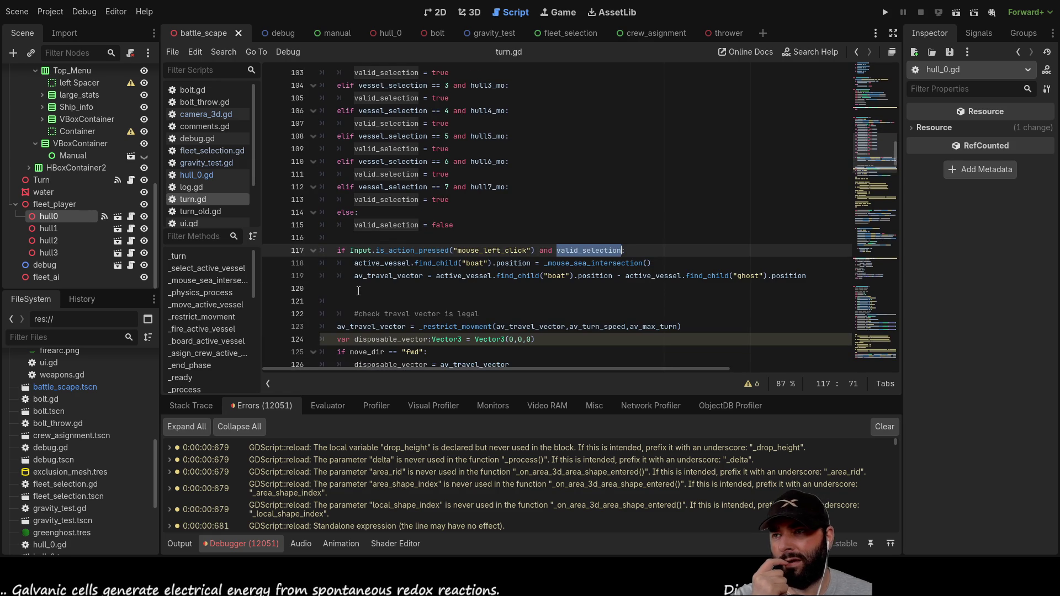
# Step: Begin a print(valid_selection) call on empty line 116 above the left-click check
pyautogui.click(358, 290)
pyautogui.press('Tab')
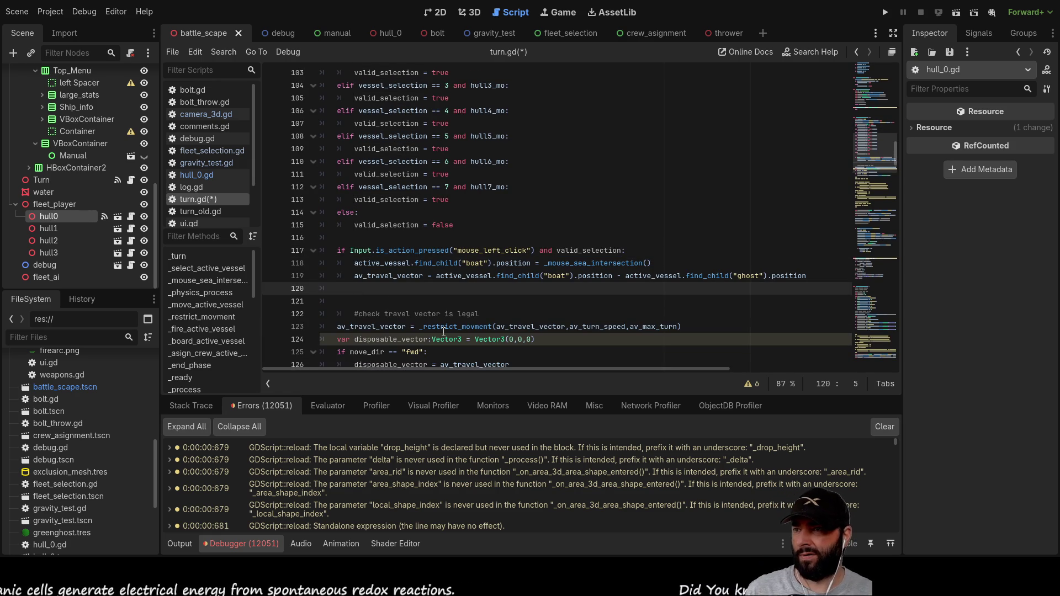
pyautogui.write('act')
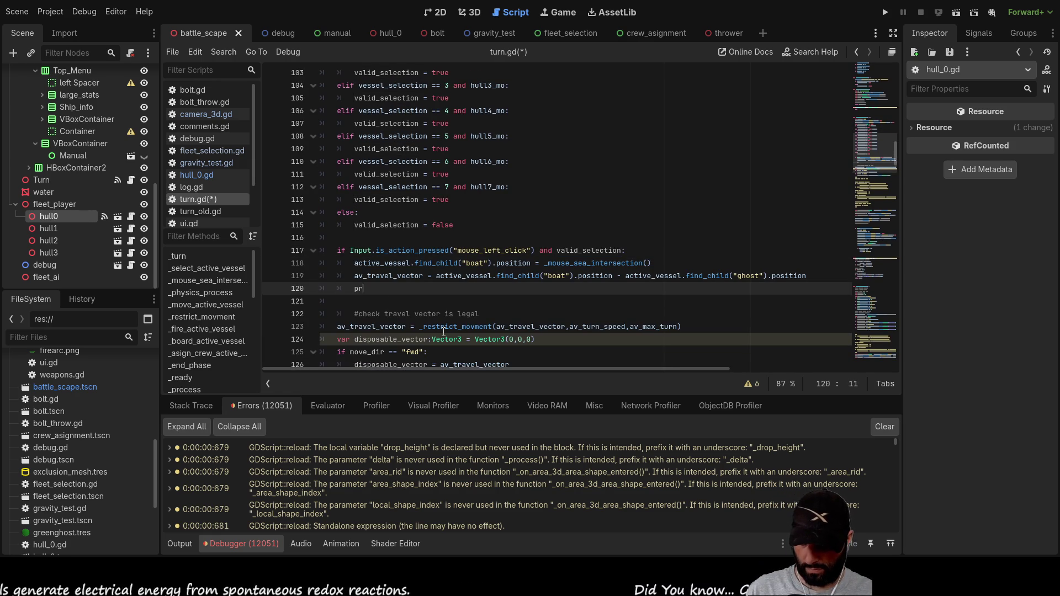
pyautogui.press('BackSpace')
pyautogui.press('BackSpace')
pyautogui.press('BackSpace')
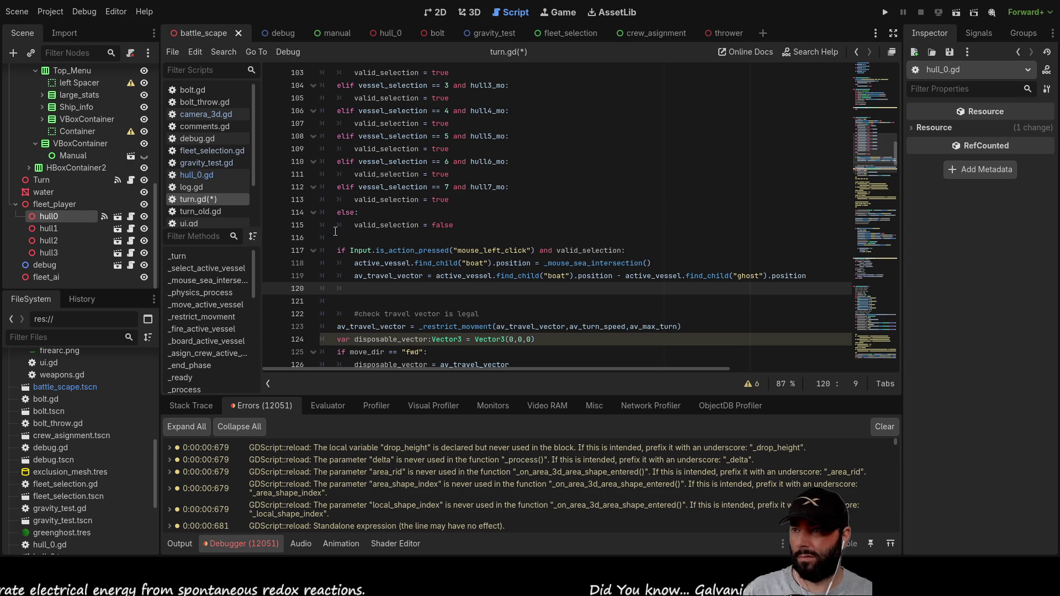
pyautogui.click(331, 231)
pyautogui.scroll(3)
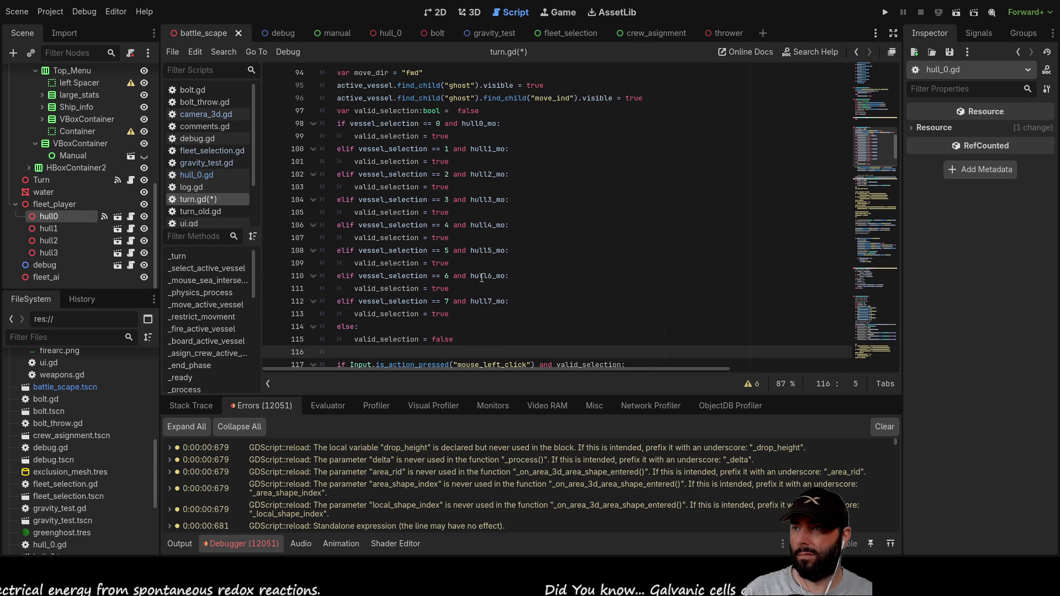
pyautogui.scroll(-3)
pyautogui.write('print(')
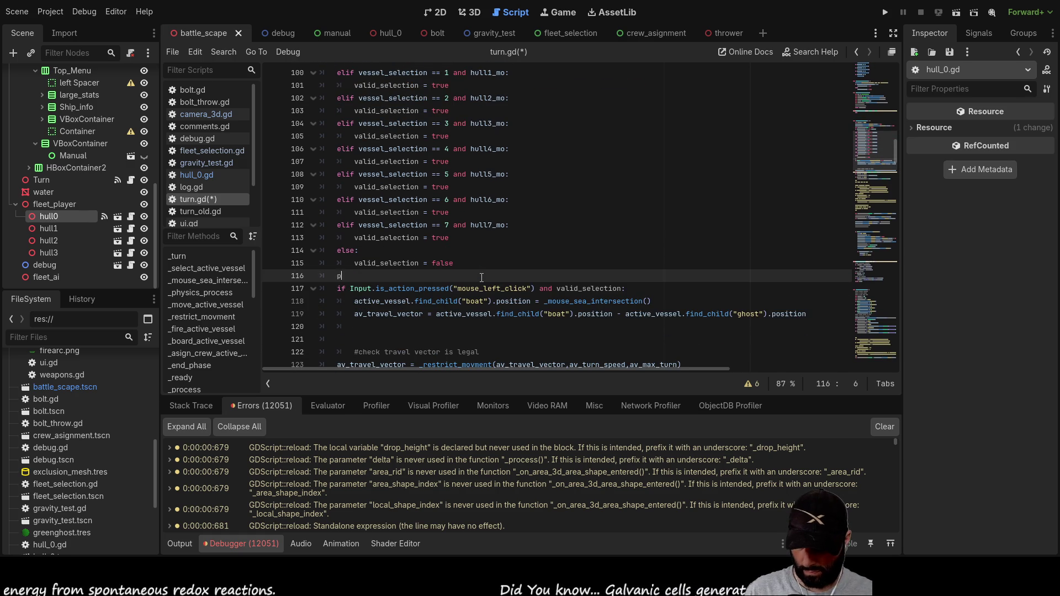
pyautogui.write('valid')
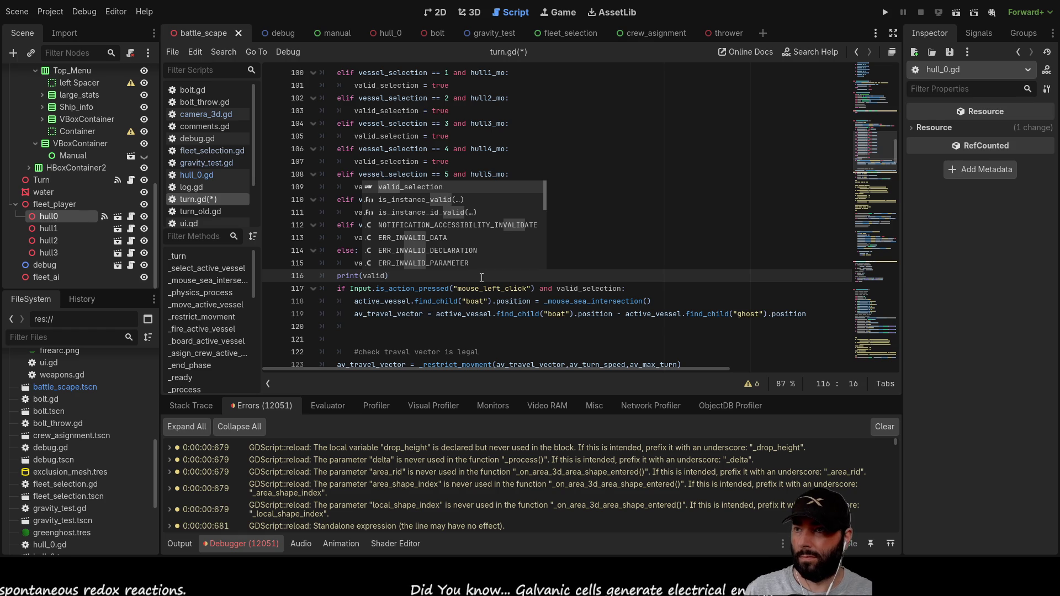
pyautogui.press('Return')
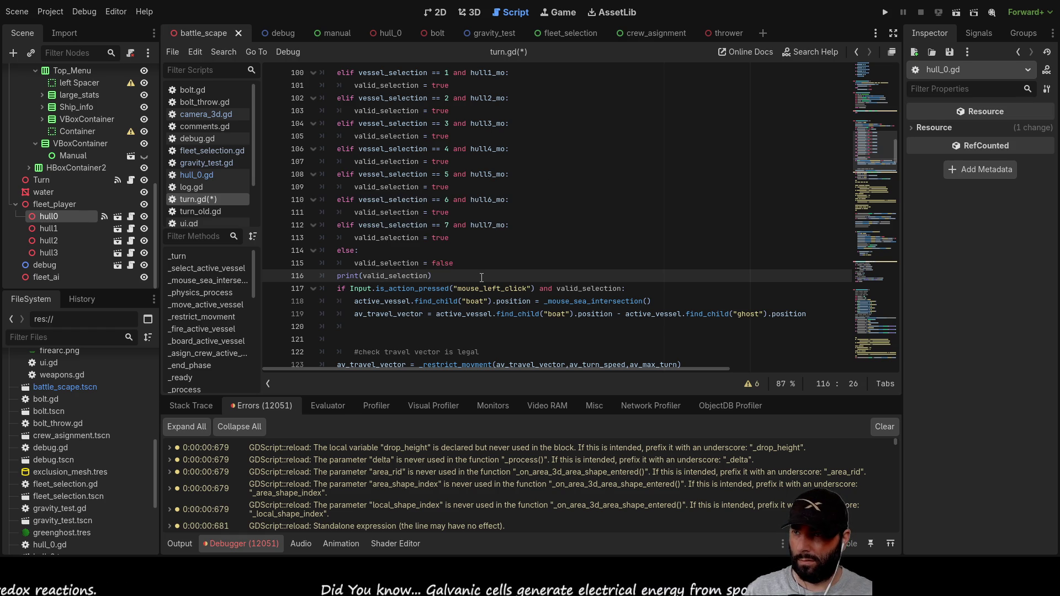
# Step: Complete it as print(str(valid_selection)+" valid selection")
pyautogui.write('+"v')
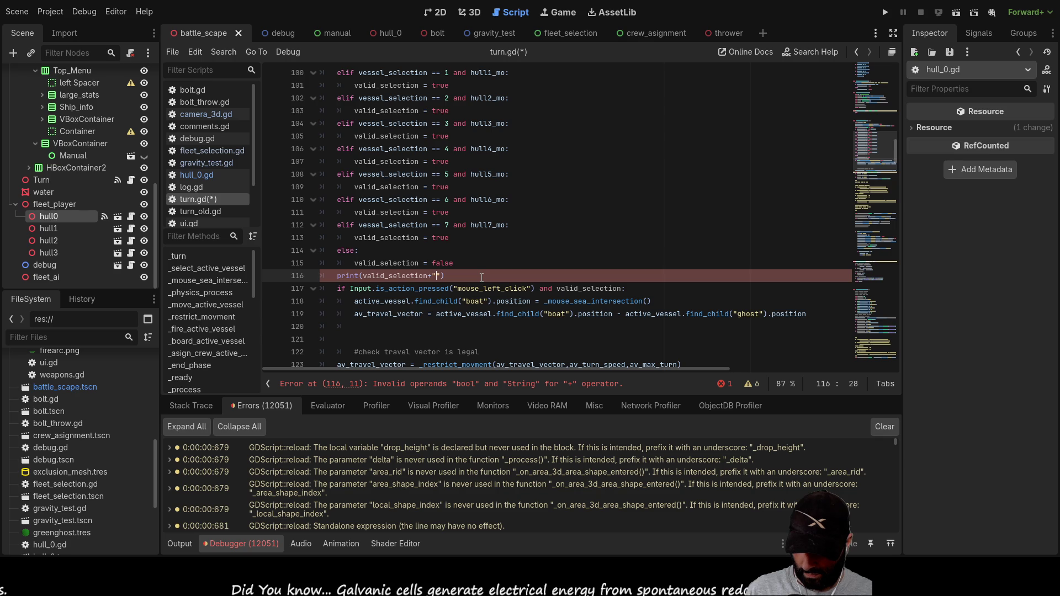
pyautogui.press('BackSpace')
pyautogui.write('va')
pyautogui.write('l')
pyautogui.write('id_')
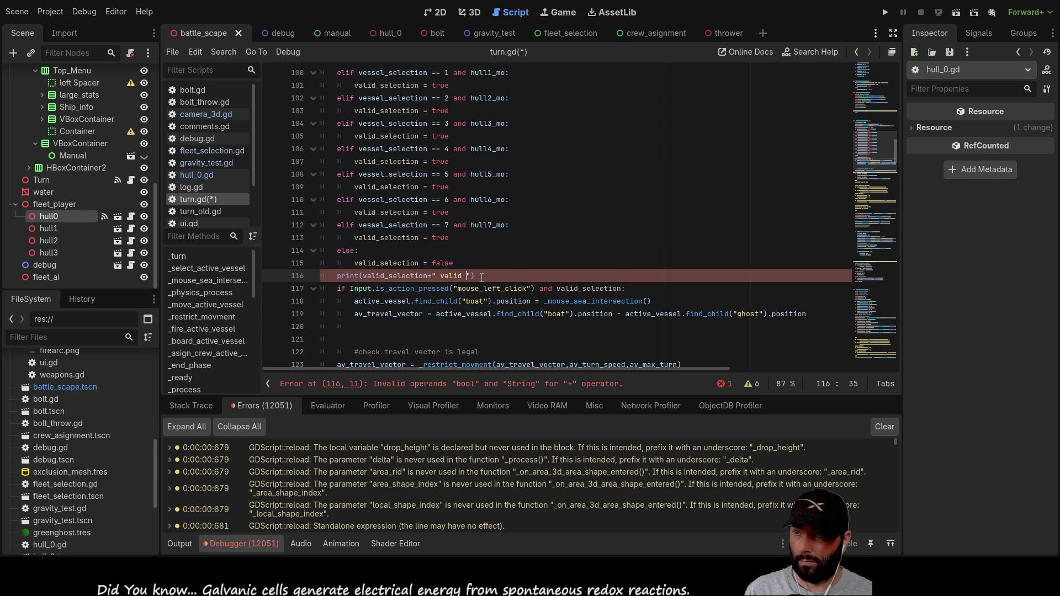
pyautogui.write('selectio')
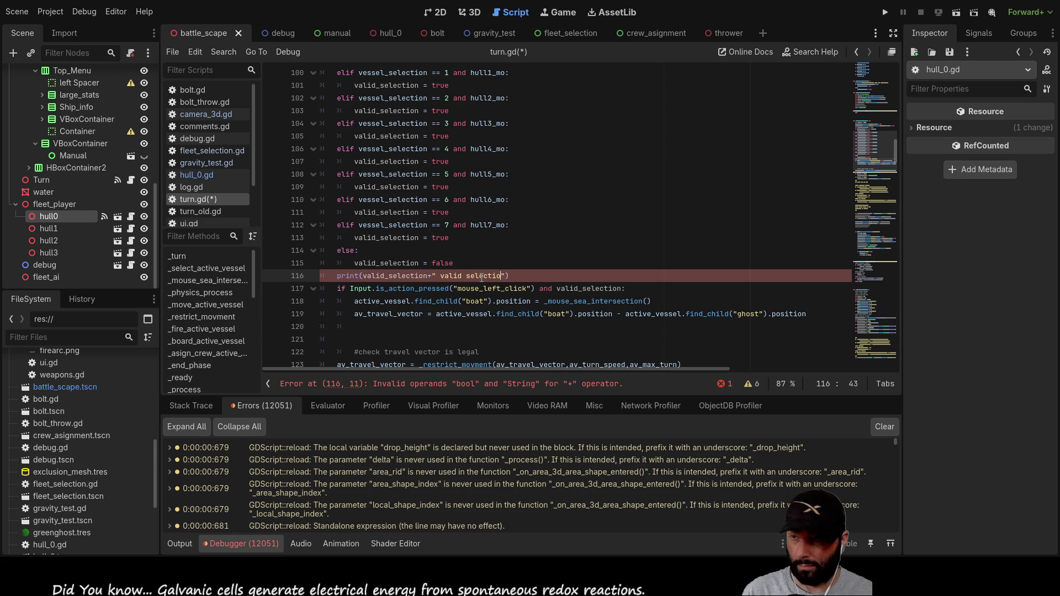
pyautogui.hotkey('ctrl', 'Left')
pyautogui.hotkey('ctrl', 'Left')
pyautogui.hotkey('ctrl', 'Left')
pyautogui.hotkey('shift', 'Left')
pyautogui.hotkey('shift', 'Left')
pyautogui.hotkey('shift', 'Left')
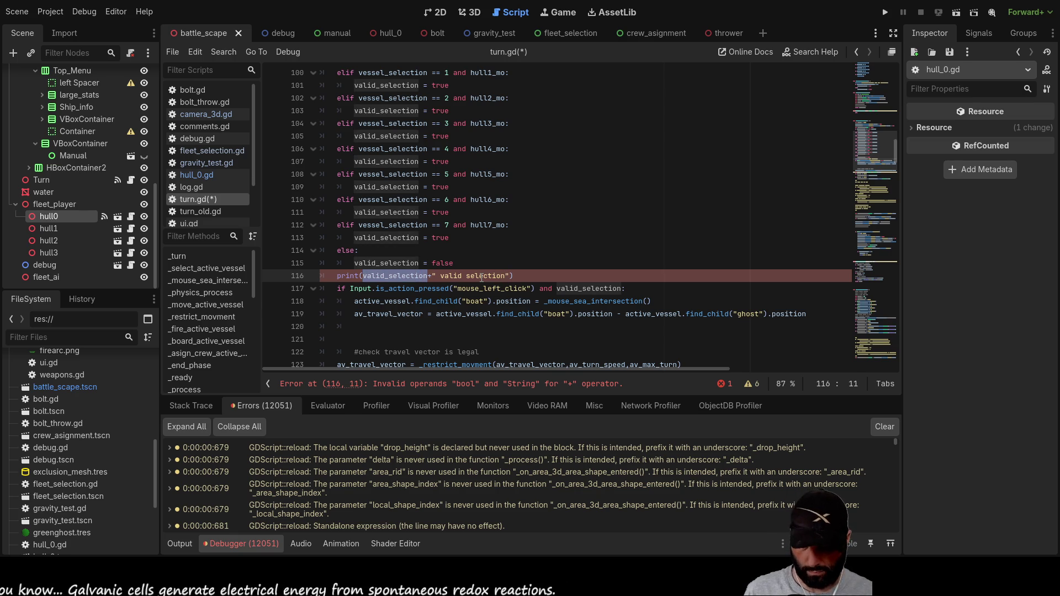
pyautogui.write('(')
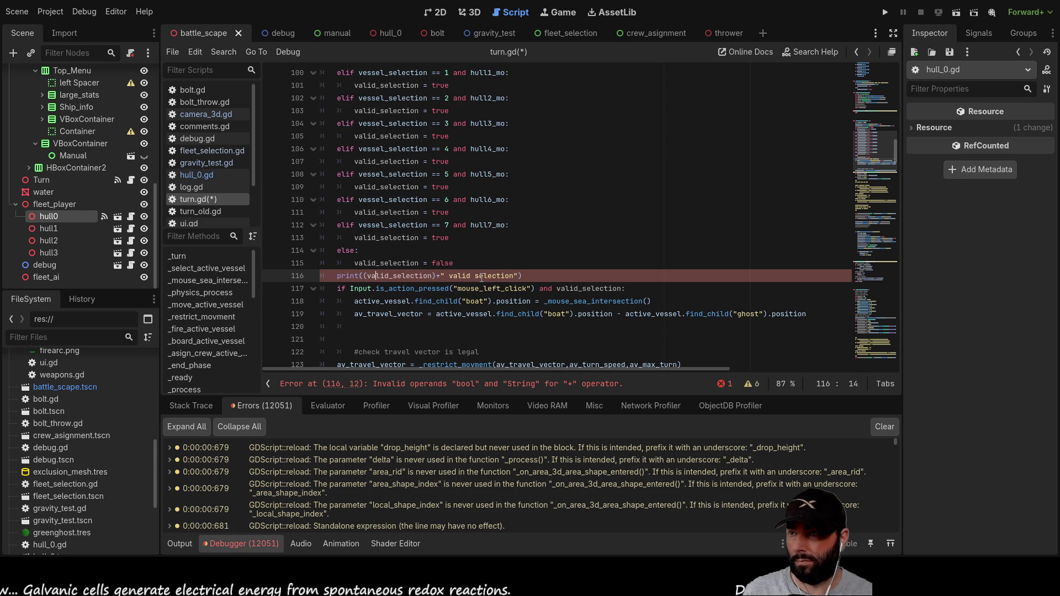
pyautogui.write('str')
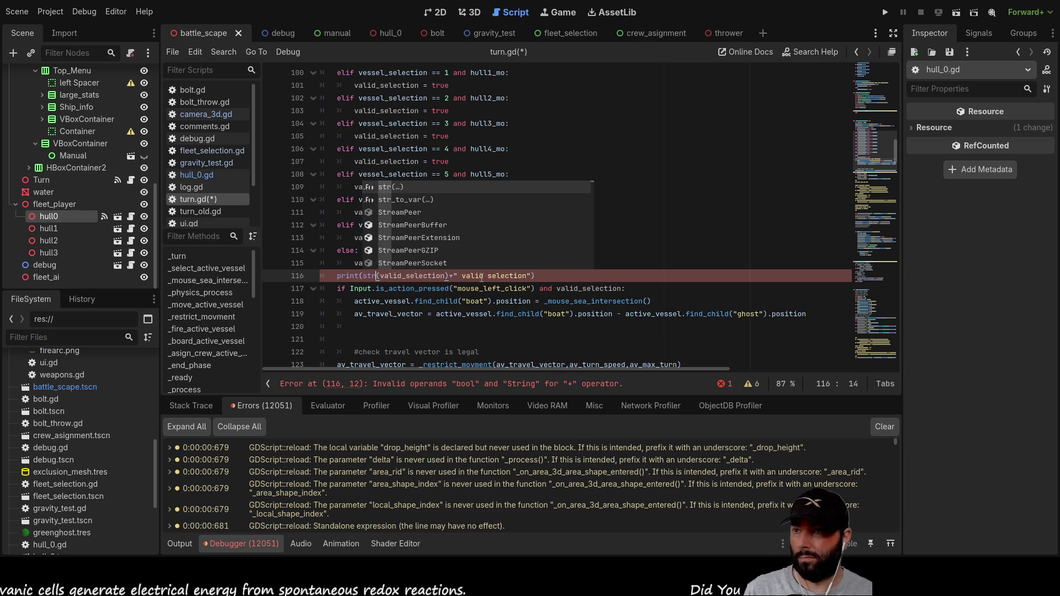
pyautogui.click(693, 217)
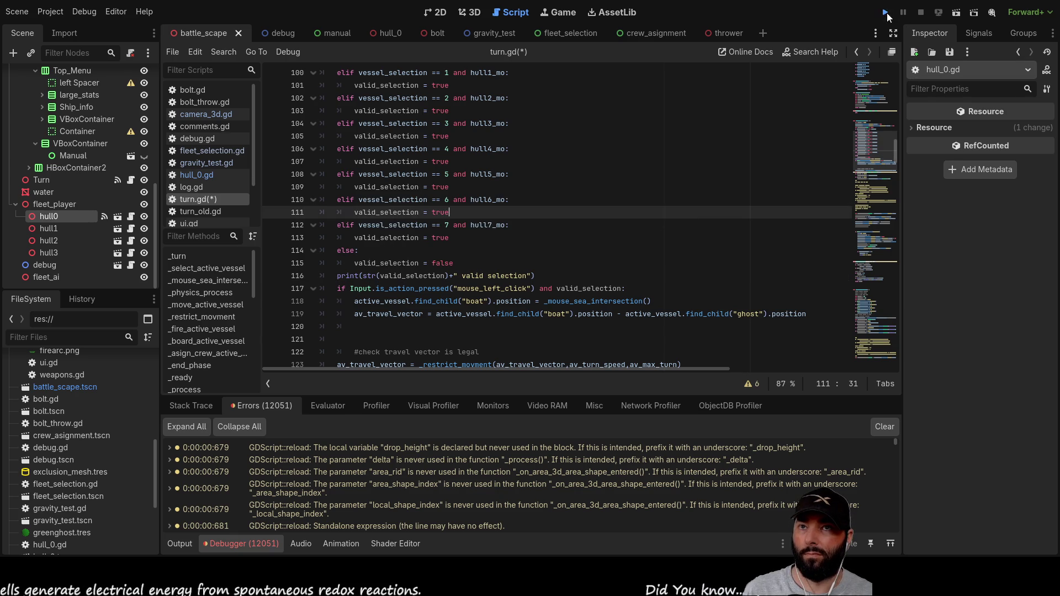
# Step: Run the project, pan the camera over the ships, and advance to the 1st move phase
pyautogui.click(886, 12)
pyautogui.scroll(-3)
pyautogui.press('q')
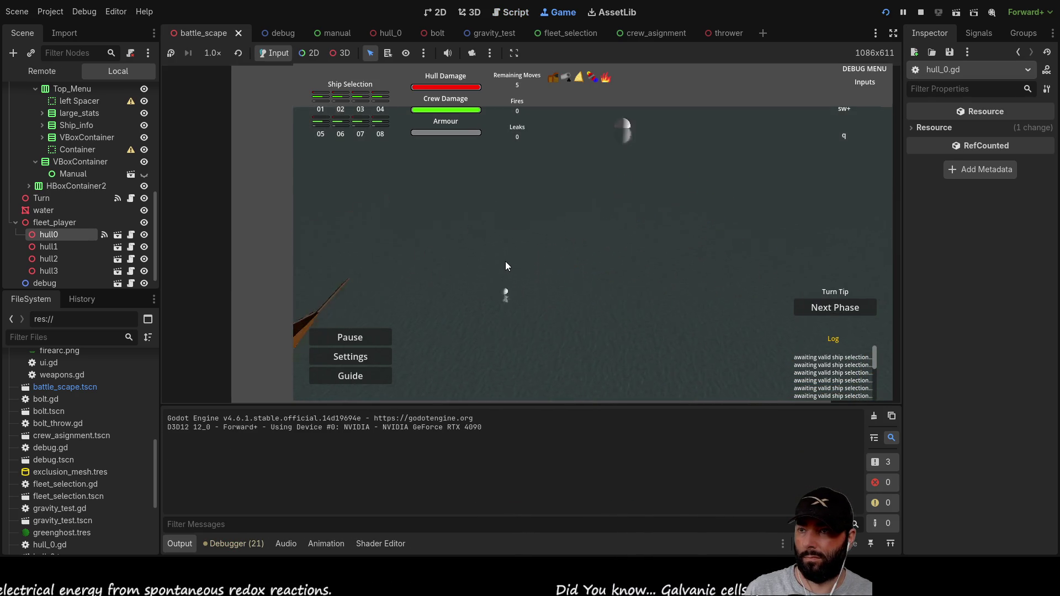
pyautogui.press('a')
pyautogui.press('s')
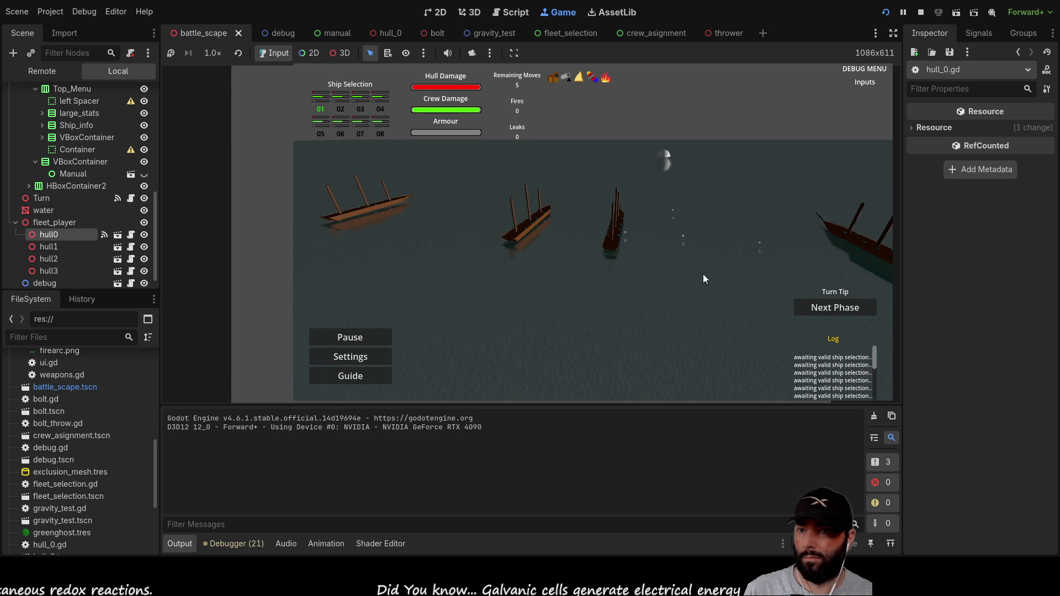
pyautogui.click(833, 310)
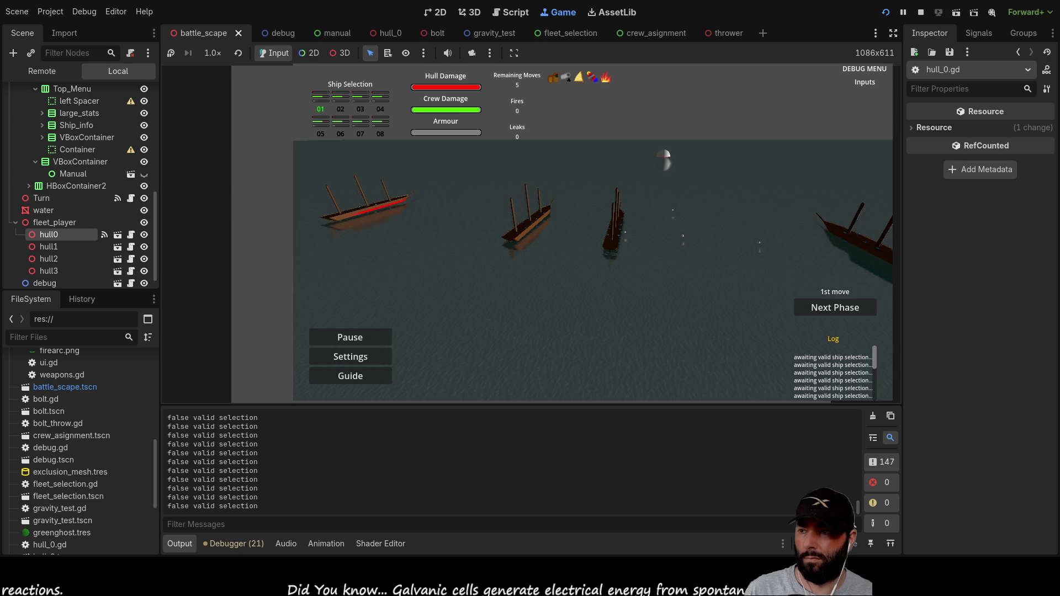
# Step: Try moving the ship to a sea point, then bring the camera back to the highlighted ship
pyautogui.click(360, 208)
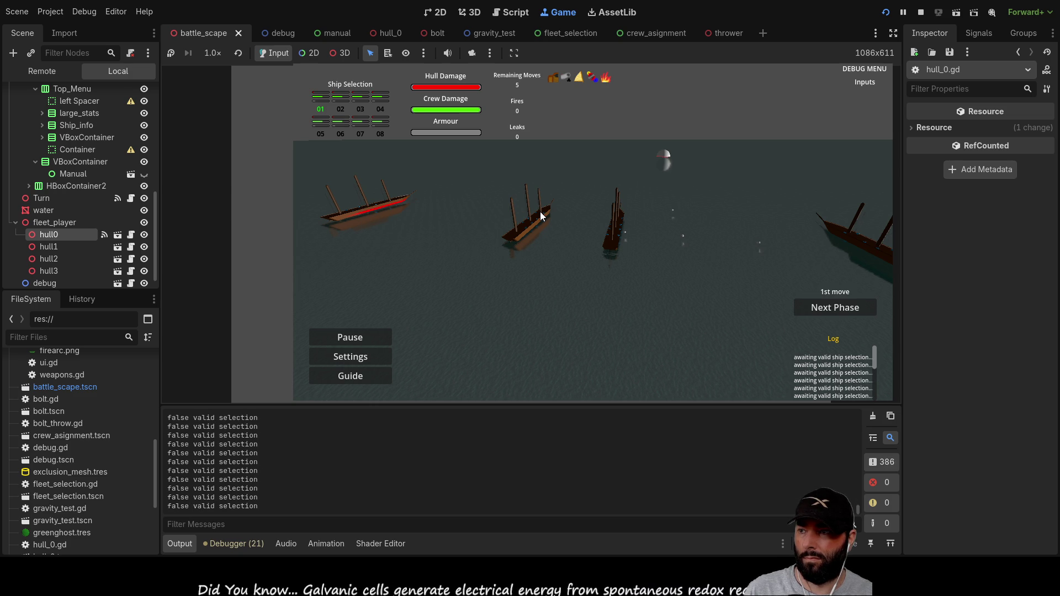
pyautogui.moveTo(737, 230); pyautogui.dragTo(443, 210)
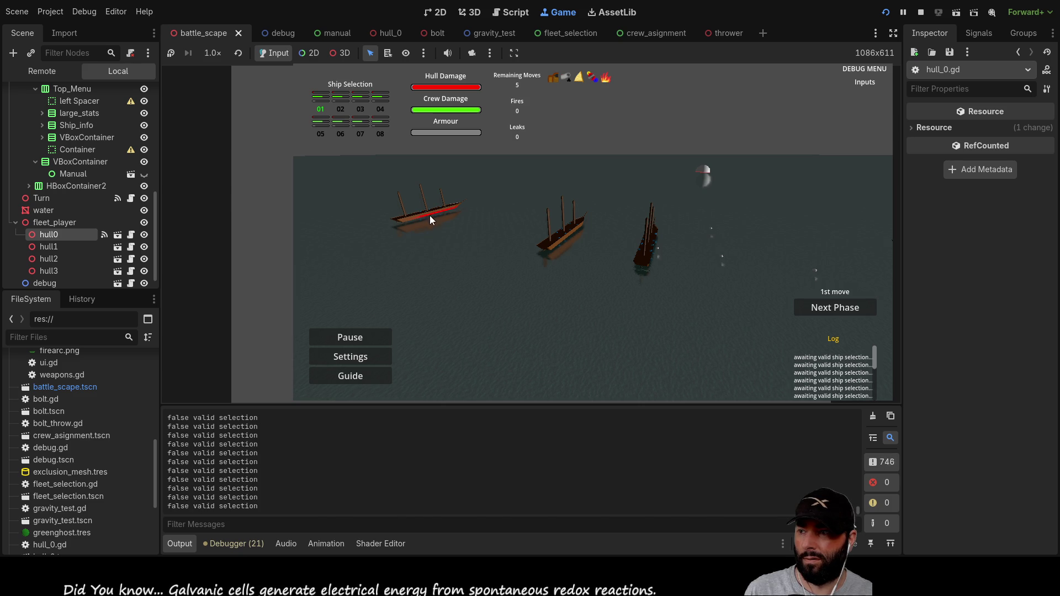
pyautogui.press('a')
pyautogui.press('s')
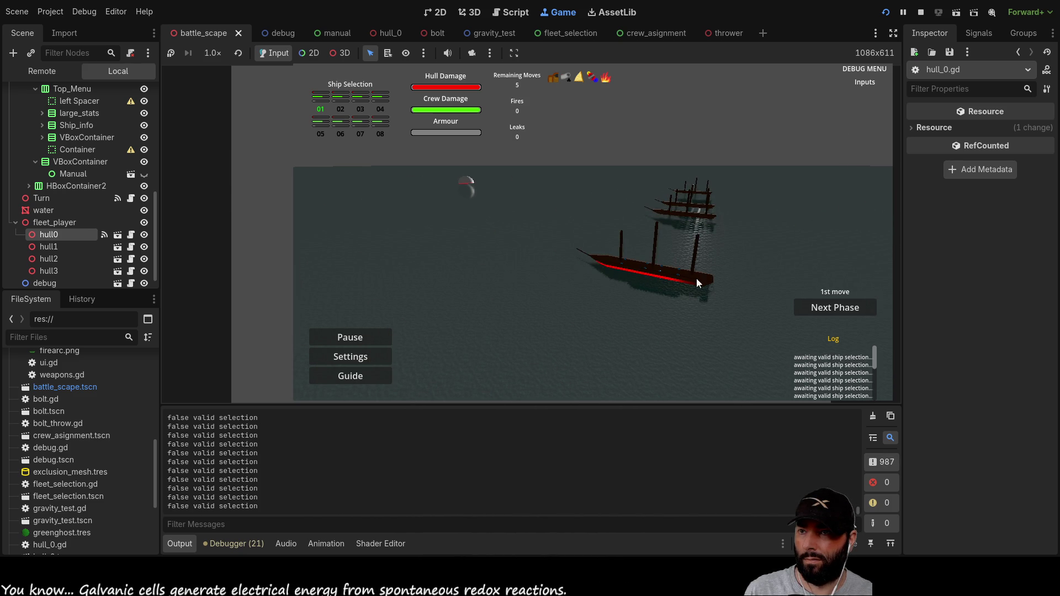
pyautogui.scroll(-3)
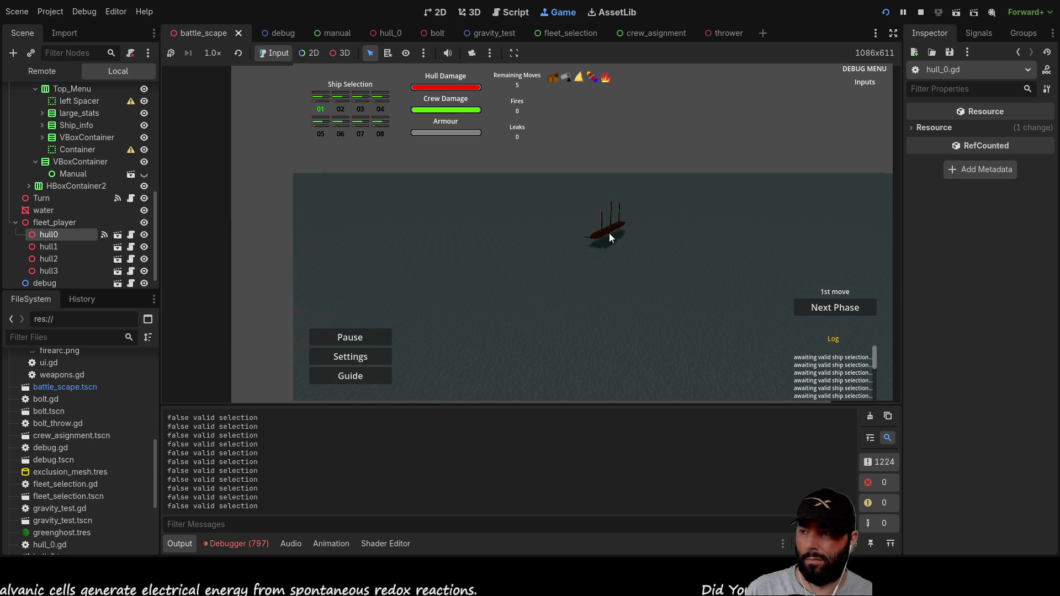
pyautogui.press('d')
pyautogui.press('s')
pyautogui.press('w')
pyautogui.press('q')
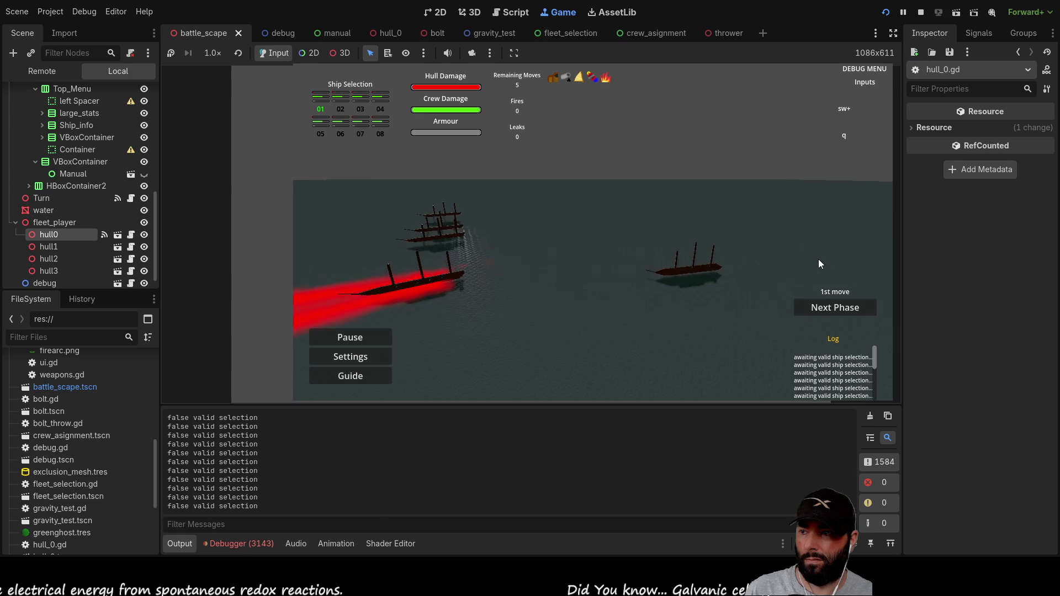
# Step: Re-angle the camera to show the fleet and horizon, then test another sea move target
pyautogui.moveTo(421, 307); pyautogui.dragTo(430, 267)
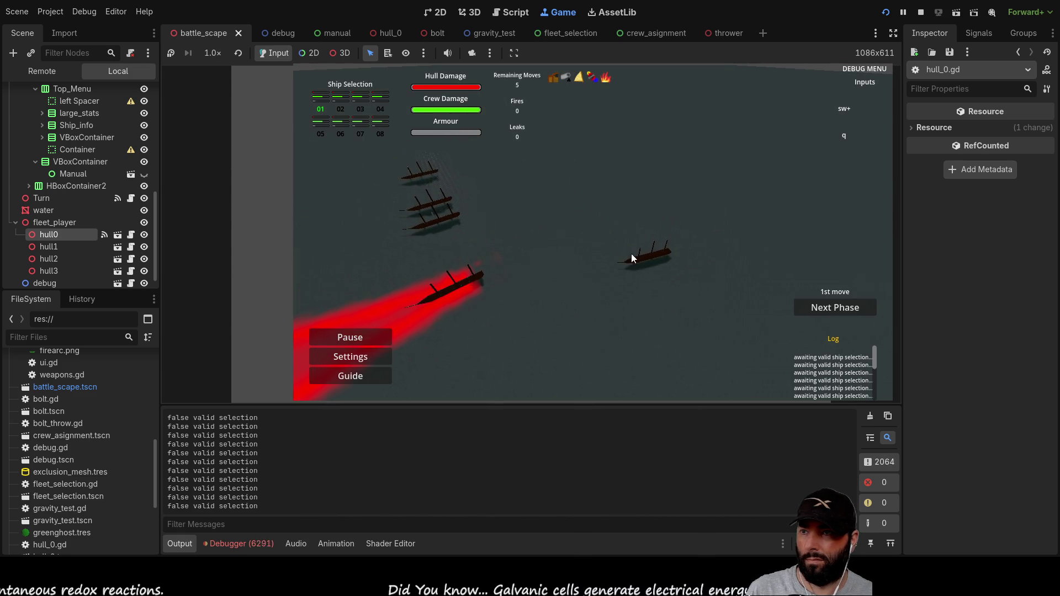
pyautogui.moveTo(621, 158); pyautogui.dragTo(627, 182)
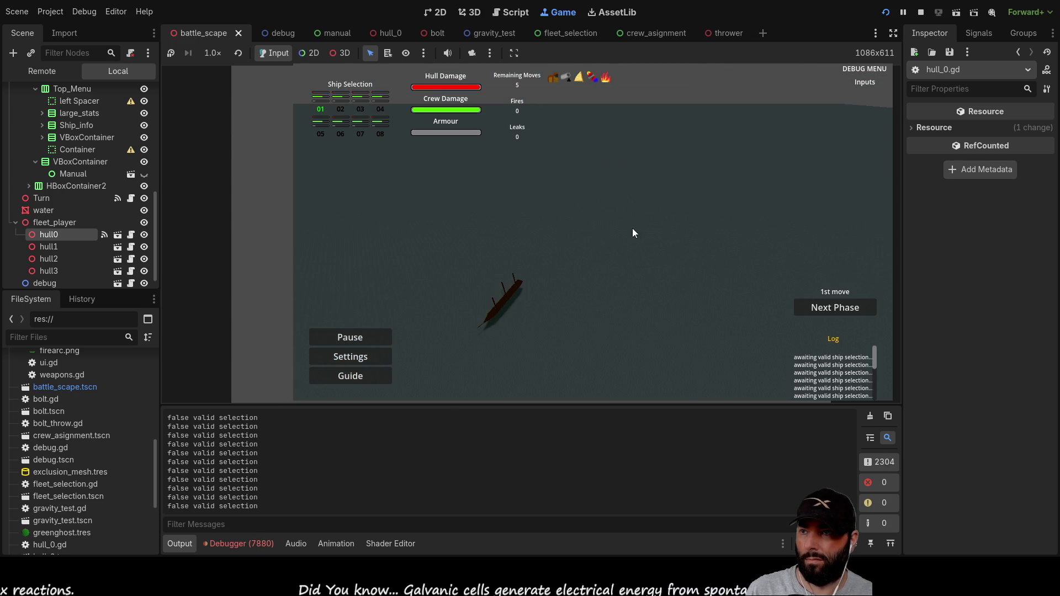
pyautogui.moveTo(584, 377); pyautogui.dragTo(587, 354)
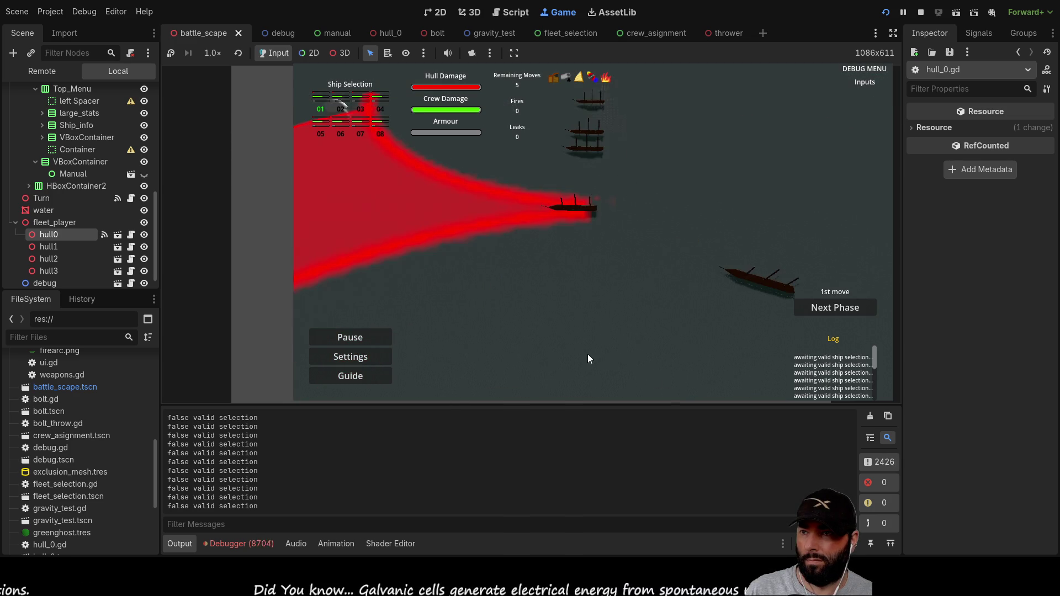
pyautogui.moveTo(356, 198); pyautogui.dragTo(508, 175)
pyautogui.moveTo(578, 255); pyautogui.dragTo(577, 288)
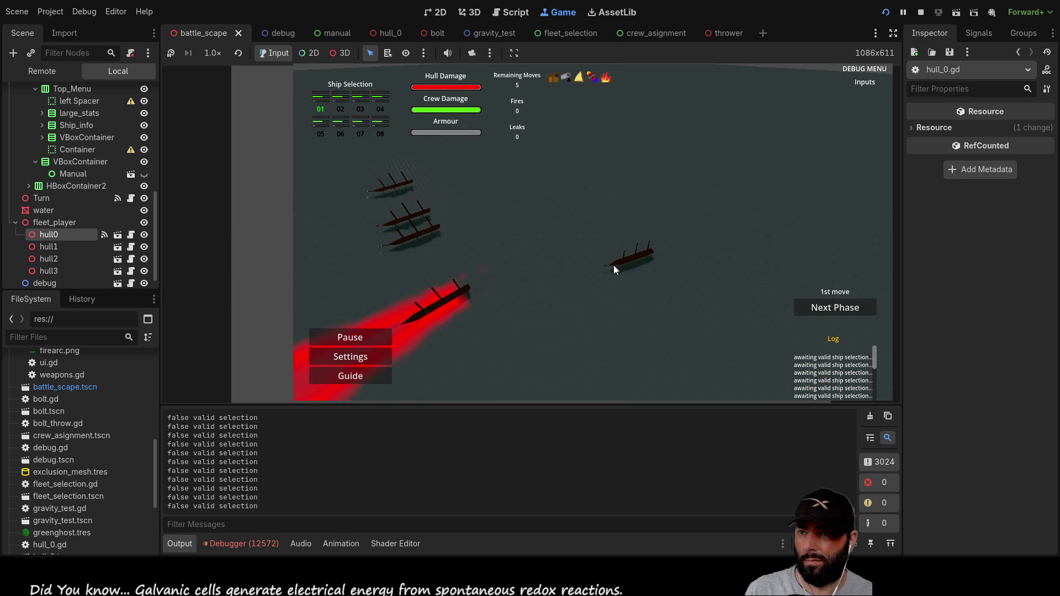
pyautogui.moveTo(665, 221); pyautogui.dragTo(529, 288)
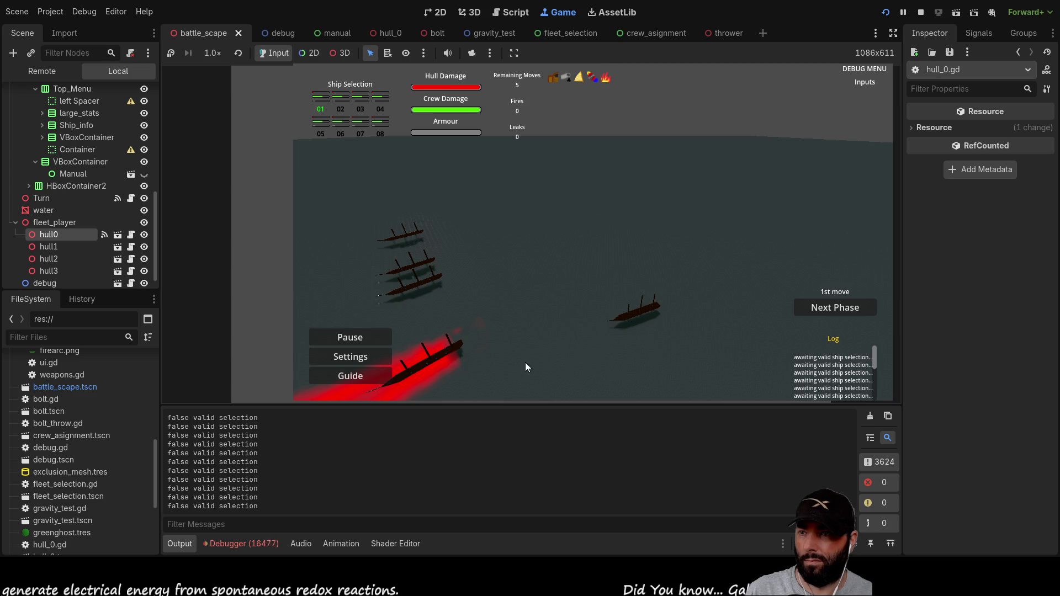
pyautogui.click(825, 309)
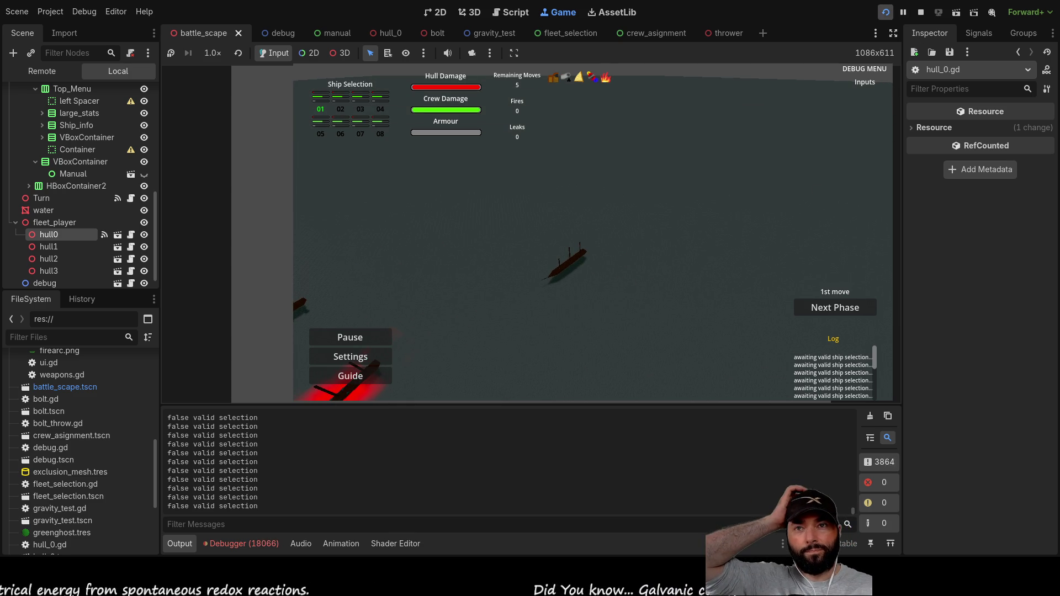
# Step: Restart the game and pan the camera to a high view showing three ships
pyautogui.click(886, 12)
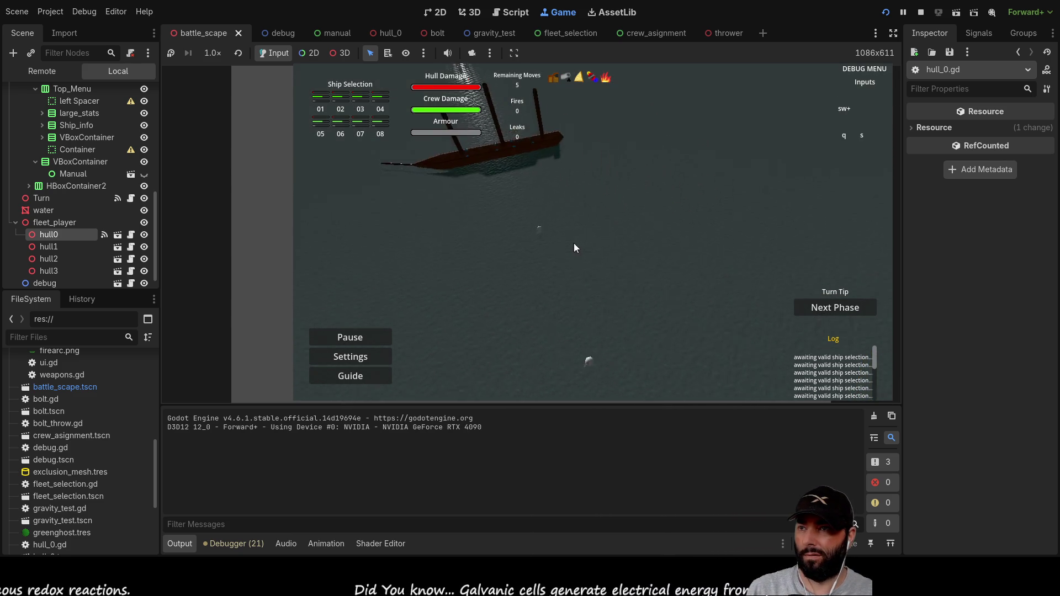
pyautogui.press('q')
pyautogui.press('s')
pyautogui.press('d')
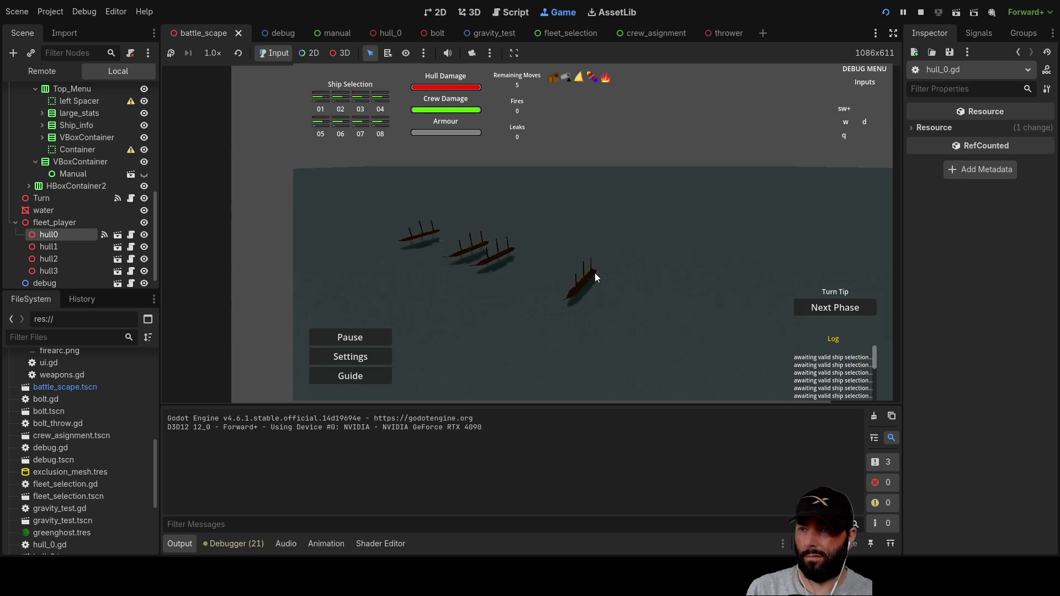
# Step: Advance through crew assignment to the 1st move, set a sea destination, and show the debugger errors
pyautogui.click(828, 307)
pyautogui.click(829, 308)
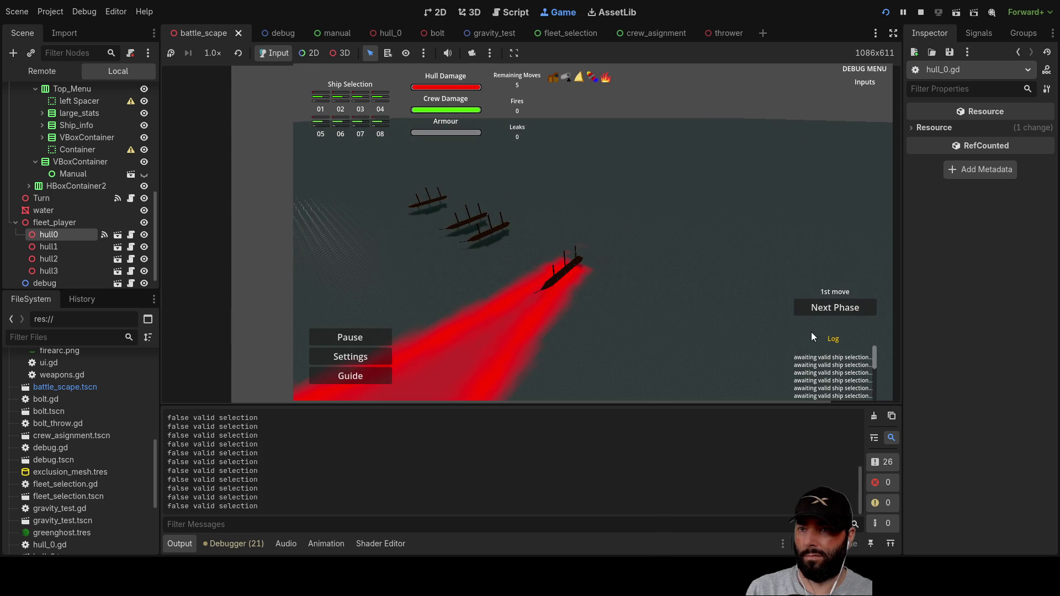
pyautogui.click(565, 270)
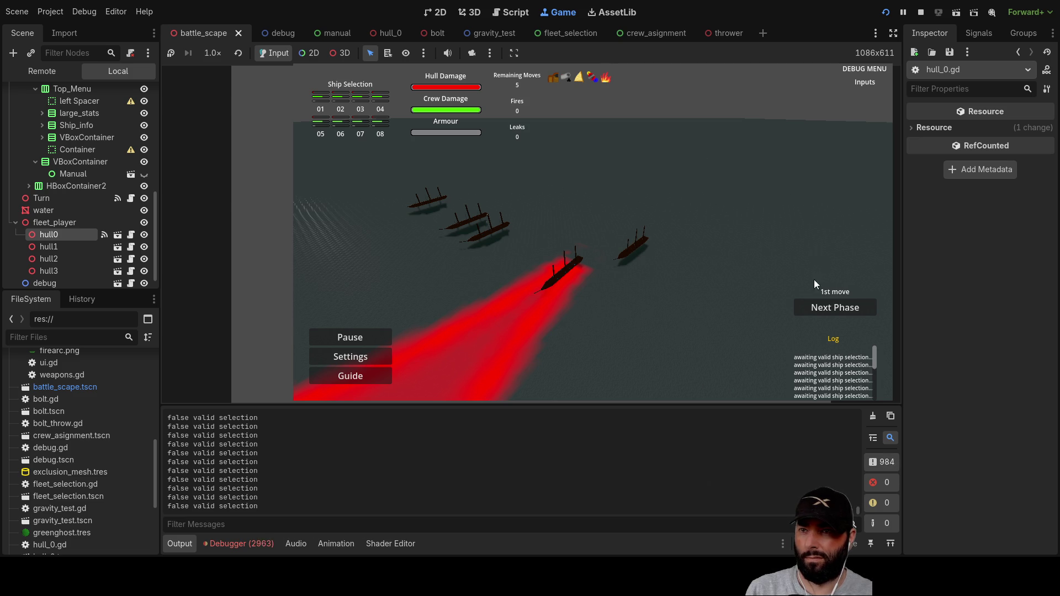
pyautogui.click(266, 545)
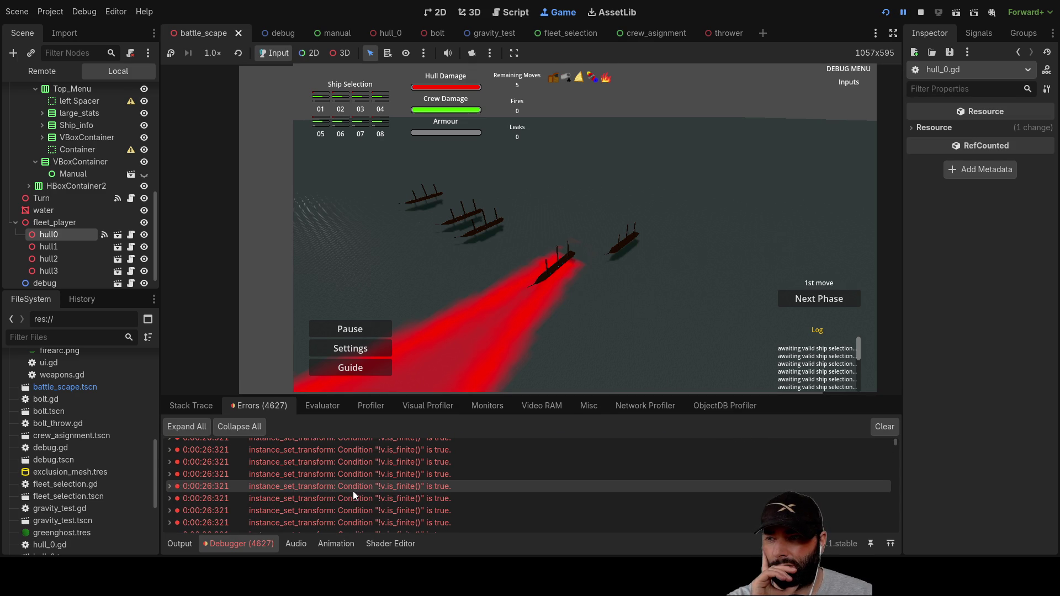
# Step: Expand two instance_set_transform error rows to read their C++ source, then stop the game with F8
pyautogui.scroll(3)
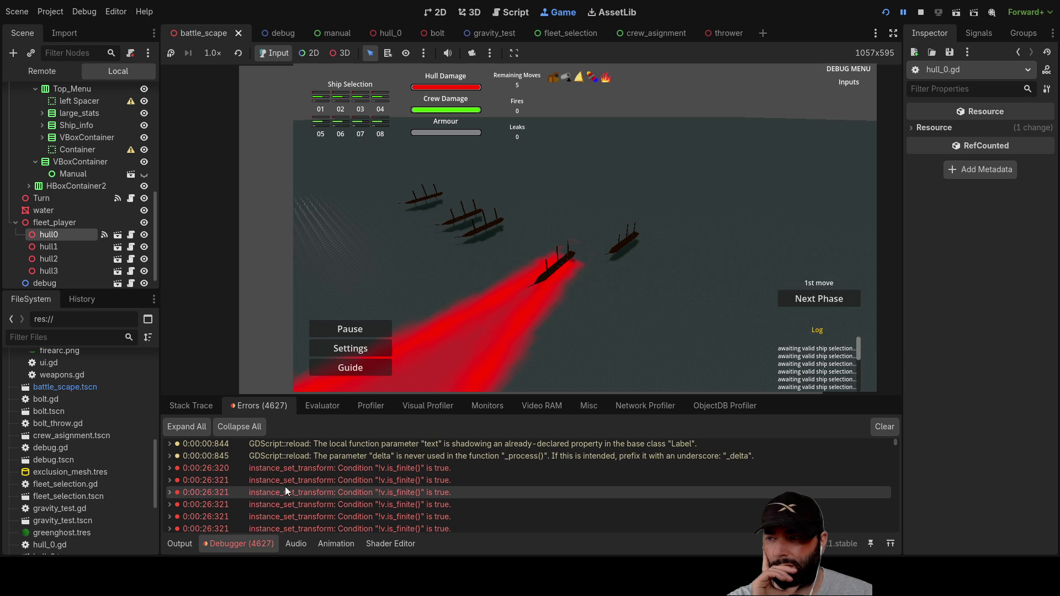
pyautogui.doubleClick(366, 469)
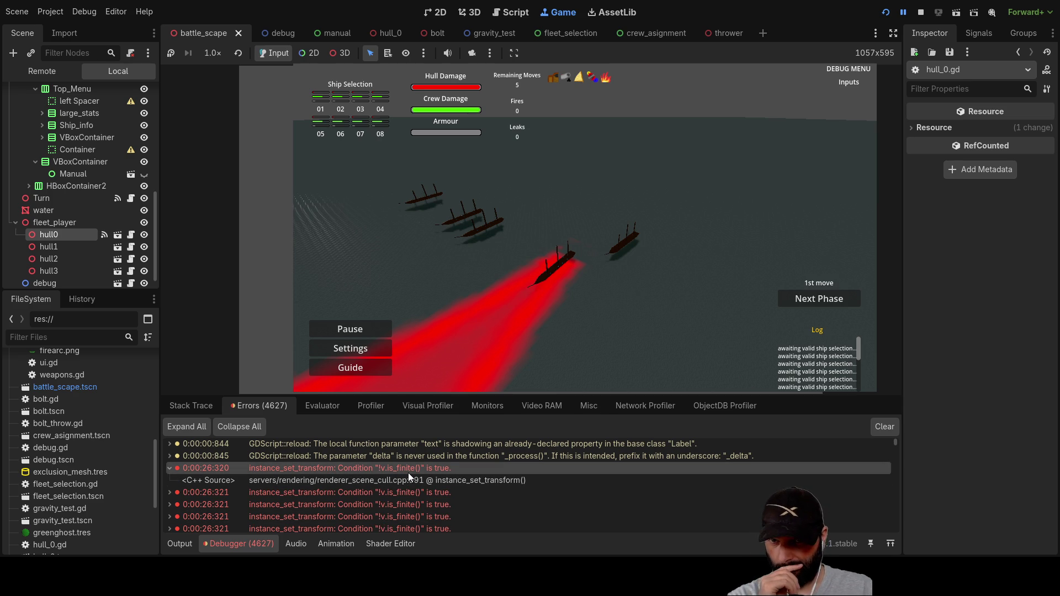
pyautogui.scroll(-3)
pyautogui.moveTo(906, 497); pyautogui.dragTo(911, 444)
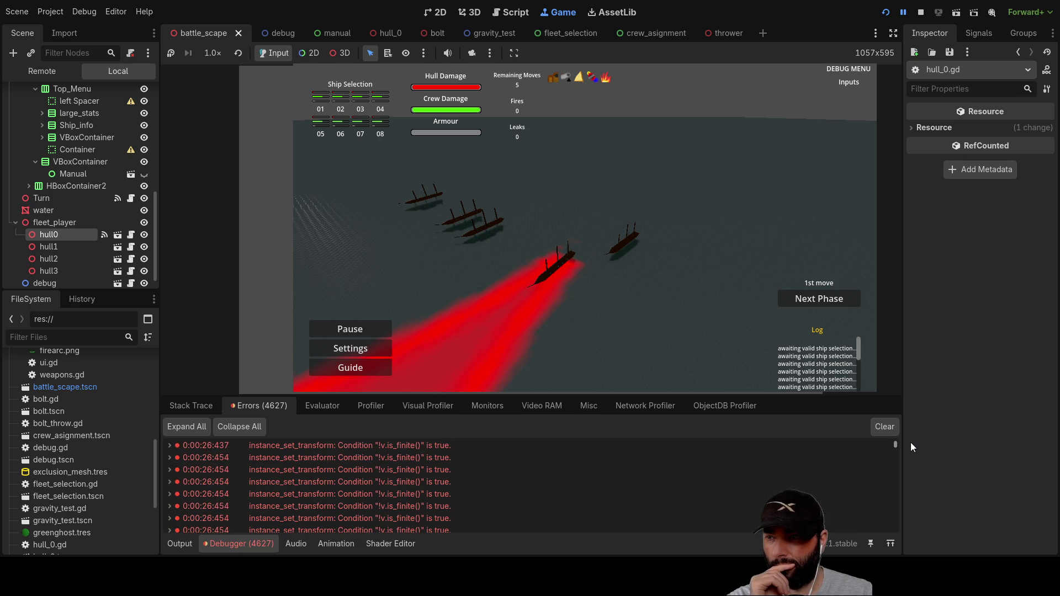
pyautogui.scroll(3)
pyautogui.scroll(3)
pyautogui.scroll(3)
pyautogui.scroll(3)
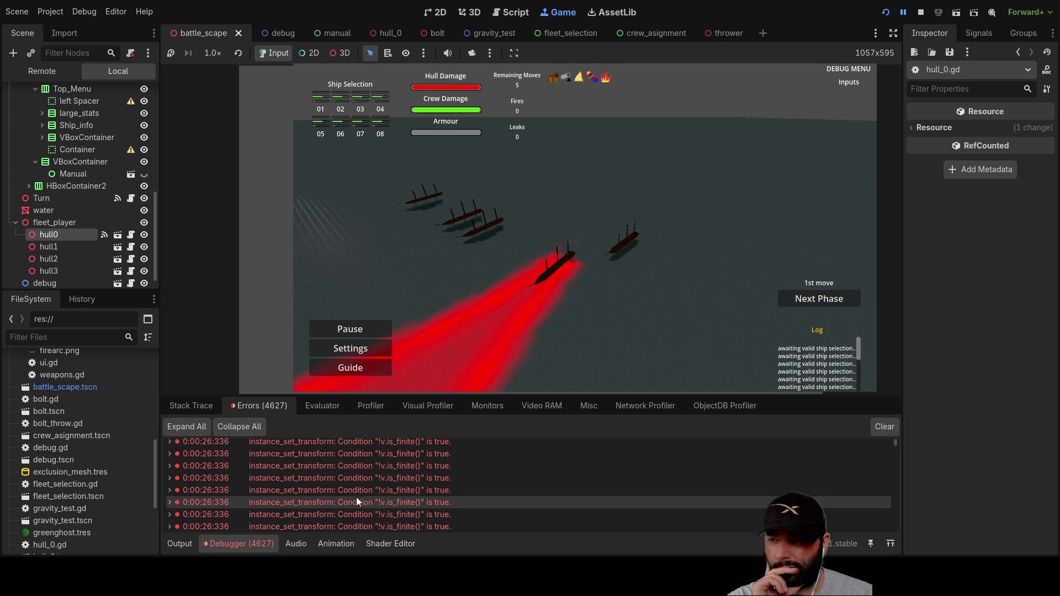
pyautogui.doubleClick(357, 496)
pyautogui.scroll(-3)
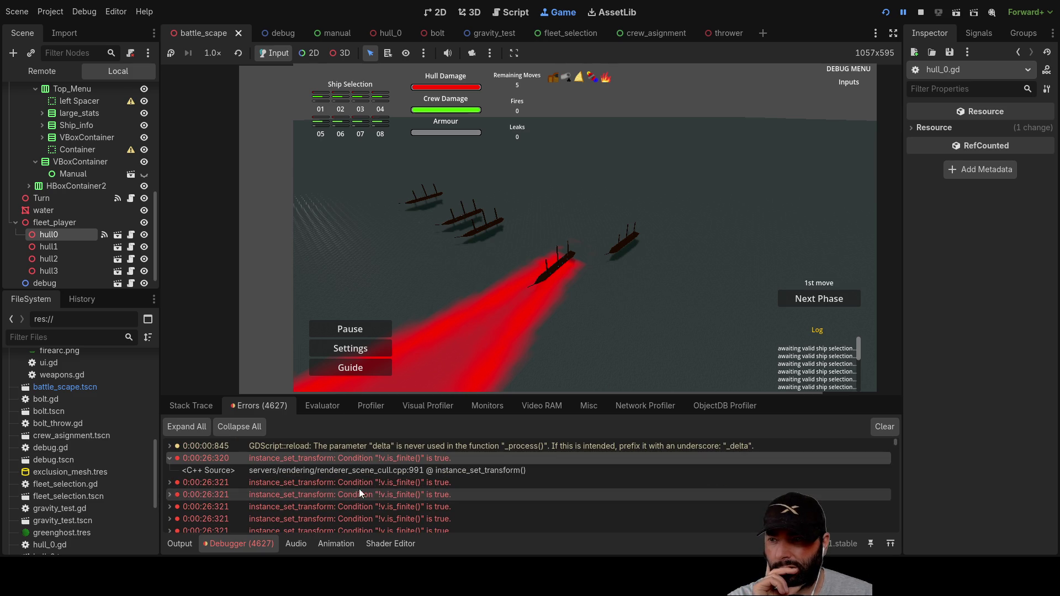
pyautogui.press('F8')
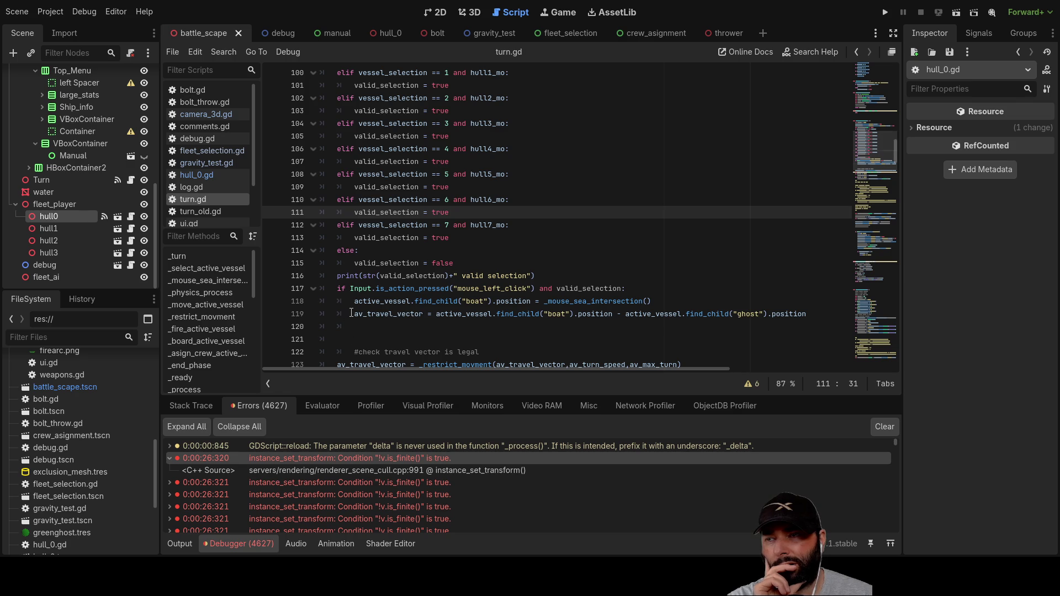
# Step: Review the av_travel_vector line 119 and the _restrict_movment call on line 123 in turn.gd
pyautogui.click(352, 314)
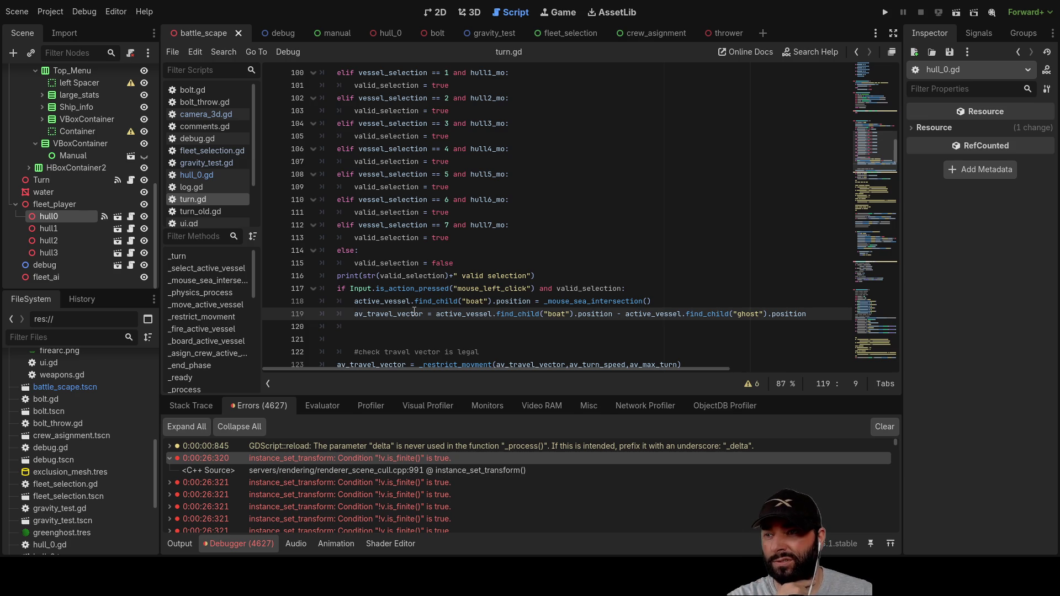
pyautogui.scroll(-3)
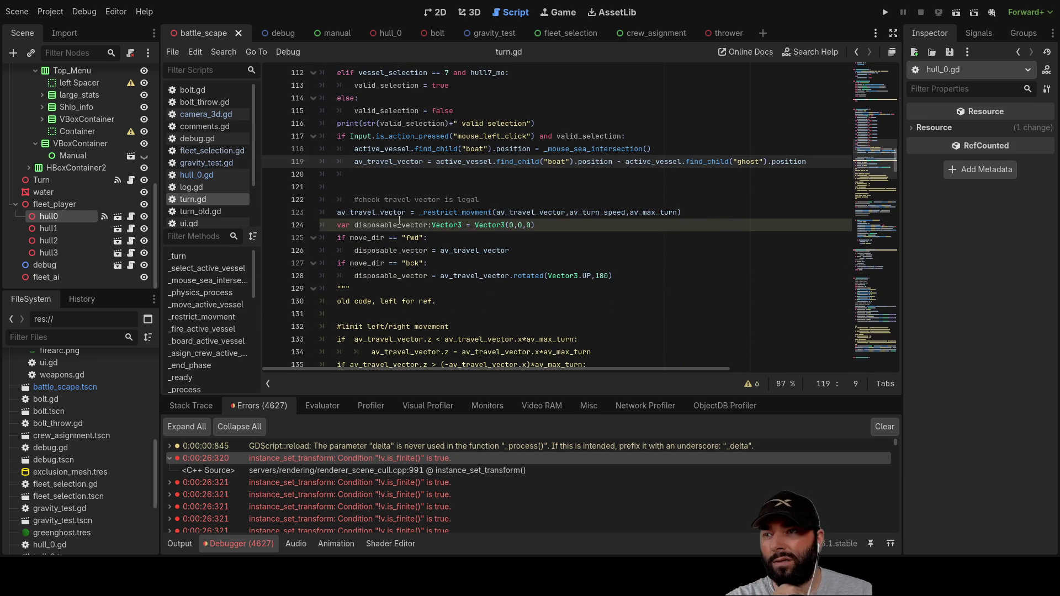
pyautogui.doubleClick(454, 212)
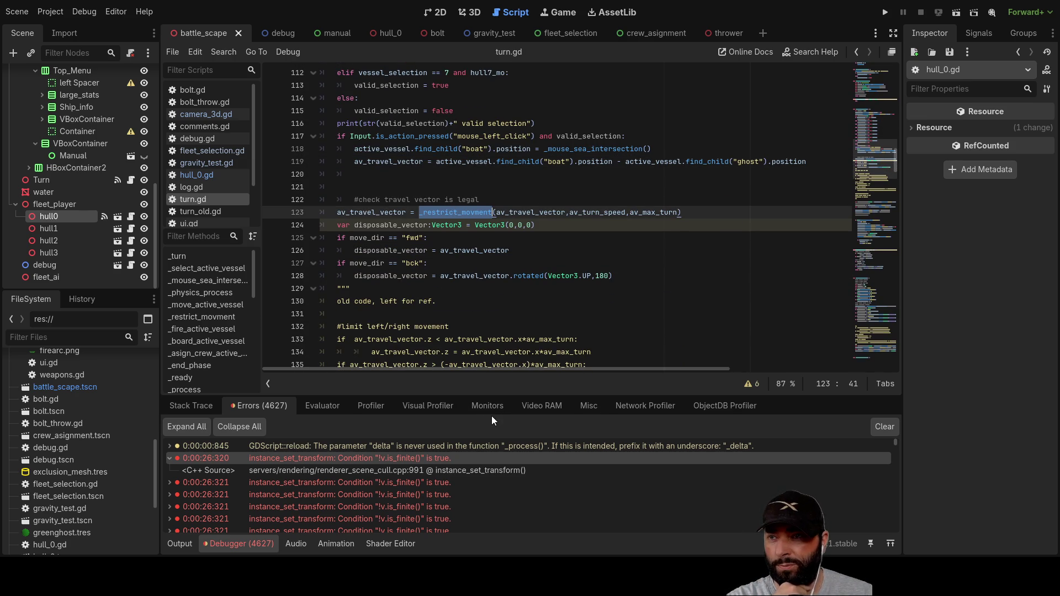
pyautogui.doubleClick(379, 212)
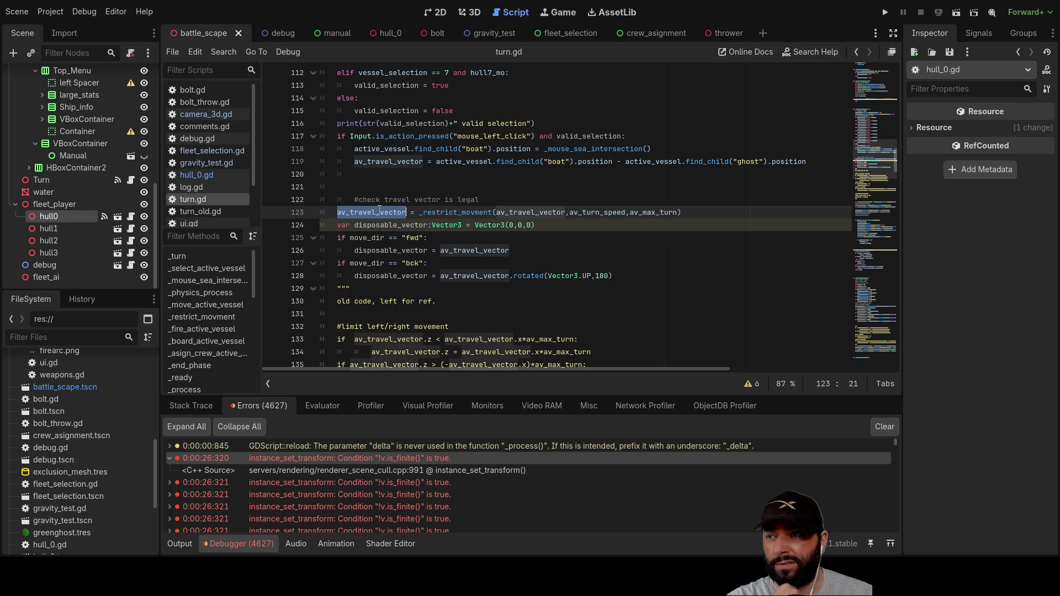
pyautogui.scroll(-3)
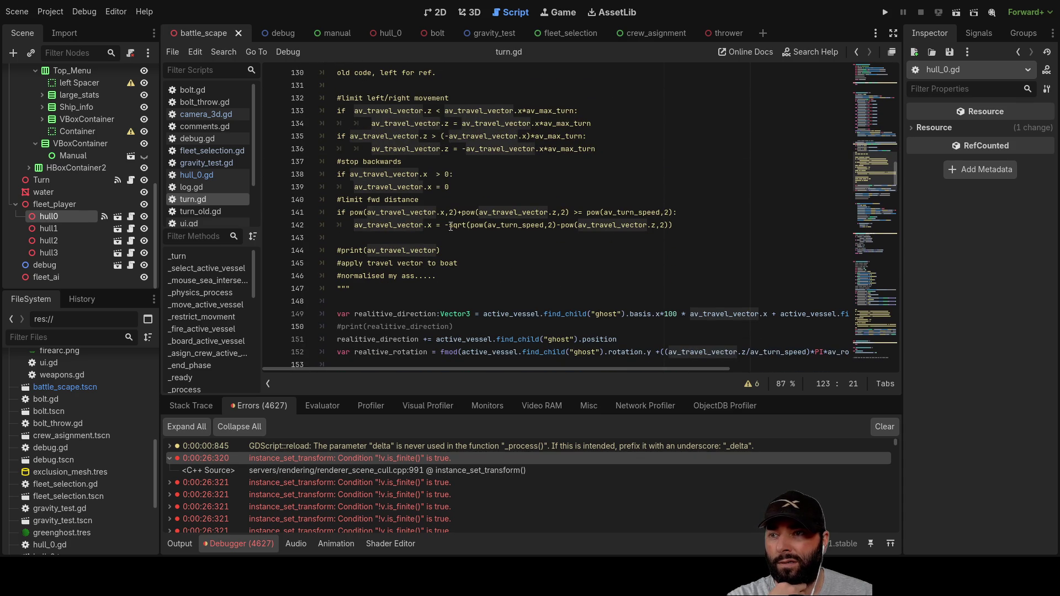
pyautogui.scroll(-3)
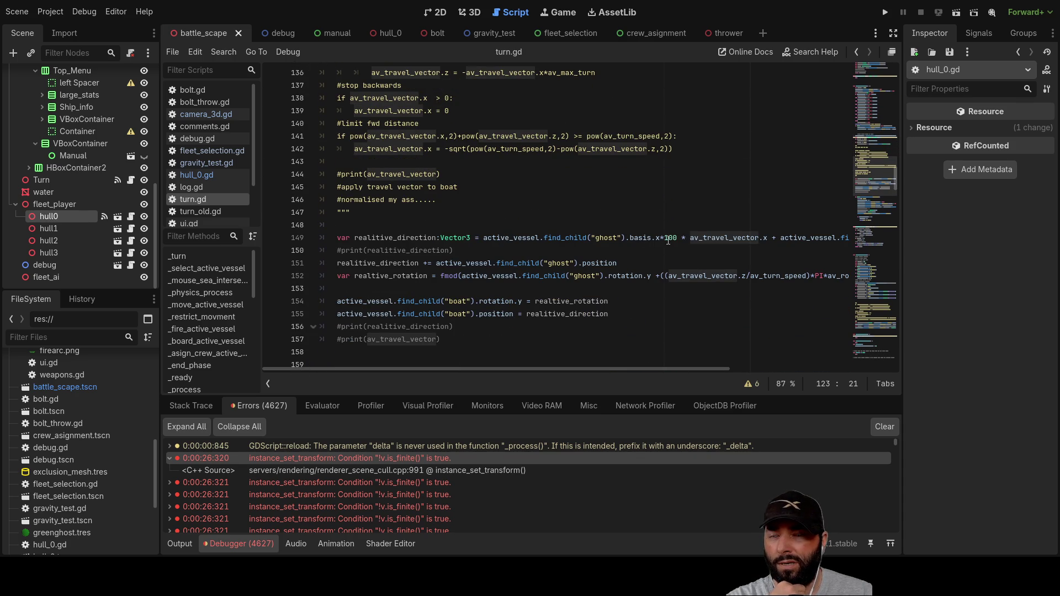
pyautogui.scroll(3)
pyautogui.scroll(3)
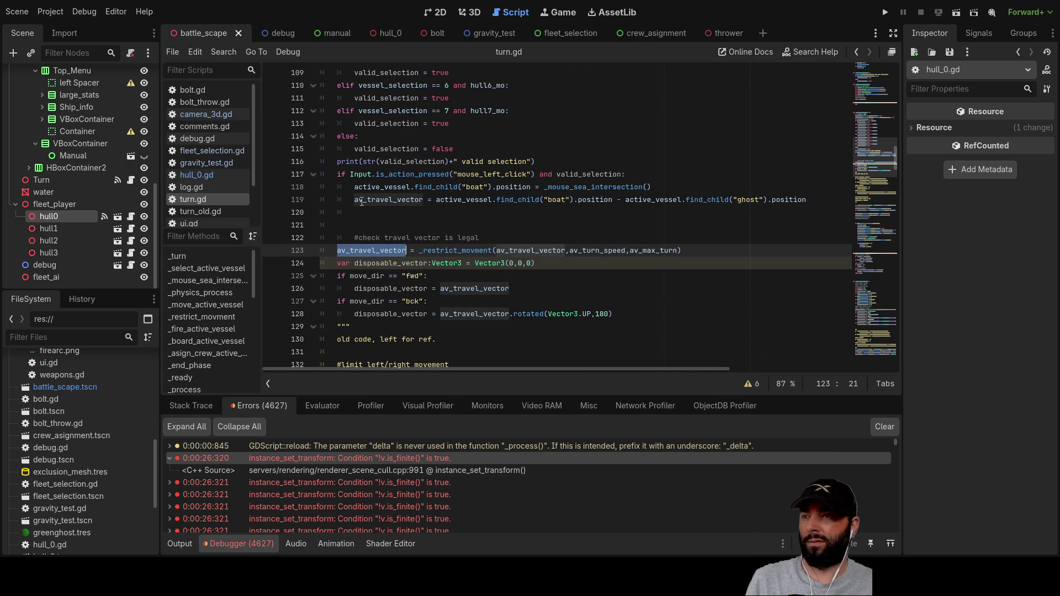
# Step: Put the caret on line 118 and run the project with F5
pyautogui.click(358, 200)
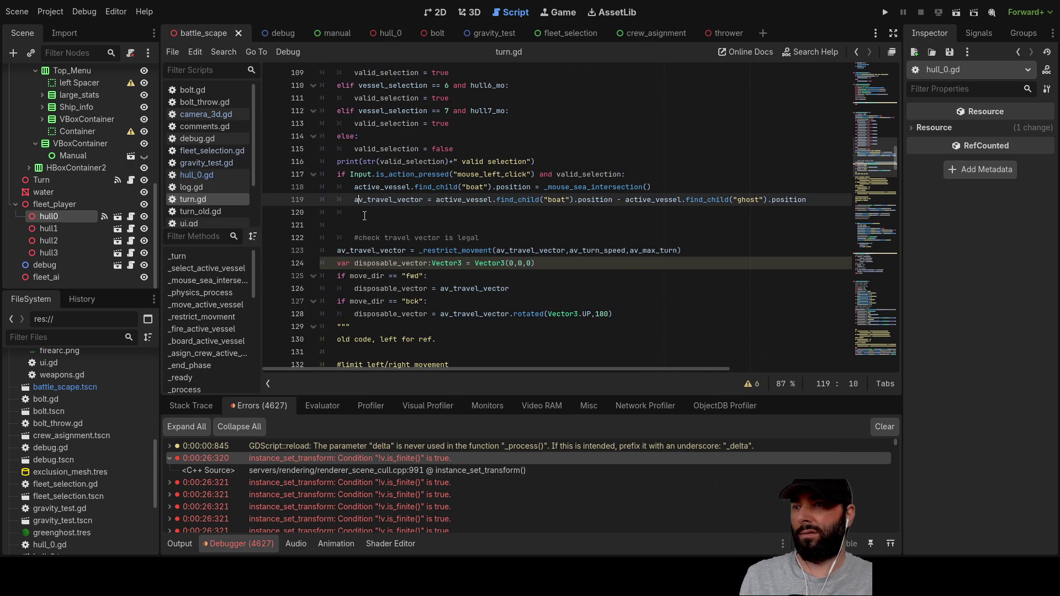
pyautogui.press('Up')
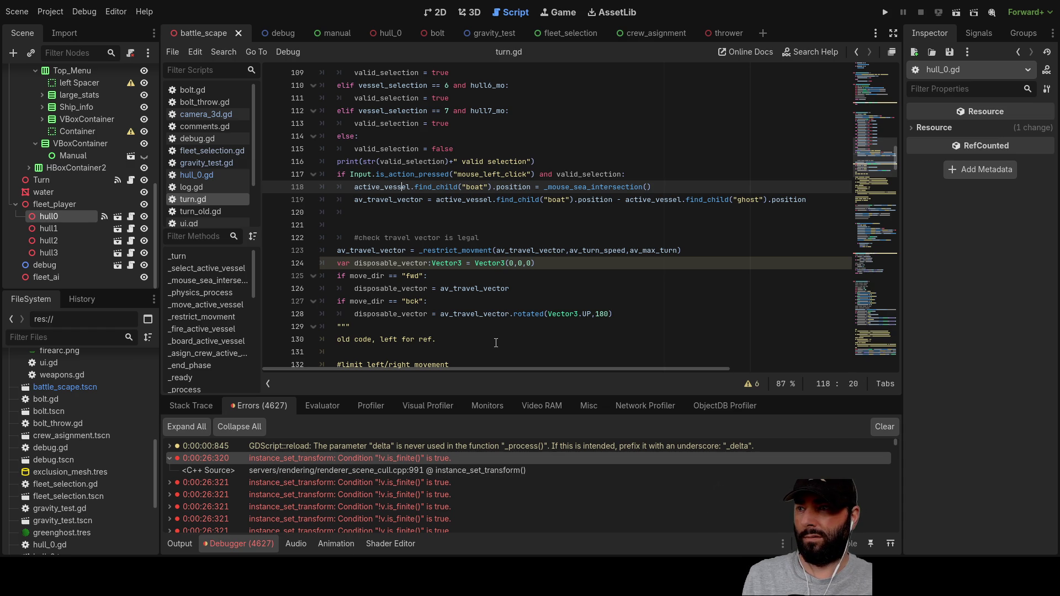
pyautogui.press('F5')
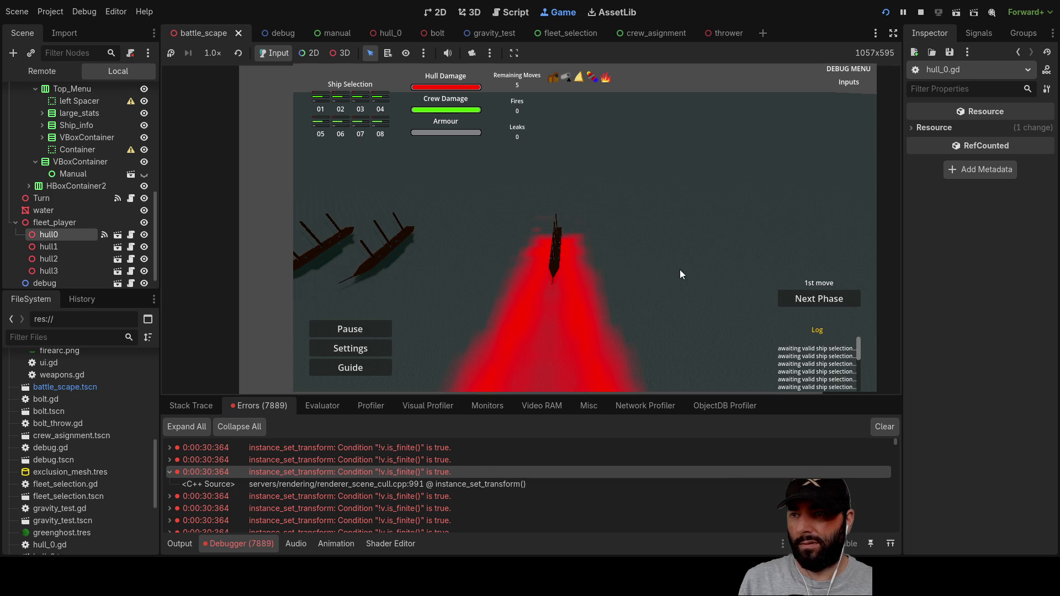
# Step: Swing the game camera toward the ships, then stop the game
pyautogui.scroll(3)
pyautogui.press('q')
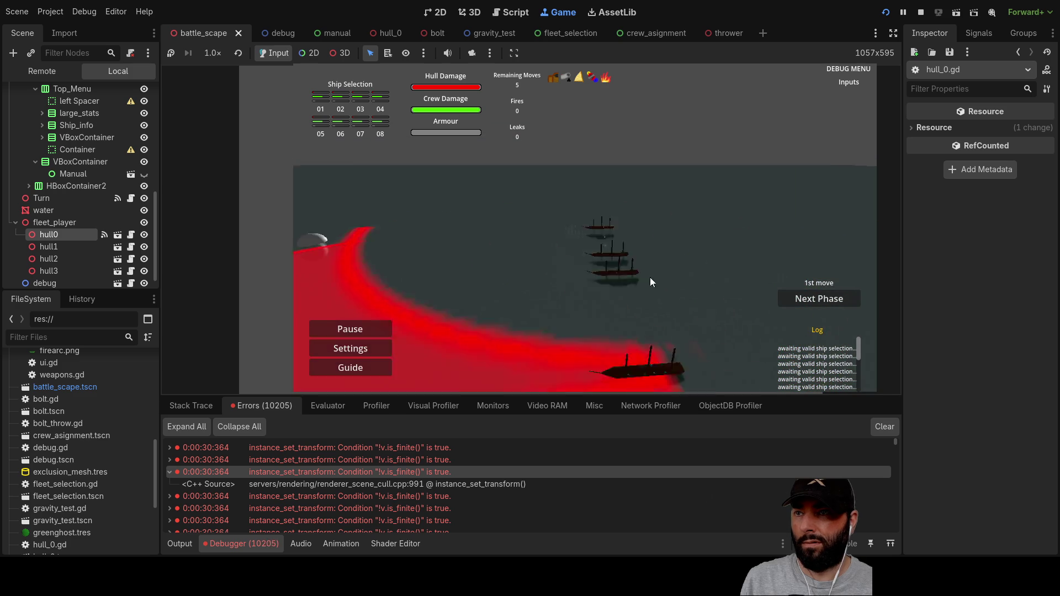
pyautogui.press('d')
pyautogui.press('s')
pyautogui.press('w')
pyautogui.press('q')
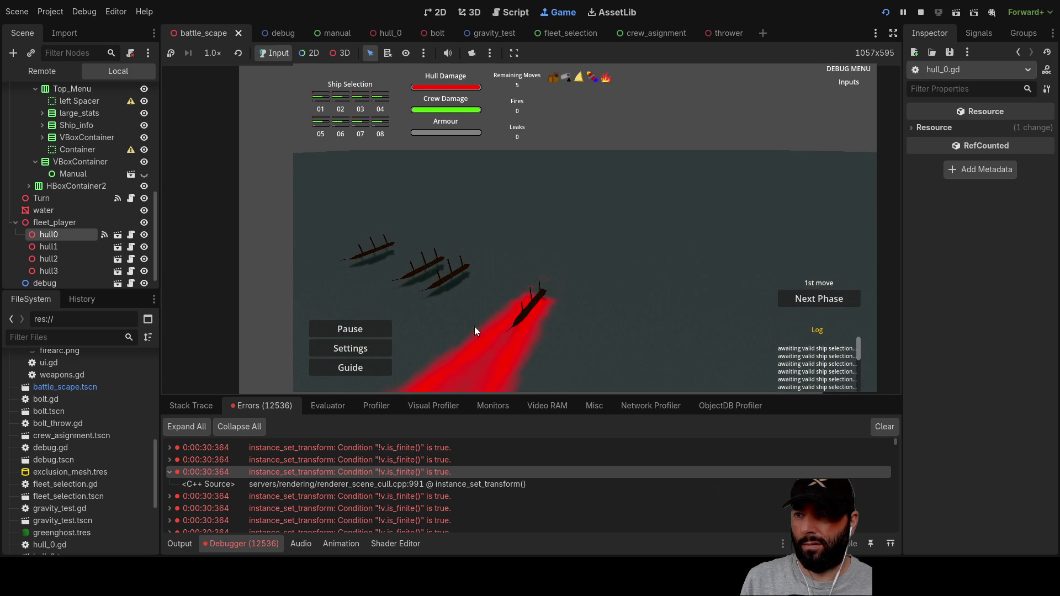
pyautogui.click(921, 12)
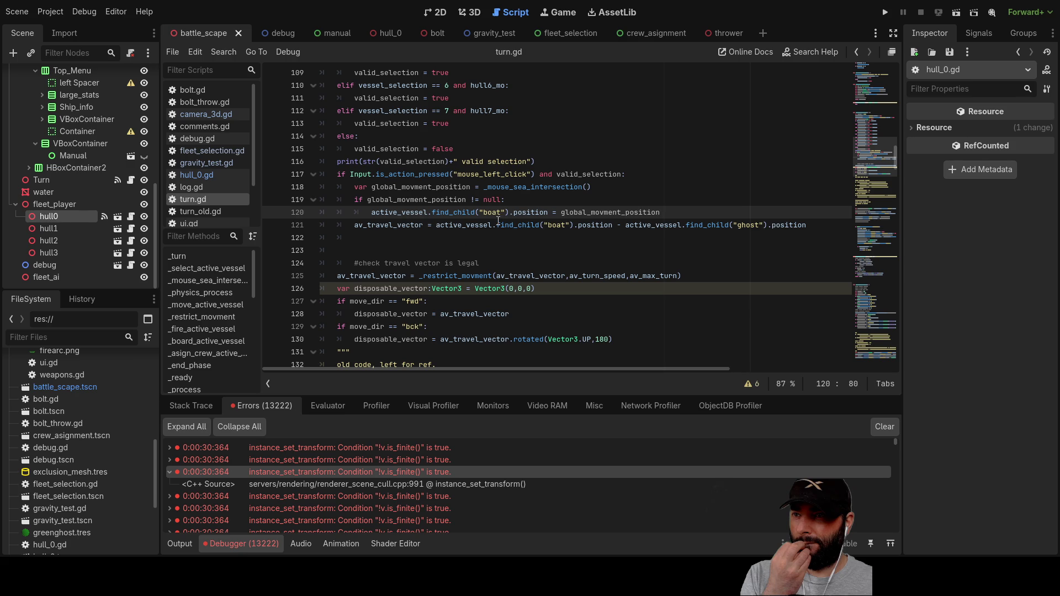
# Step: Add an indented print(global_movment_position) call on line 121 inside the null check
pyautogui.doubleClick(587, 212)
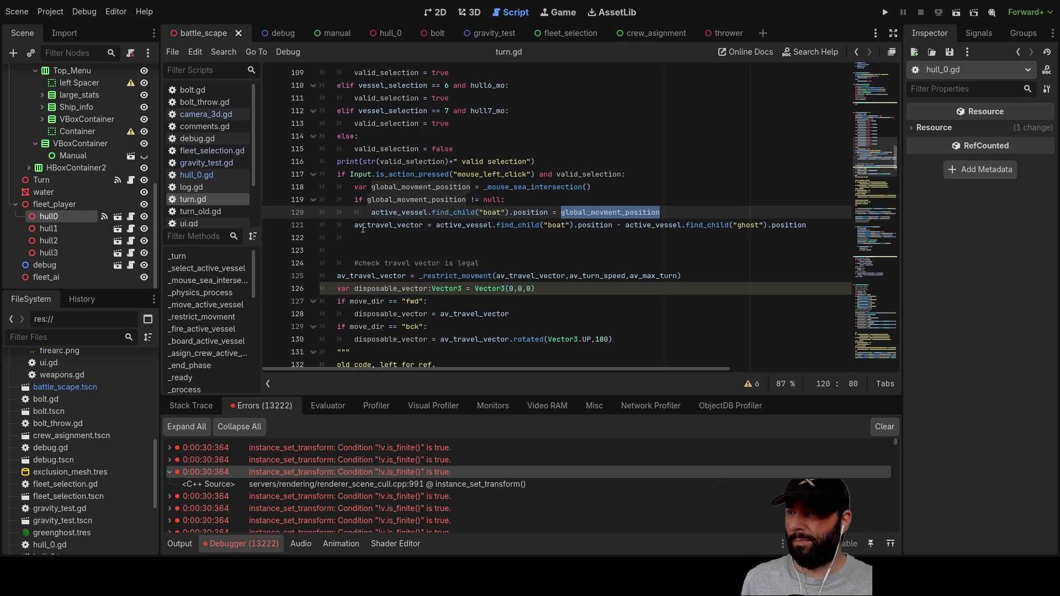
pyautogui.click(354, 225)
pyautogui.press('Return')
pyautogui.press('Up')
pyautogui.press('Tab')
pyautogui.write('int')
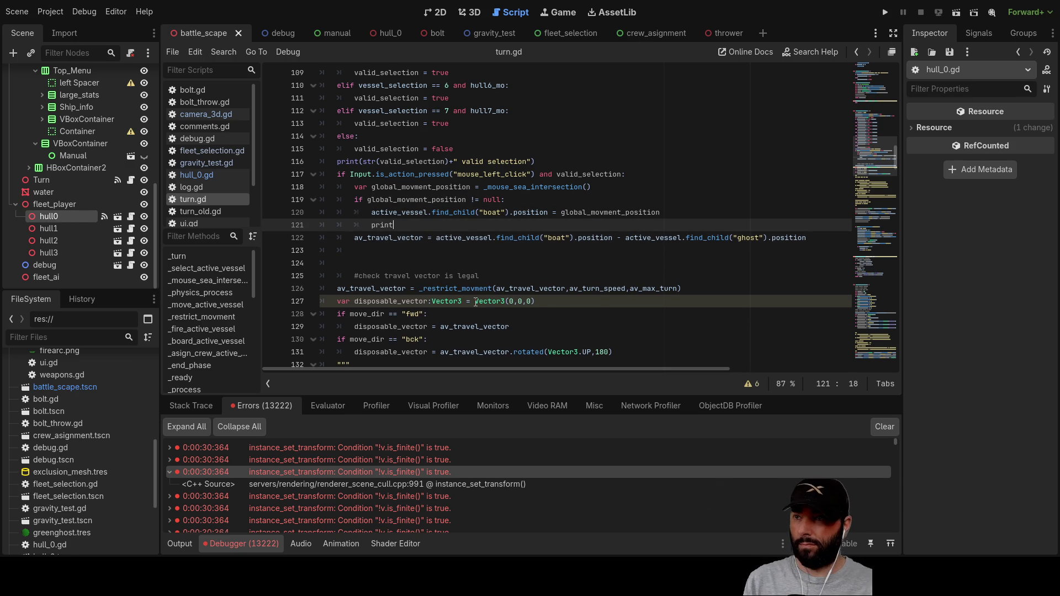
pyautogui.write('()')
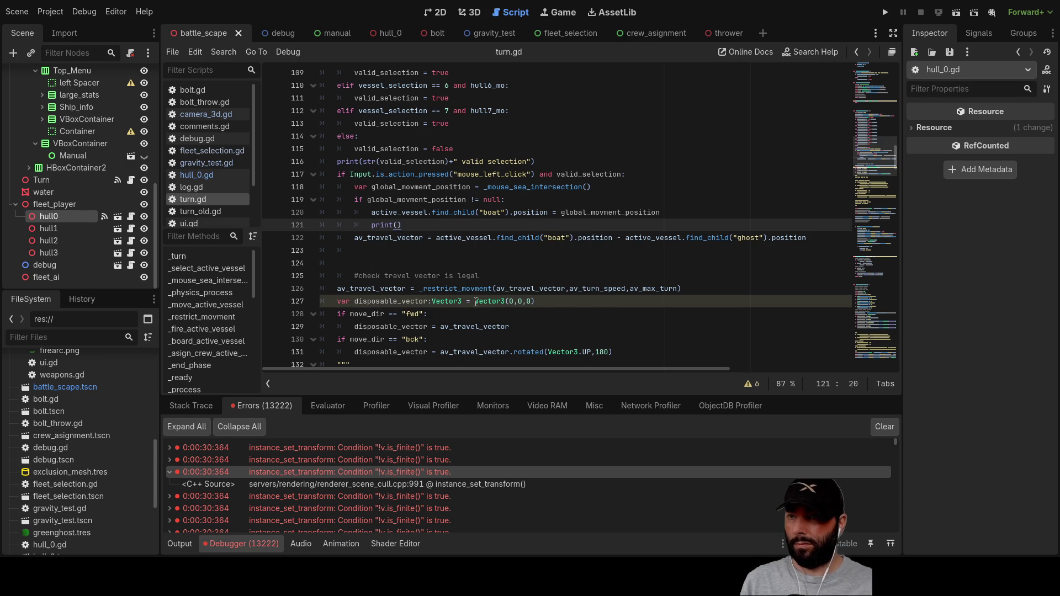
pyautogui.doubleClick(618, 212)
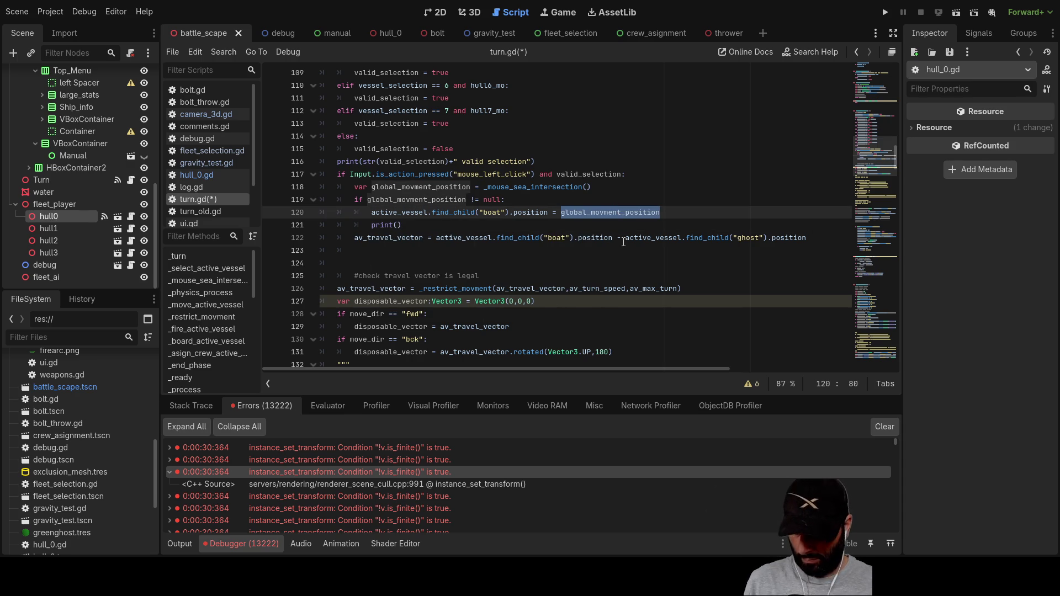
pyautogui.click(396, 224)
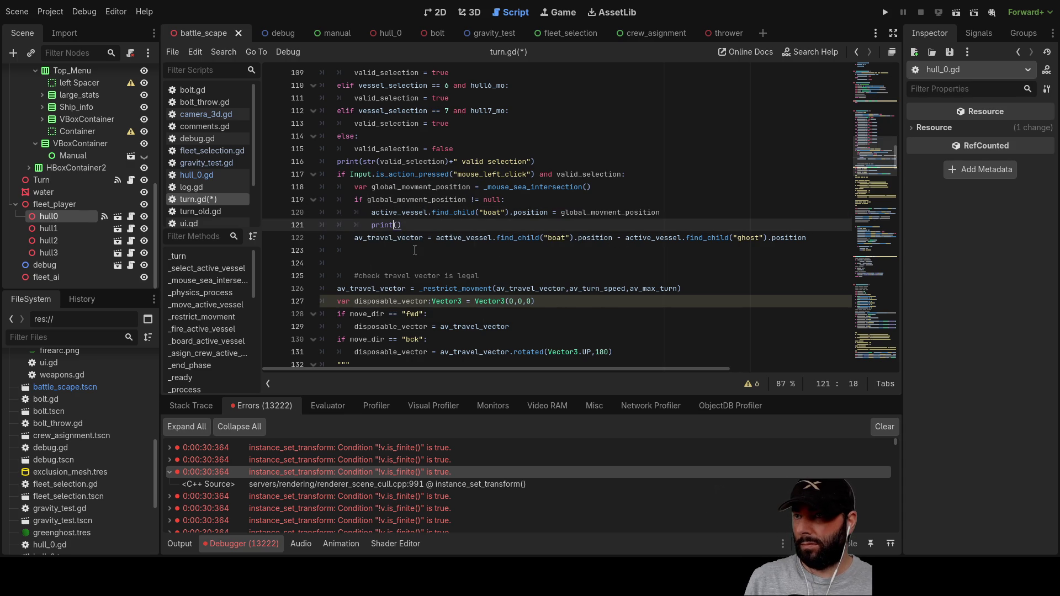
pyautogui.hotkey('ctrl', 'v')
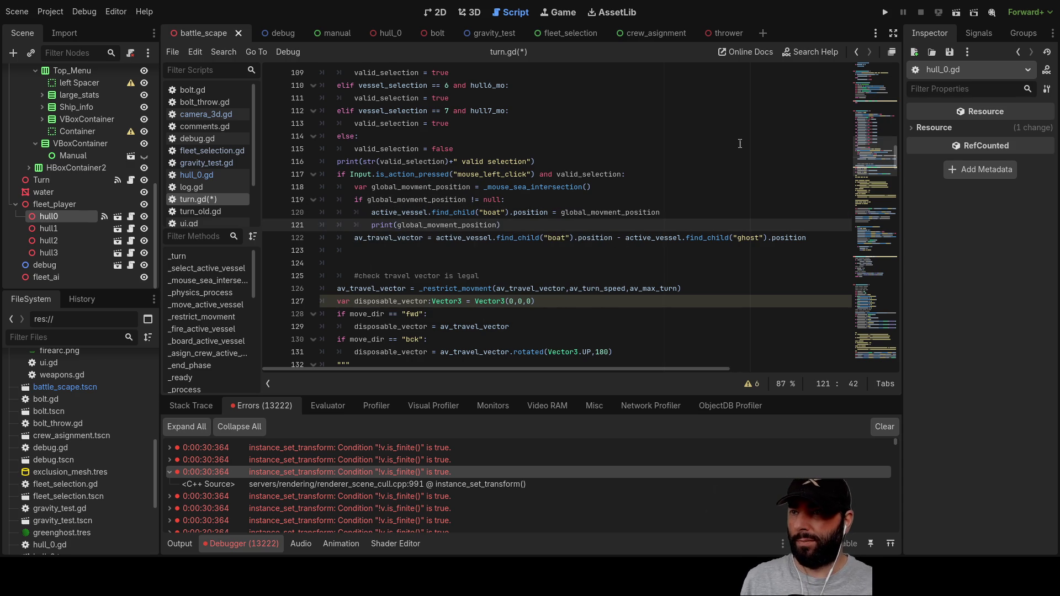
# Step: Run the project, advance through crew assignment to the 1st move, pan the camera, then stop with F8
pyautogui.click(886, 13)
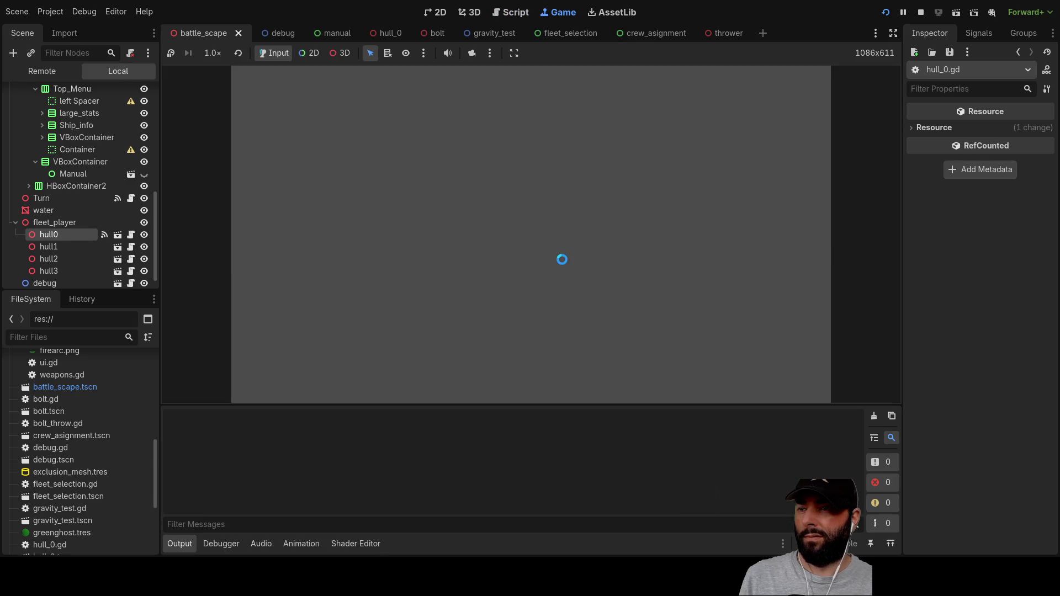
pyautogui.scroll(3)
pyautogui.press('q')
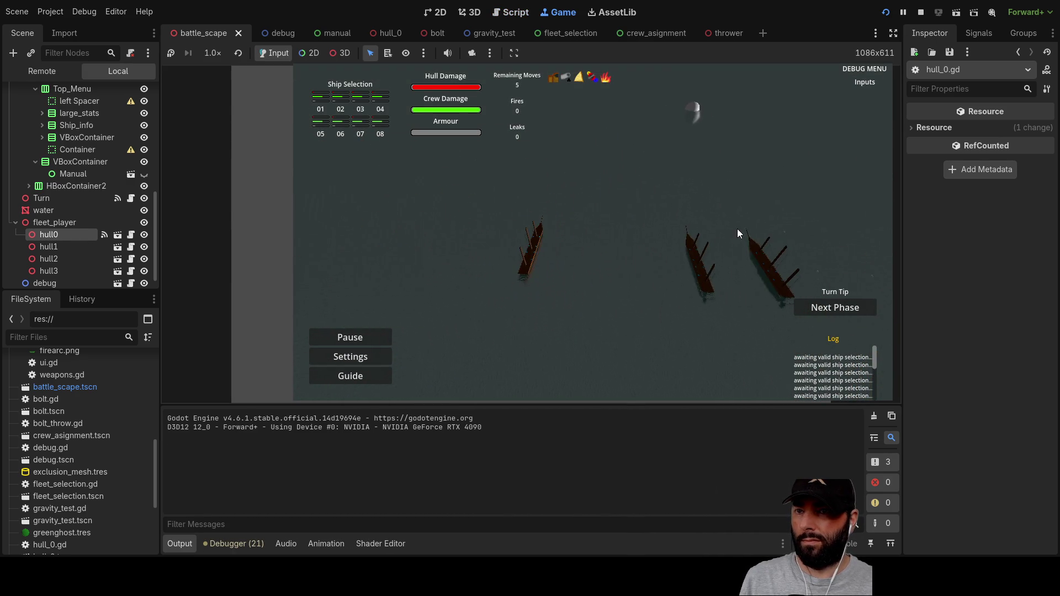
pyautogui.click(832, 311)
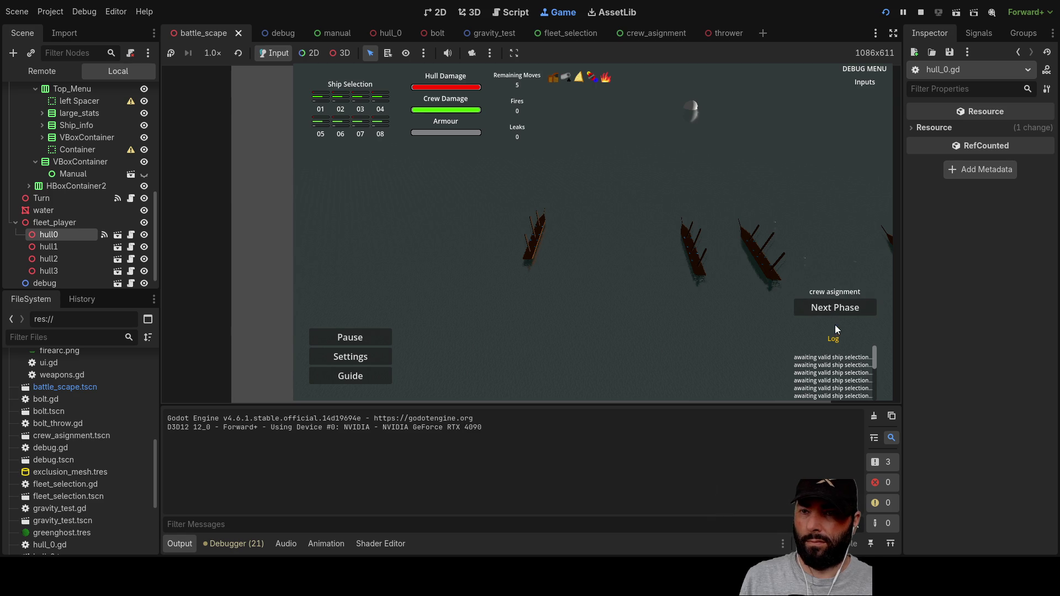
pyautogui.click(837, 309)
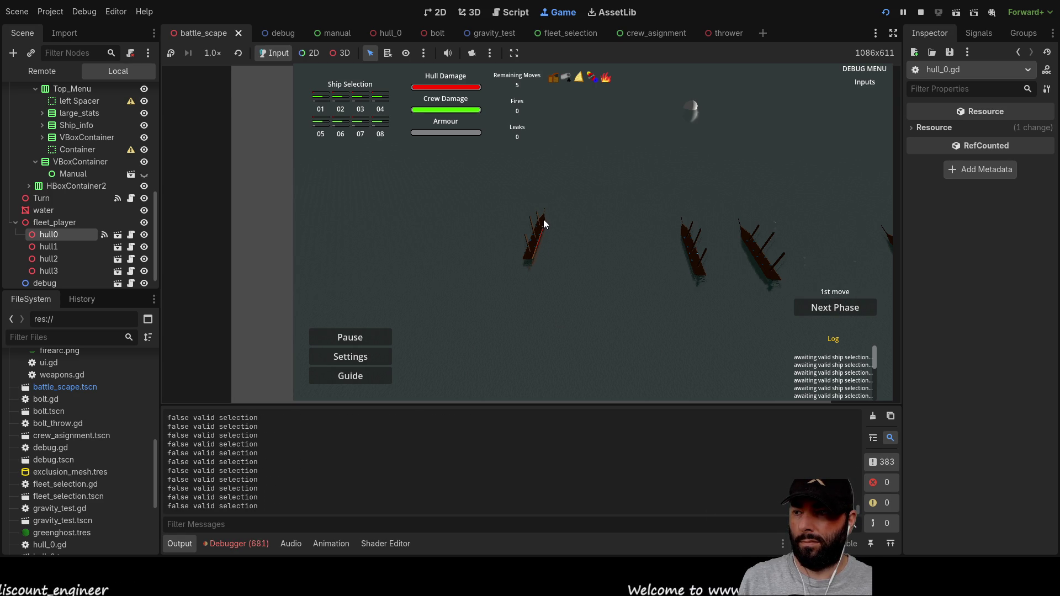
pyautogui.press('s')
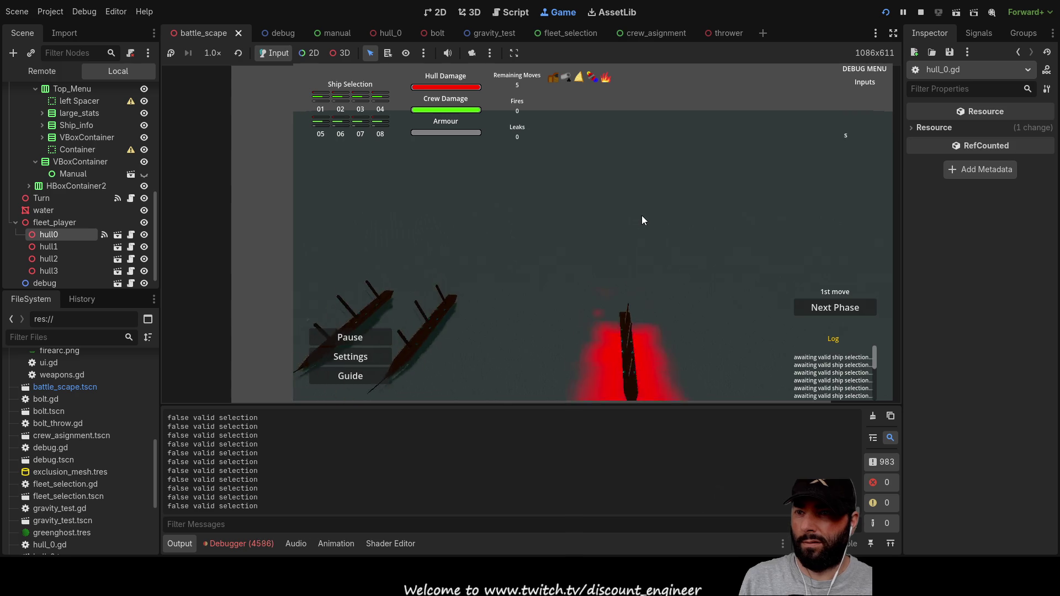
pyautogui.press('F8')
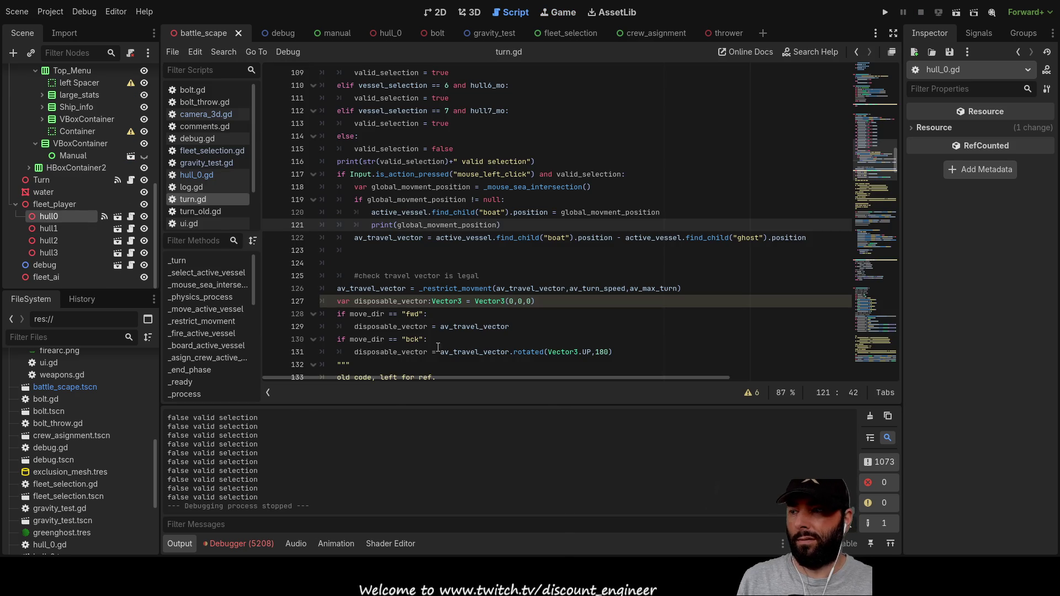
# Step: Enlarge the Output panel over the code and scroll through the printed selection messages and positions
pyautogui.moveTo(394, 404); pyautogui.dragTo(387, 168)
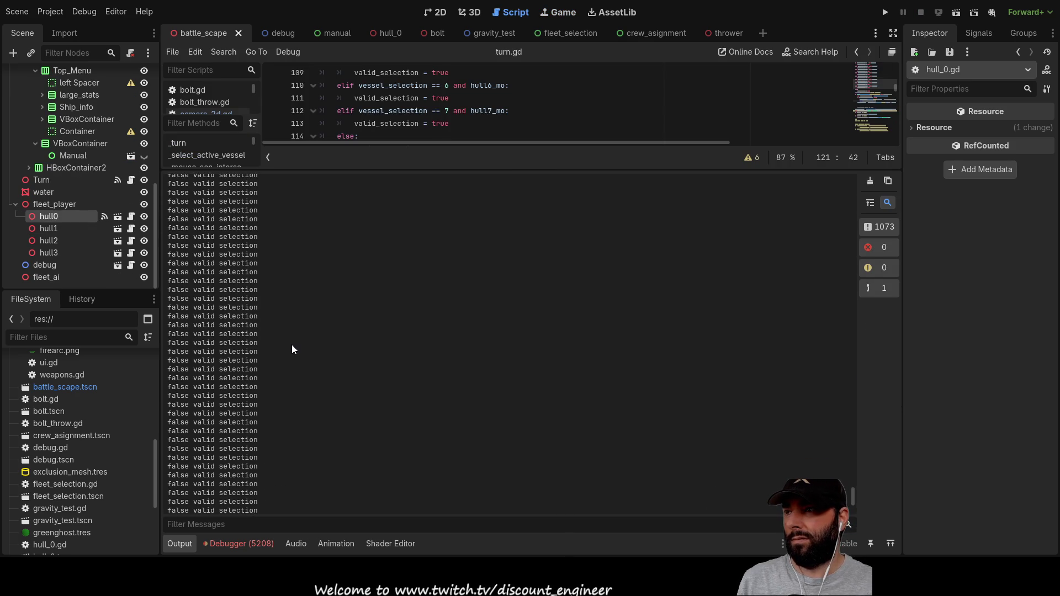
pyautogui.moveTo(854, 470); pyautogui.dragTo(854, 279)
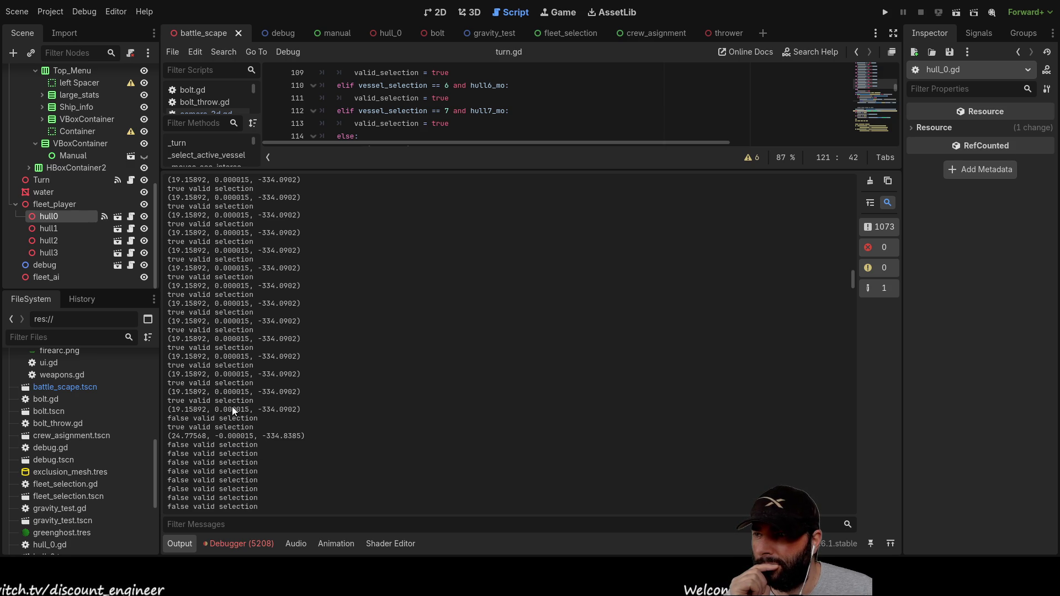
pyautogui.scroll(3)
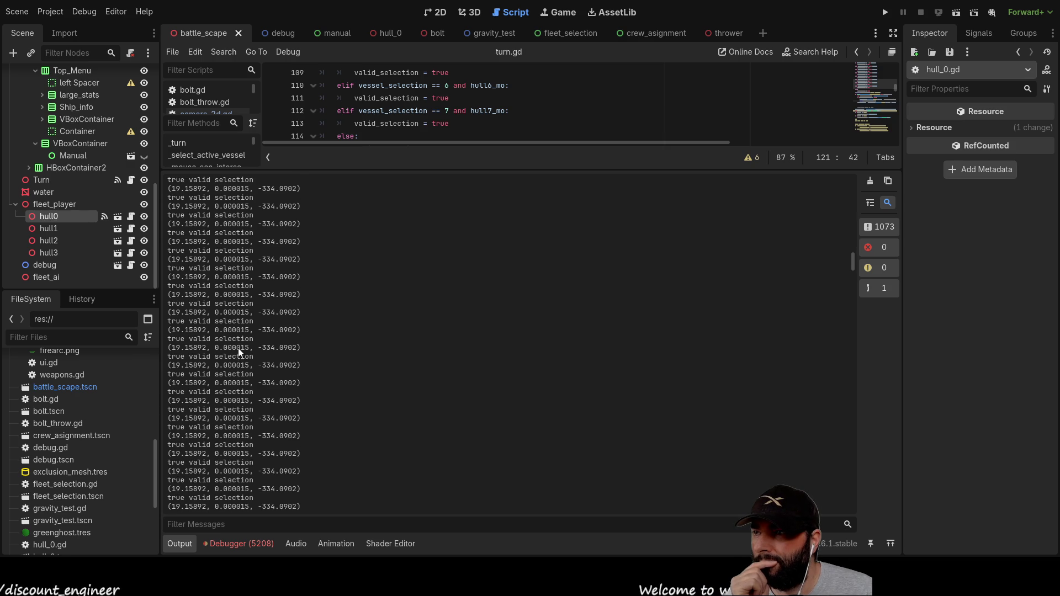
pyautogui.scroll(3)
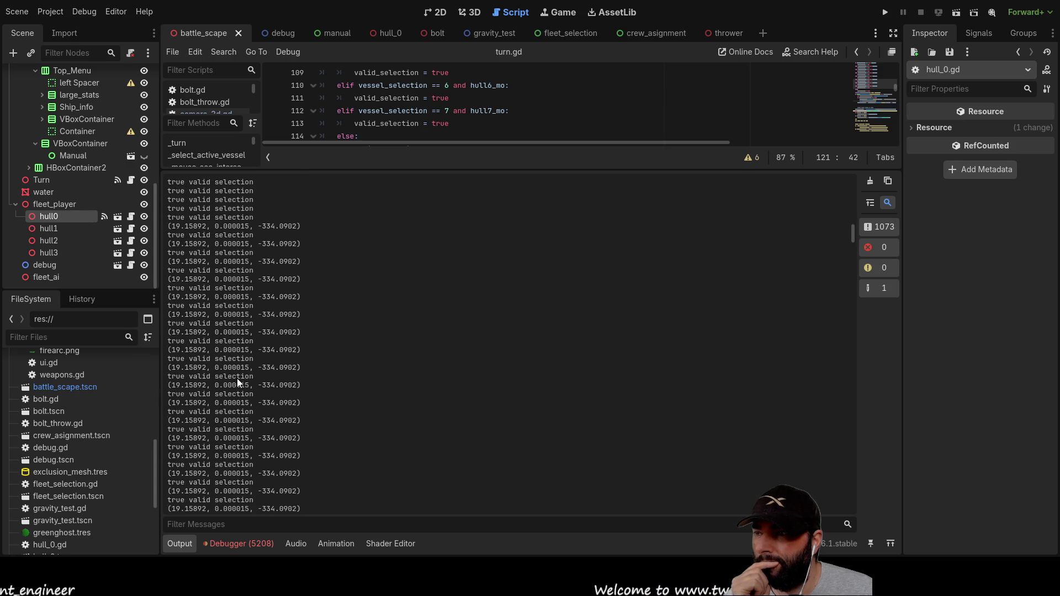
pyautogui.scroll(-3)
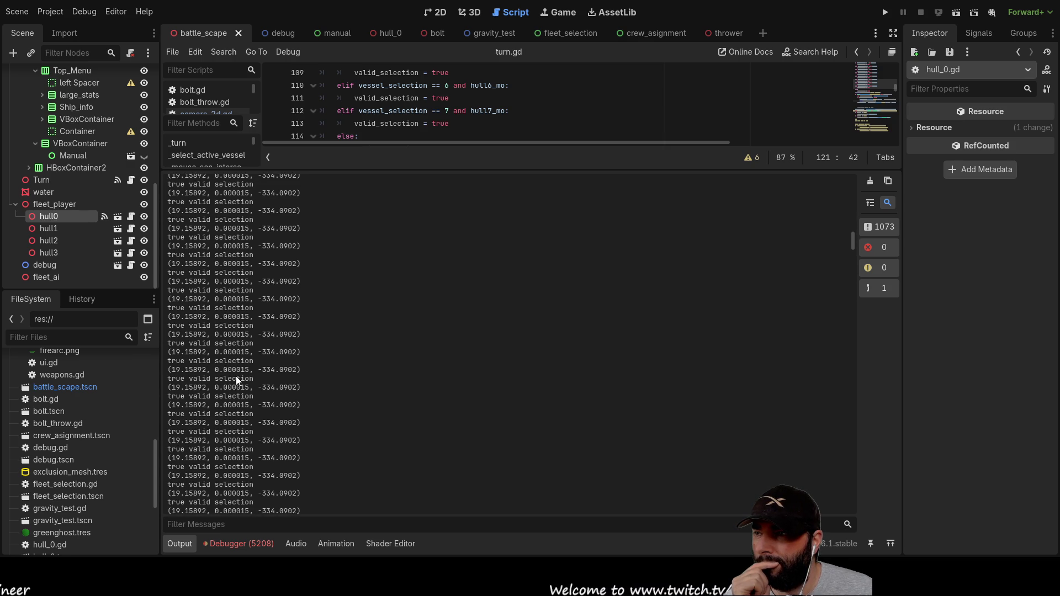
pyautogui.scroll(-3)
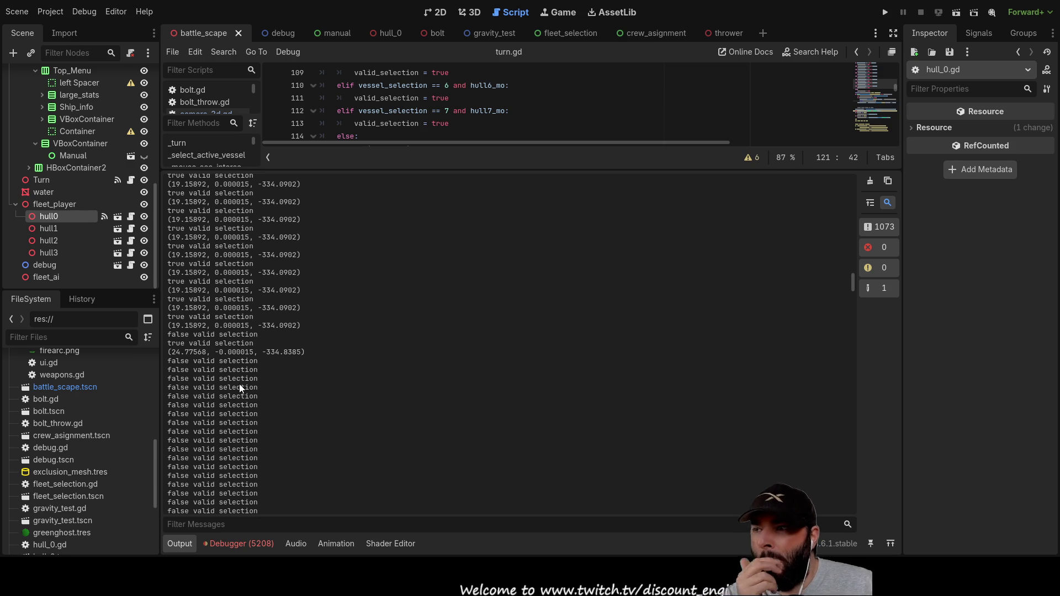
pyautogui.scroll(3)
pyautogui.scroll(3)
pyautogui.scroll(3)
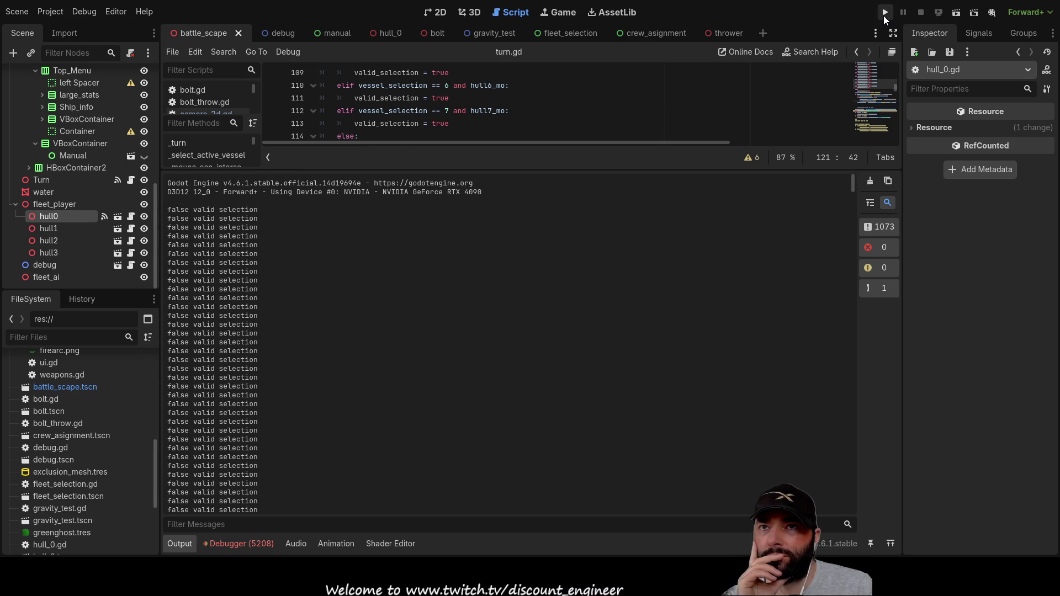
# Step: Run the project again, enlarge the game view, and orbit the camera around the fleet
pyautogui.click(886, 12)
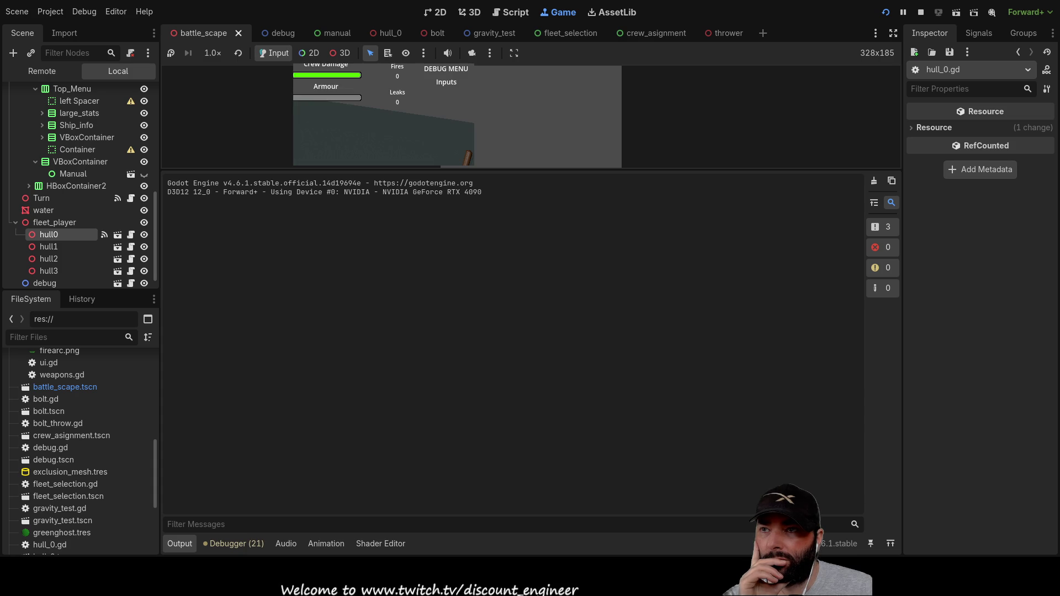
pyautogui.moveTo(674, 171); pyautogui.dragTo(658, 414)
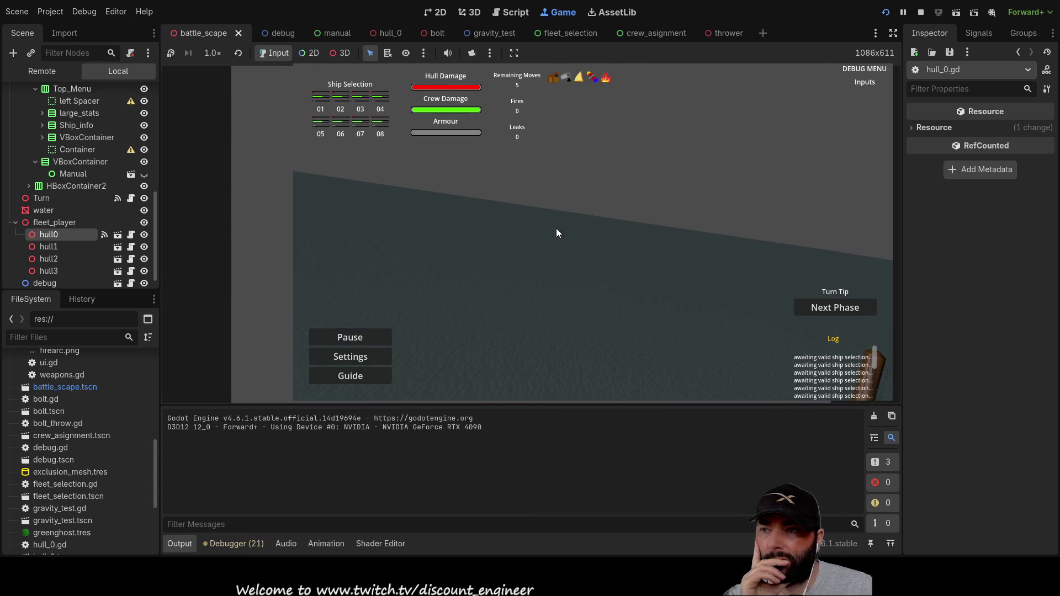
pyautogui.scroll(-3)
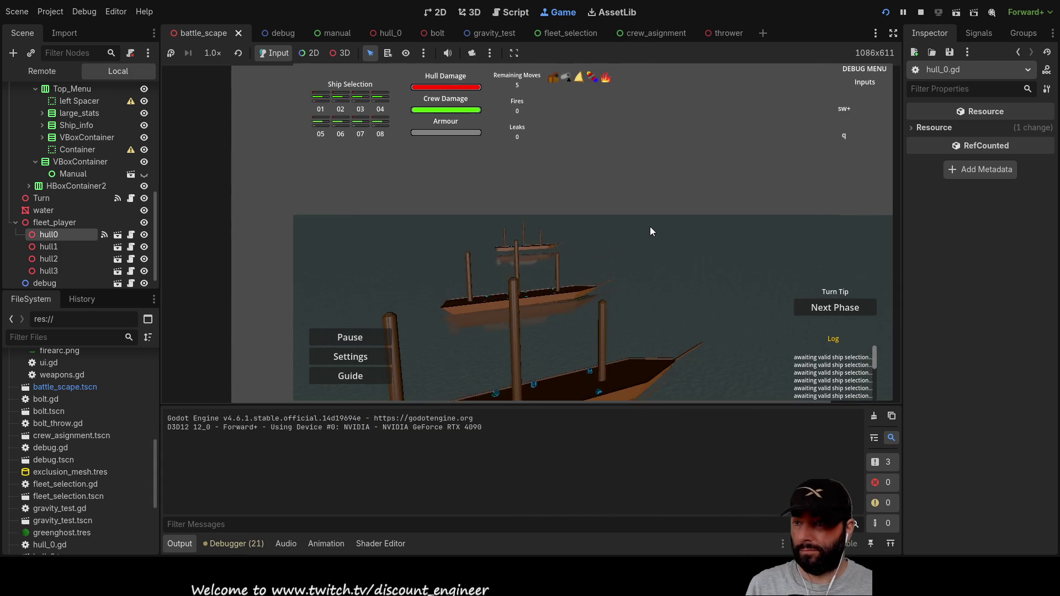
pyautogui.press('a')
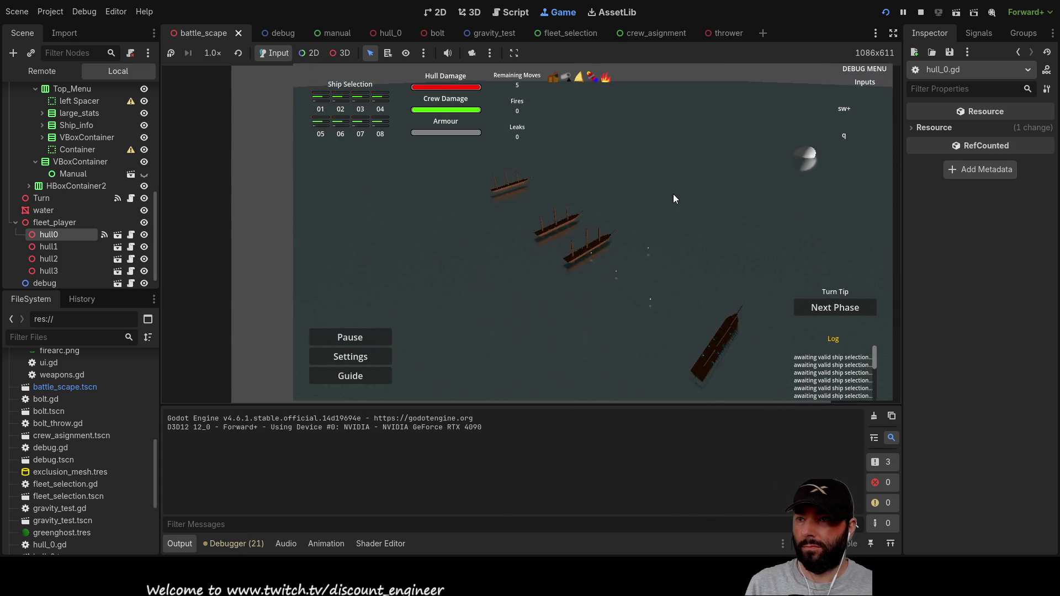
pyautogui.press('a')
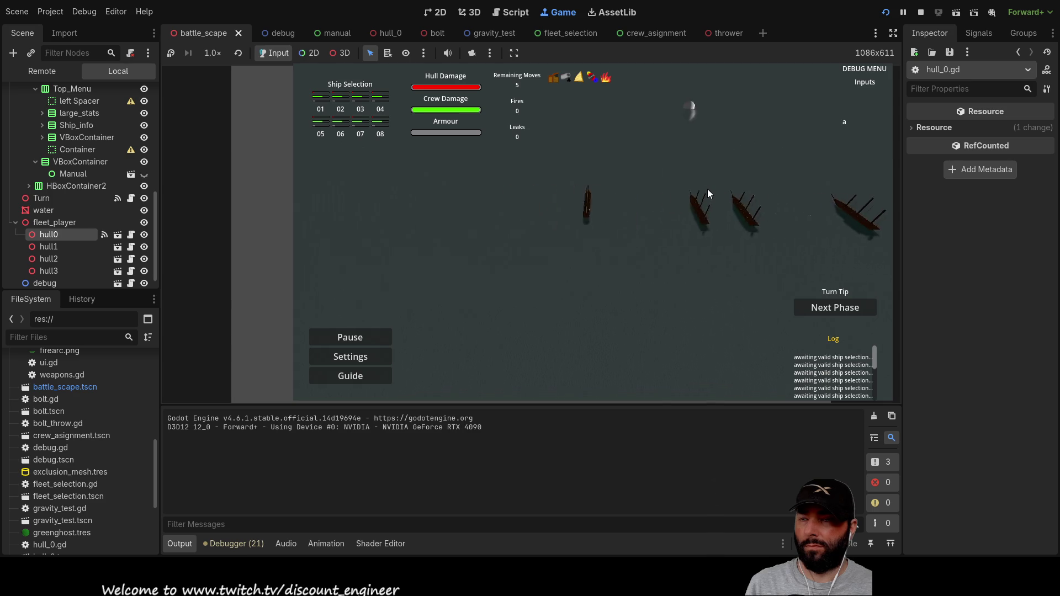
# Step: Jump to a ship's first move, click the sea twice to test movement, then stop with F8
pyautogui.press('1')
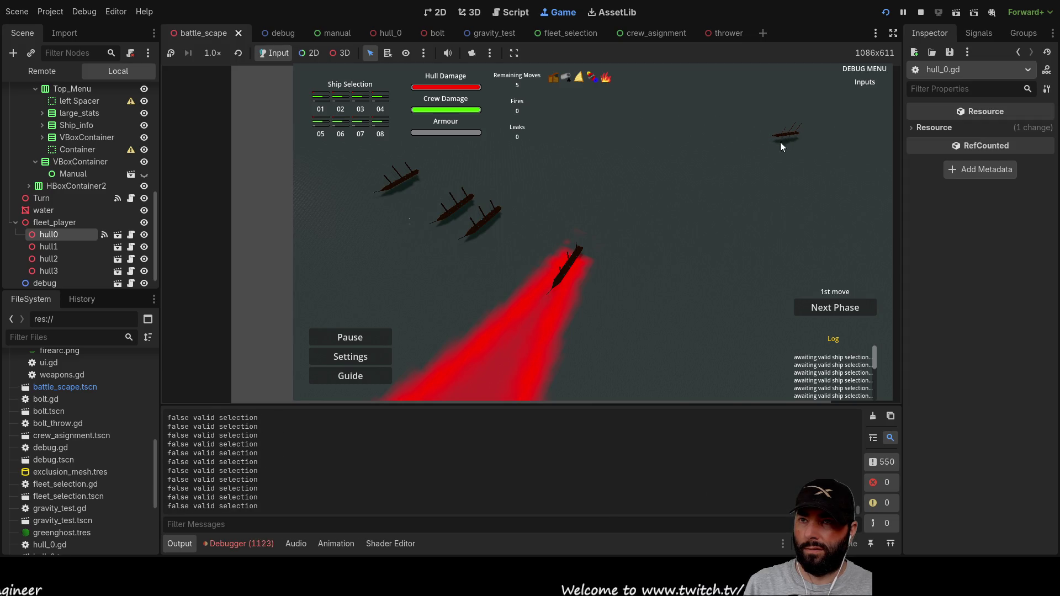
pyautogui.press('a')
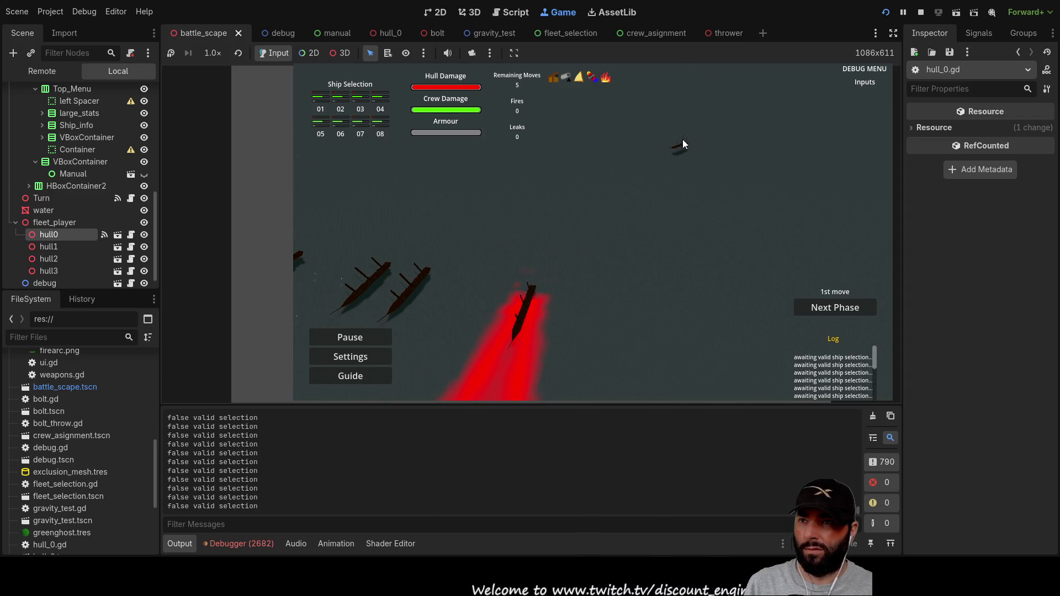
pyautogui.click(594, 166)
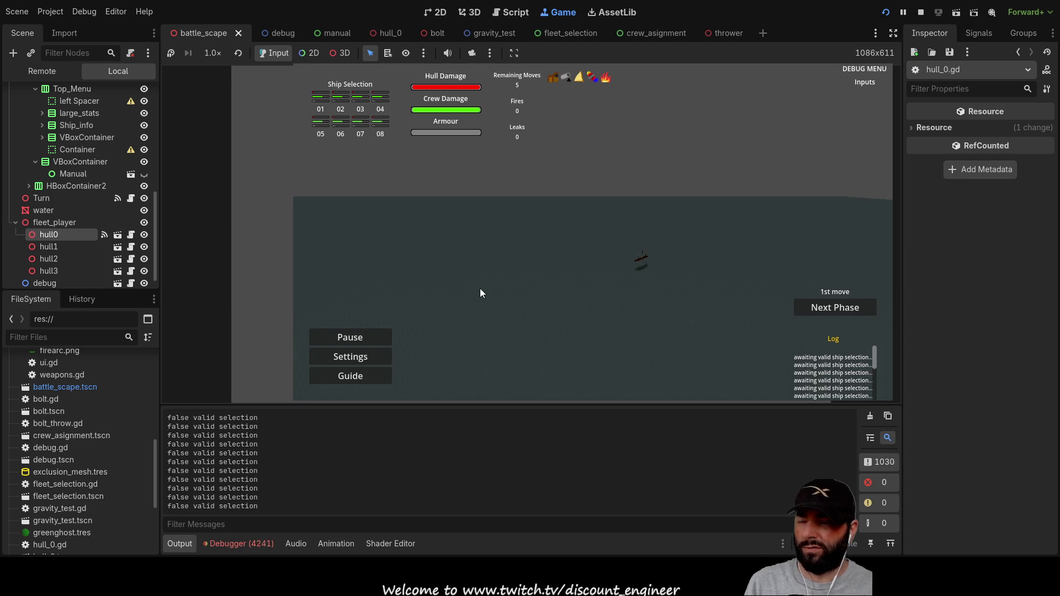
pyautogui.click(559, 291)
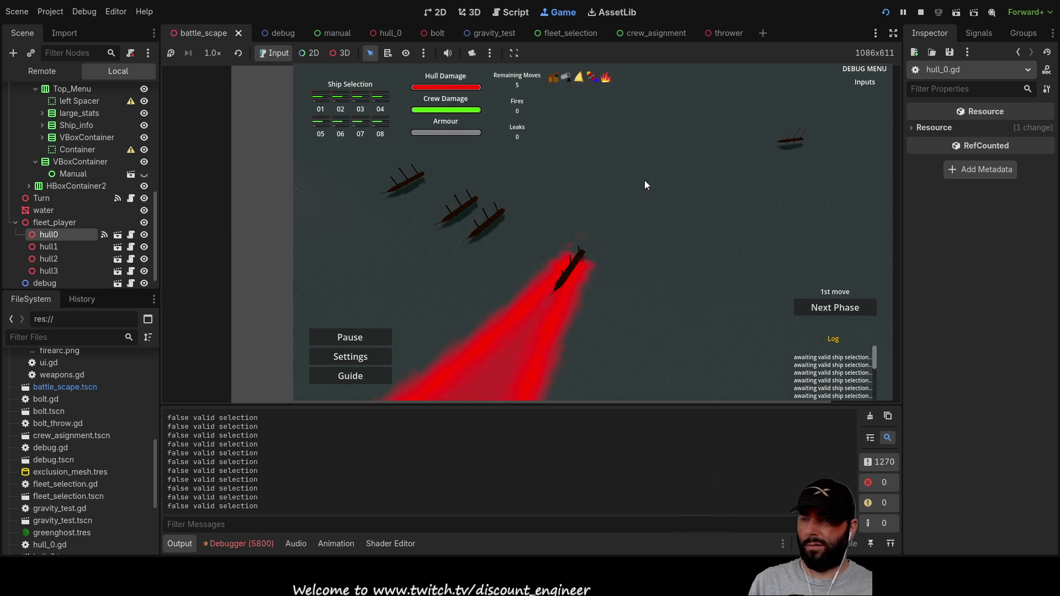
pyautogui.press('F8')
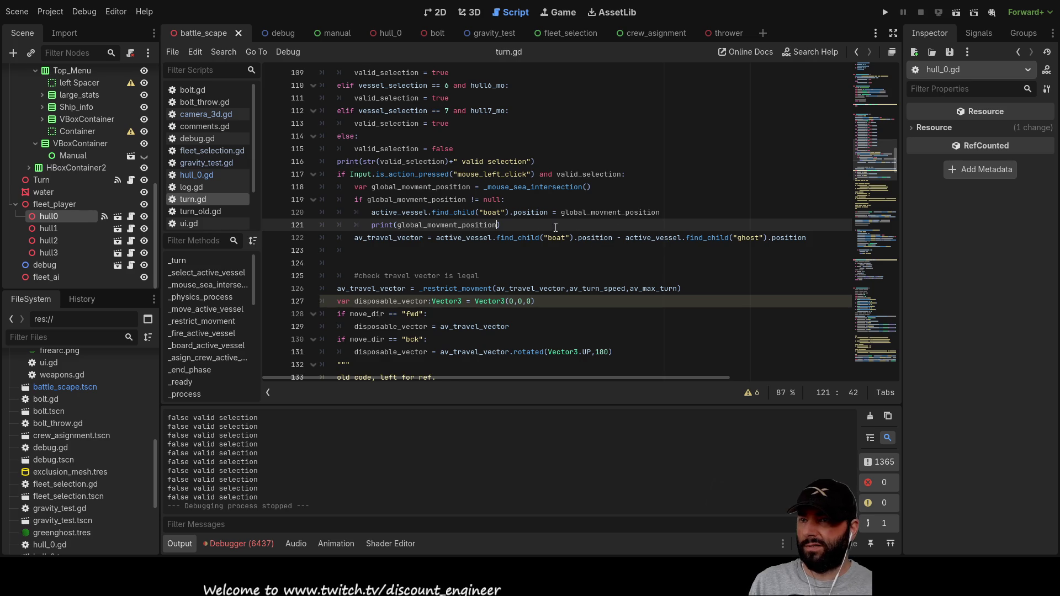
# Step: Rewrite line 122 so av_travel_vector is ghost position minus boat position, then run the game
pyautogui.doubleClick(653, 238)
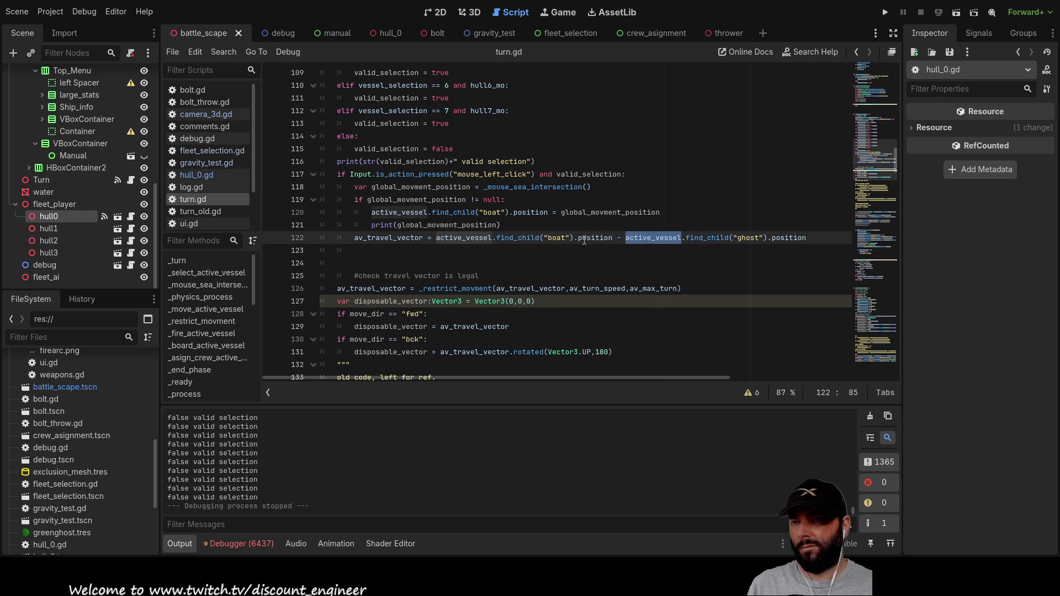
pyautogui.moveTo(622, 238); pyautogui.dragTo(436, 238)
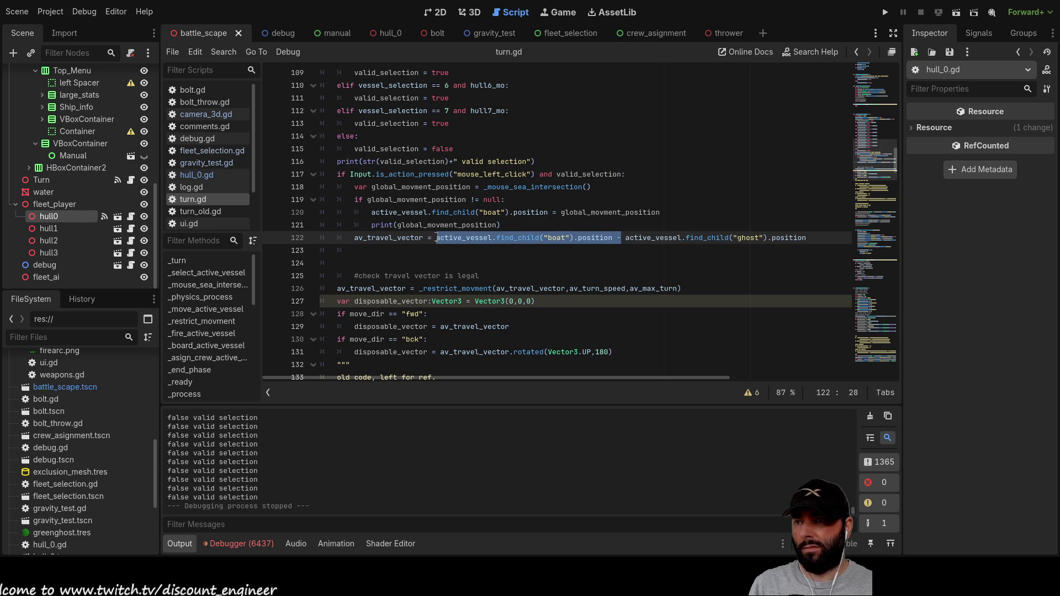
pyautogui.press('BackSpace')
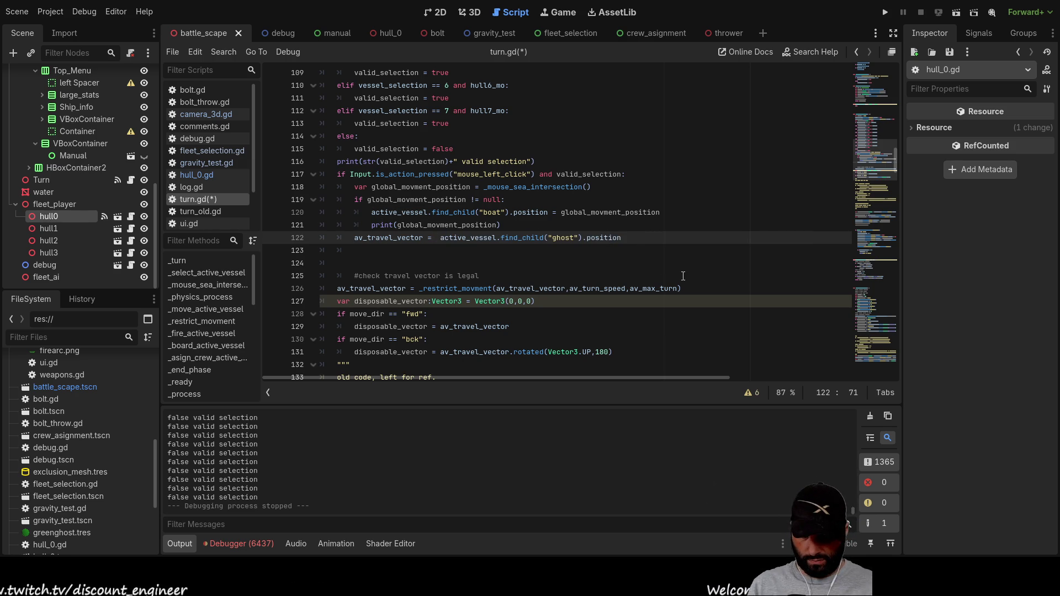
pyautogui.write('-active_vessel.find_child("boat").position -')
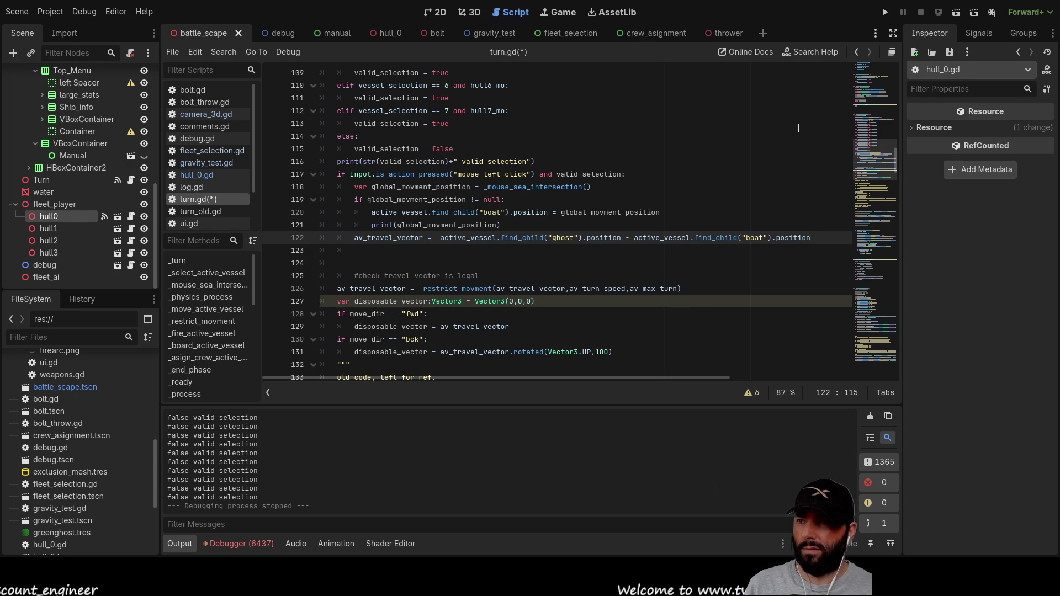
pyautogui.click(886, 15)
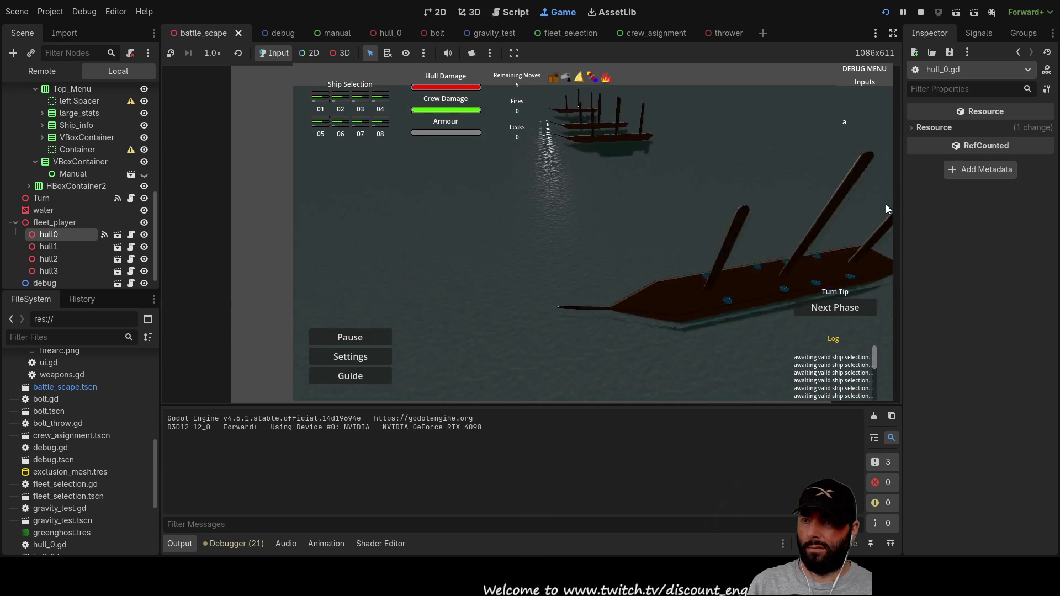
# Step: Advance the turn through crew assignment to the 1st move and click the sea to move the ship
pyautogui.scroll(3)
pyautogui.press('q')
pyautogui.press('a')
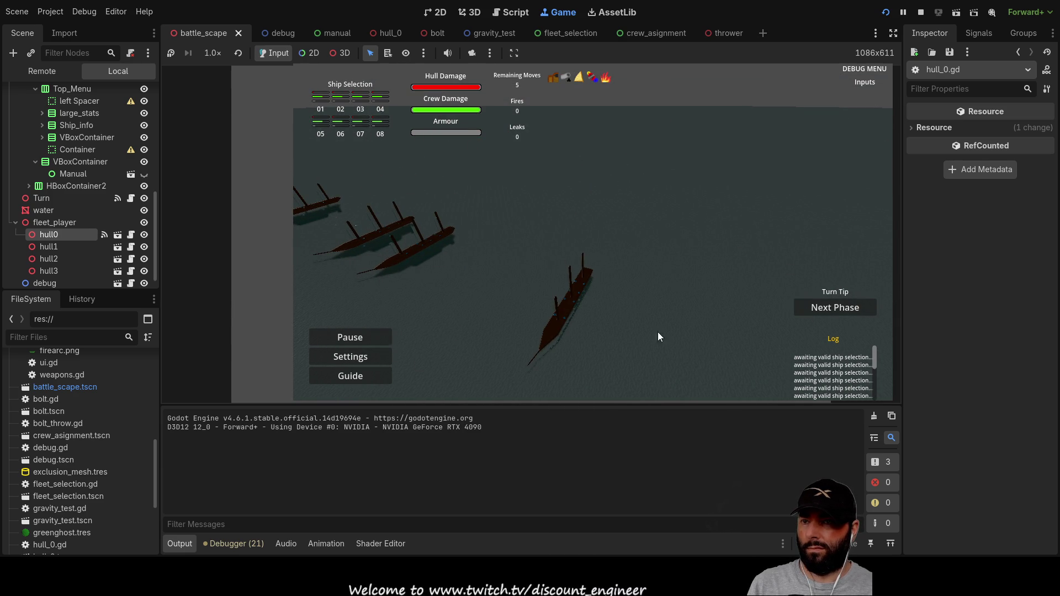
pyautogui.click(817, 303)
pyautogui.click(824, 308)
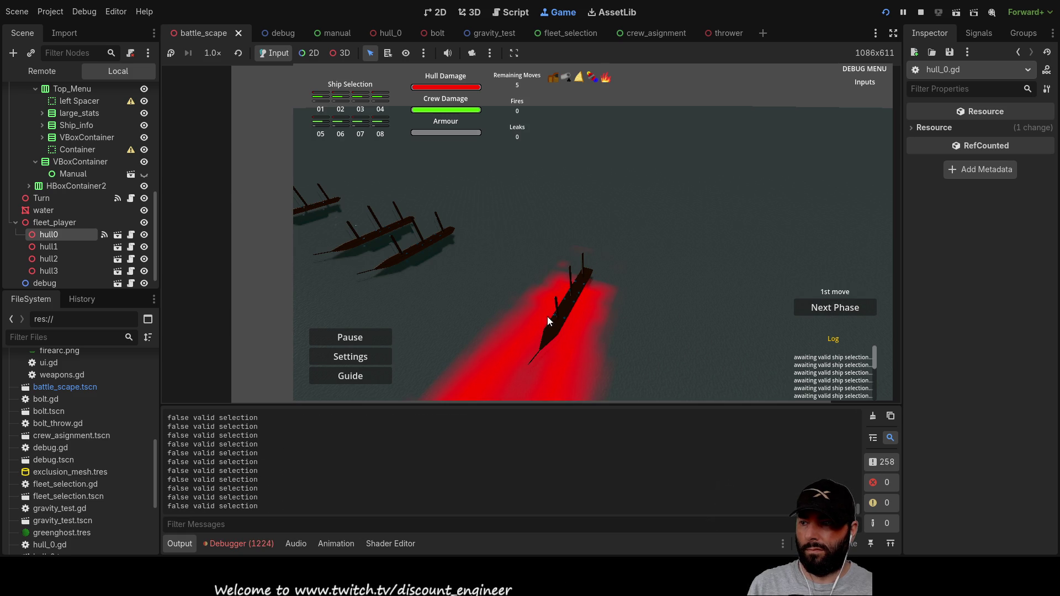
pyautogui.click(674, 205)
# Step: Review the repeated is_finite transform errors in the debugger's Errors list, clear them, and stop the game
pyautogui.press('a')
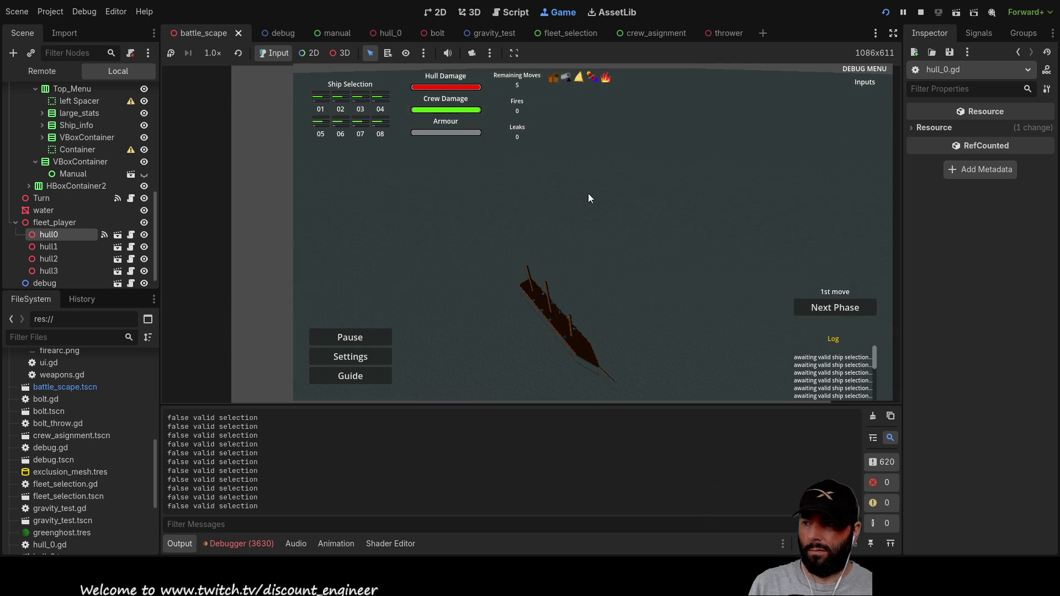
pyautogui.press('d')
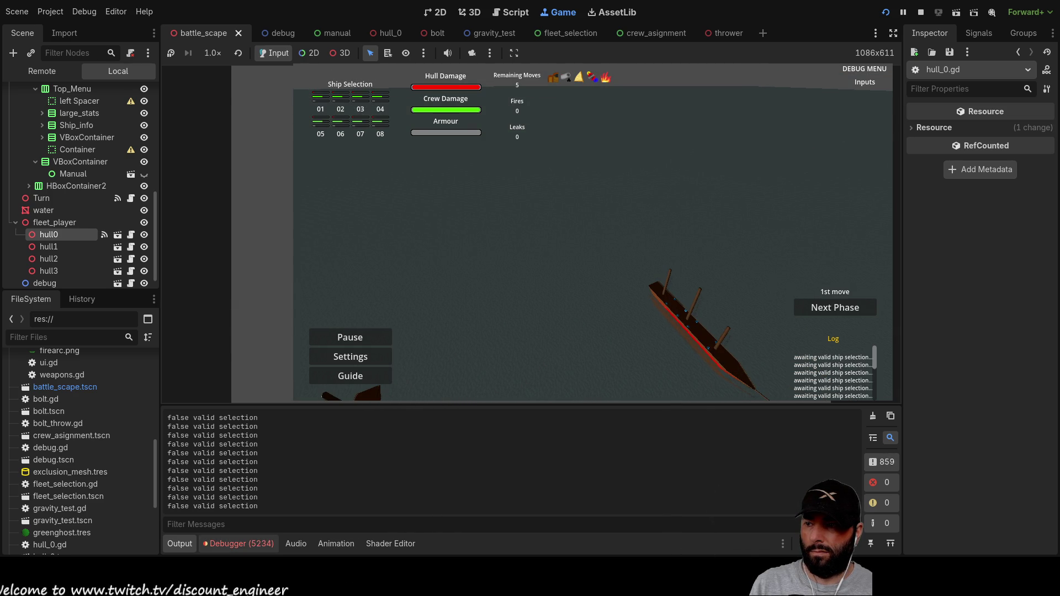
pyautogui.click(264, 547)
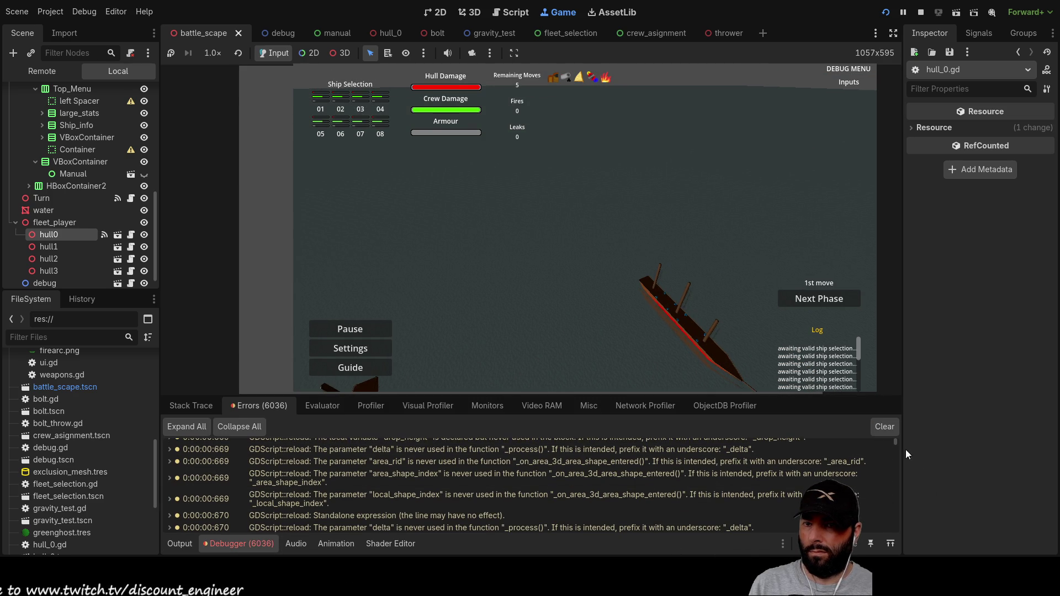
pyautogui.moveTo(896, 442); pyautogui.dragTo(909, 542)
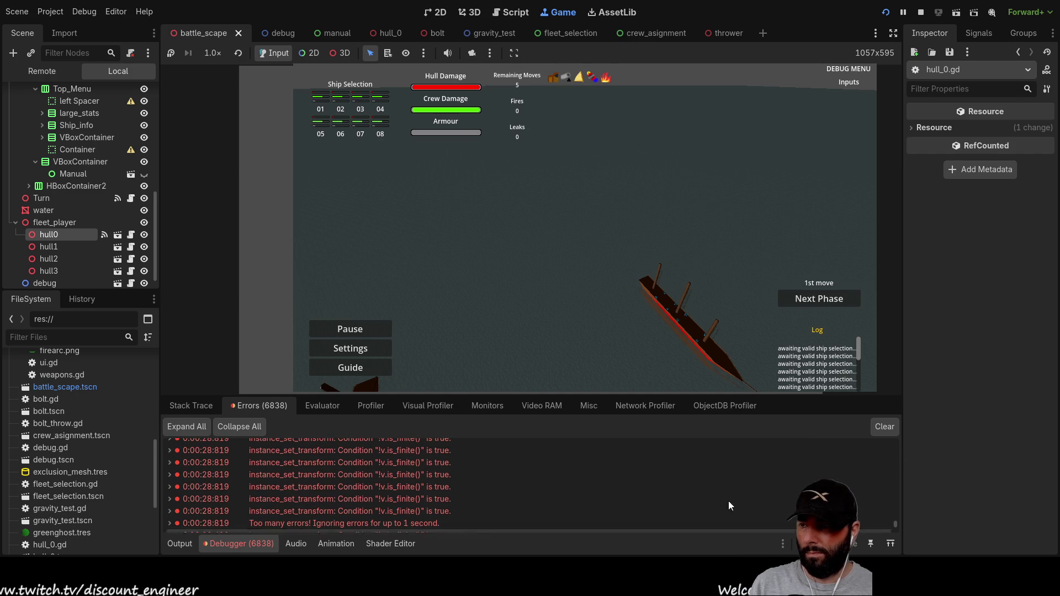
pyautogui.scroll(-3)
pyautogui.click(884, 427)
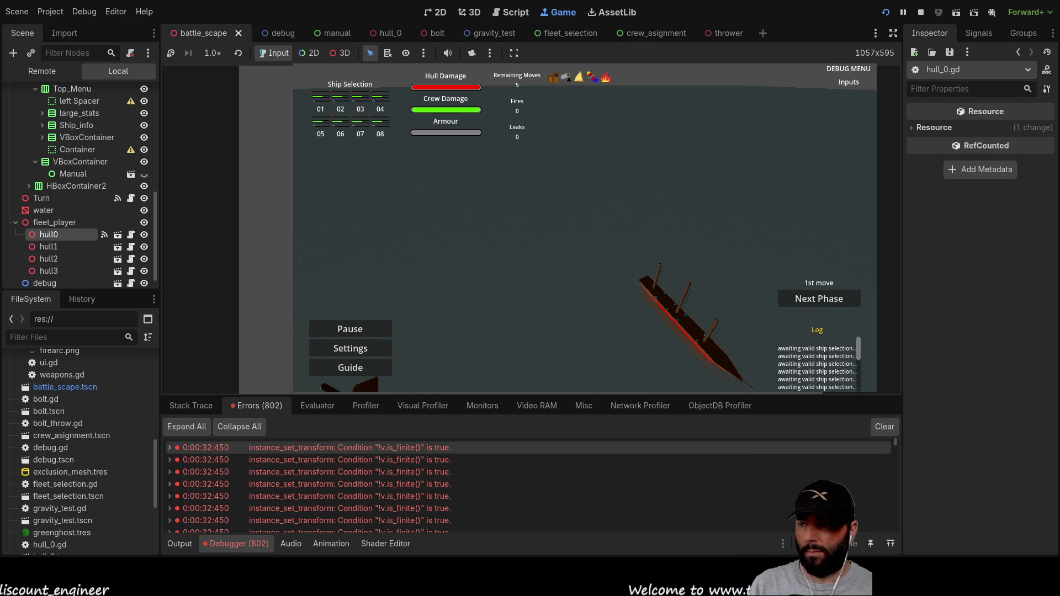
pyautogui.press('F8')
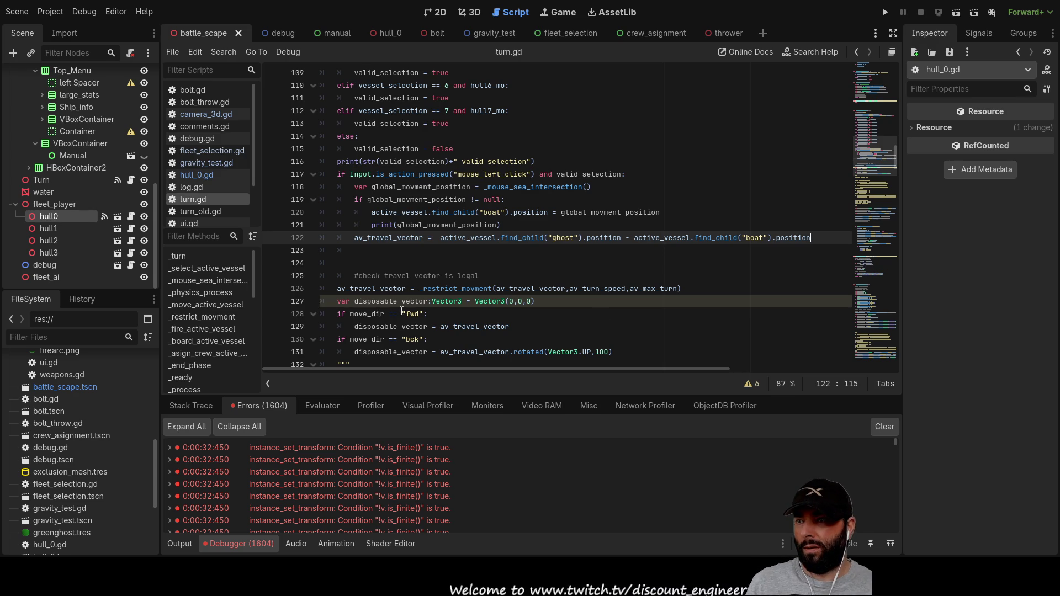
# Step: Comment out the av_travel_vector lines 126 and 122 with # and run the project again
pyautogui.click(335, 292)
pyautogui.write('#')
pyautogui.press('Up')
pyautogui.press('Up')
pyautogui.press('Up')
pyautogui.press('Home')
pyautogui.write('#')
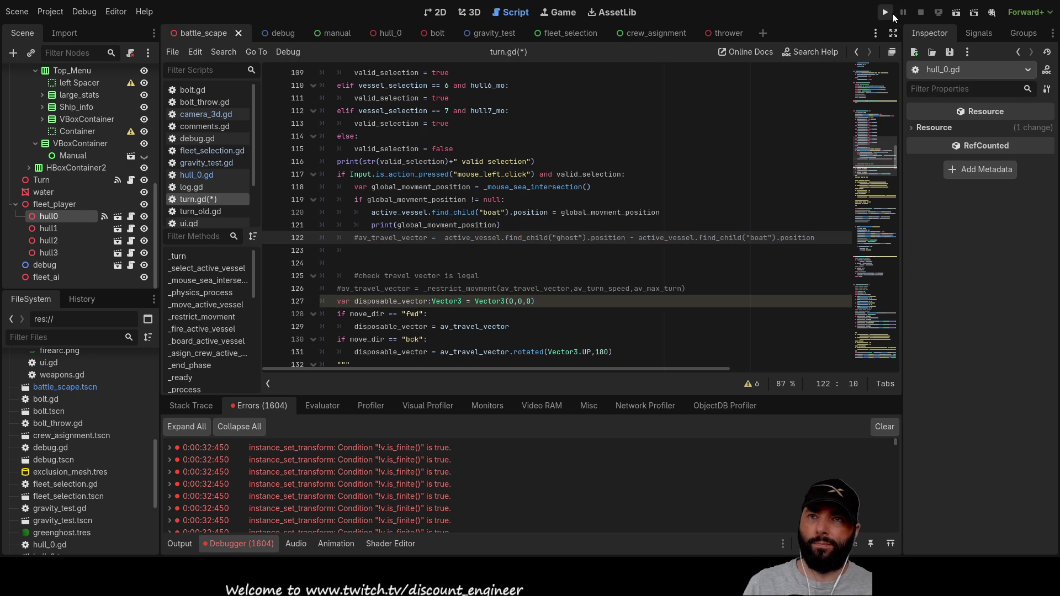
pyautogui.click(886, 12)
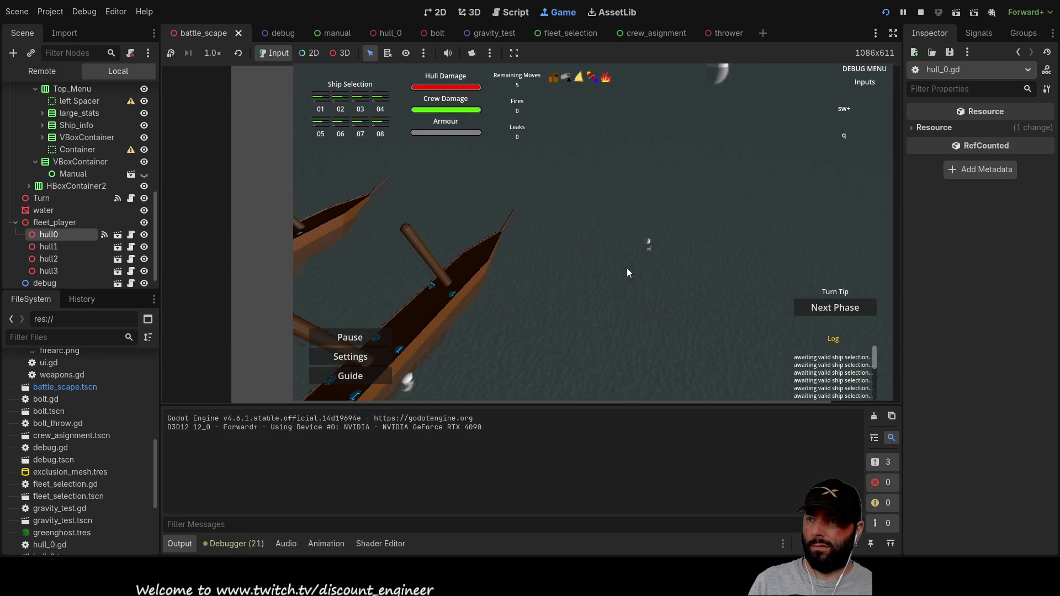
# Step: Advance the turn to the 1st move, send the ship to a clicked sea point, then stop with F8
pyautogui.press('a')
pyautogui.scroll(-3)
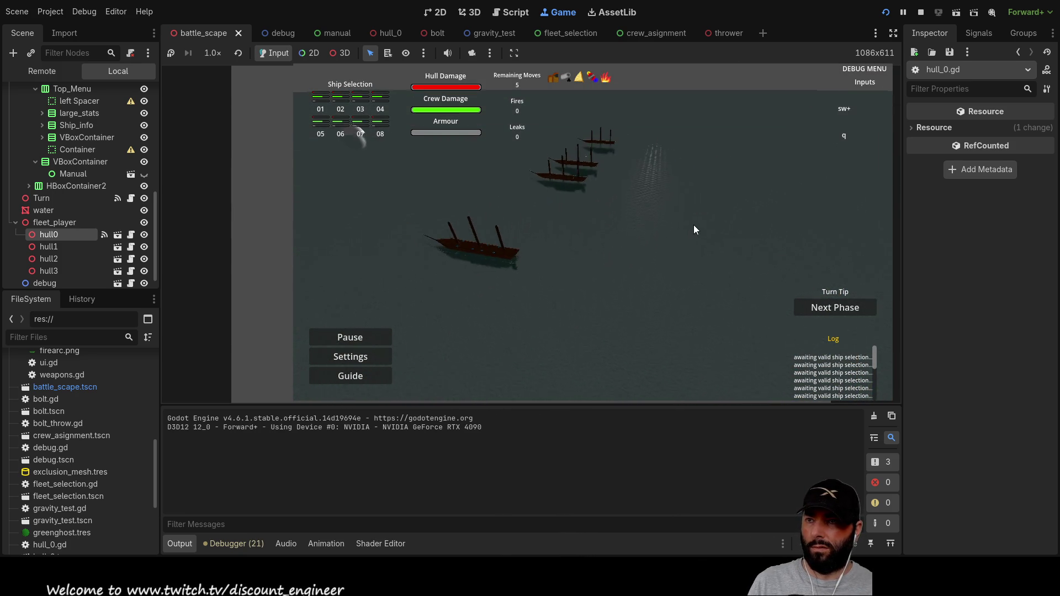
pyautogui.click(821, 307)
pyautogui.click(824, 310)
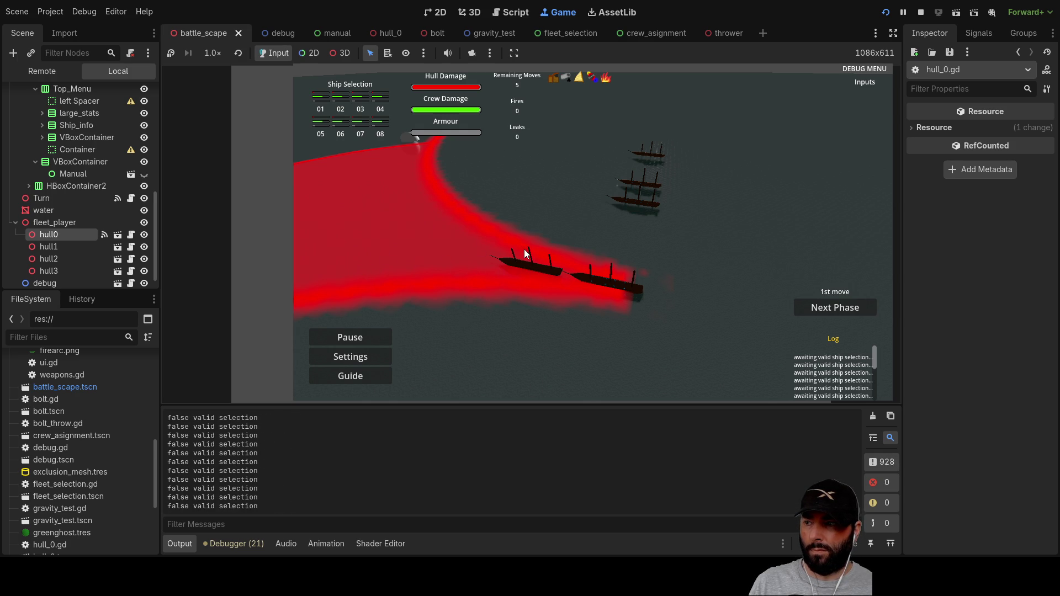
pyautogui.press('a')
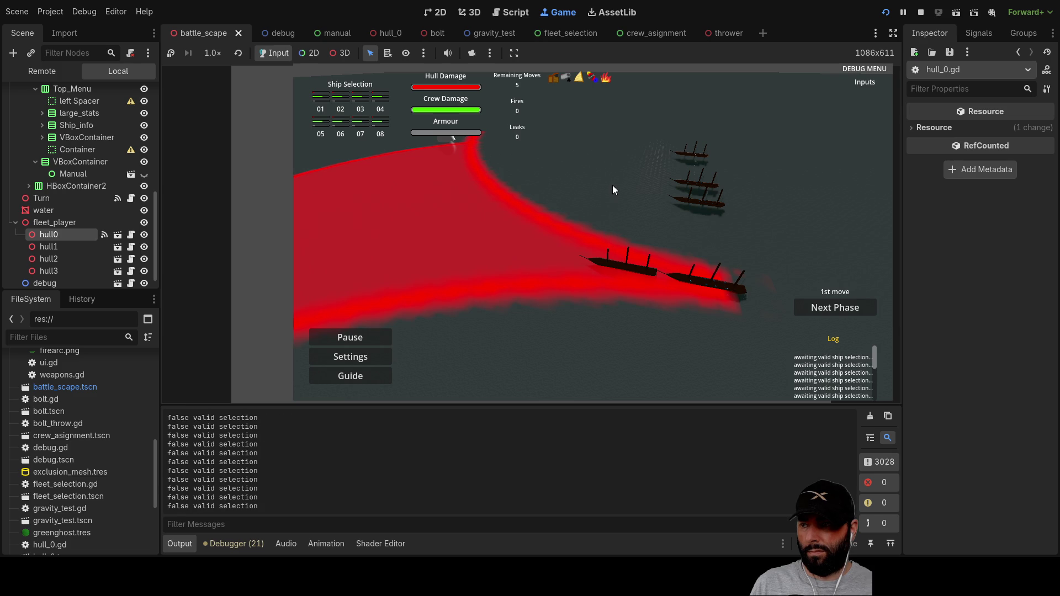
pyautogui.click(645, 270)
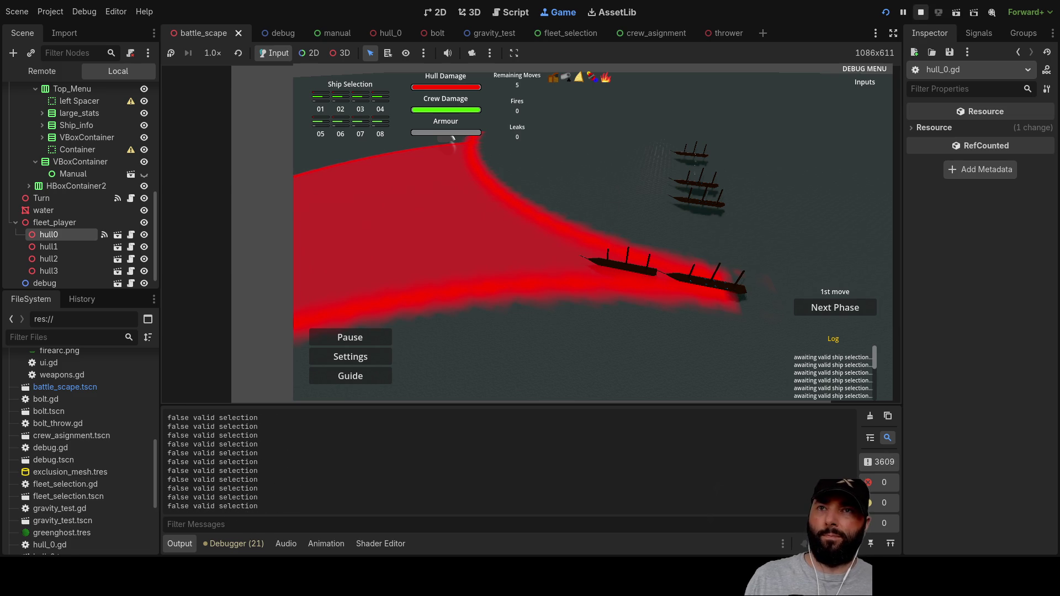
pyautogui.press('F8')
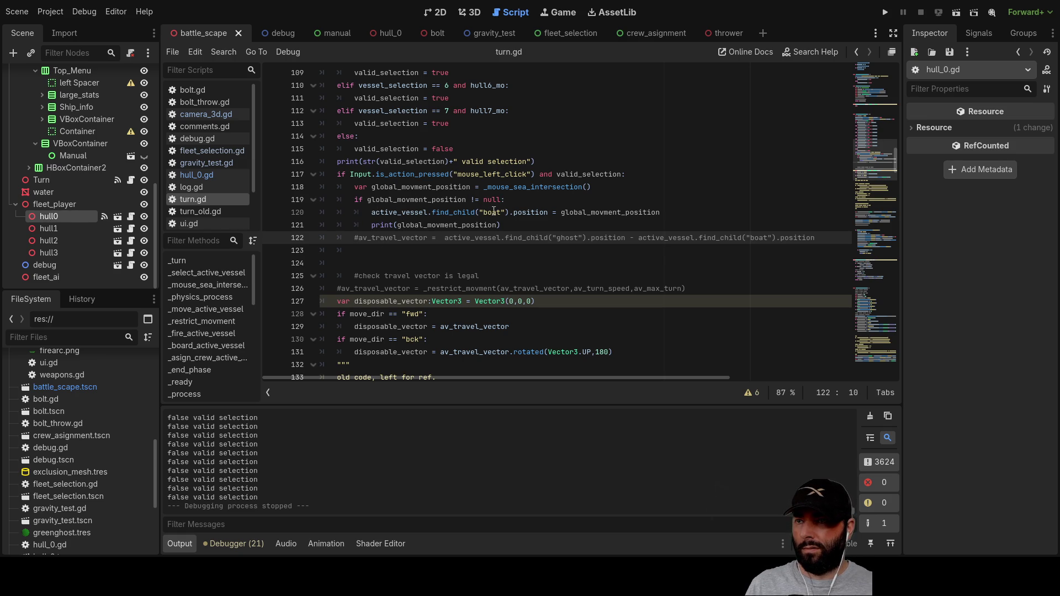
# Step: Inspect the global_movment_position, realitive_direction and realtive_rotation variables by selecting their occurrences
pyautogui.doubleClick(563, 212)
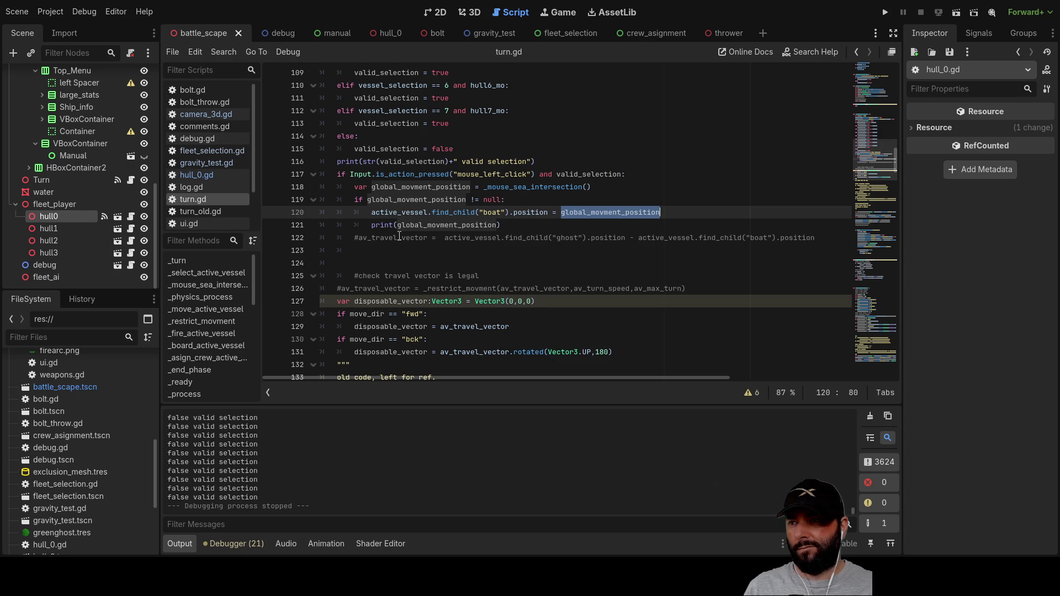
pyautogui.scroll(-3)
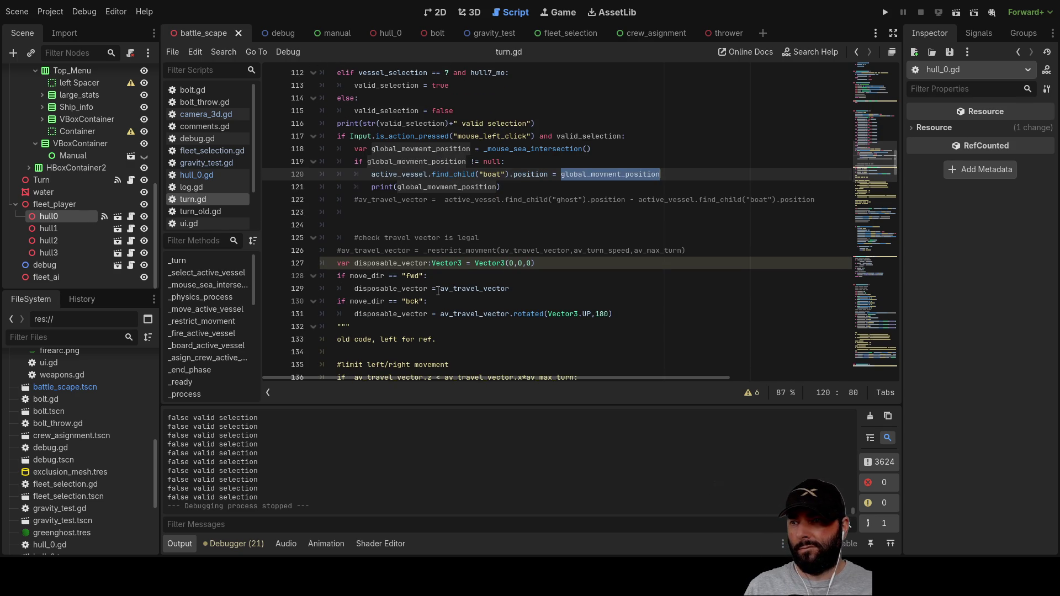
pyautogui.scroll(-3)
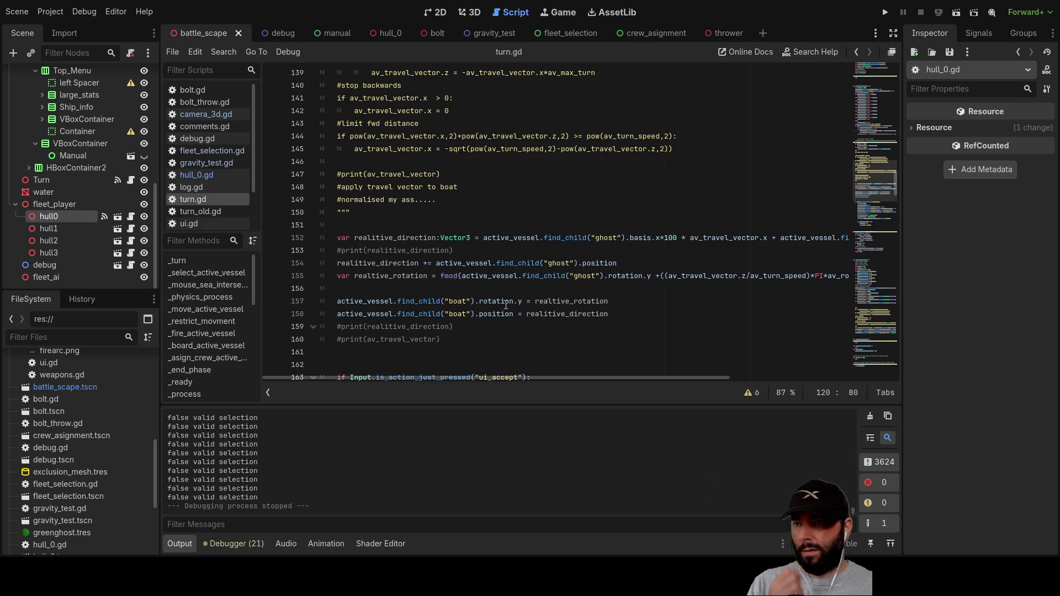
pyautogui.doubleClick(585, 315)
pyautogui.doubleClick(583, 303)
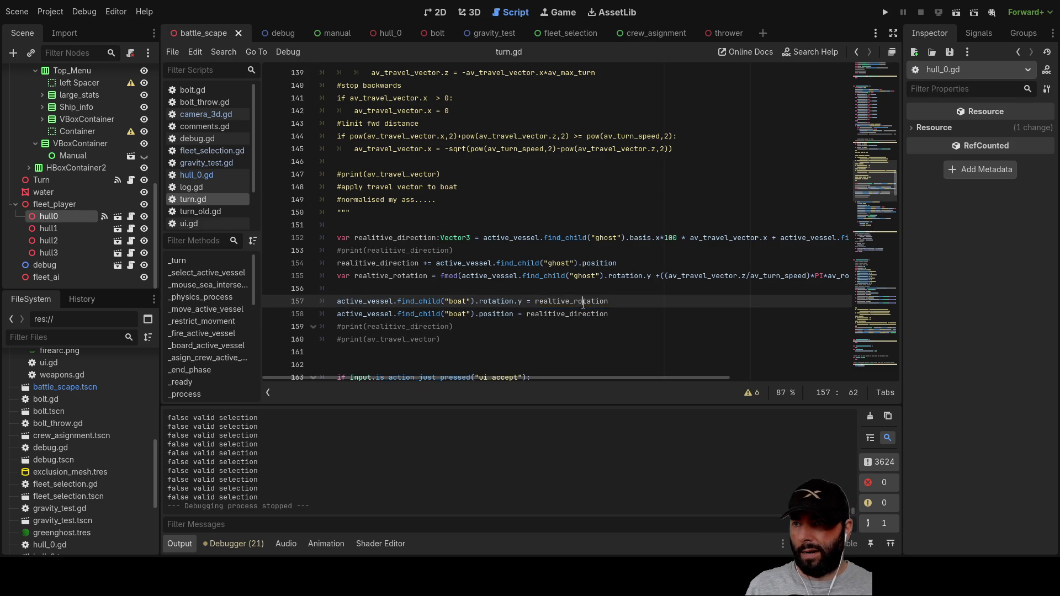
# Step: Comment out line 158, which sets the boat position to realitive_direction, and run the game
pyautogui.click(338, 301)
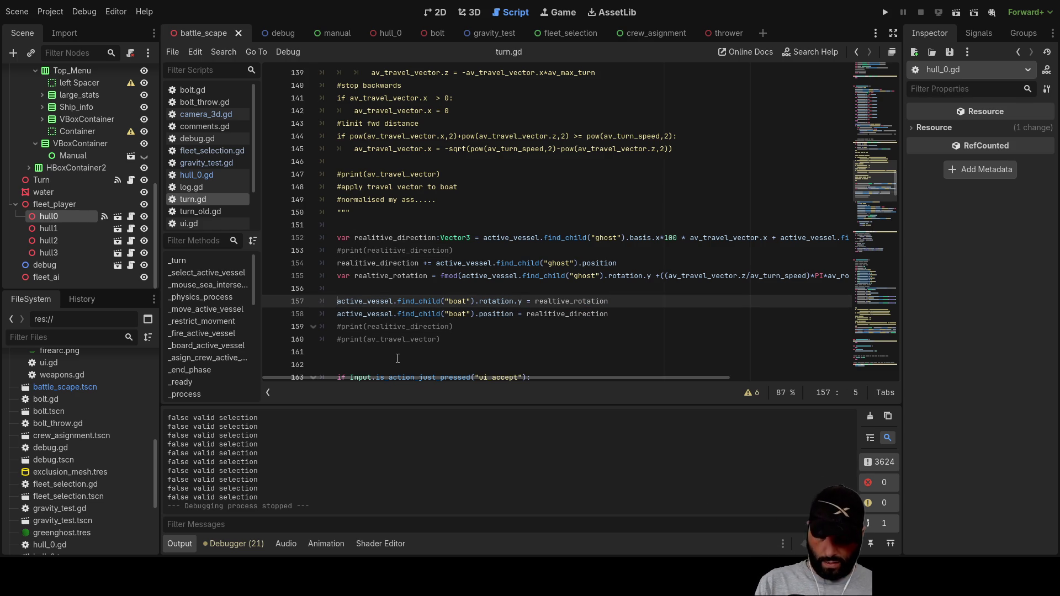
pyautogui.press('Down')
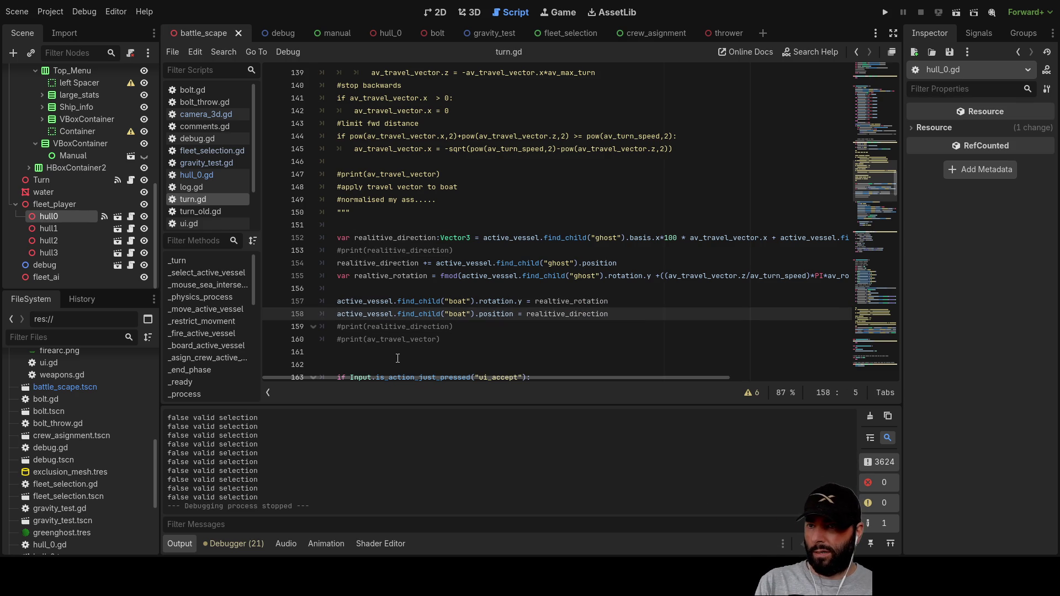
pyautogui.write('#')
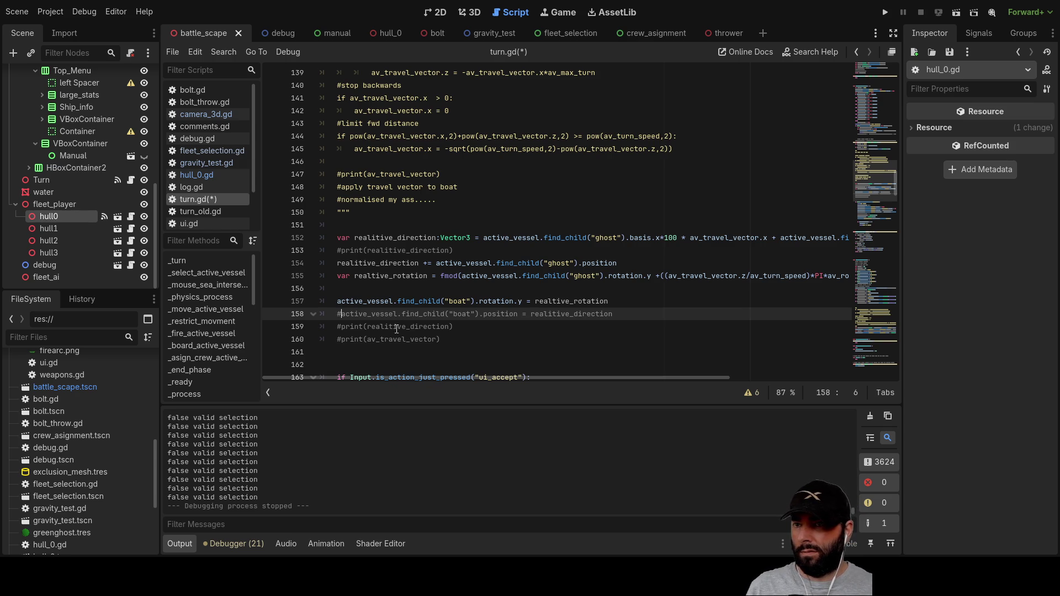
pyautogui.scroll(3)
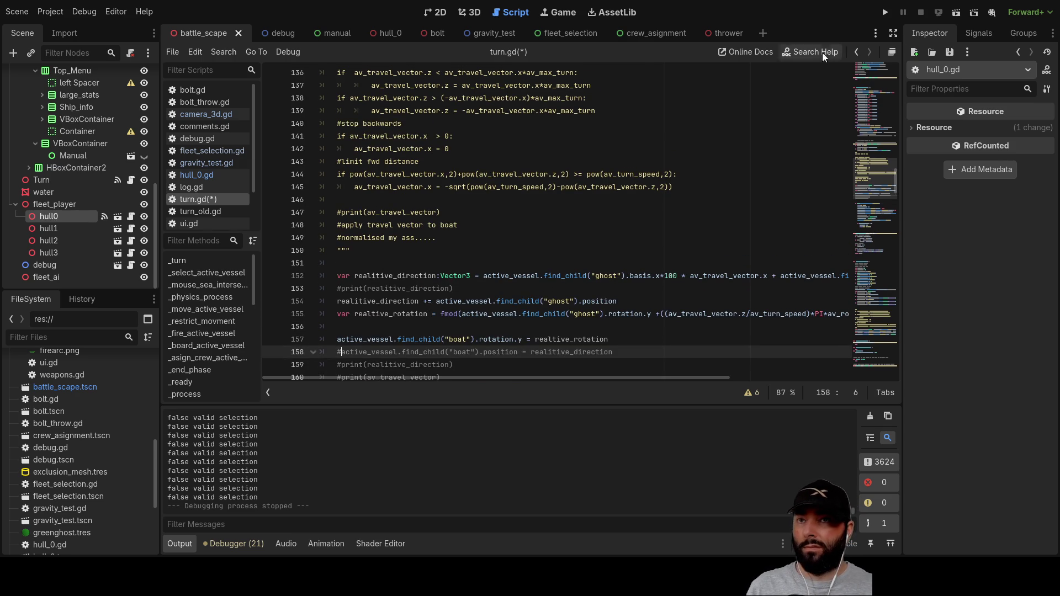
pyautogui.click(887, 13)
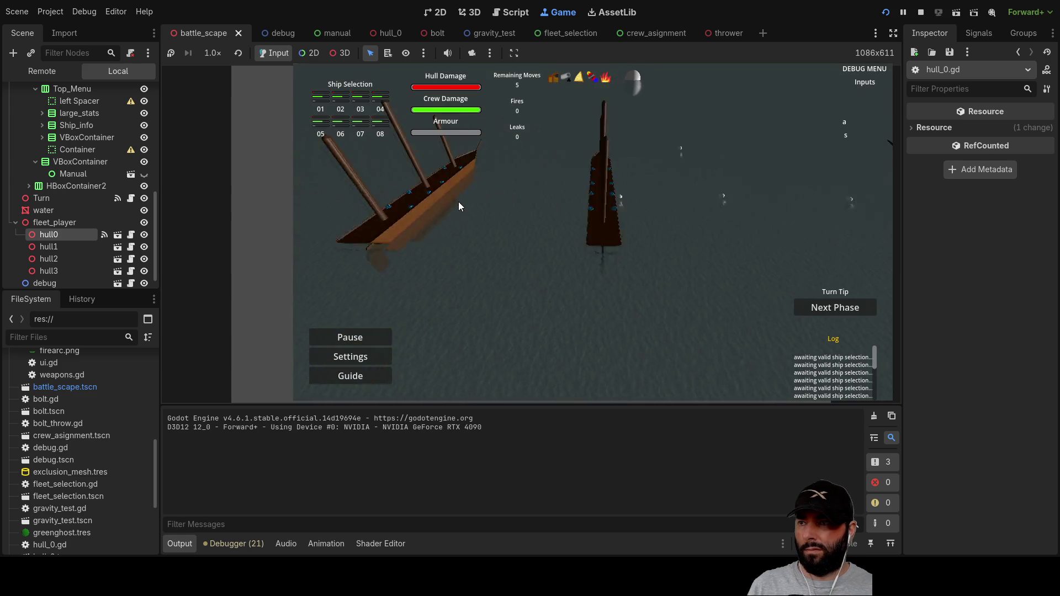
# Step: Advance to the first move and click two sea points to test moving the ship
pyautogui.scroll(3)
pyautogui.press('q')
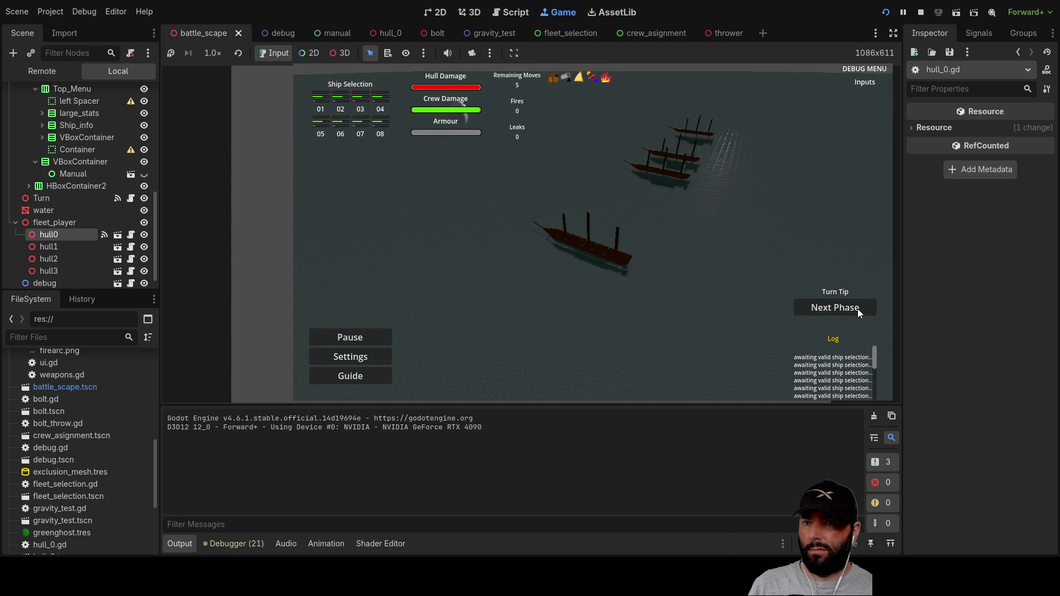
pyautogui.click(826, 310)
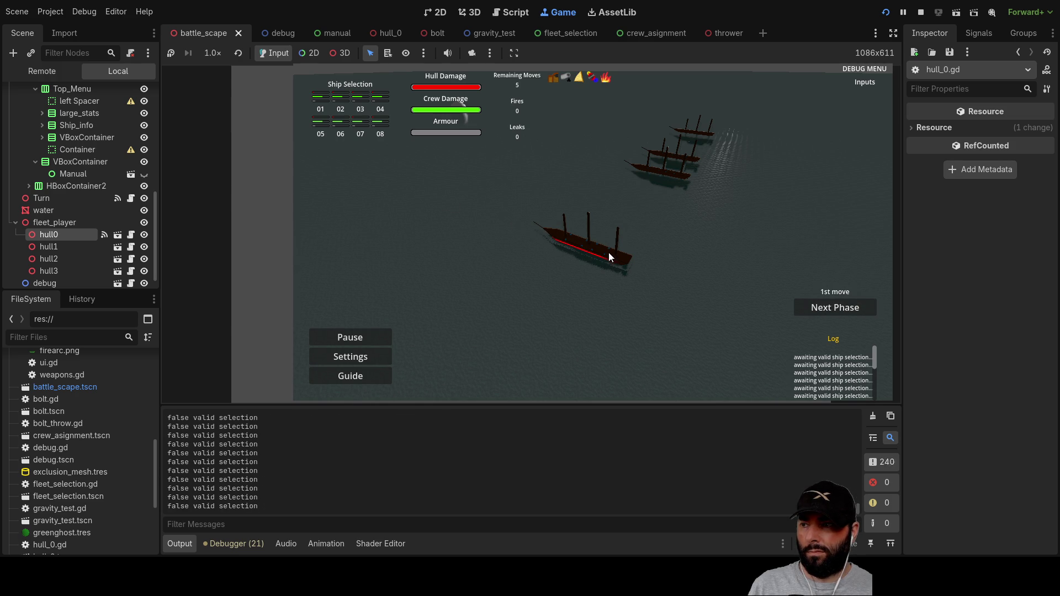
pyautogui.press('a')
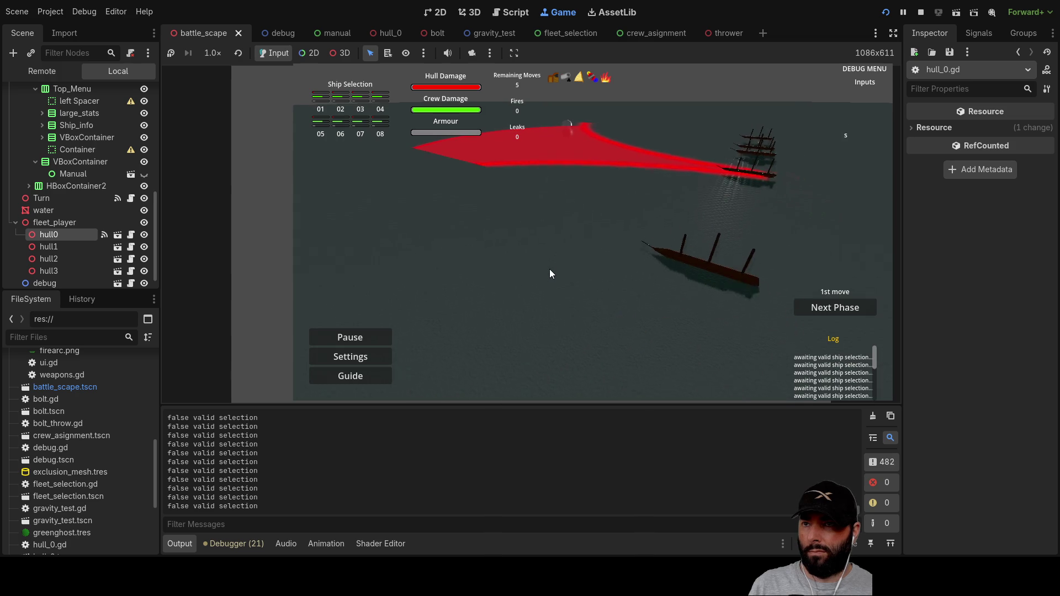
pyautogui.click(678, 254)
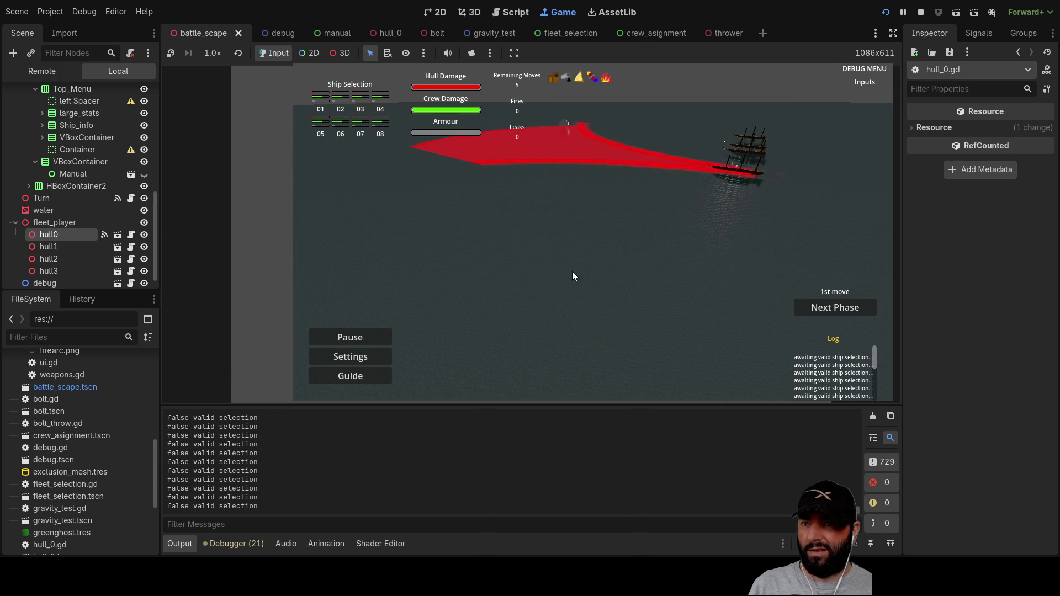
pyautogui.press('a')
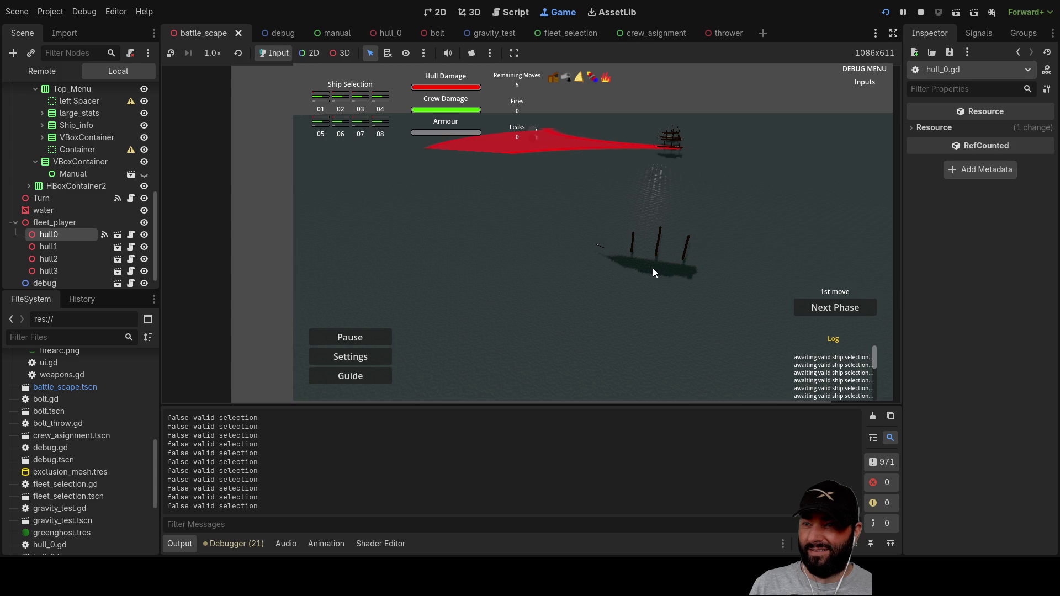
pyautogui.click(649, 268)
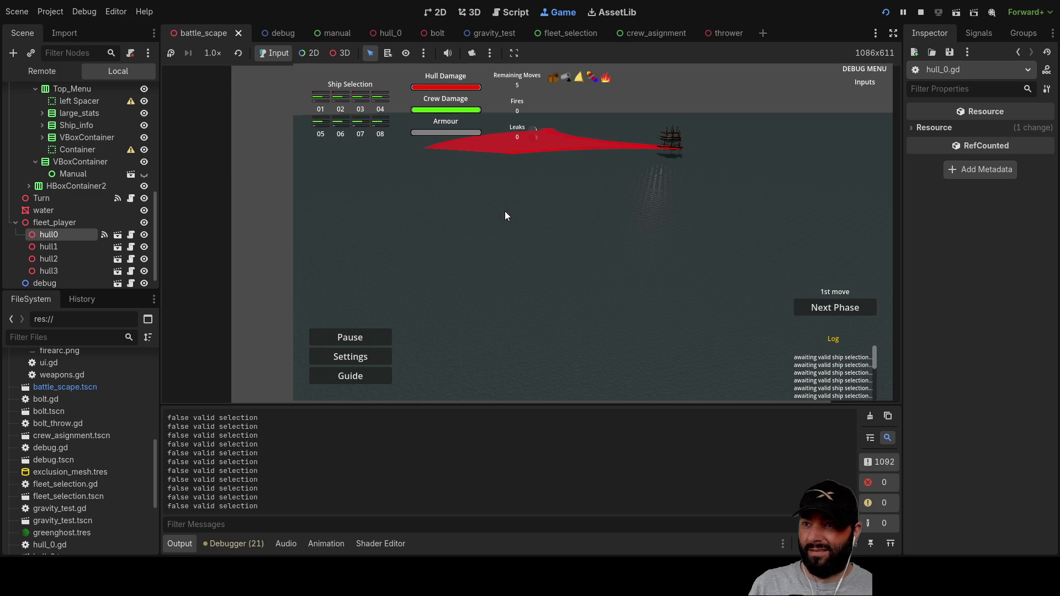
# Step: Select the player's ship, reframe the camera on it, move it to another sea spot, and stop the game
pyautogui.click(671, 224)
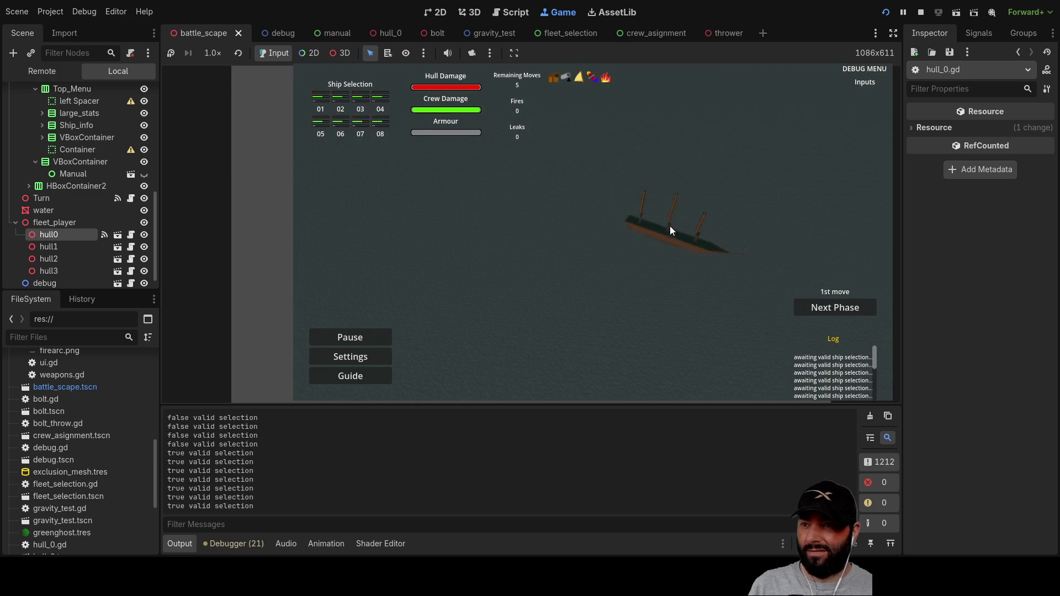
pyautogui.hotkey('w', 'd')
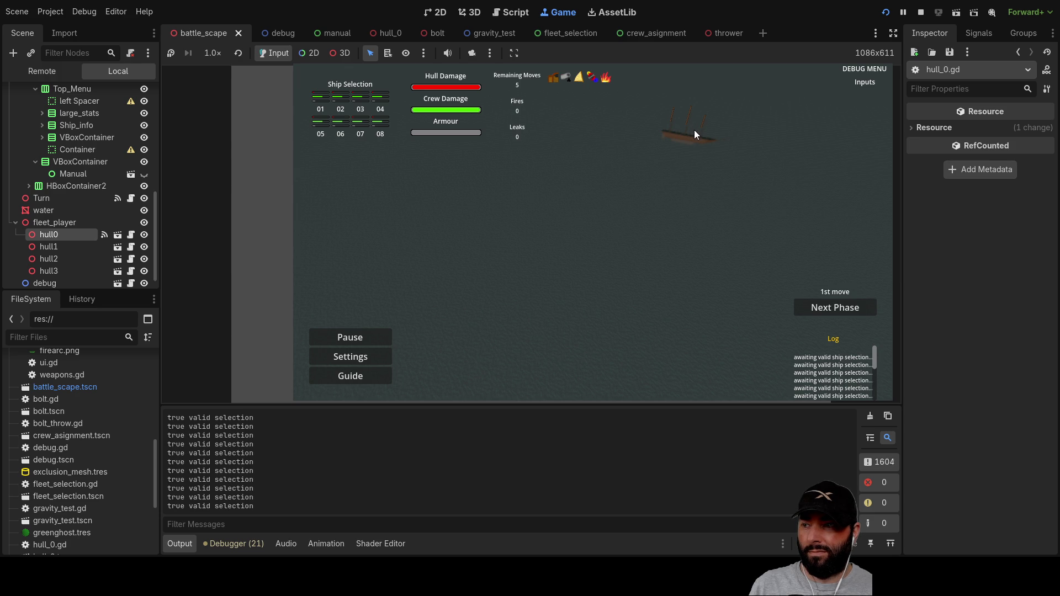
pyautogui.press('w')
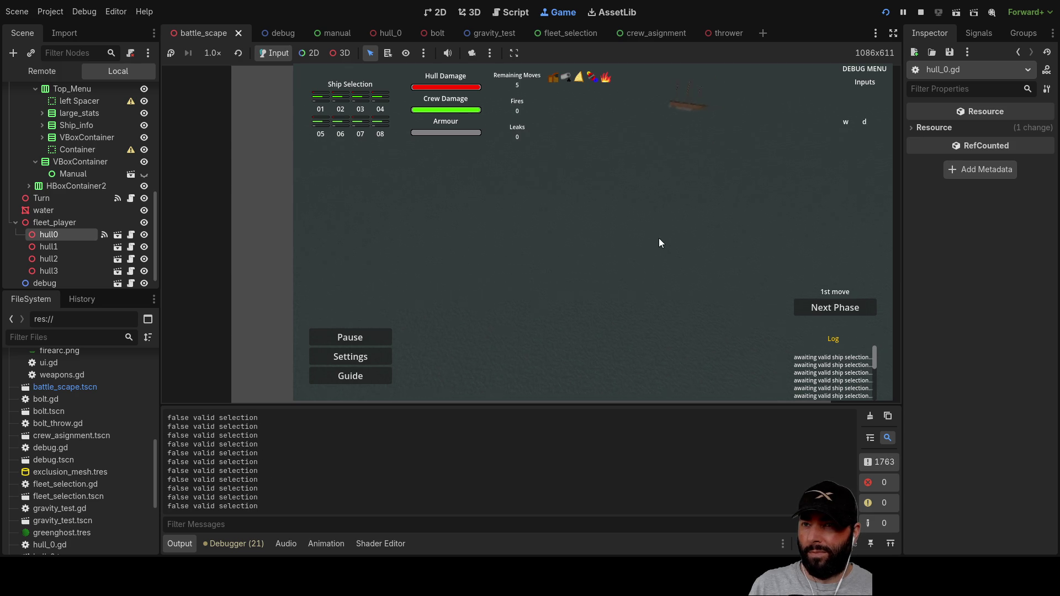
pyautogui.press('s')
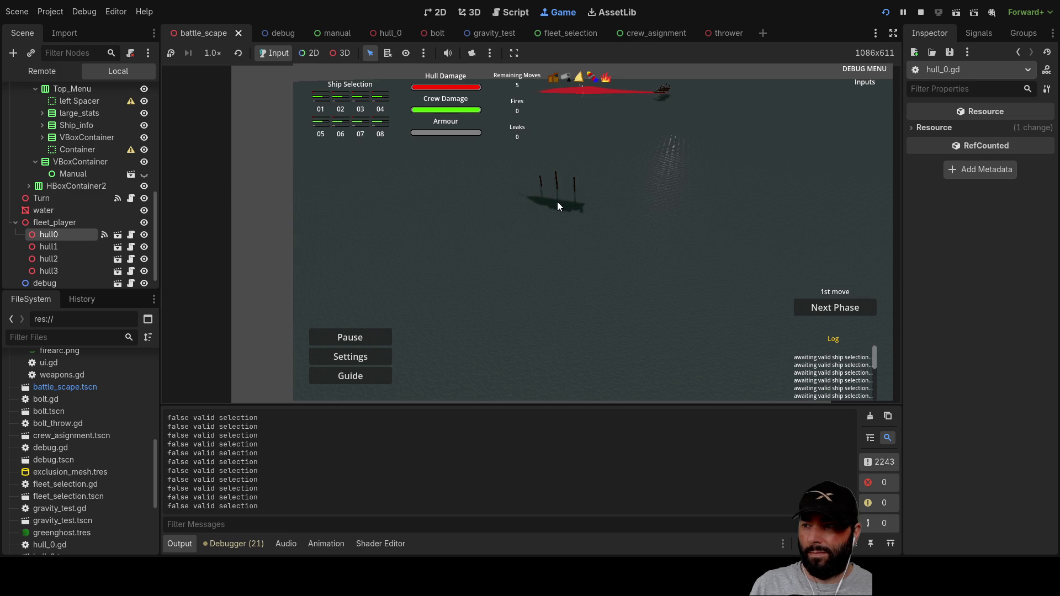
pyautogui.press('s')
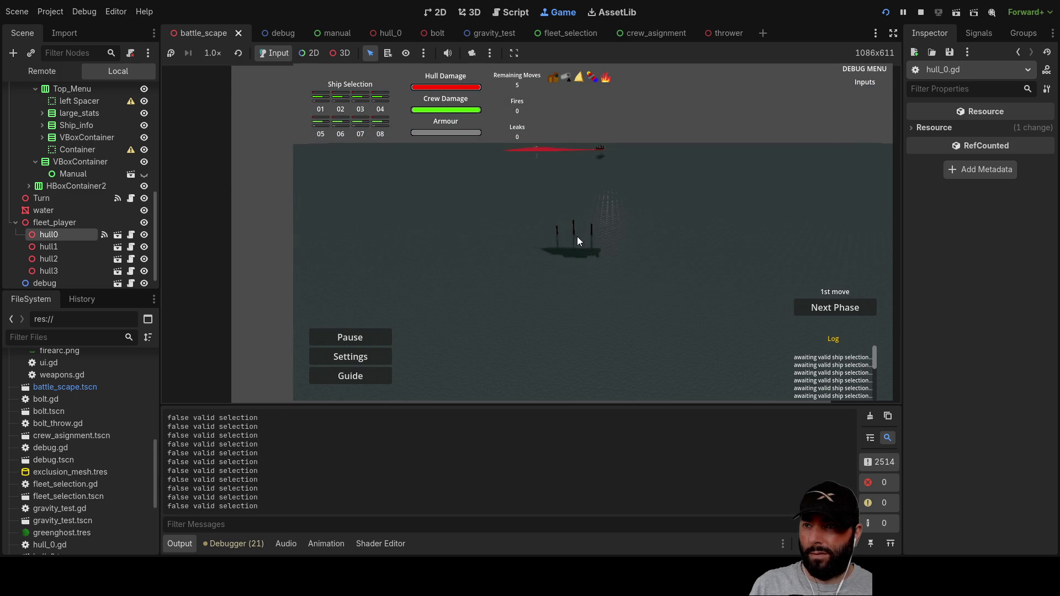
pyautogui.press('d')
pyautogui.press('s')
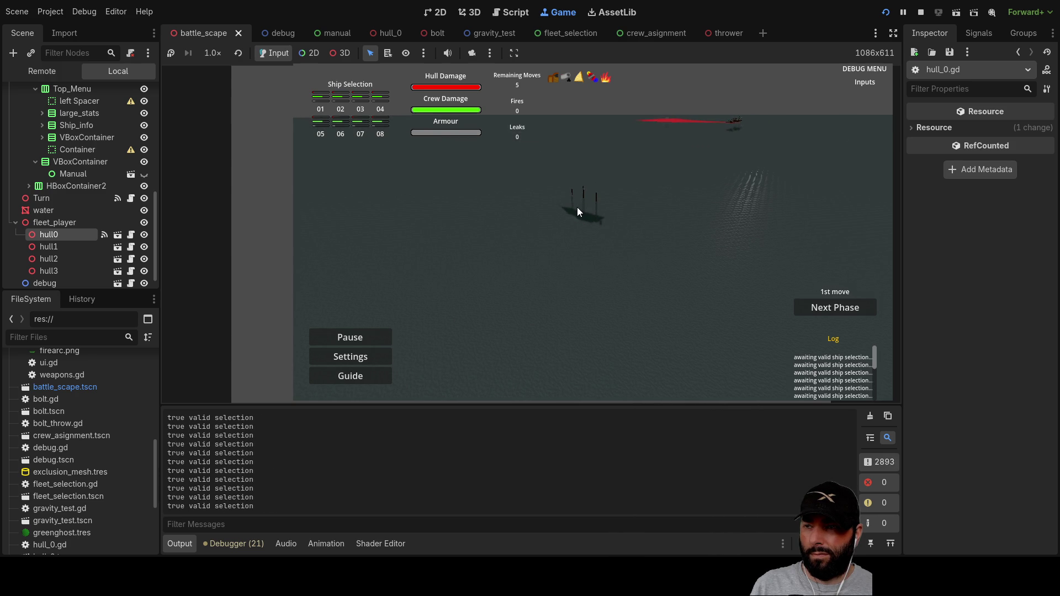
pyautogui.press('a')
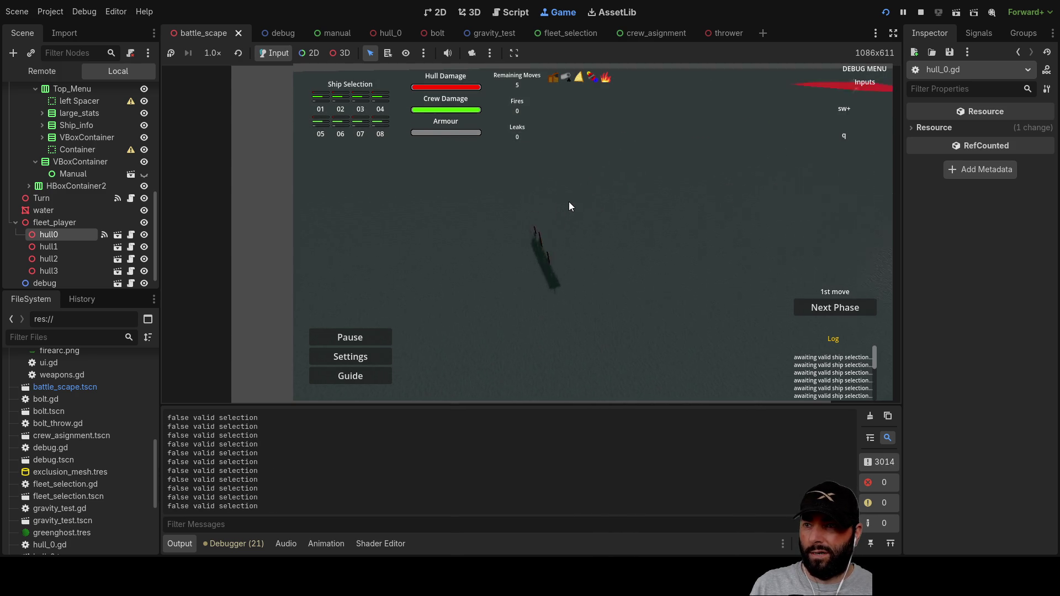
pyautogui.scroll(3)
pyautogui.press('q')
pyautogui.press('a')
pyautogui.press('s')
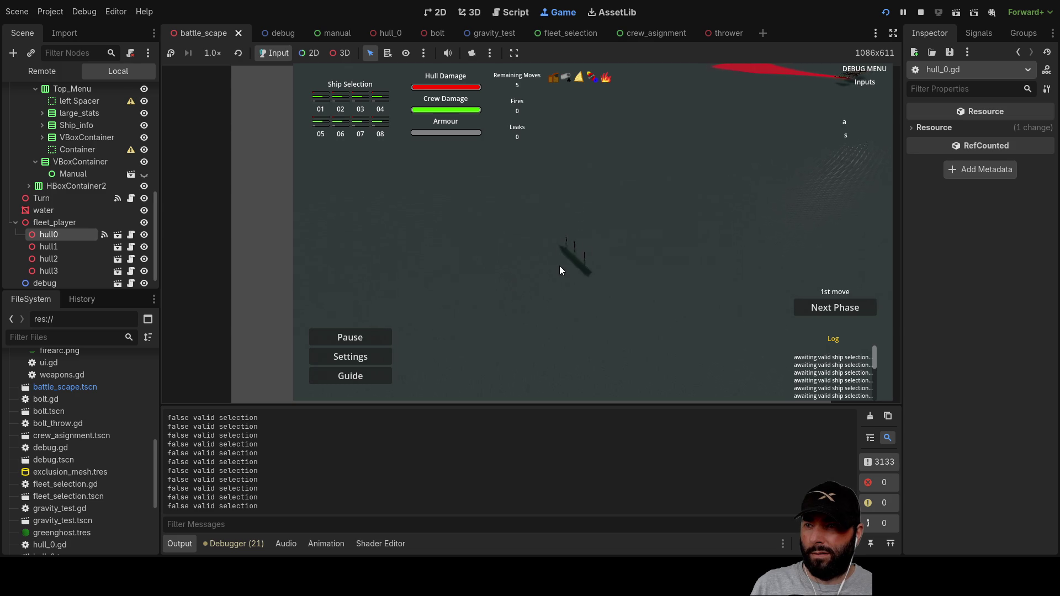
pyautogui.click(592, 237)
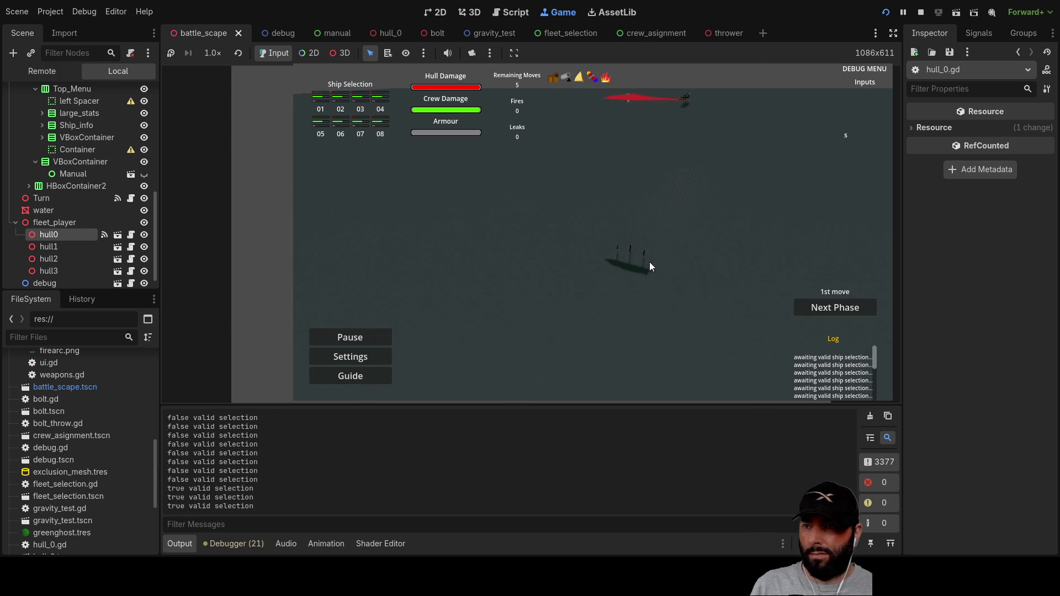
pyautogui.press('F8')
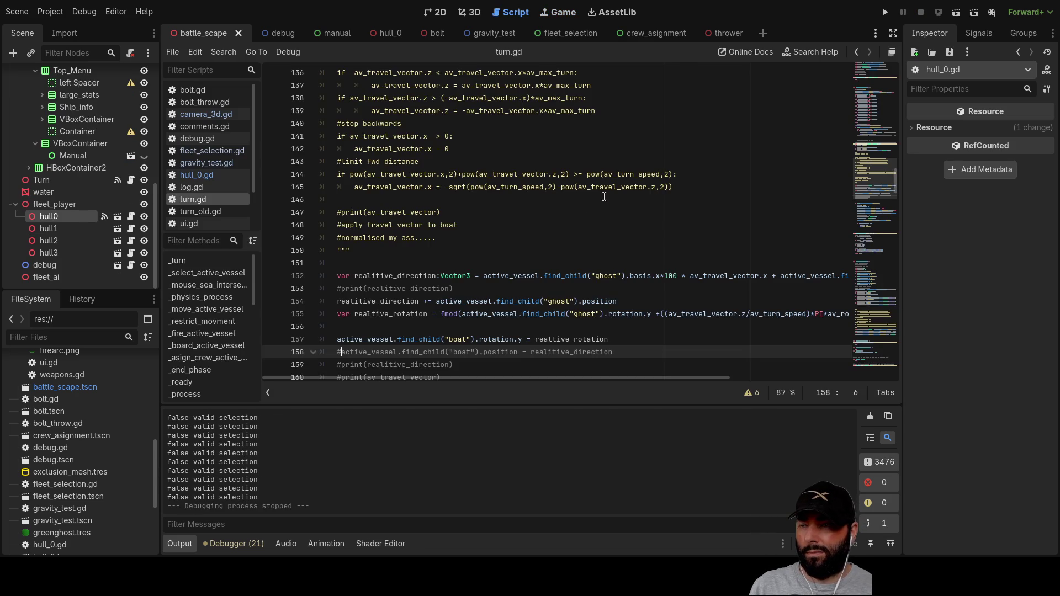
pyautogui.scroll(-3)
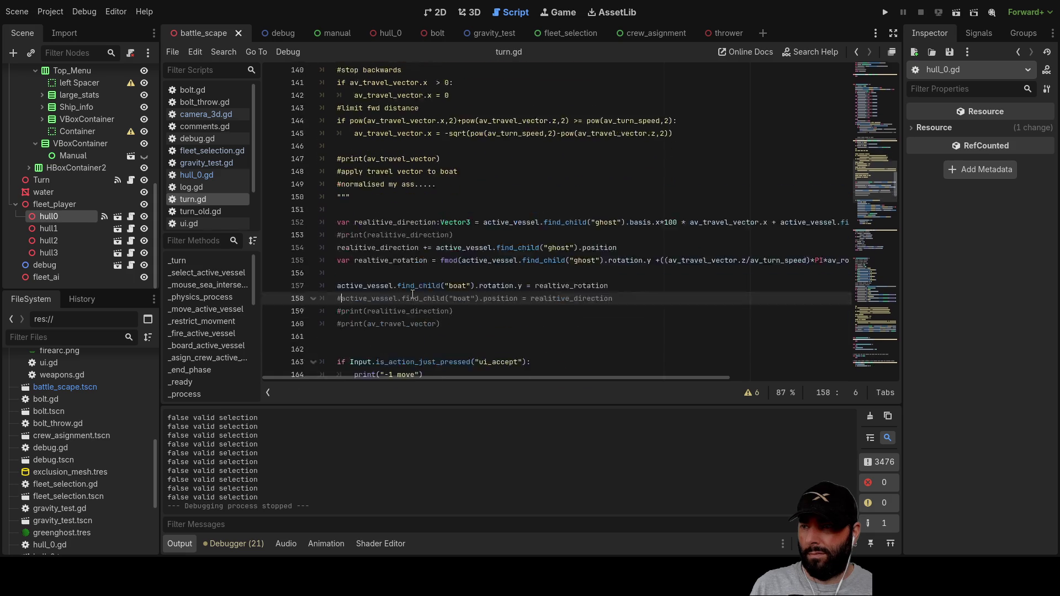
pyautogui.scroll(3)
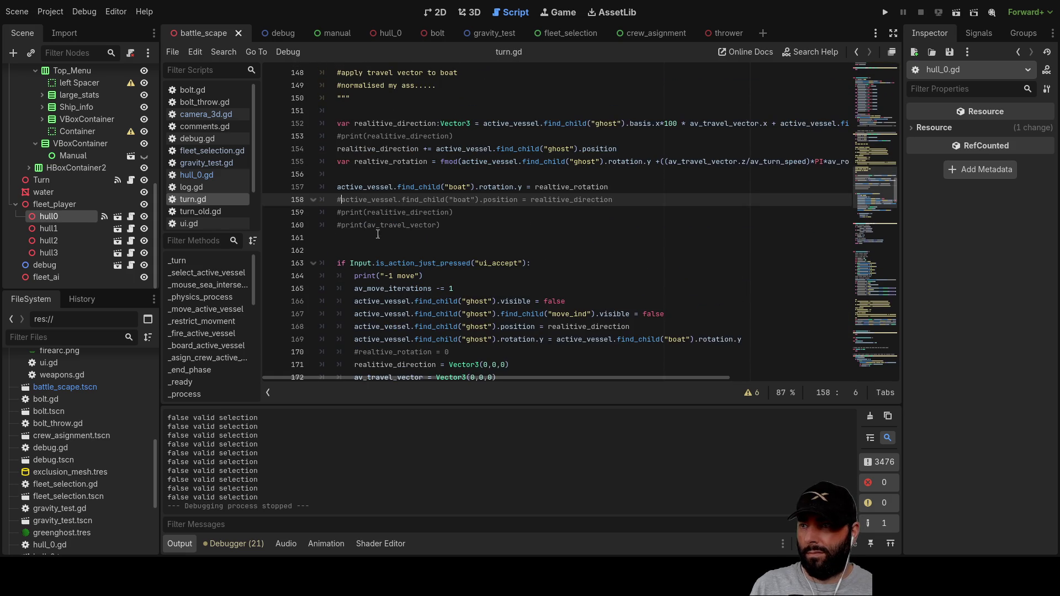
pyautogui.click(335, 187)
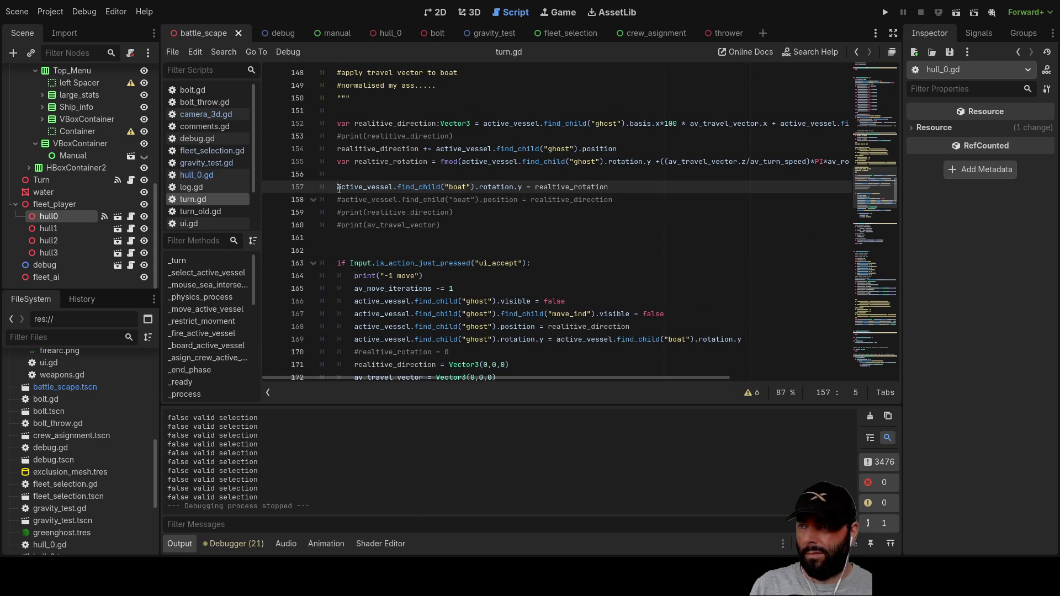
pyautogui.write('#')
pyautogui.hotkey('ctrl', 'k')
pyautogui.scroll(3)
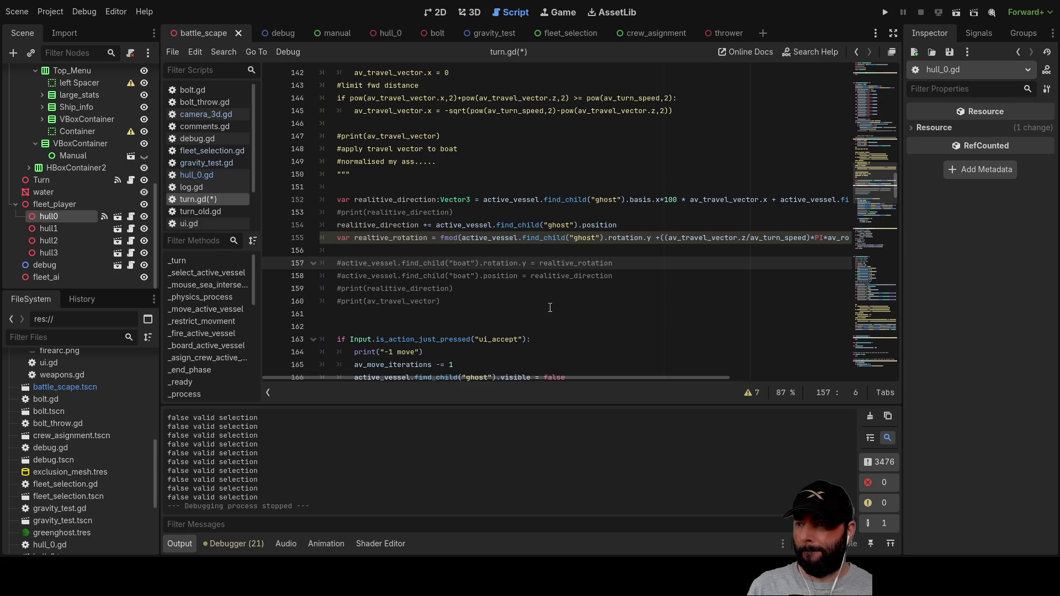
pyautogui.scroll(-3)
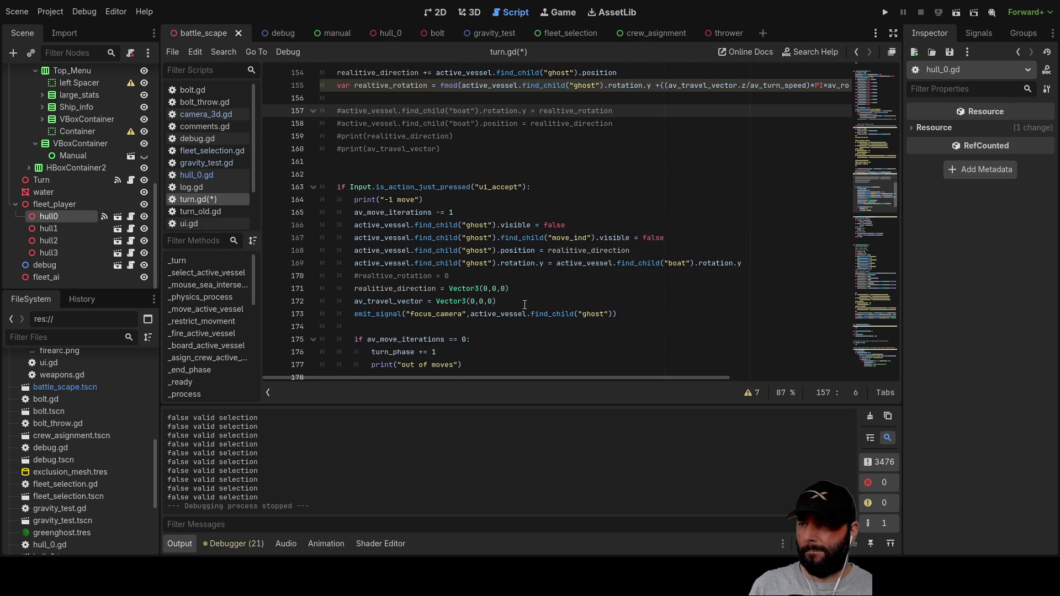
pyautogui.scroll(3)
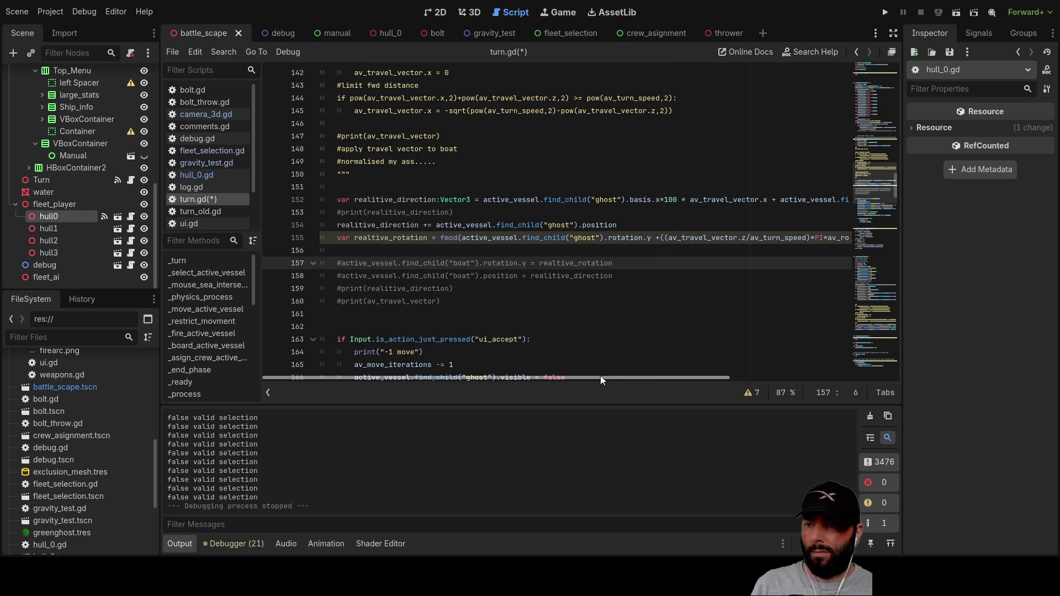
pyautogui.moveTo(617, 378); pyautogui.dragTo(516, 377)
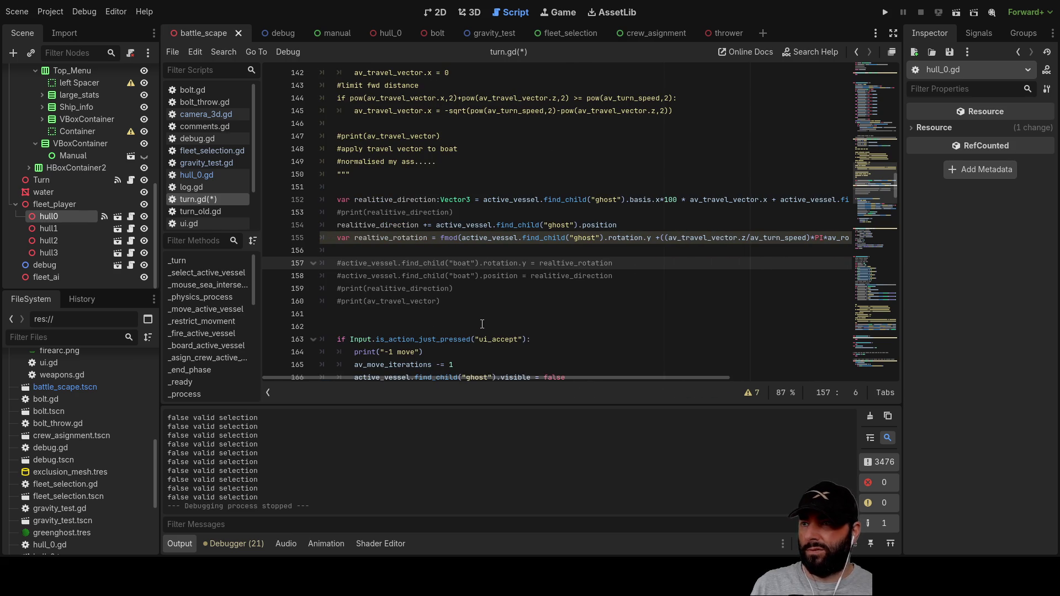
pyautogui.scroll(3)
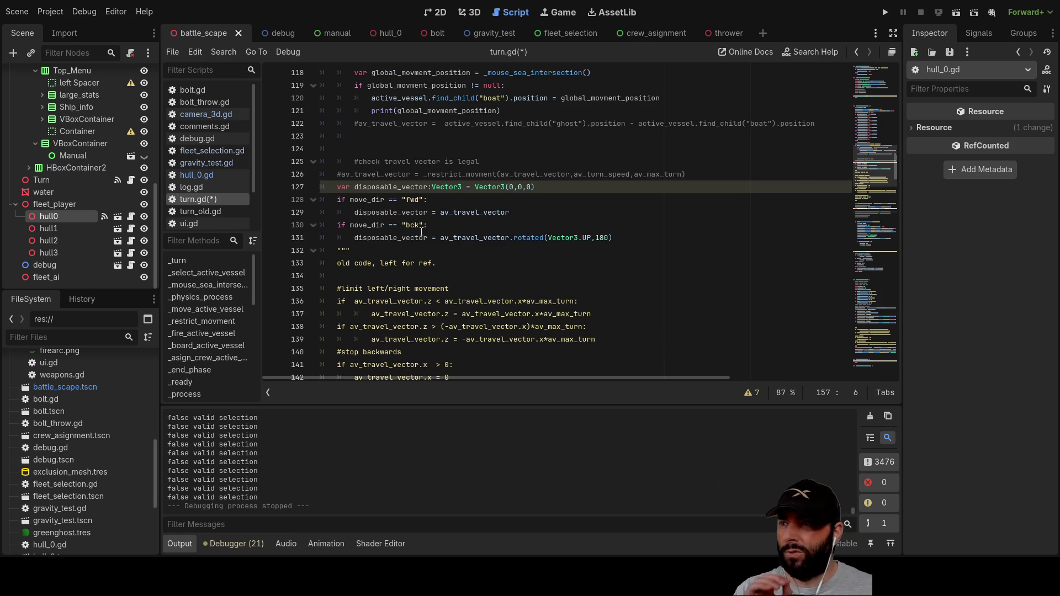
pyautogui.scroll(3)
pyautogui.click(403, 174)
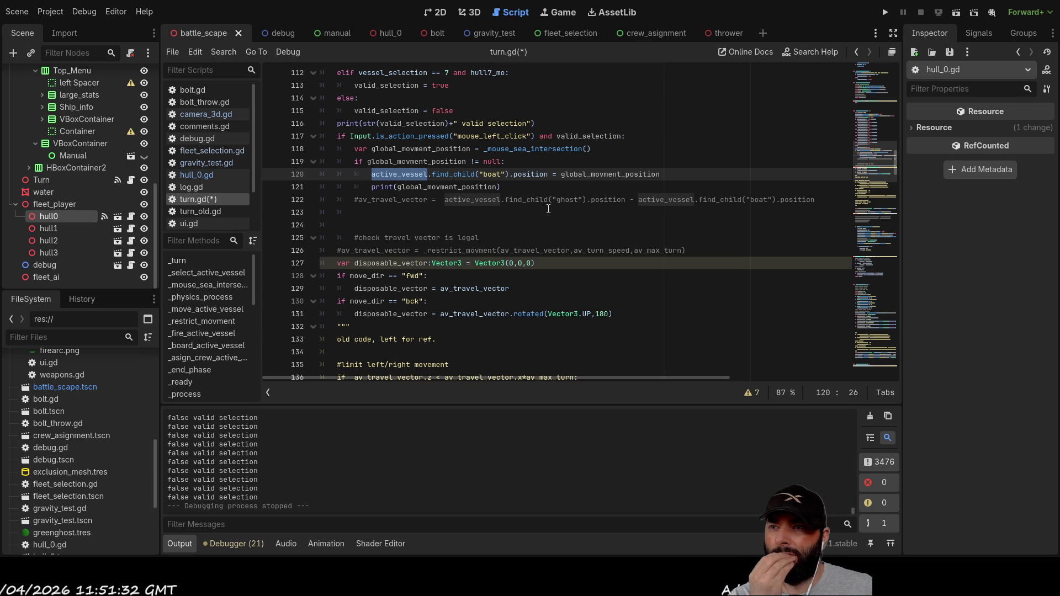
pyautogui.doubleClick(595, 175)
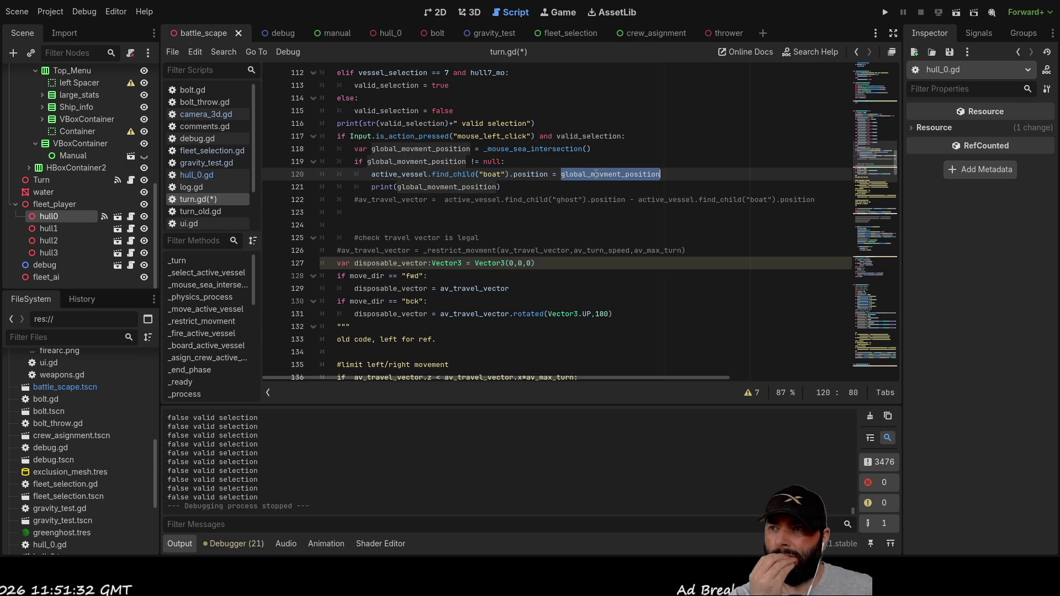
pyautogui.scroll(3)
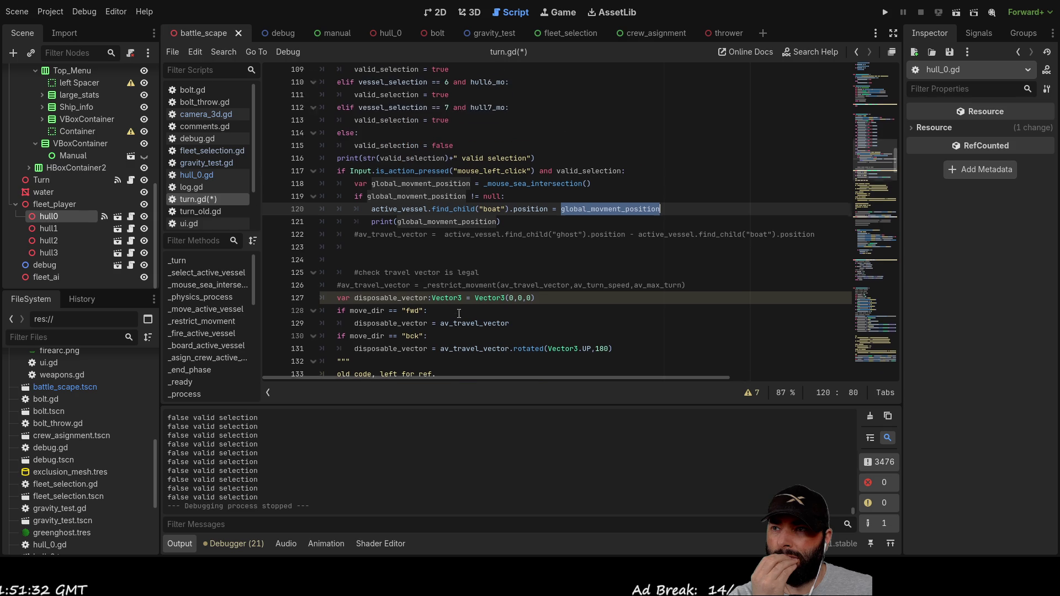
pyautogui.scroll(-3)
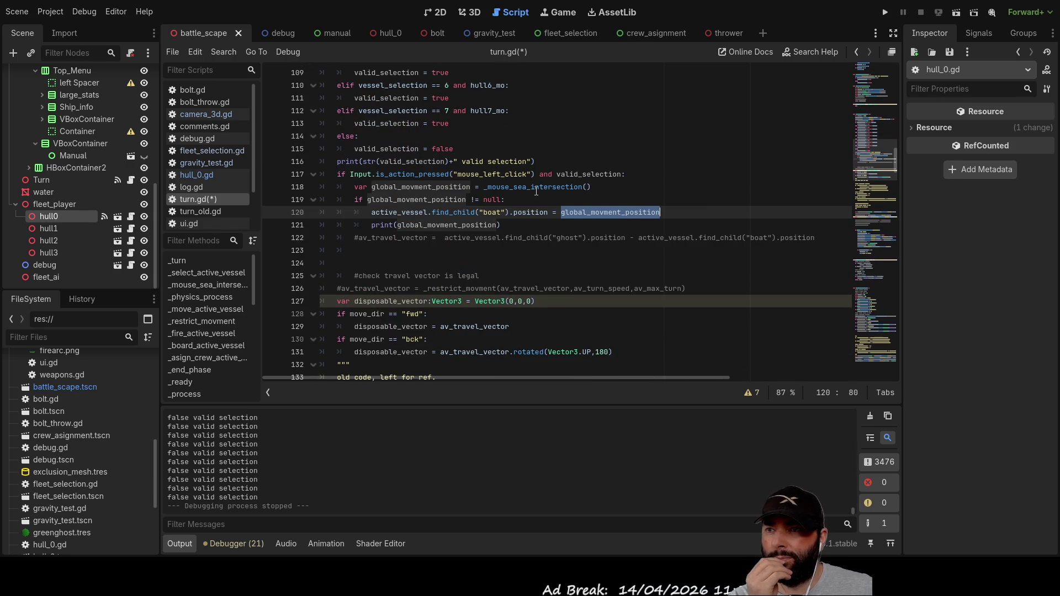
pyautogui.tripleClick(536, 191)
pyautogui.doubleClick(558, 189)
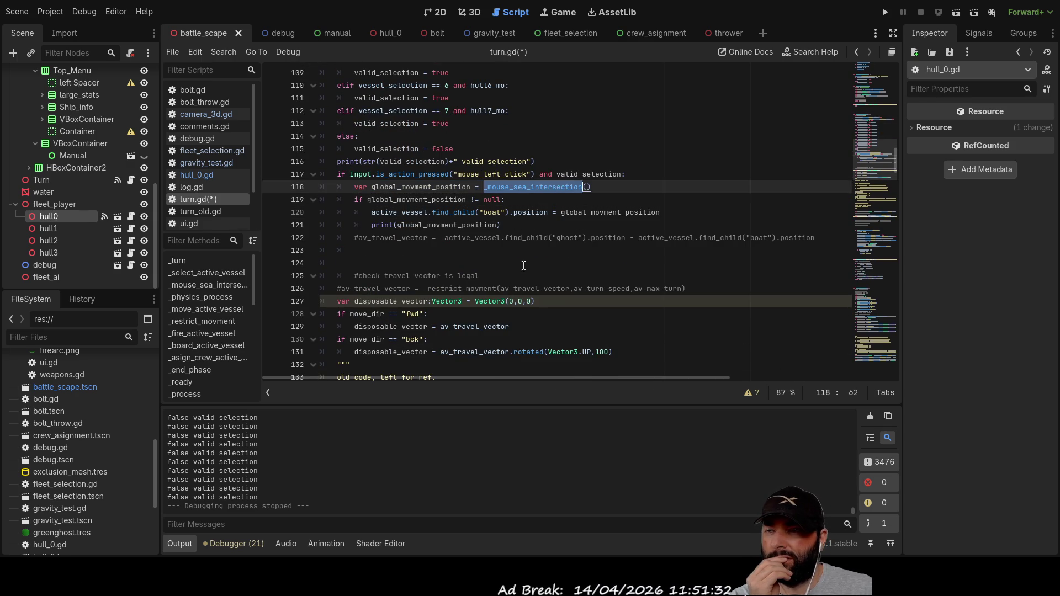
pyautogui.scroll(3)
pyautogui.scroll(3)
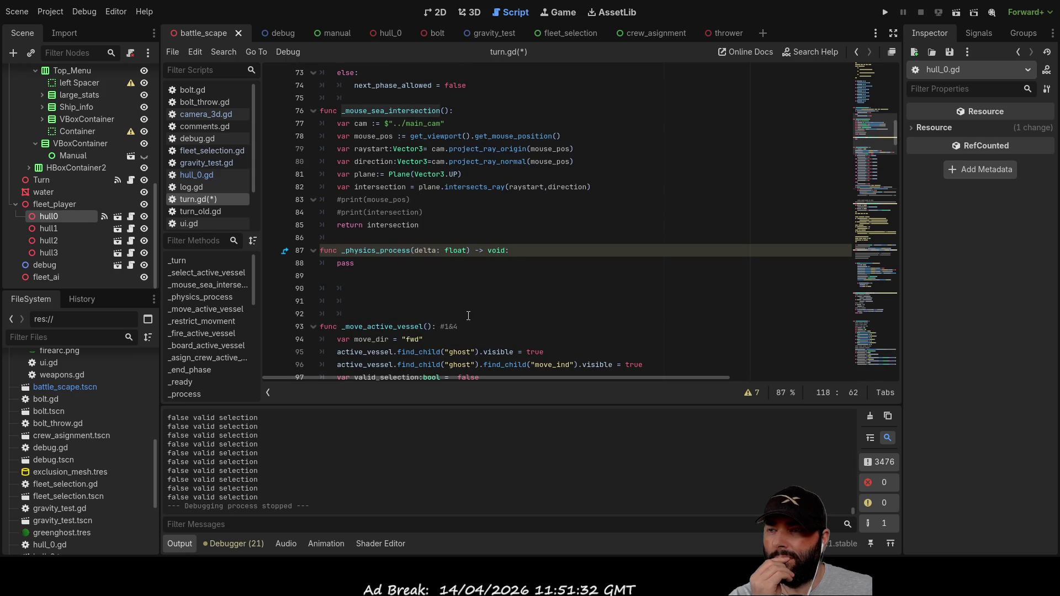
# Step: Insert 'intersection.y = 5' on new line 83 before the return, then run the game
pyautogui.scroll(3)
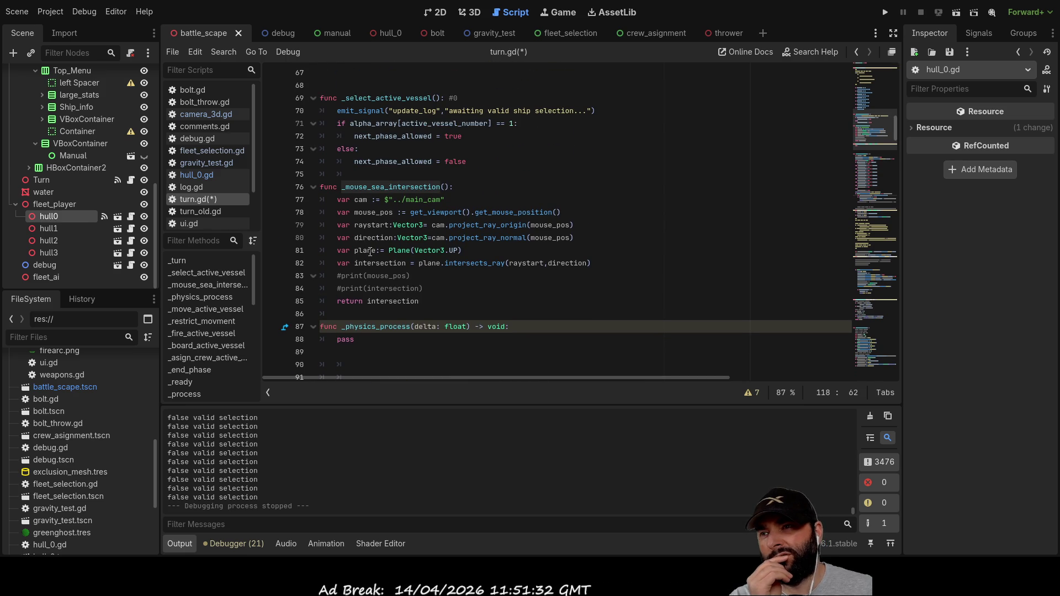
pyautogui.click(334, 275)
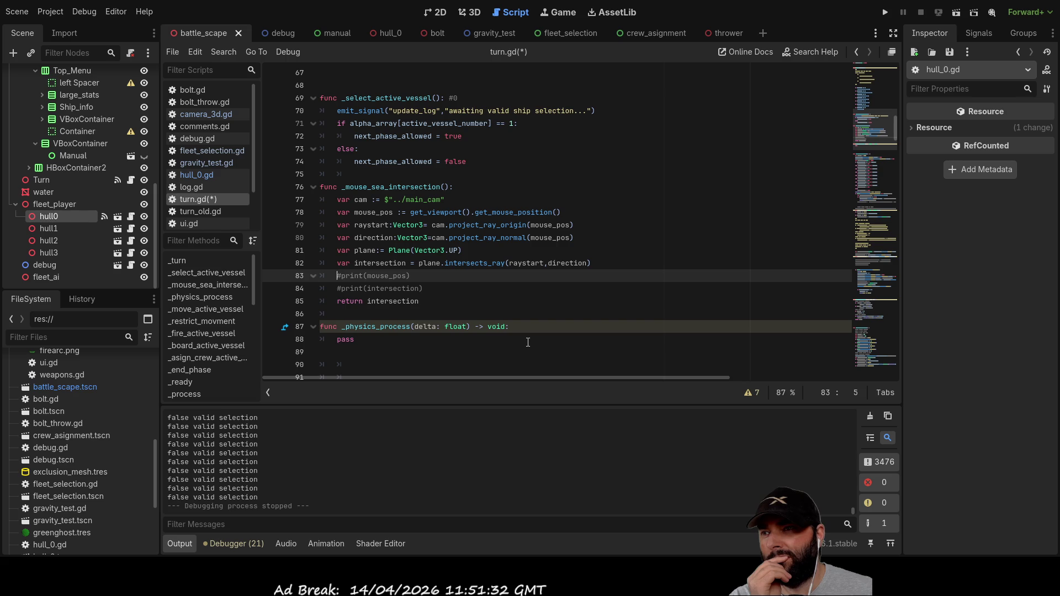
pyautogui.press('Return')
pyautogui.press('Up')
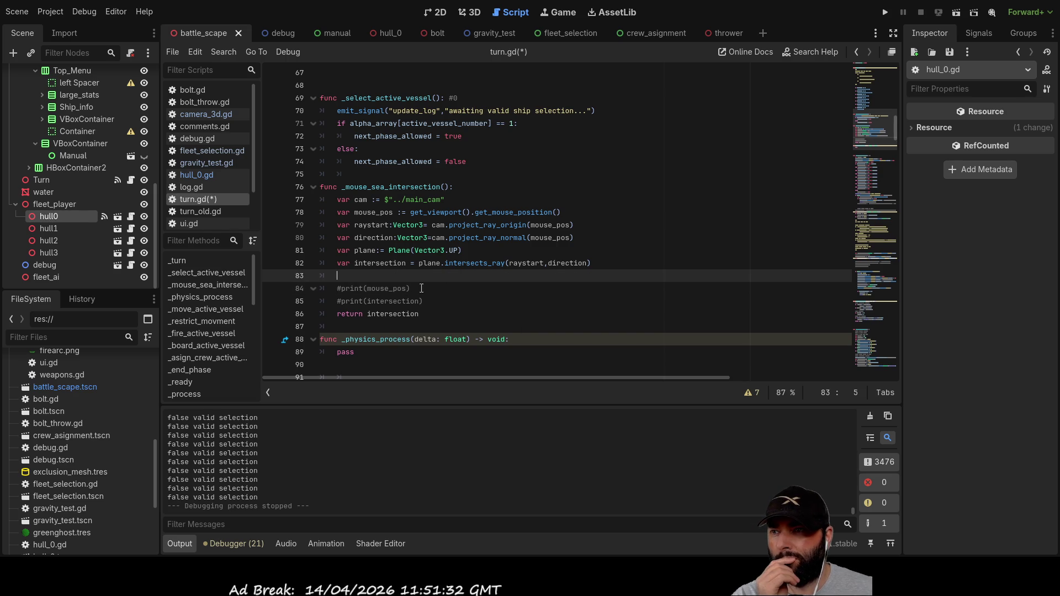
pyautogui.click(380, 265)
pyautogui.doubleClick(380, 264)
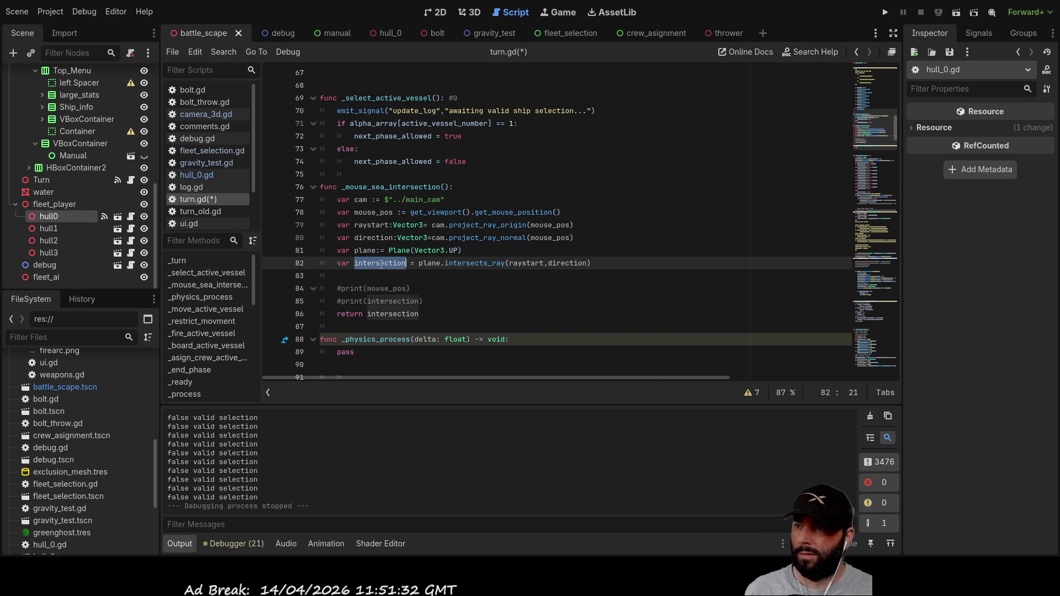
pyautogui.hotkey('ctrl', 'c')
pyautogui.press('Down')
pyautogui.hotkey('ctrl', 'v')
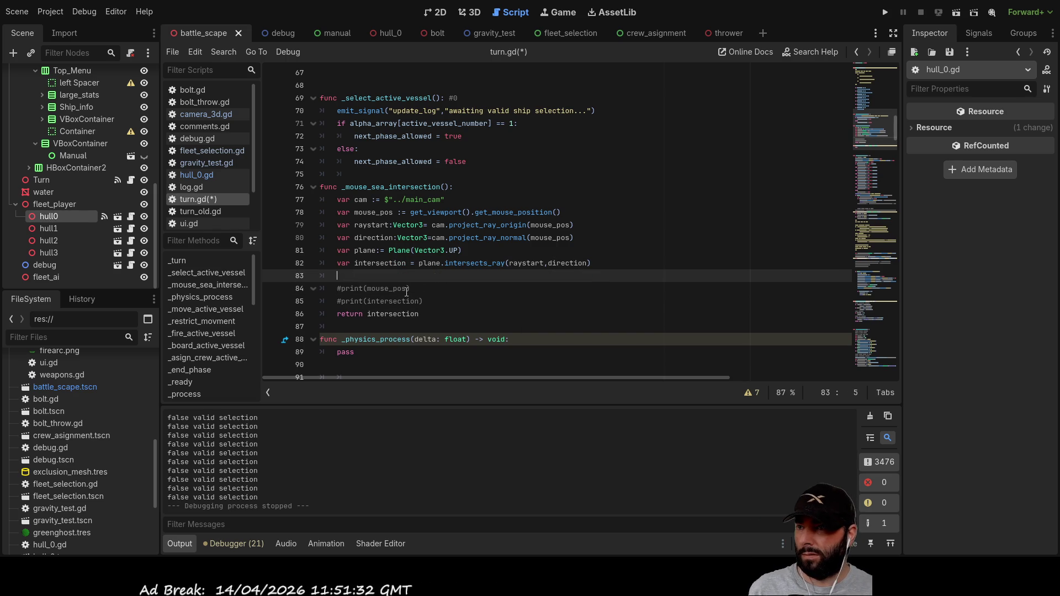
pyautogui.write('.y = ')
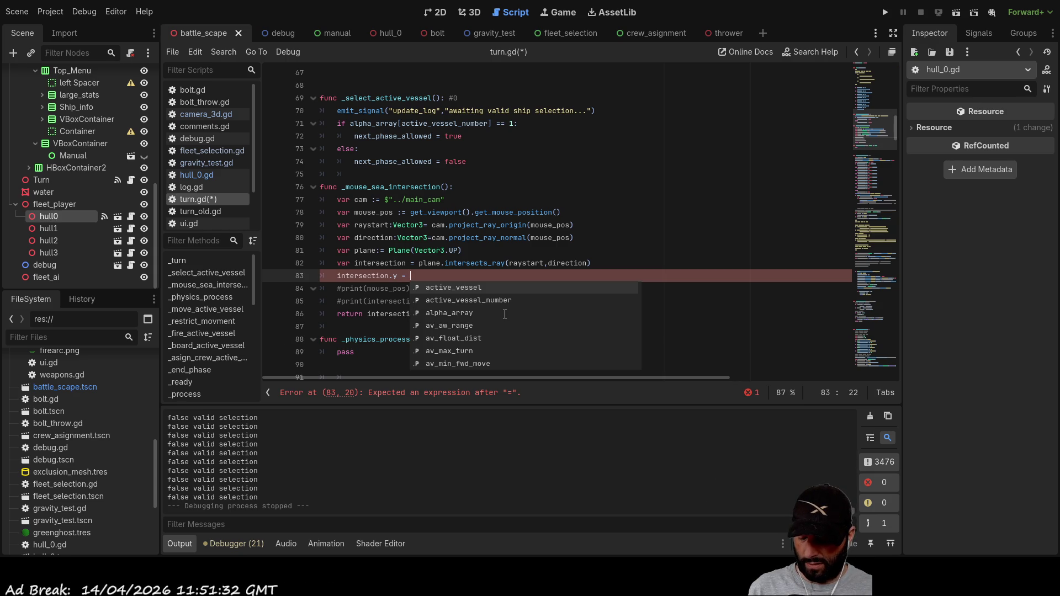
pyautogui.write('5')
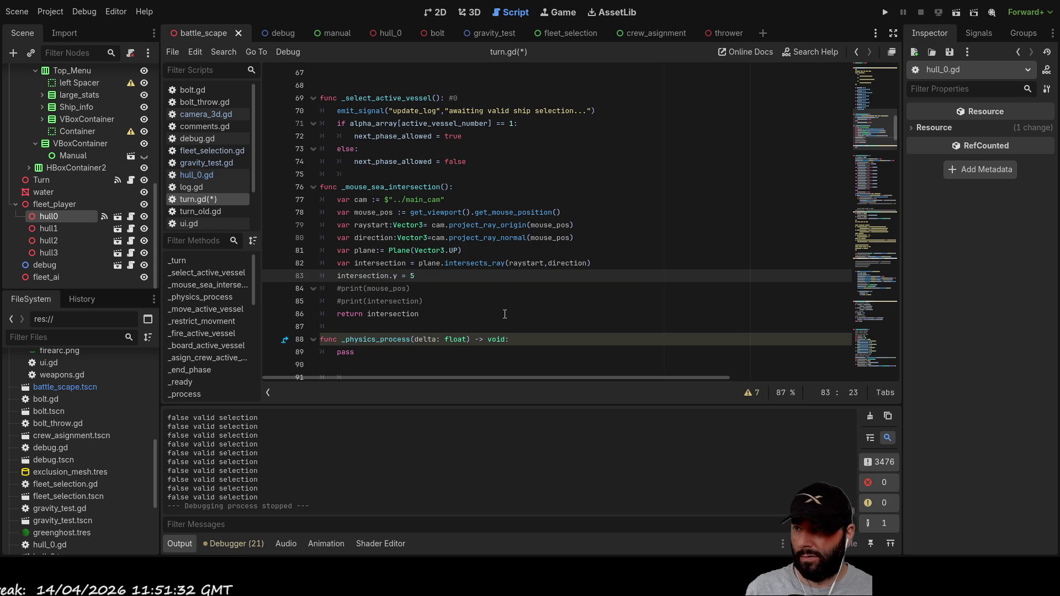
pyautogui.click(434, 314)
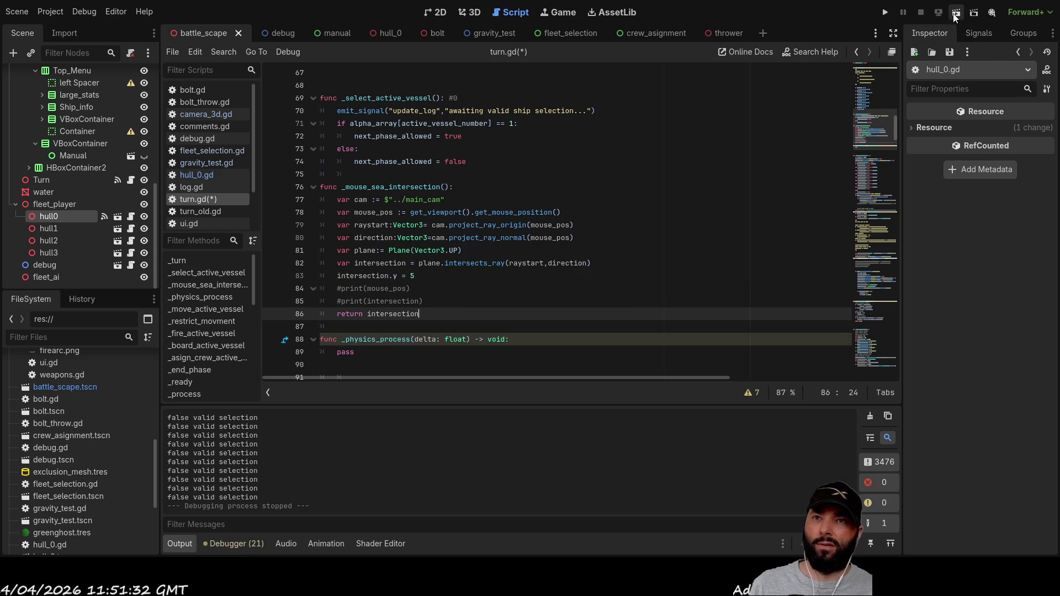
pyautogui.click(887, 13)
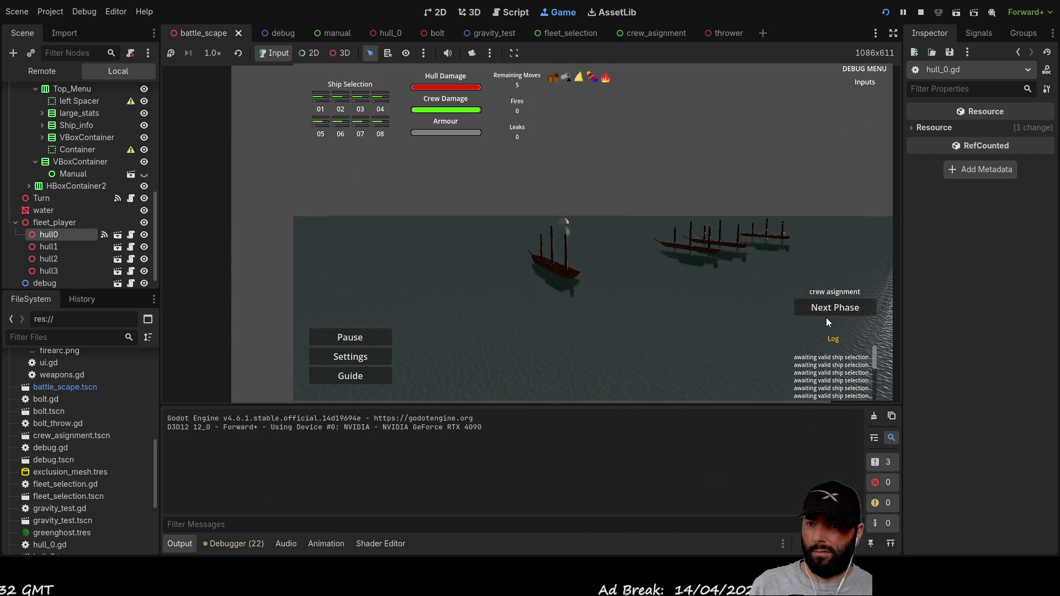
# Step: Advance to the first move, send the ship to a sea point, orbit around it, and stop the game
pyautogui.click(829, 306)
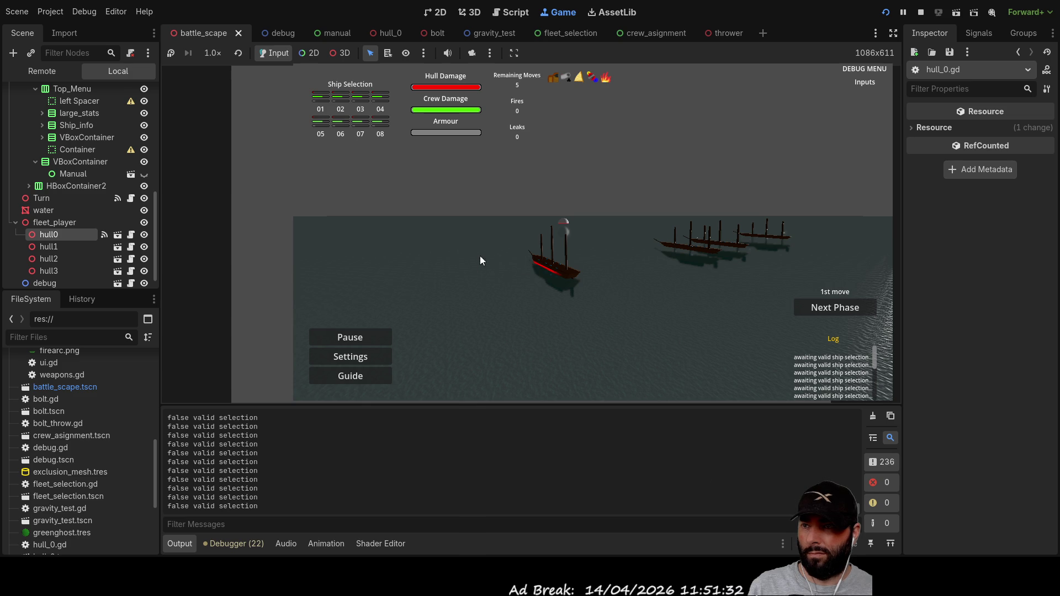
pyautogui.press('a')
pyautogui.press('w')
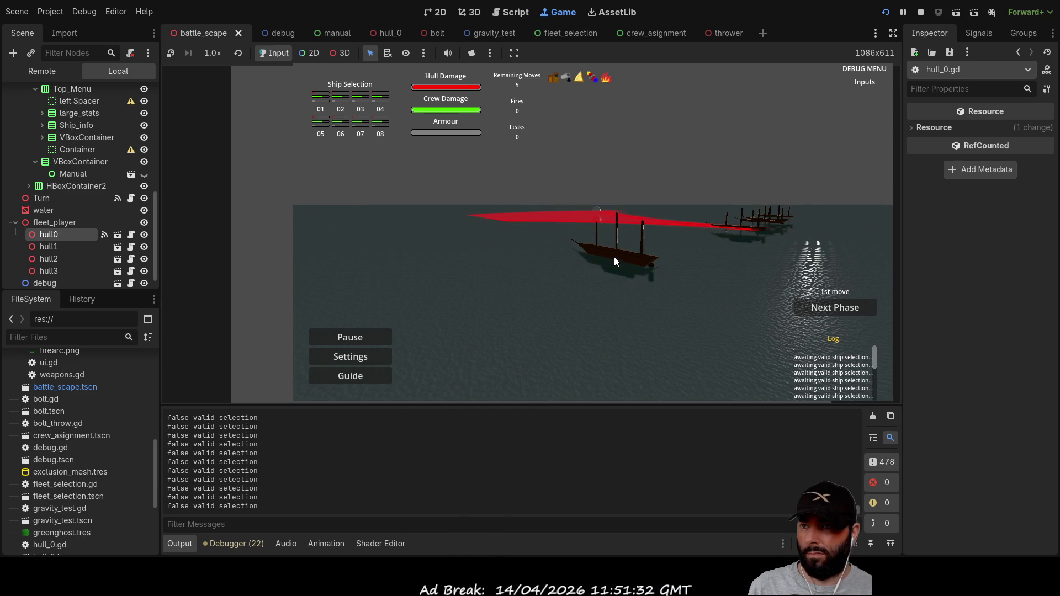
pyautogui.click(615, 254)
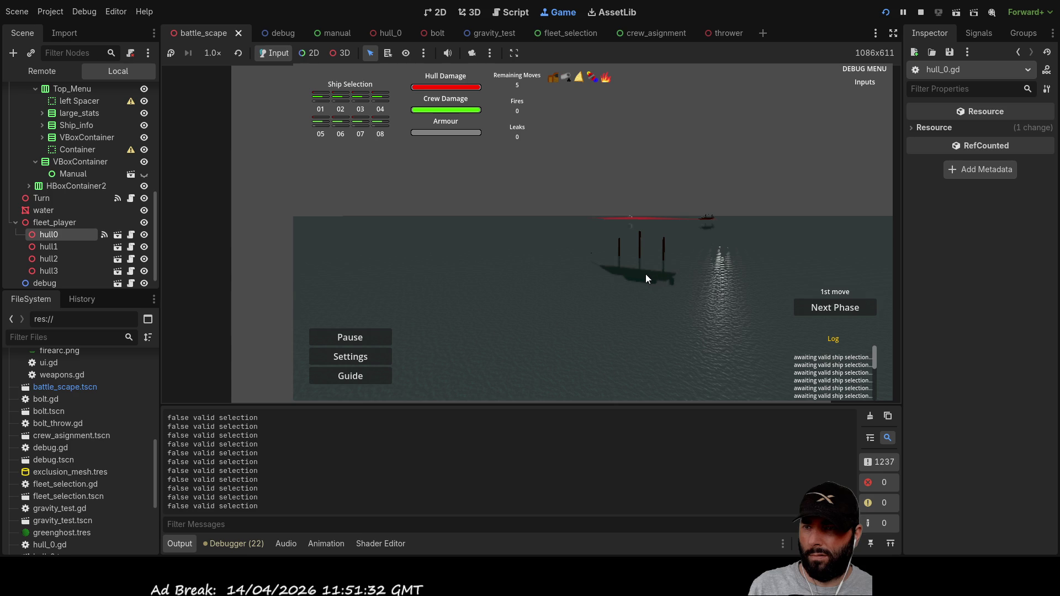
pyautogui.press('w')
pyautogui.press('d')
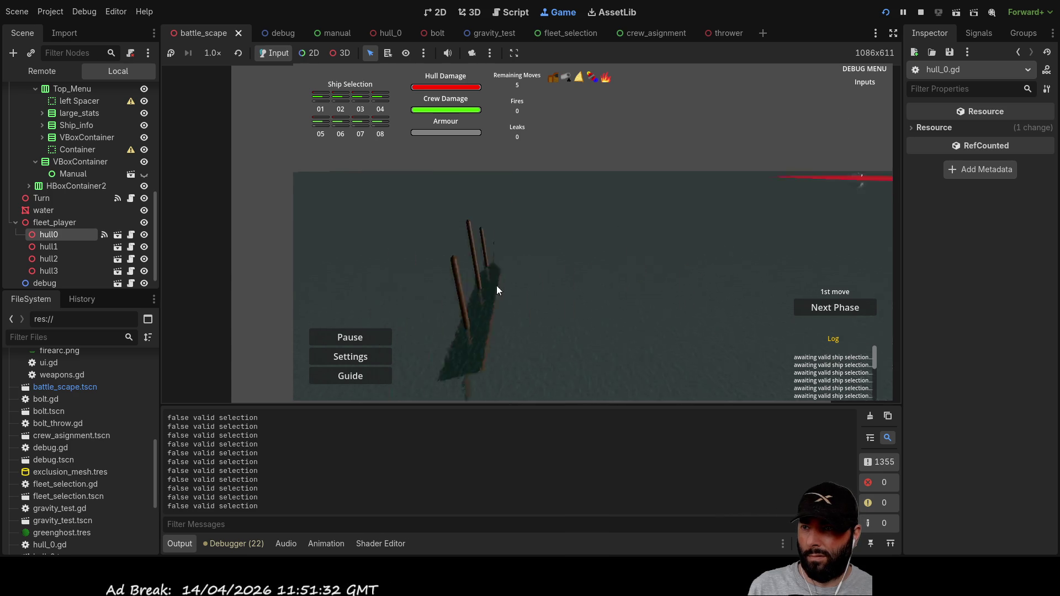
pyautogui.press('d')
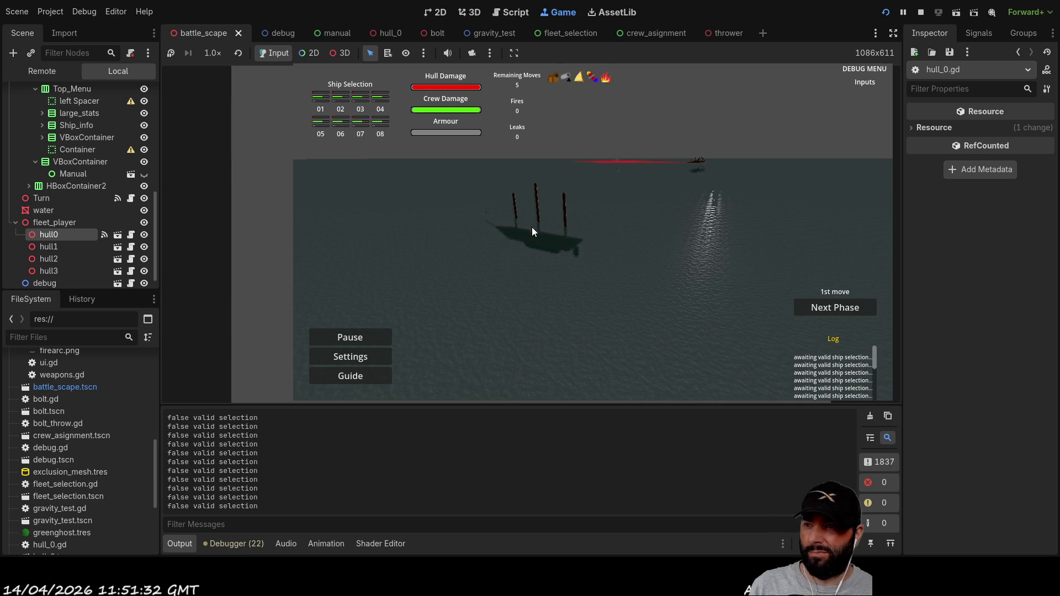
pyautogui.scroll(3)
pyautogui.press('q')
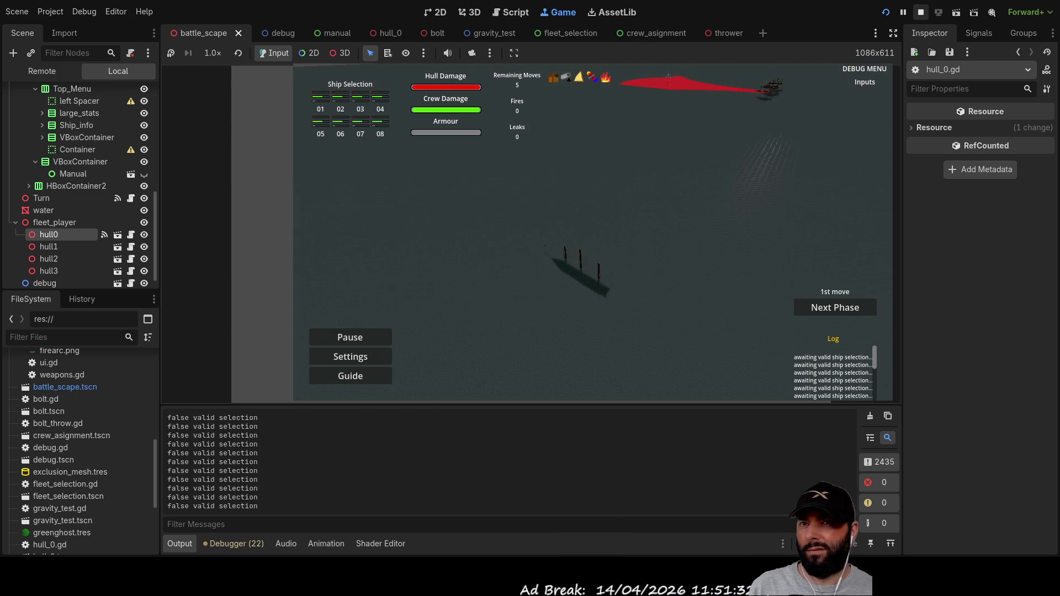
pyautogui.press('F8')
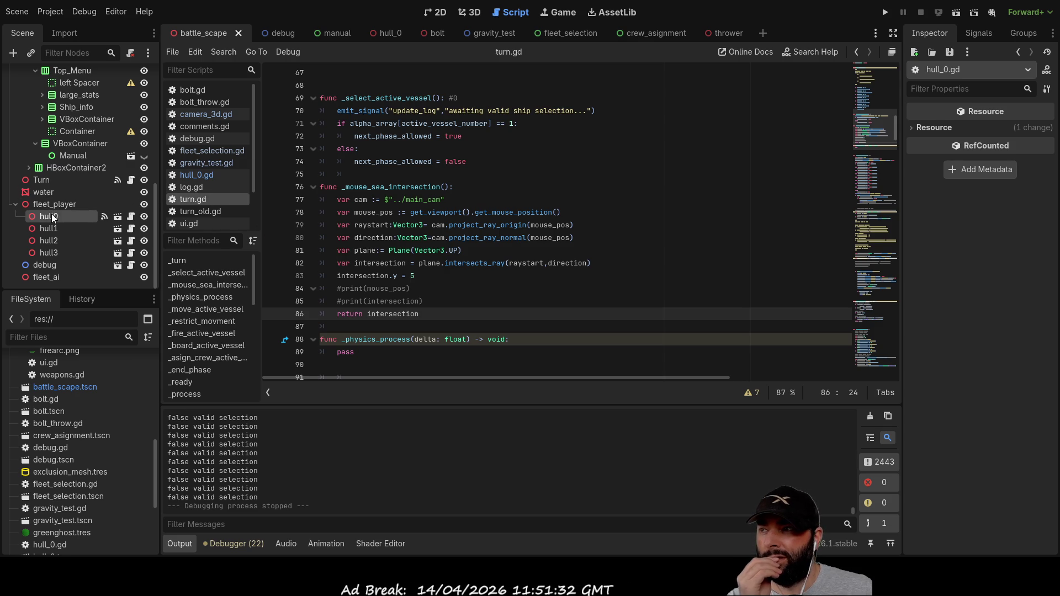
# Step: Select hull0 in the Scene dock to view its transform, showing position y 0.0 m
pyautogui.click(933, 145)
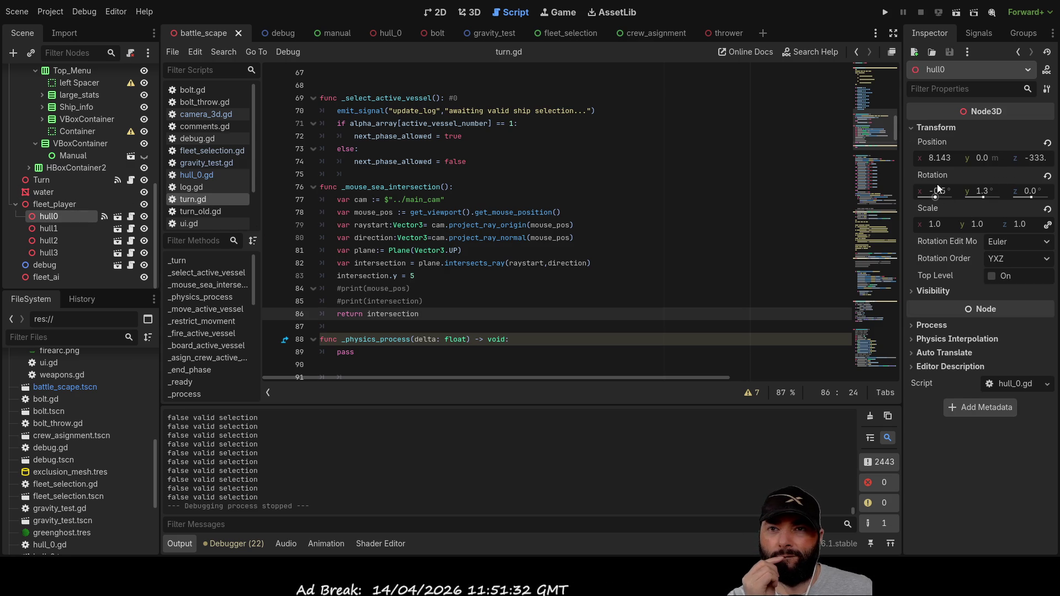
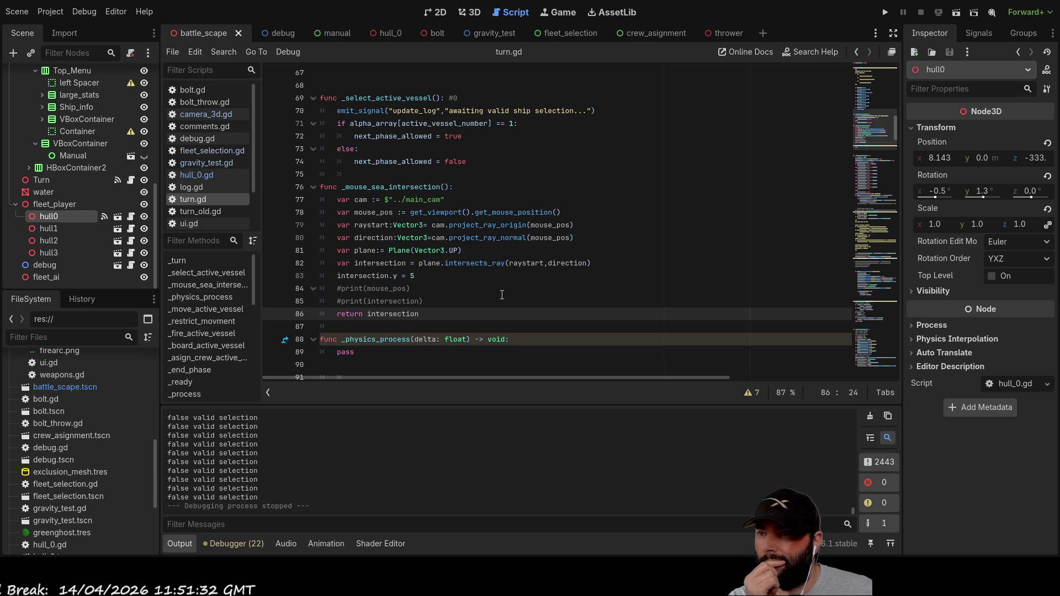
# Step: Change line 83 of turn.gd to intersection.y = 0
pyautogui.scroll(3)
pyautogui.scroll(-3)
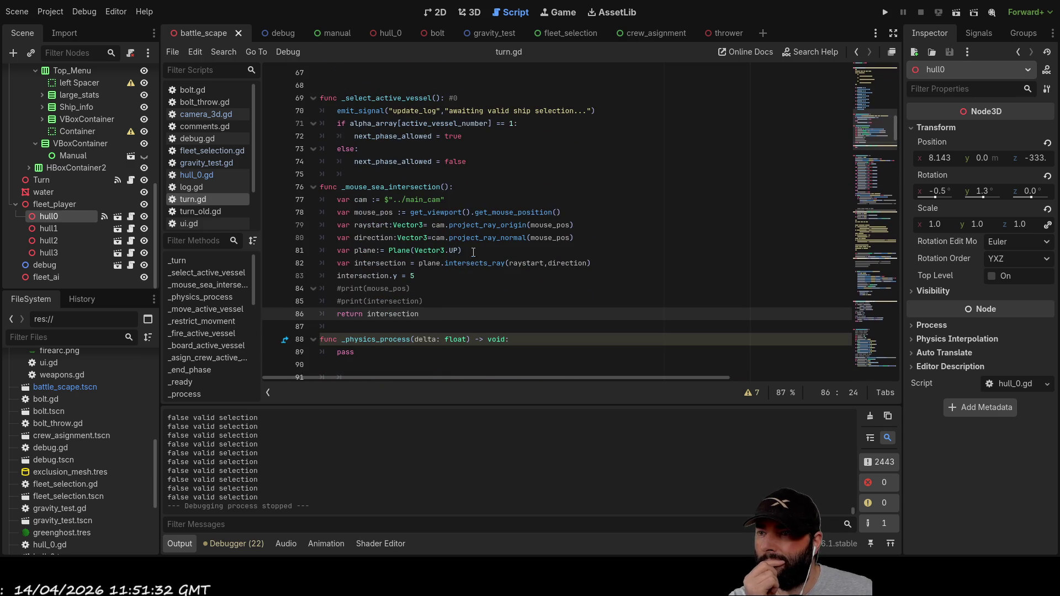
pyautogui.click(416, 276)
pyautogui.write('0')
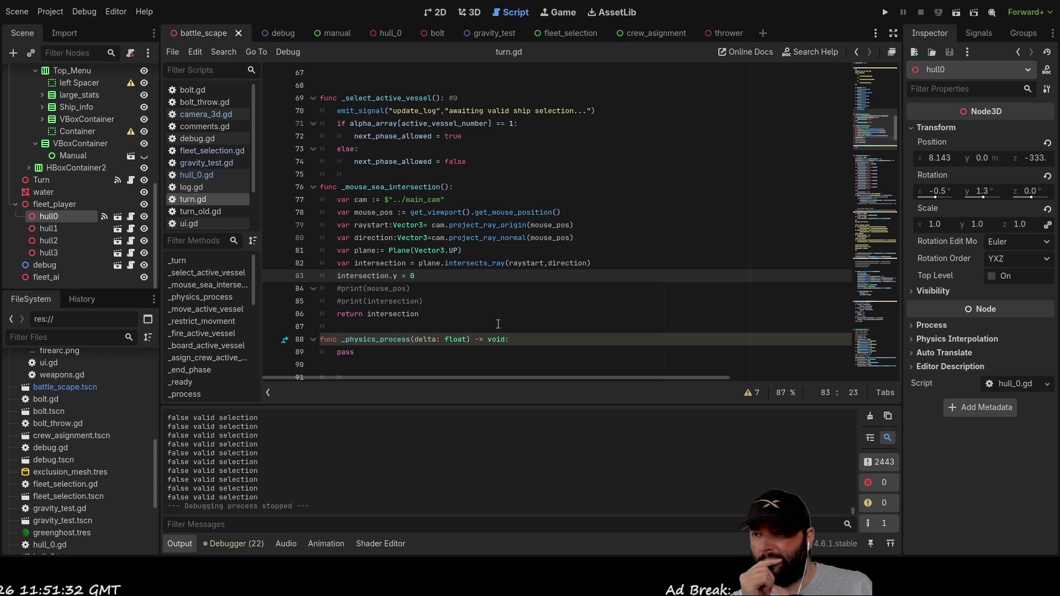
pyautogui.click(492, 315)
pyautogui.scroll(-3)
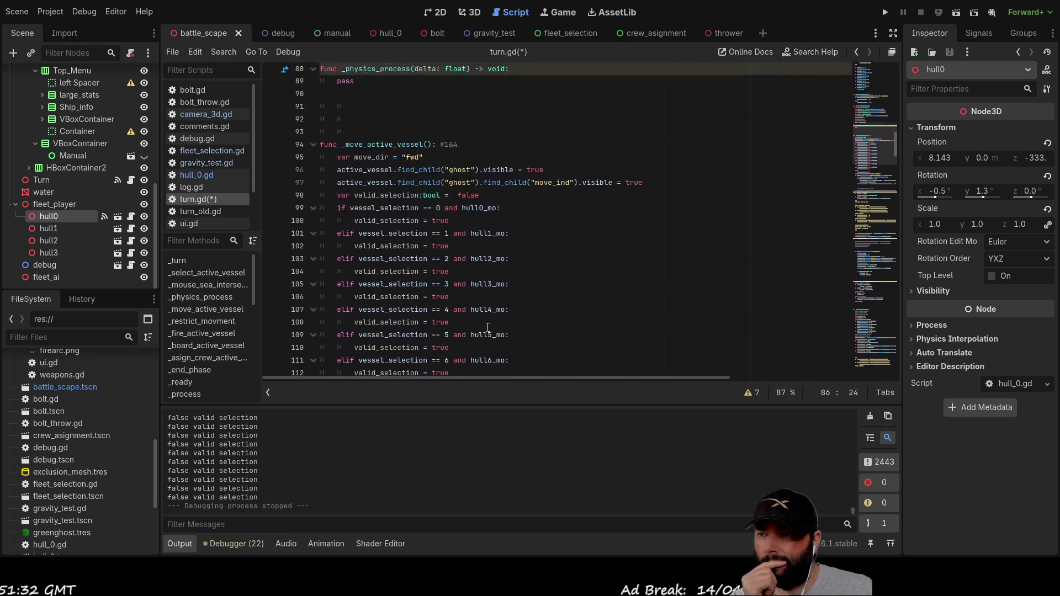
pyautogui.scroll(-3)
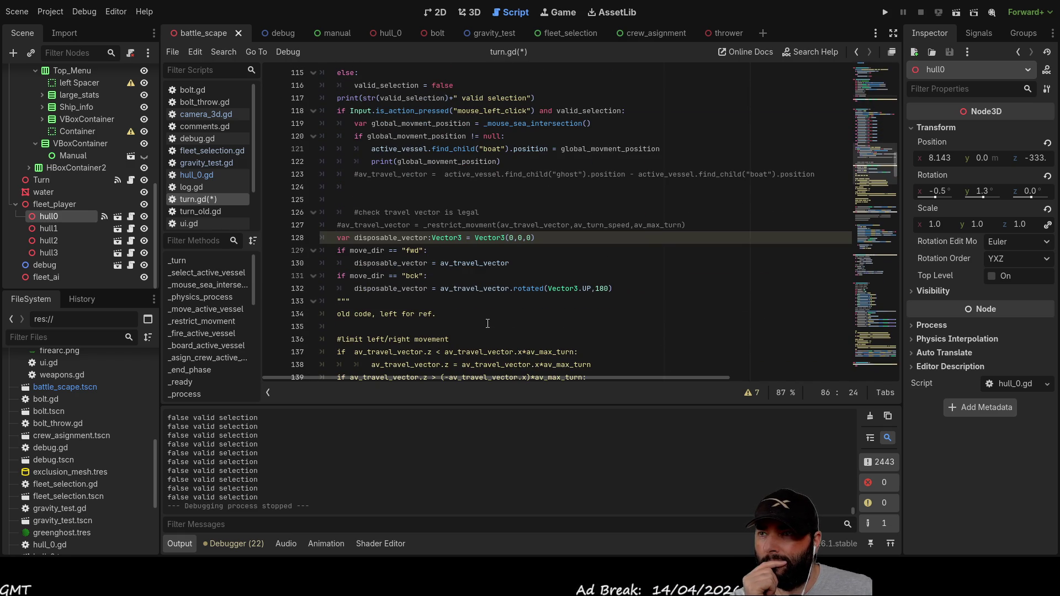
pyautogui.scroll(3)
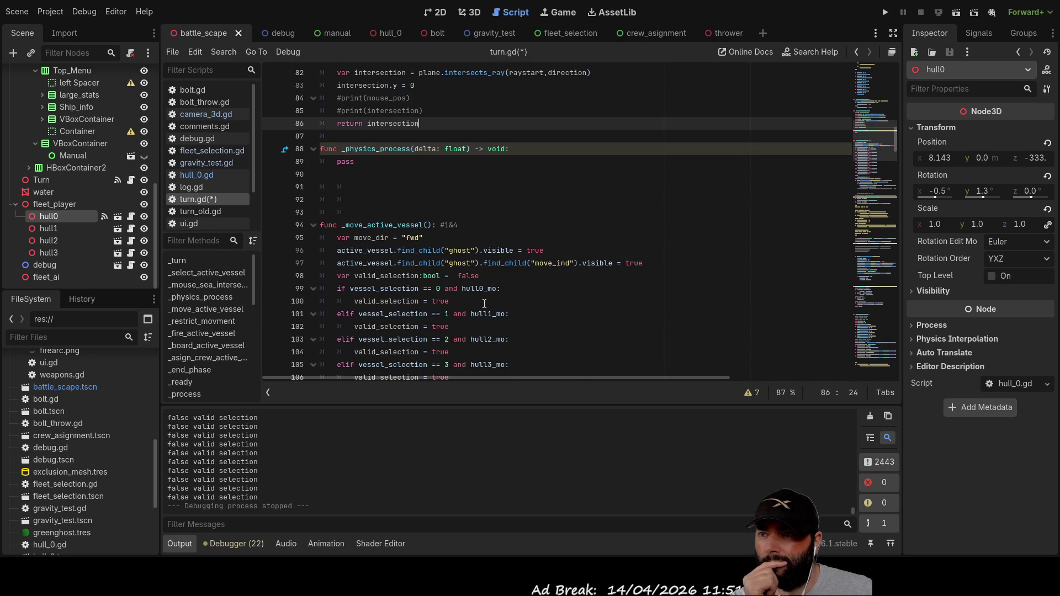
pyautogui.scroll(-3)
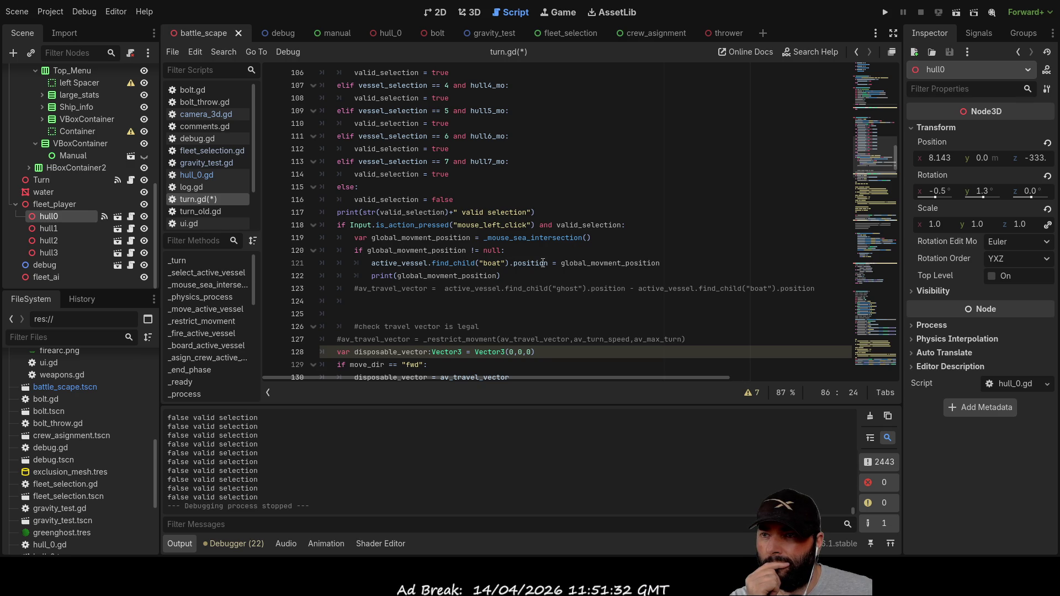
# Step: Check where global_movment_position is used, then run the project with F5
pyautogui.doubleClick(601, 263)
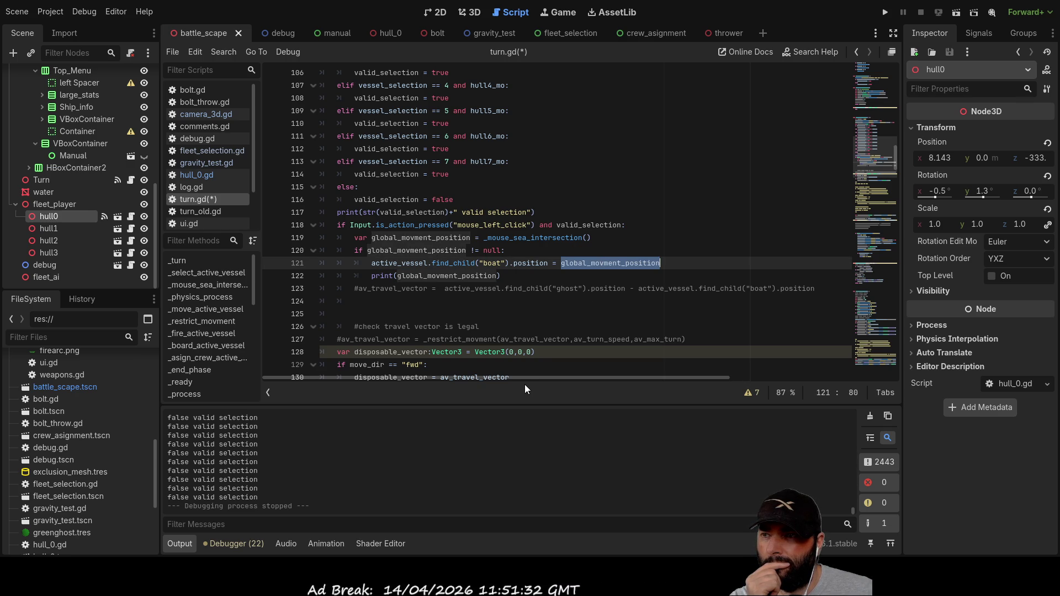
pyautogui.scroll(3)
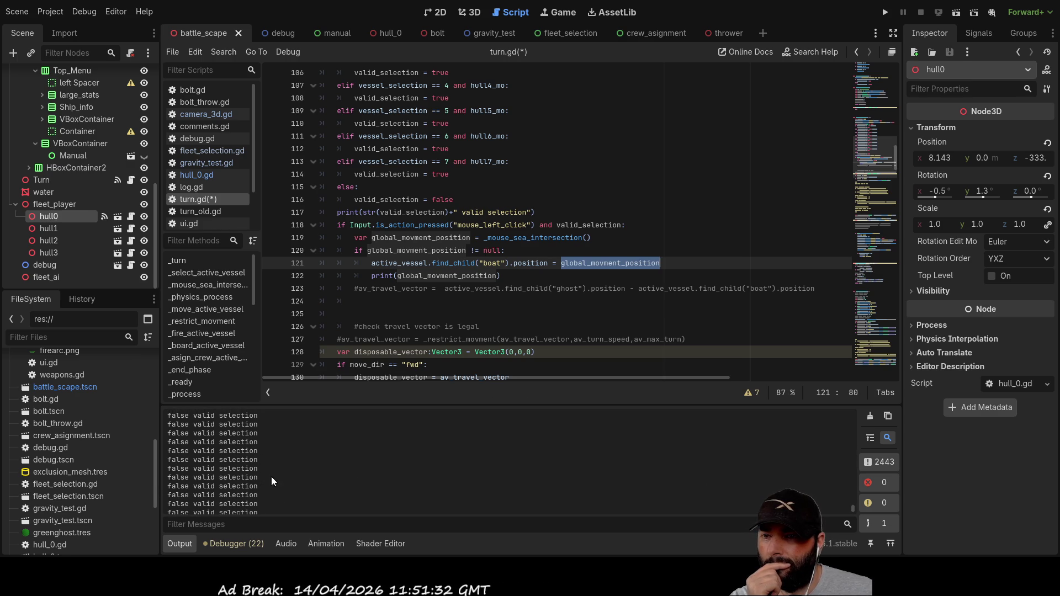
pyautogui.moveTo(854, 510); pyautogui.dragTo(854, 450)
pyautogui.scroll(3)
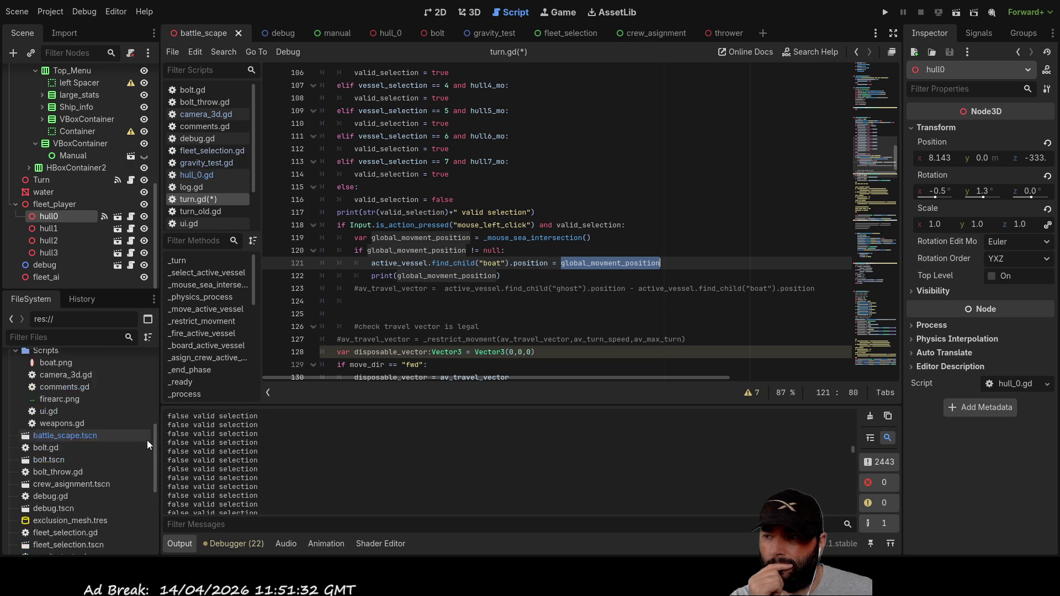
pyautogui.scroll(3)
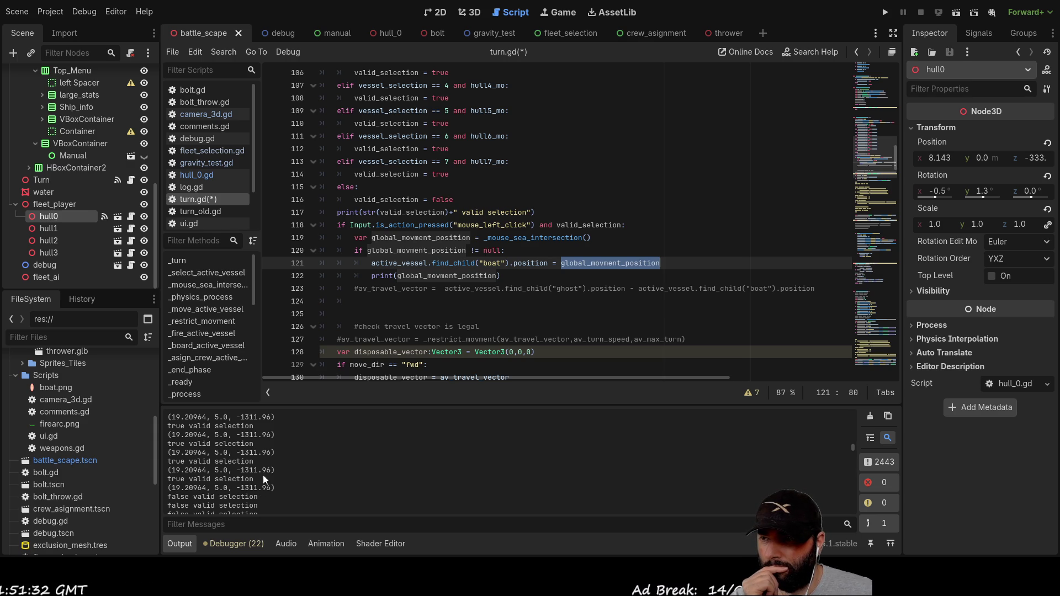
pyautogui.scroll(3)
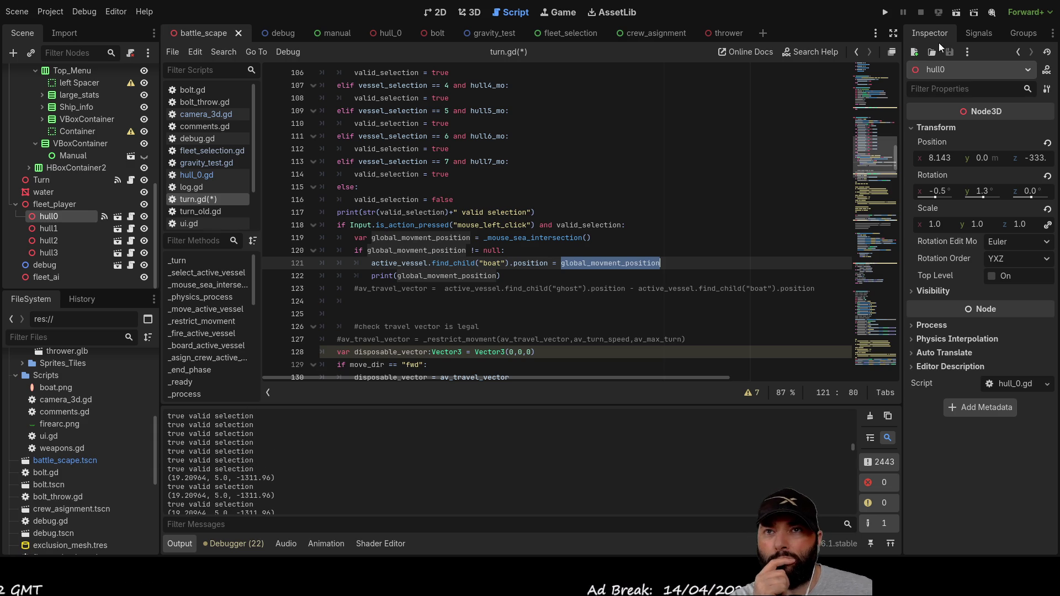
pyautogui.press('F5')
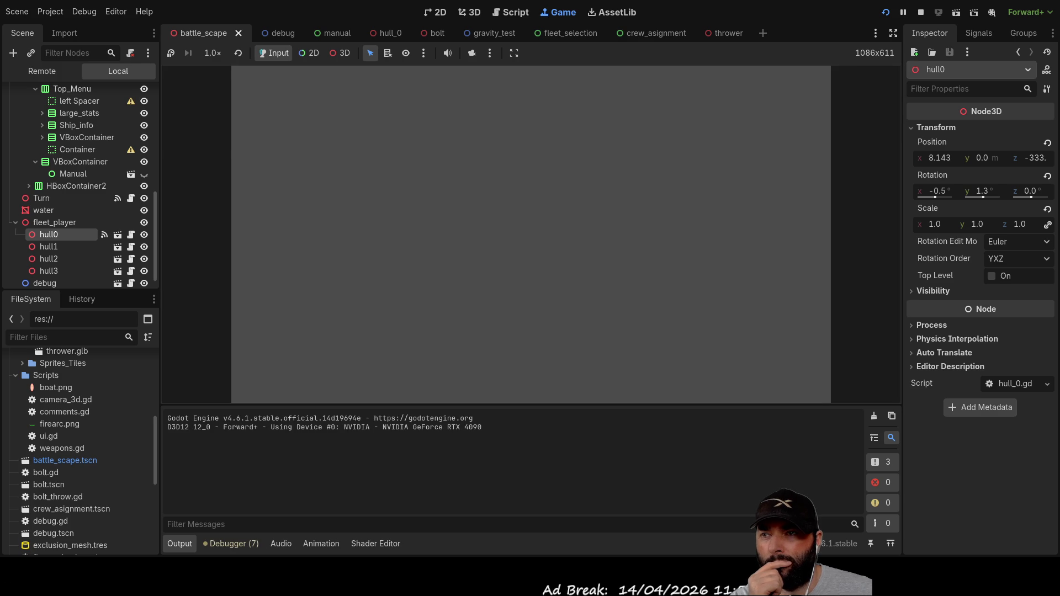
# Step: Swing the game camera and advance to the first move phase
pyautogui.press('a')
pyautogui.press('w')
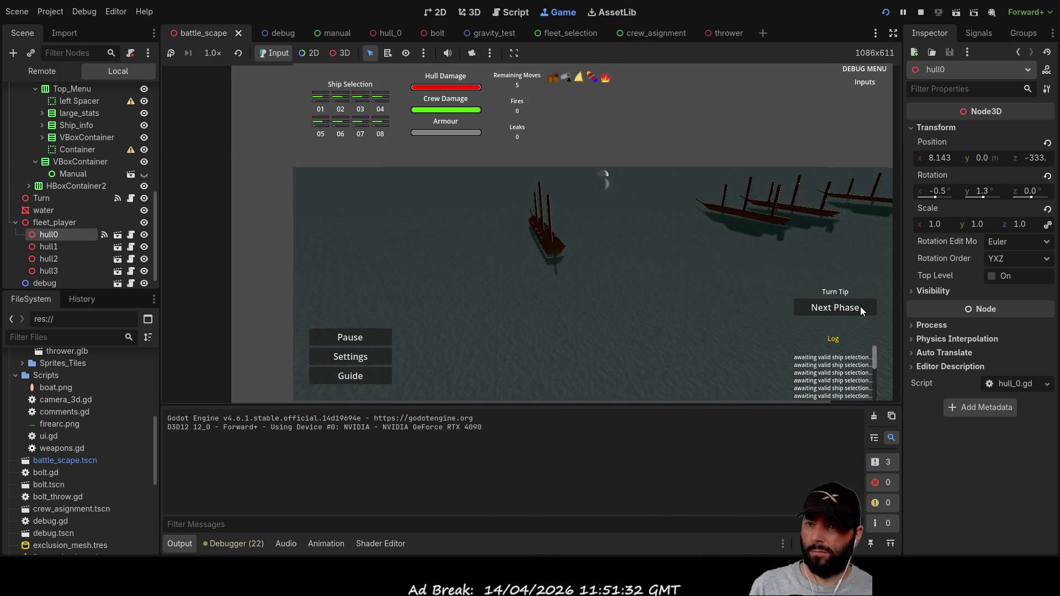
pyautogui.click(834, 309)
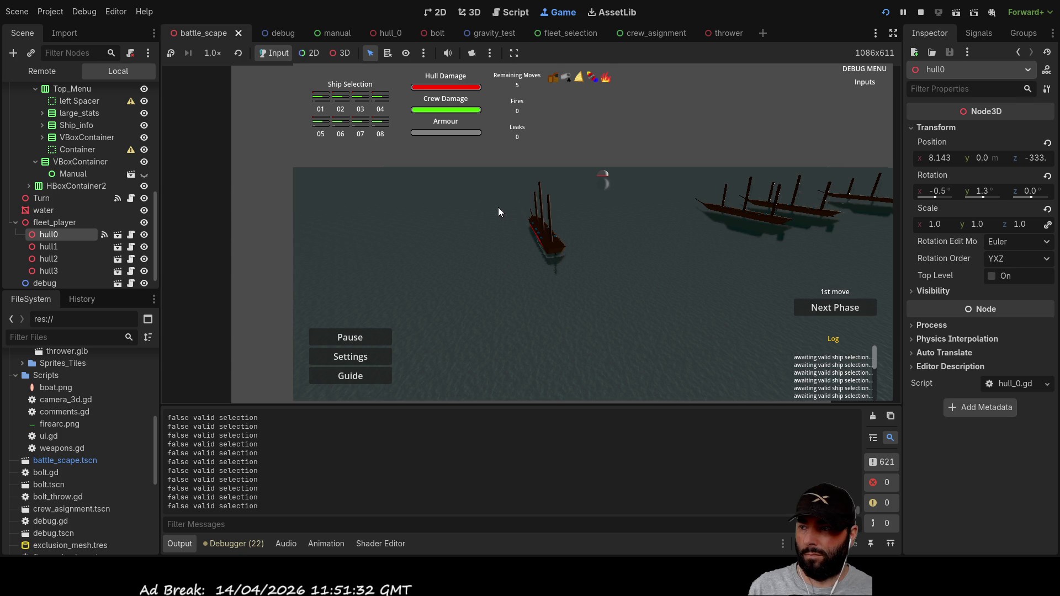
# Step: Orbit the game camera around the player ship to frame it over the sea
pyautogui.press('a')
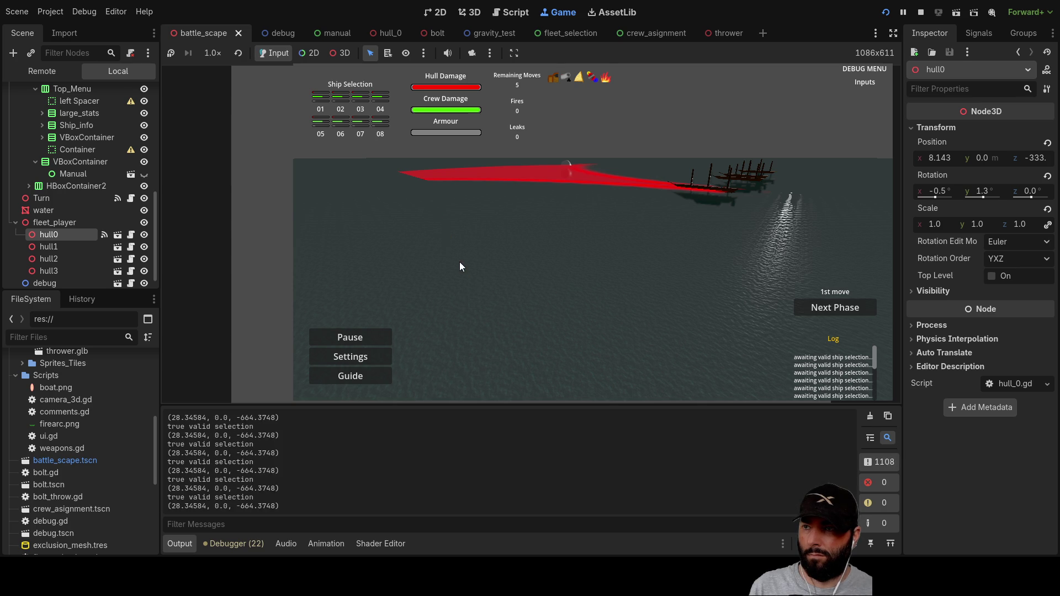
pyautogui.press('a')
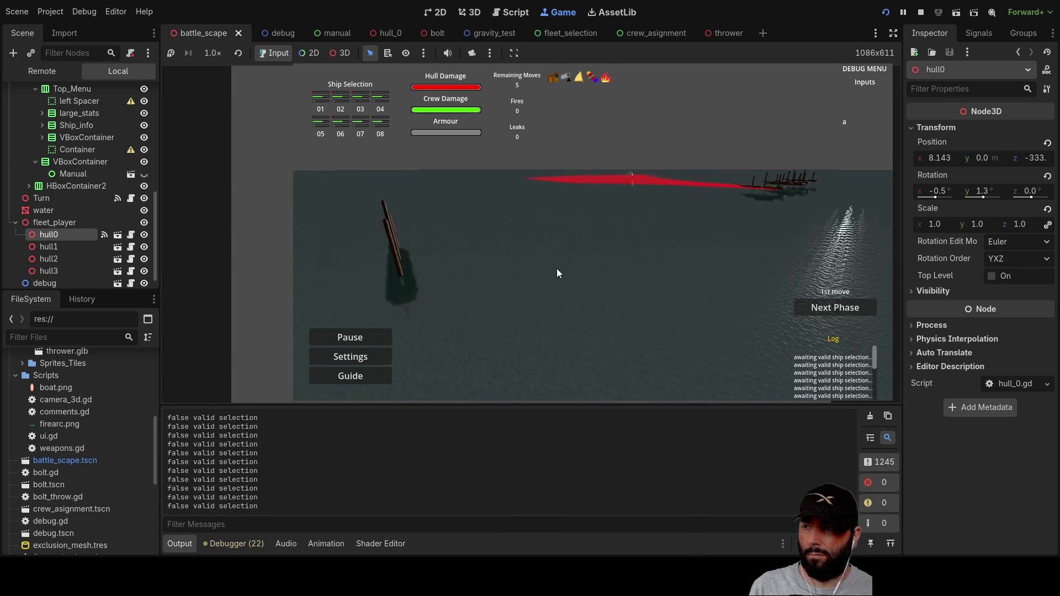
pyautogui.press('s')
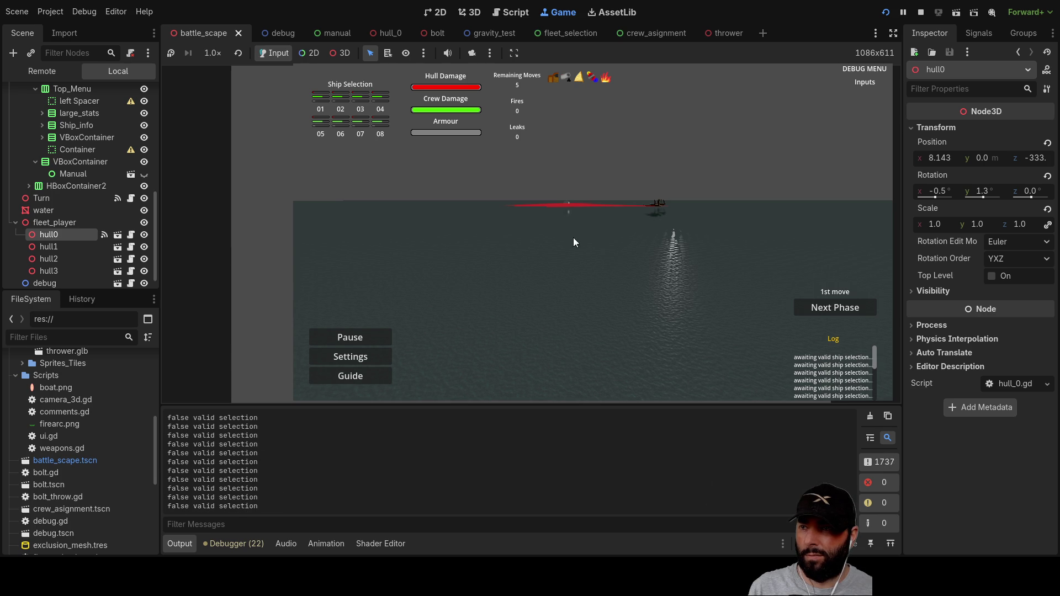
pyautogui.press('a')
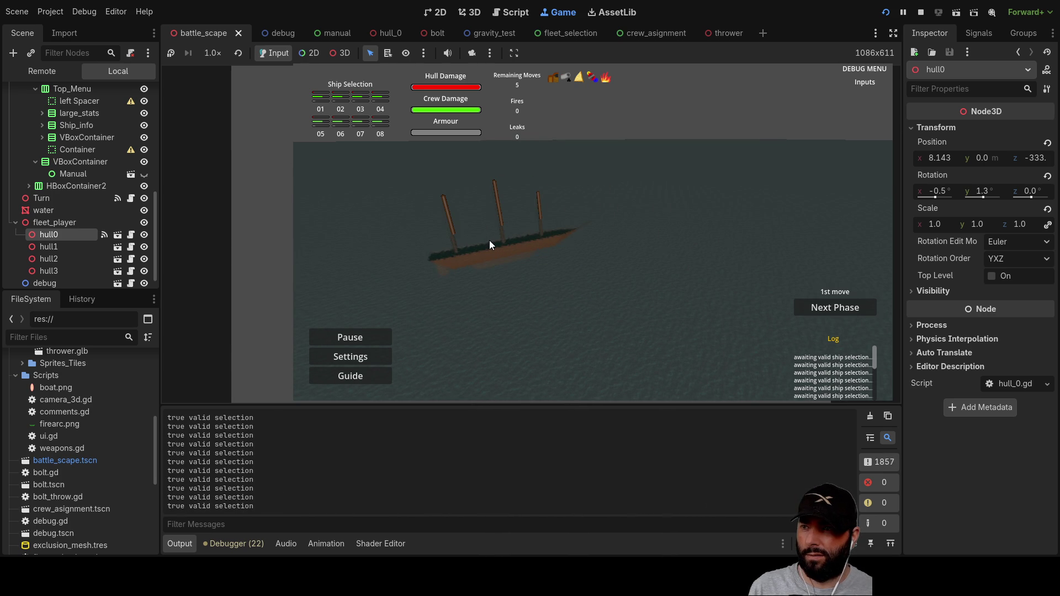
pyautogui.press('s')
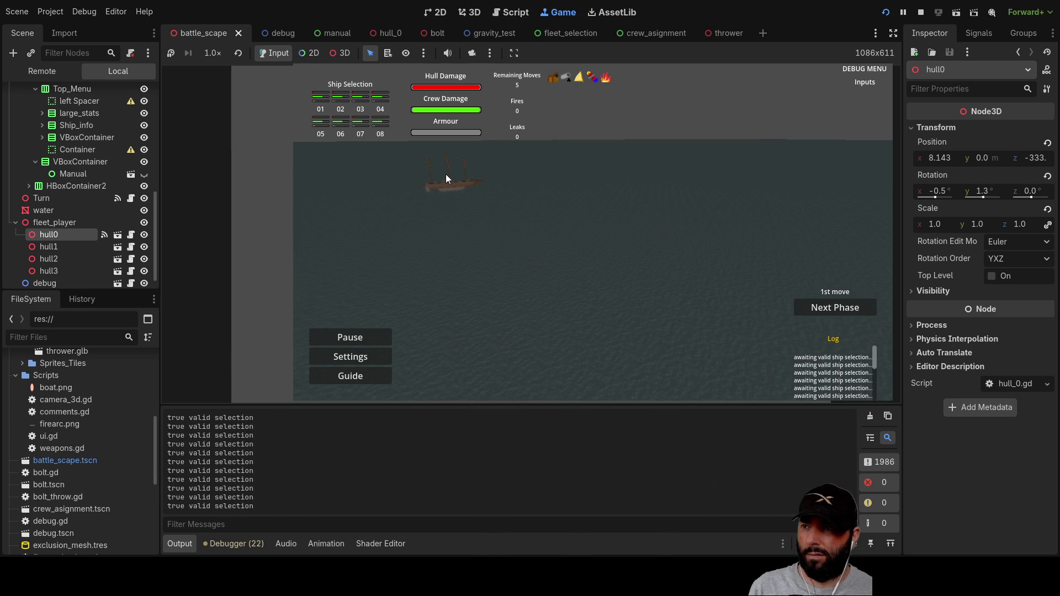
pyautogui.press('a')
pyautogui.press('e')
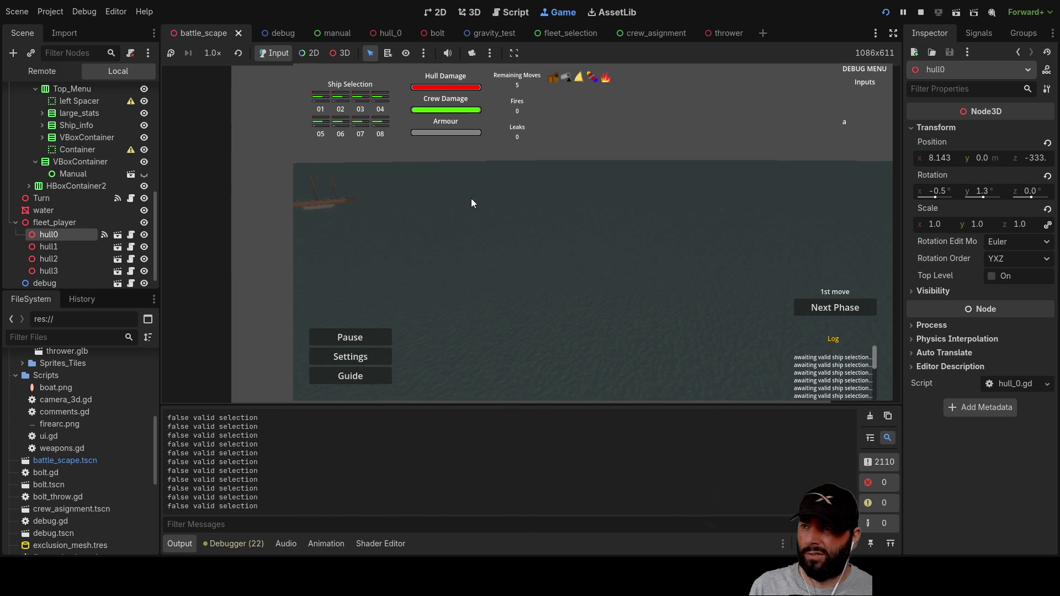
pyautogui.scroll(3)
pyautogui.press('q')
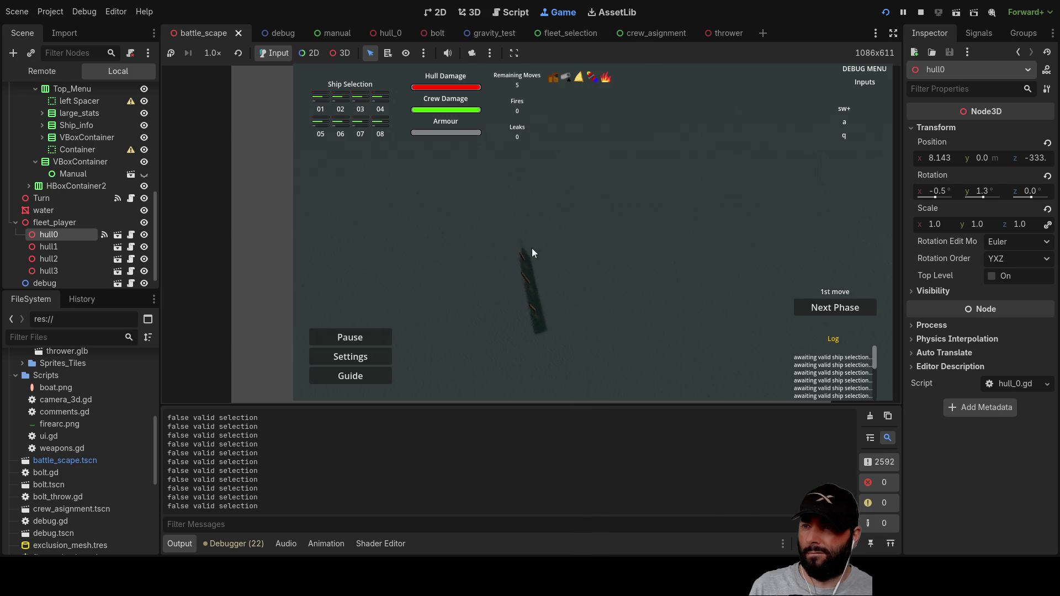
pyautogui.press('a')
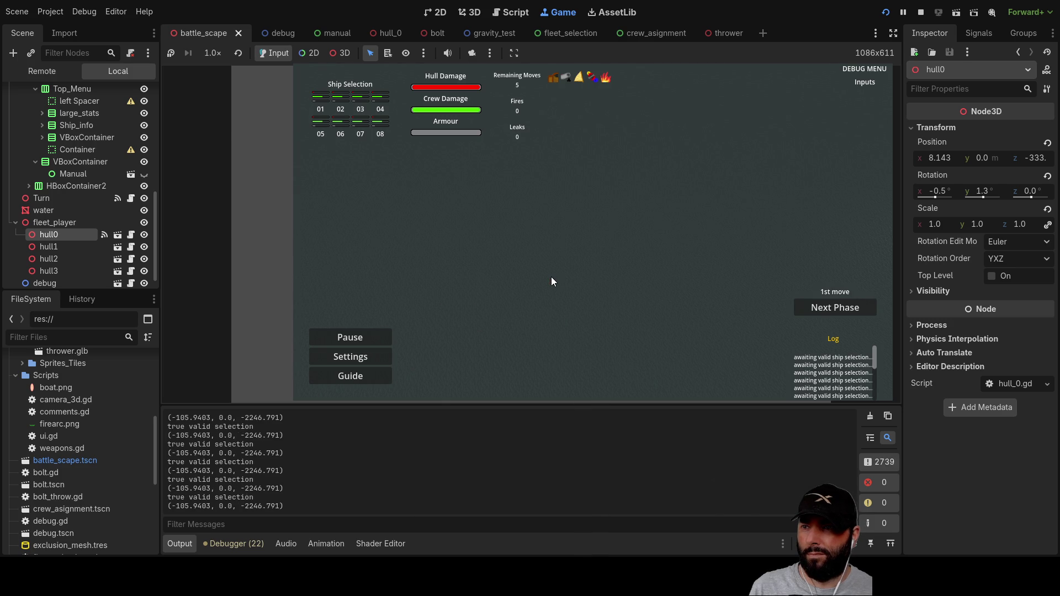
pyautogui.press('q')
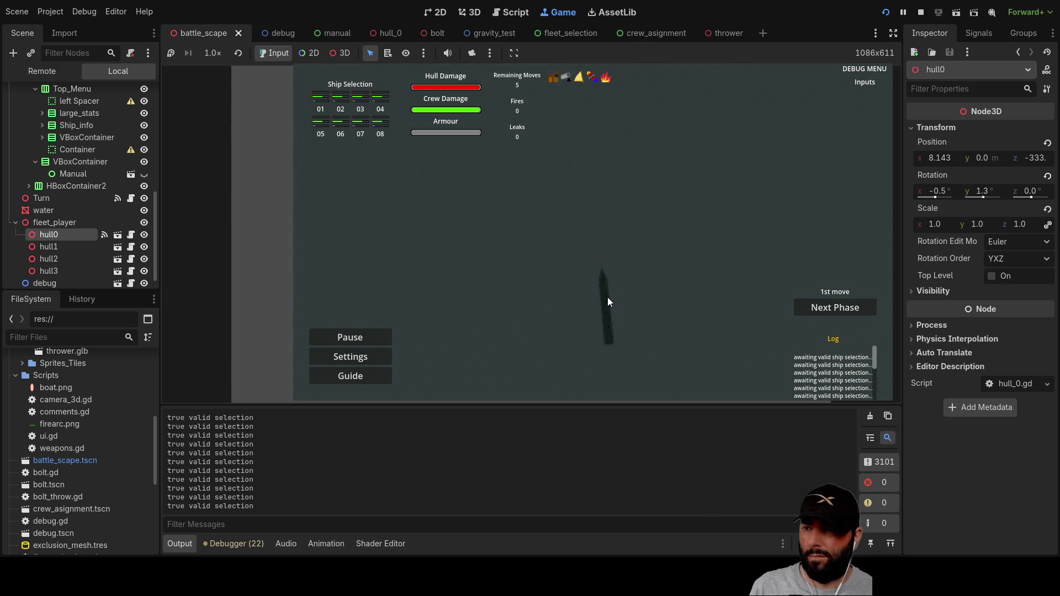
# Step: Send the active ship to a clicked point on the sea, then stop the game with F8
pyautogui.click(608, 297)
pyautogui.press('a')
pyautogui.press('s')
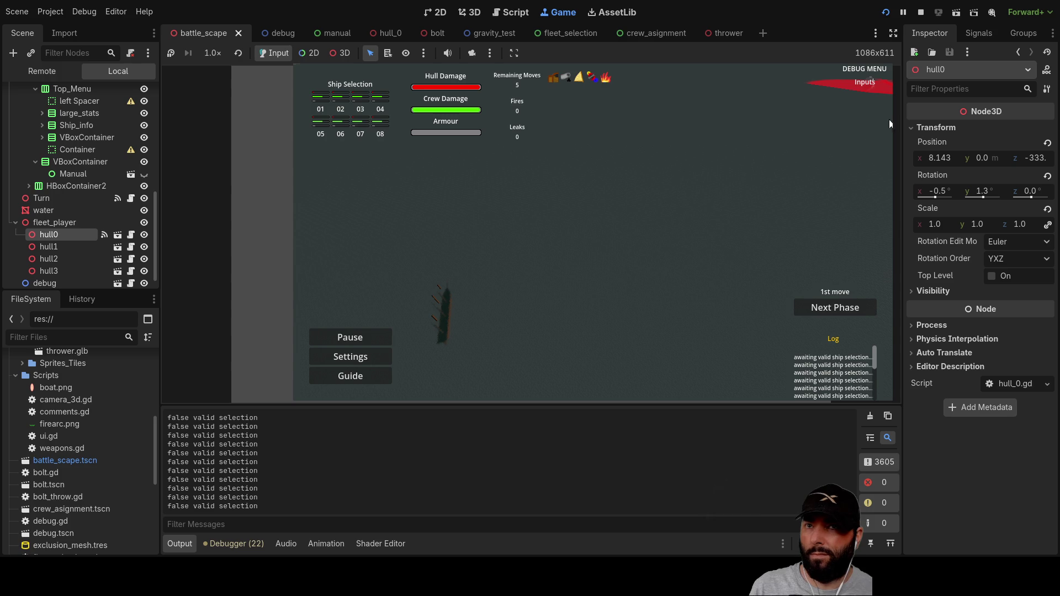
pyautogui.press('F8')
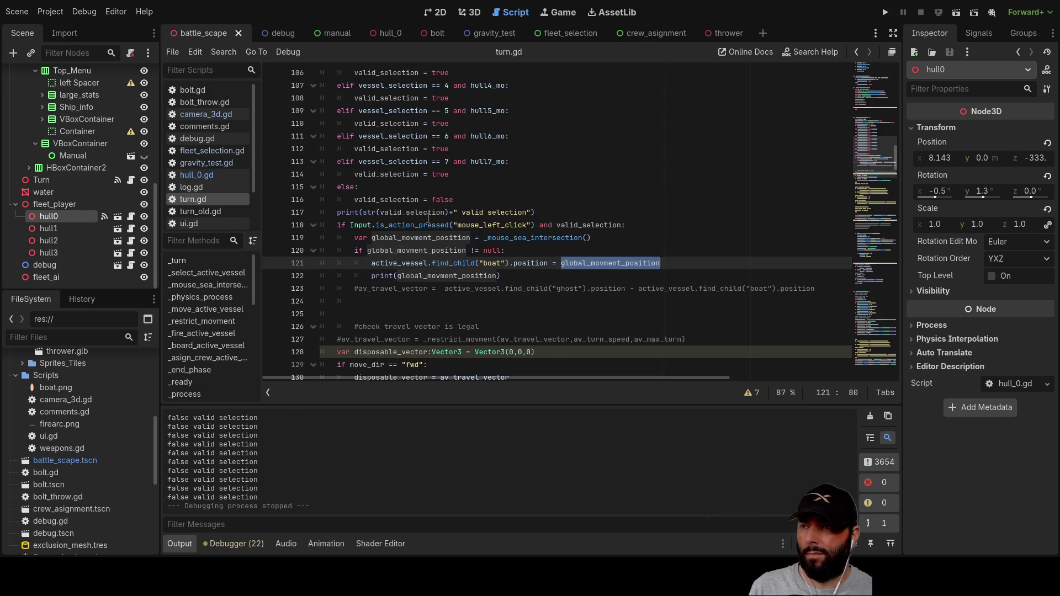
# Step: Review _mouse_sea_intersection and its commented-out print(intersection) debug line
pyautogui.scroll(3)
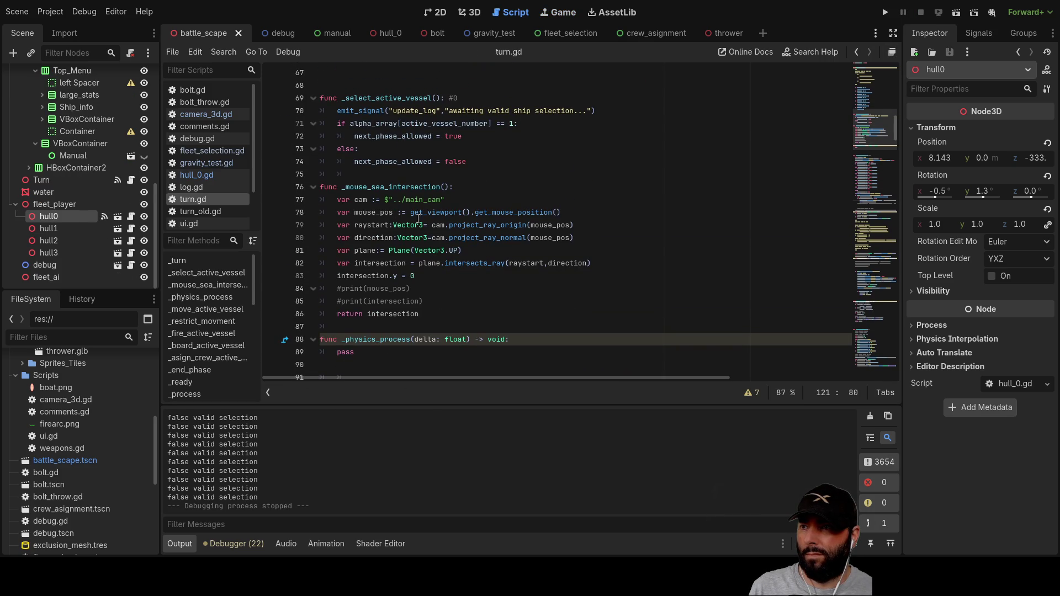
pyautogui.doubleClick(414, 187)
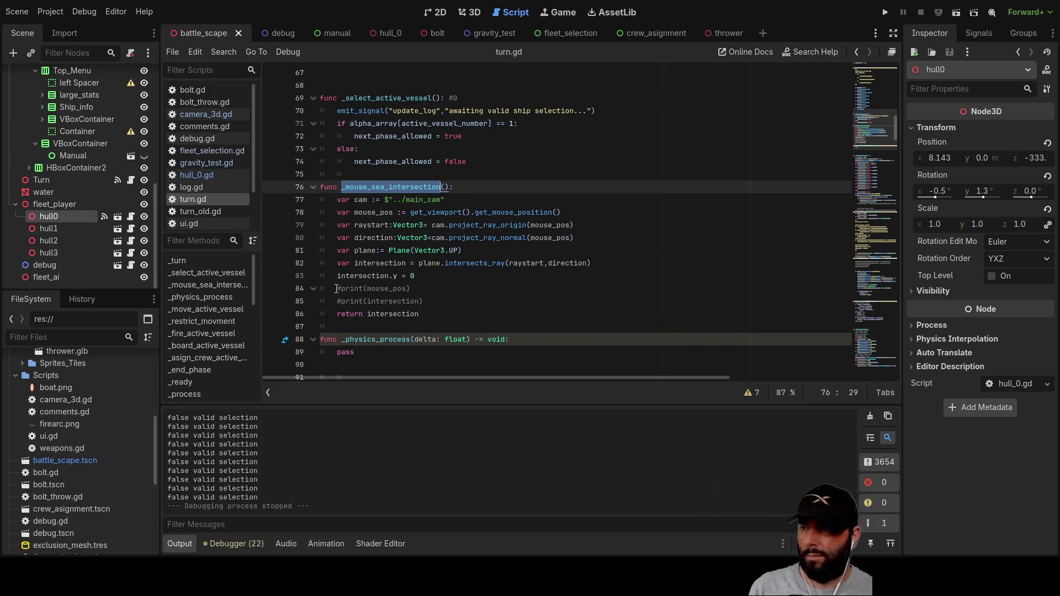
pyautogui.click(337, 288)
pyautogui.press('Down')
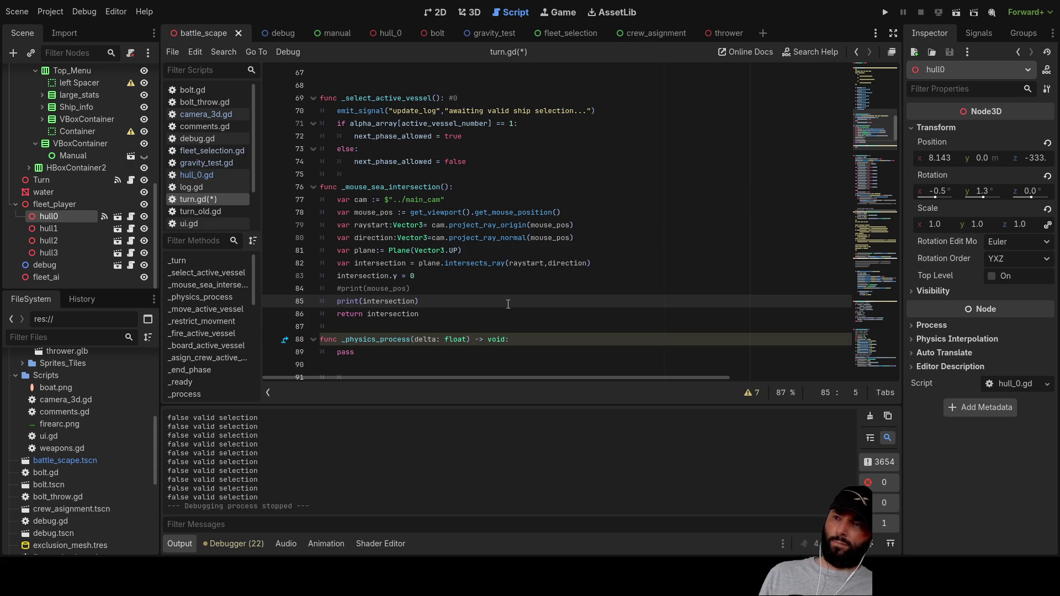
# Step: In the 3D view, step through the ball, ball2 and ball3 markers, then select and focus on ball4
pyautogui.click(473, 15)
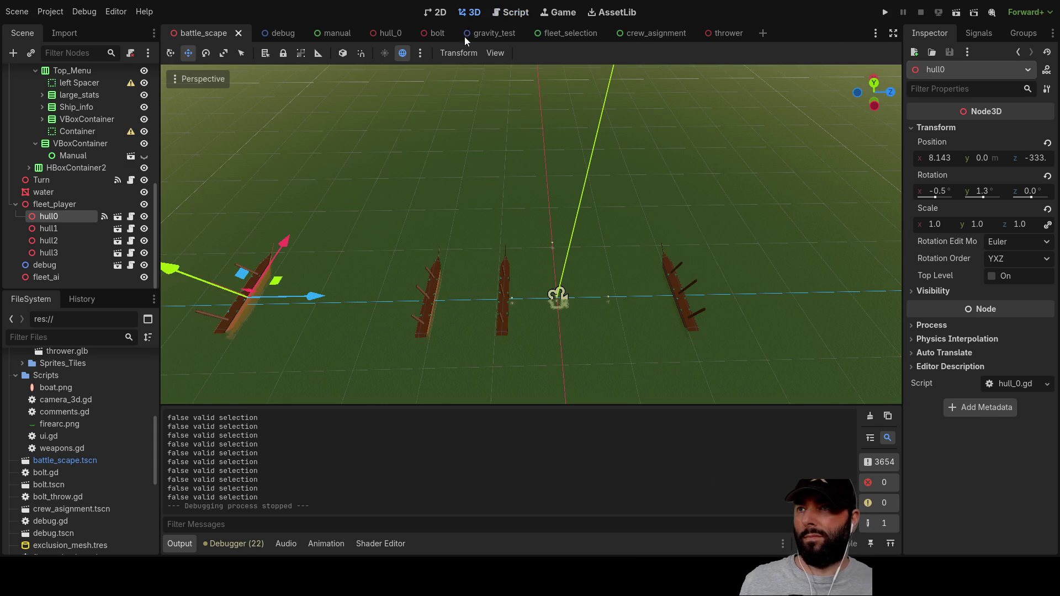
pyautogui.moveTo(492, 215); pyautogui.dragTo(475, 197)
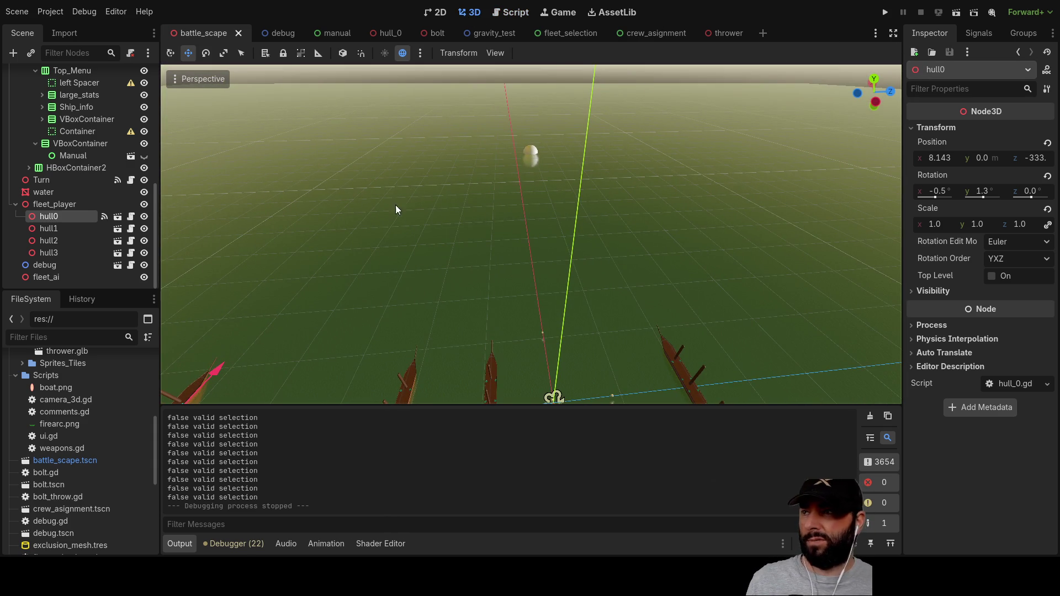
pyautogui.scroll(3)
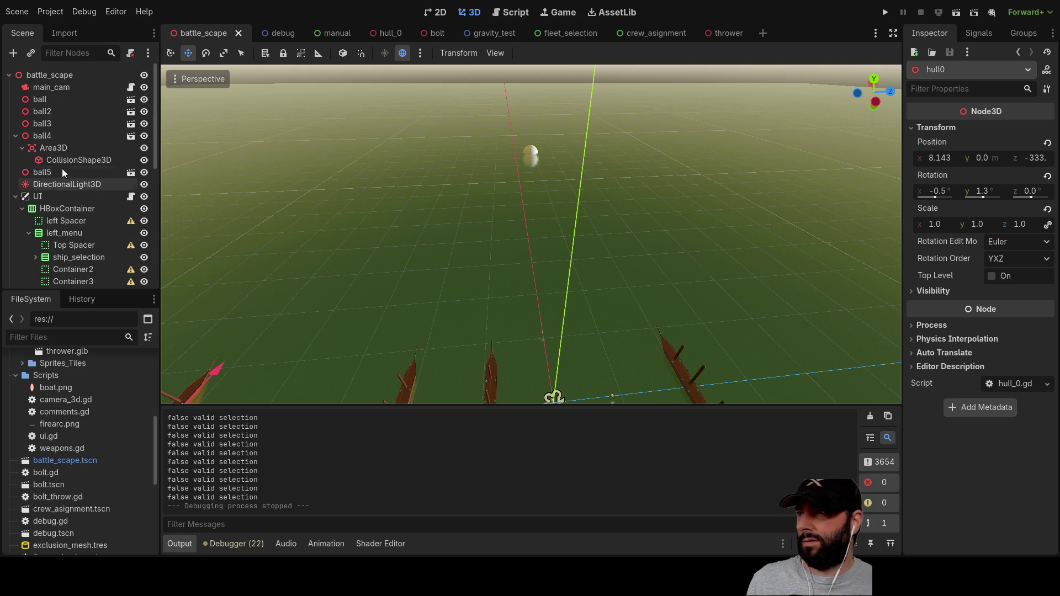
pyautogui.click(48, 100)
pyautogui.click(51, 111)
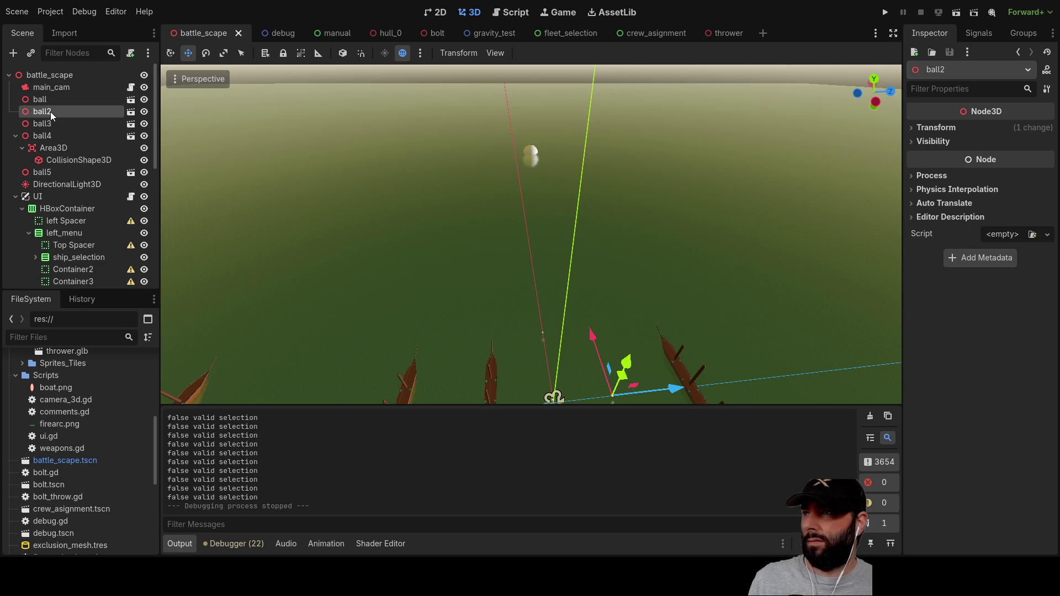
pyautogui.click(45, 123)
pyautogui.click(46, 136)
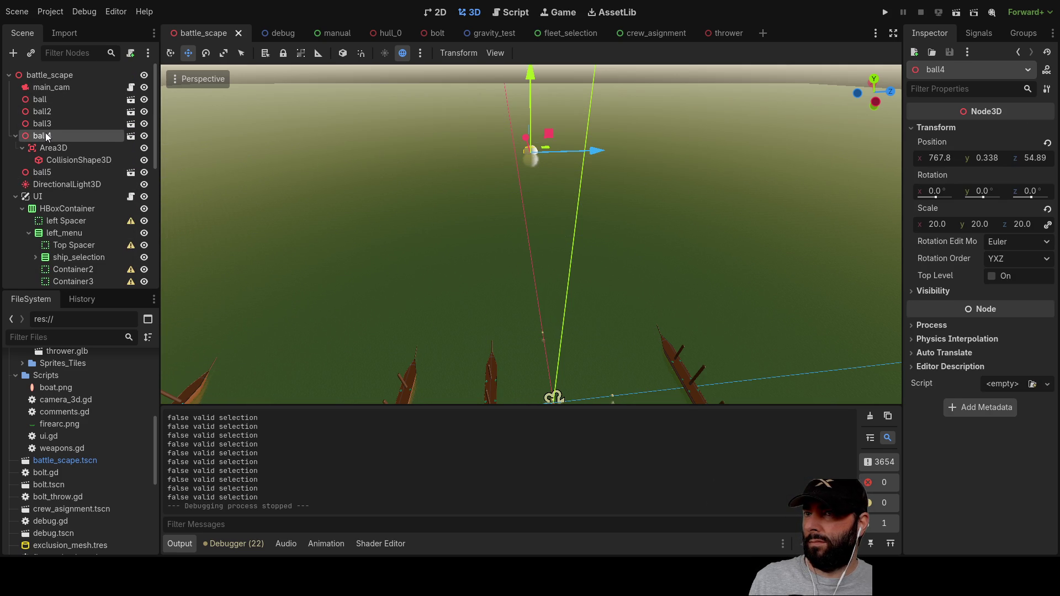
pyautogui.moveTo(602, 153); pyautogui.dragTo(575, 151)
pyautogui.doubleClick(34, 139)
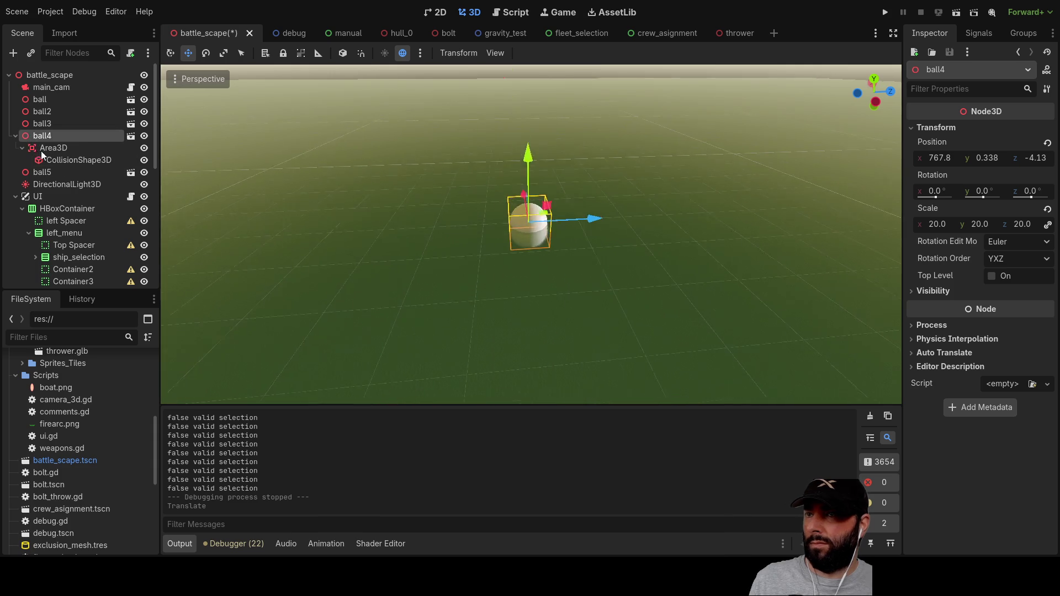
pyautogui.moveTo(332, 259); pyautogui.dragTo(333, 248)
pyautogui.moveTo(436, 236); pyautogui.dragTo(442, 246)
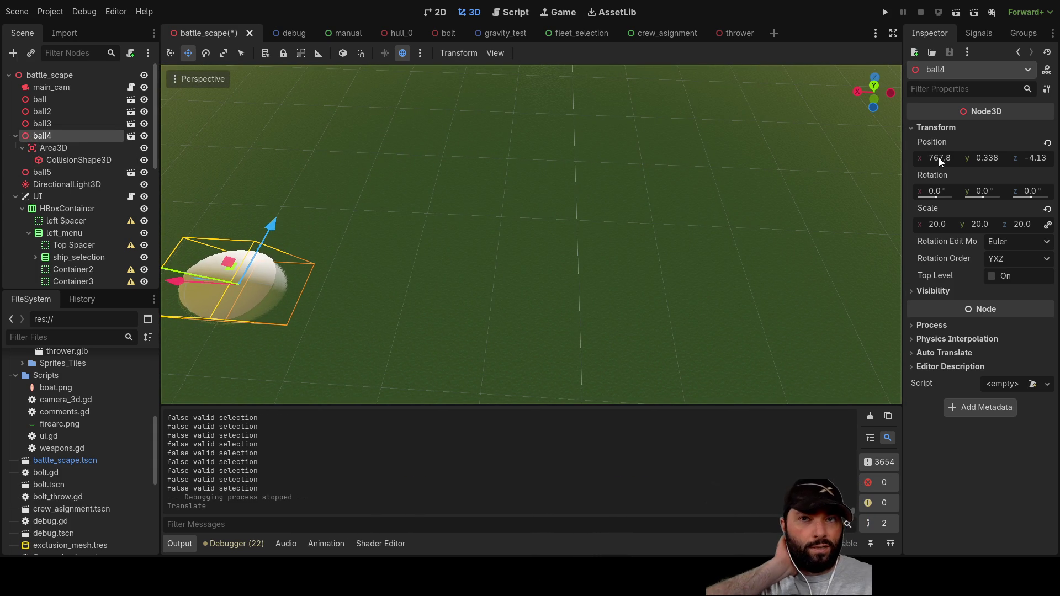
# Step: Set ball4's position to X 800, Y 0, Z 0 and run the game
pyautogui.doubleClick(939, 157)
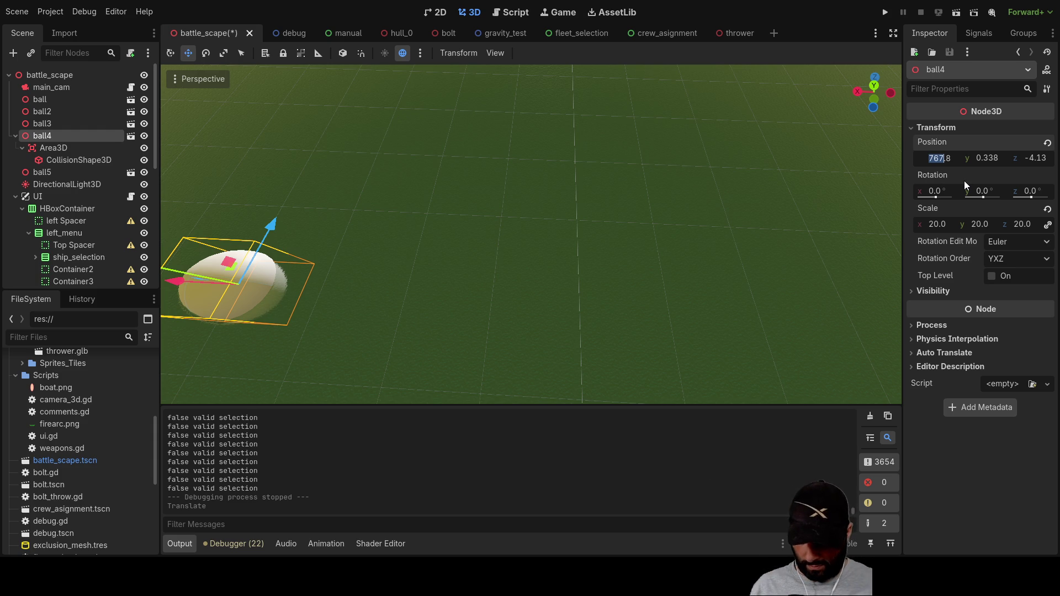
pyautogui.write('800')
pyautogui.press('Return')
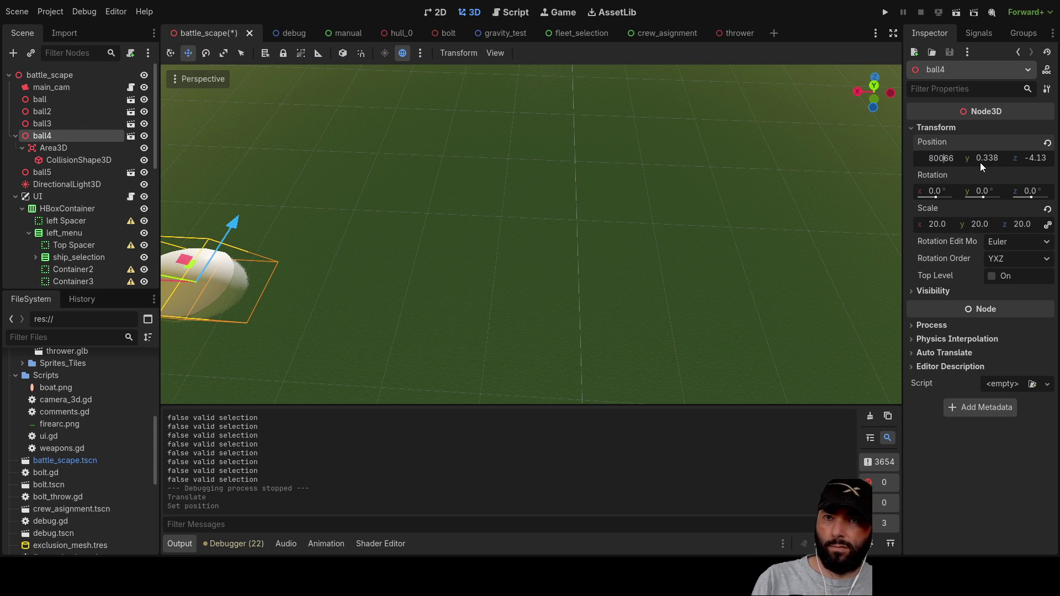
pyautogui.press('Return')
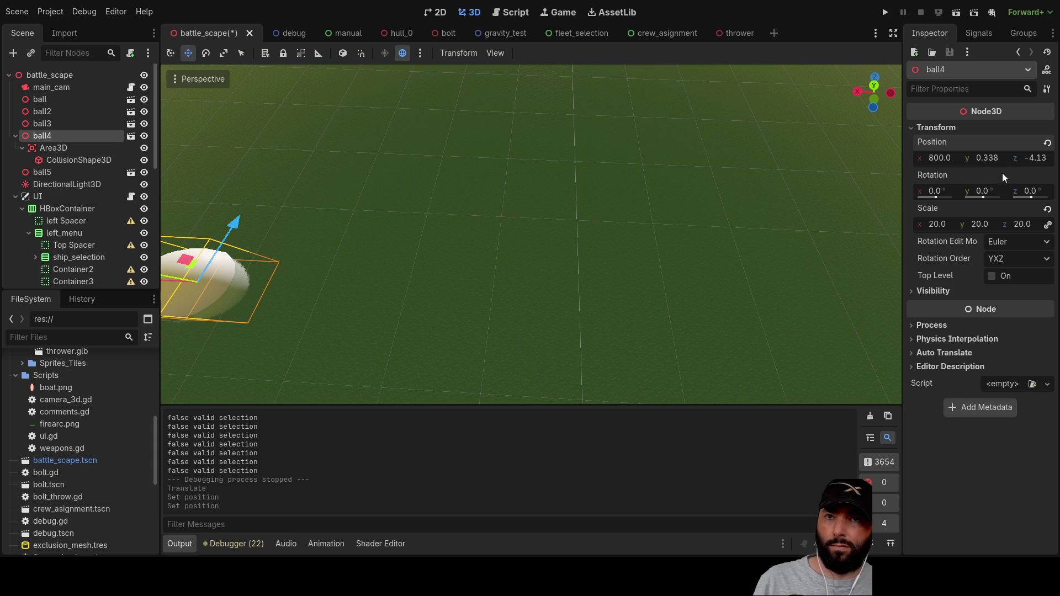
pyautogui.write('0')
pyautogui.press('Tab')
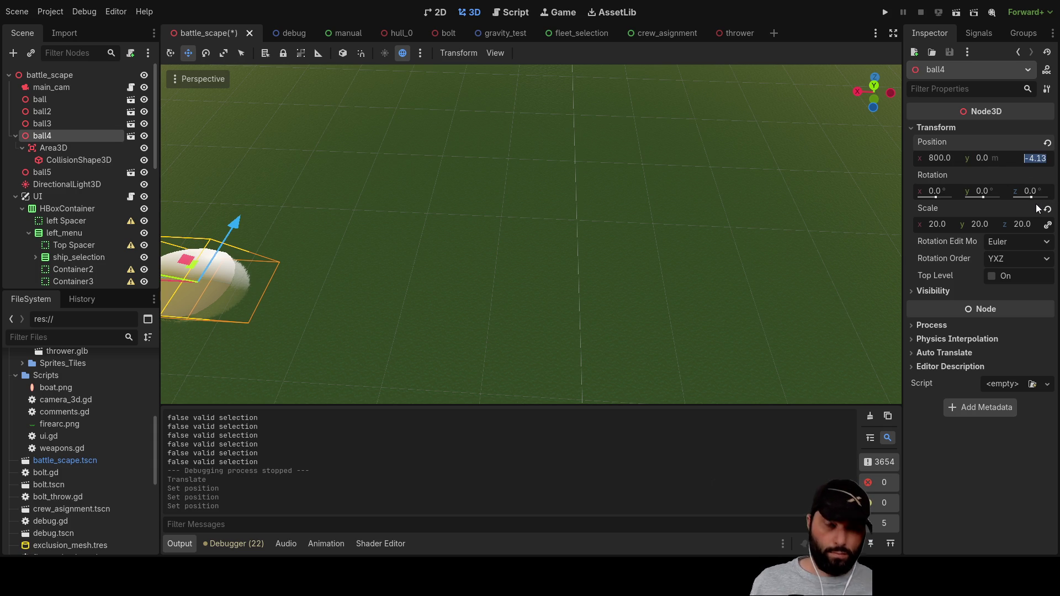
pyautogui.write('0')
pyautogui.press('Return')
pyautogui.moveTo(602, 224); pyautogui.dragTo(597, 238)
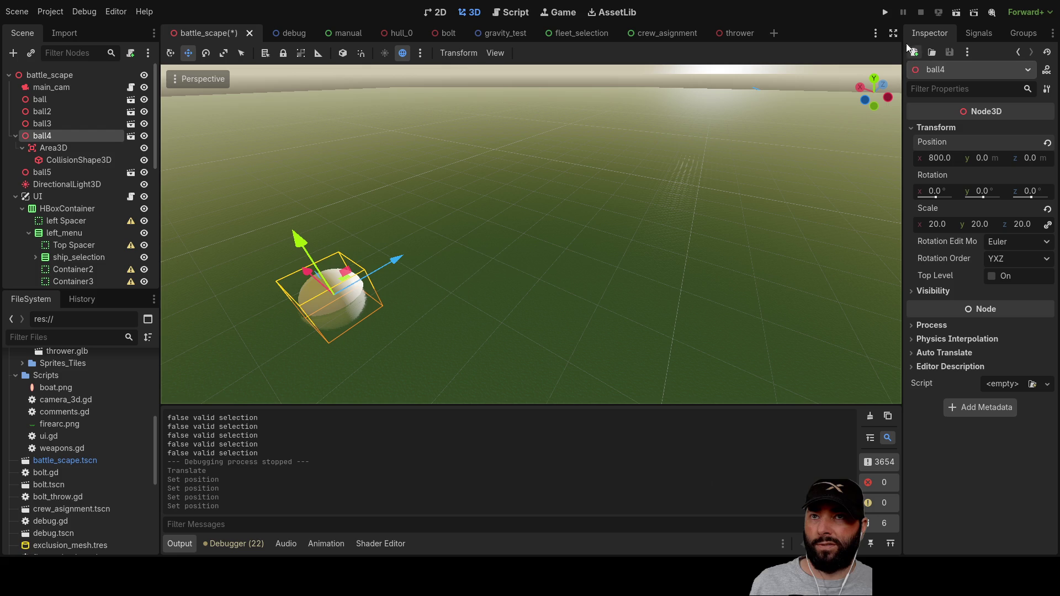
pyautogui.click(887, 12)
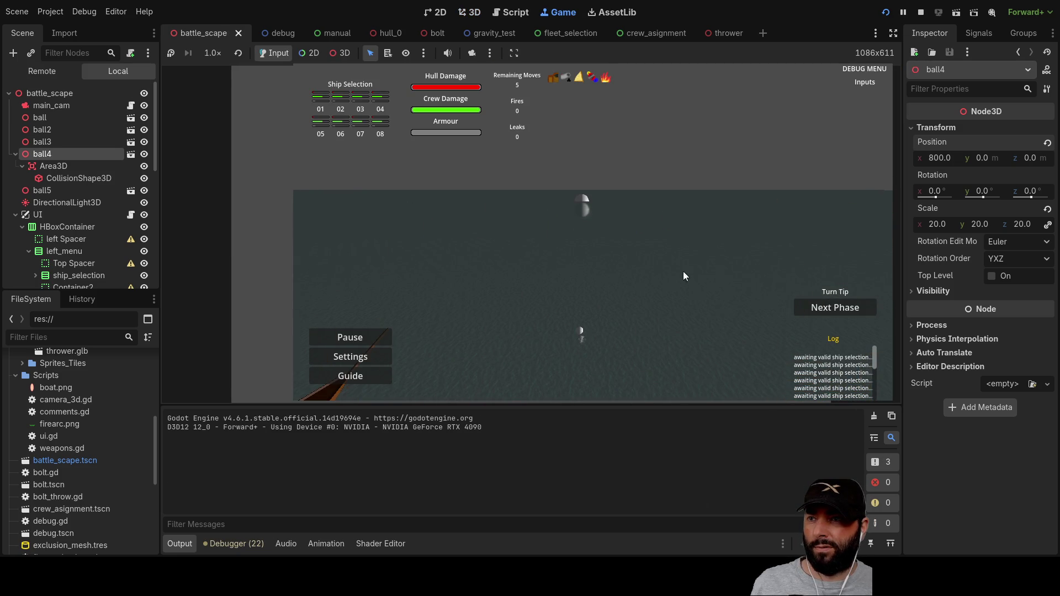
# Step: Advance the game to the first move phase and orbit the camera around the sphere
pyautogui.press('a')
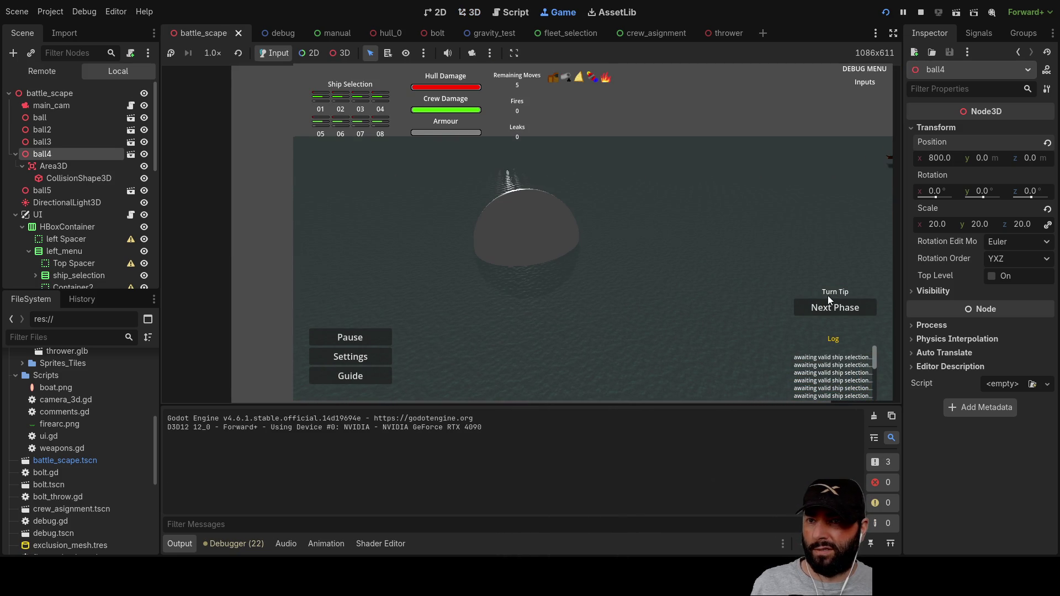
pyautogui.click(823, 308)
pyautogui.click(828, 307)
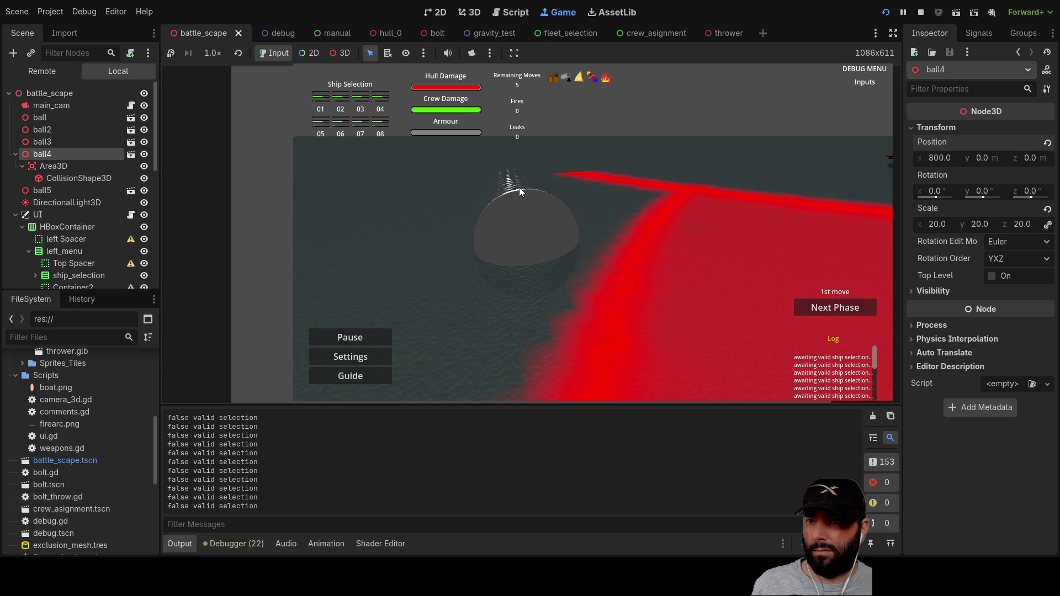
pyautogui.moveTo(550, 302); pyautogui.dragTo(594, 304)
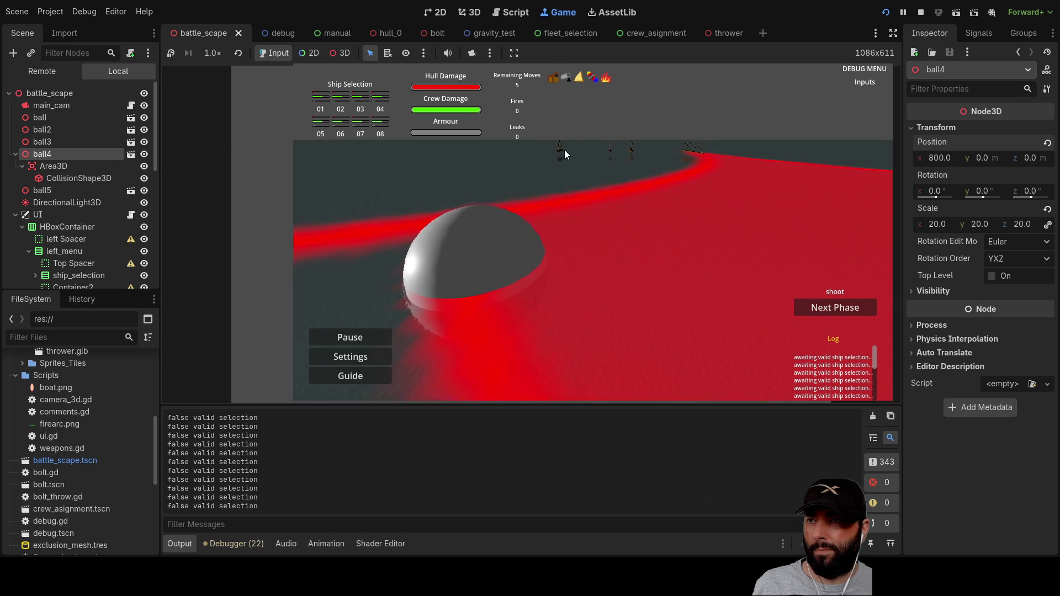
pyautogui.press('w')
pyautogui.press('d')
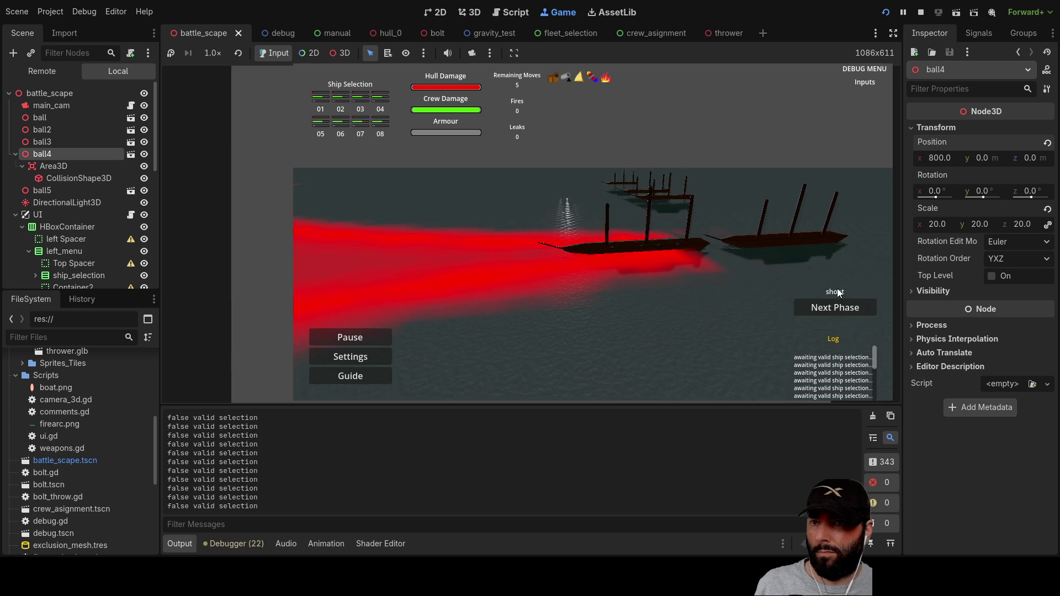
# Step: Cycle back to vessel selection, make ship 02 active, advance to 1st move, then stop with F8
pyautogui.click(833, 309)
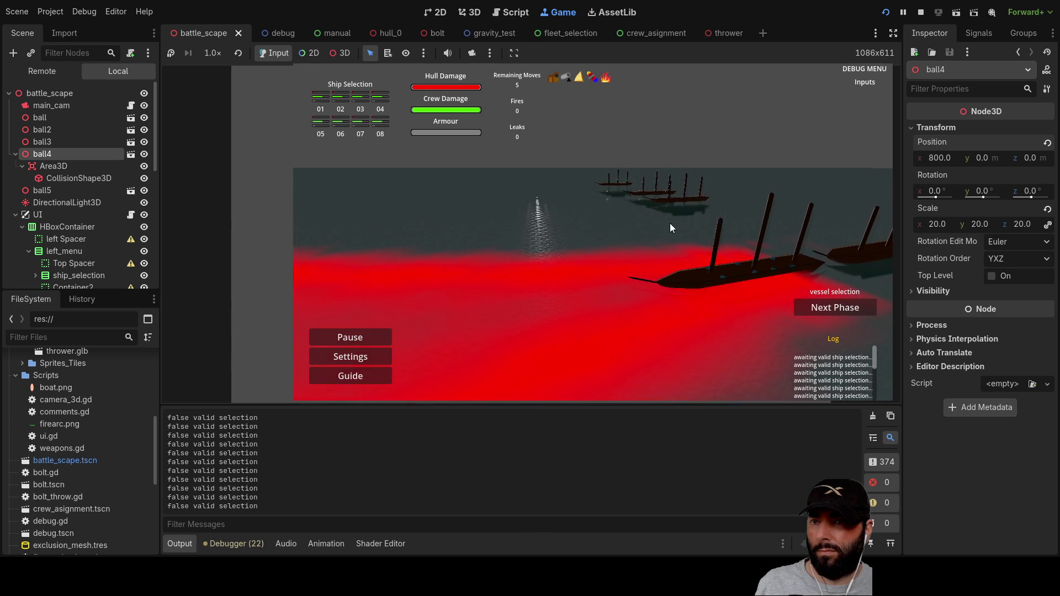
pyautogui.click(346, 94)
pyautogui.click(822, 309)
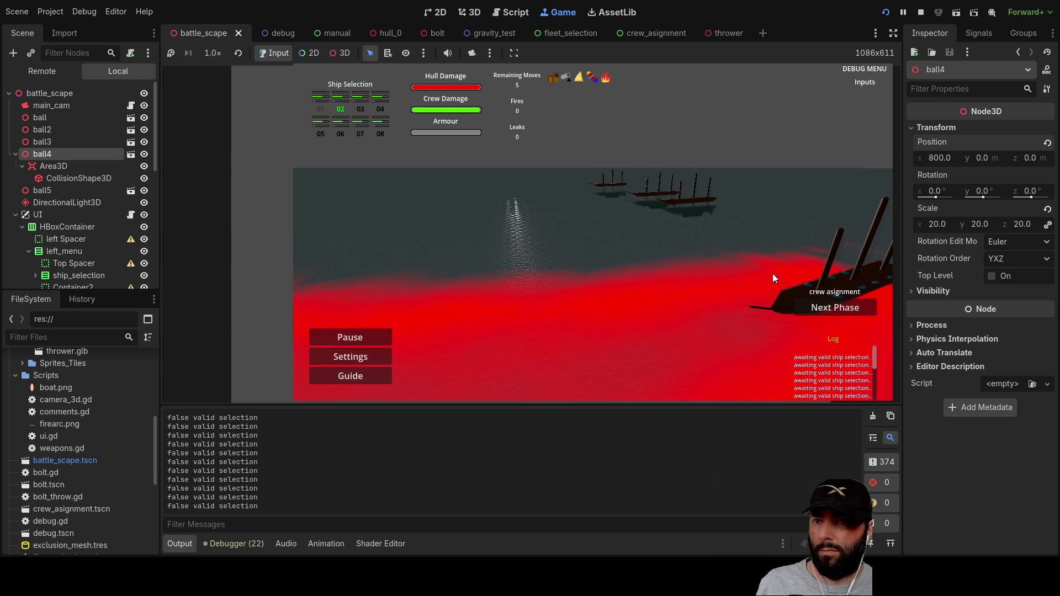
pyautogui.click(822, 308)
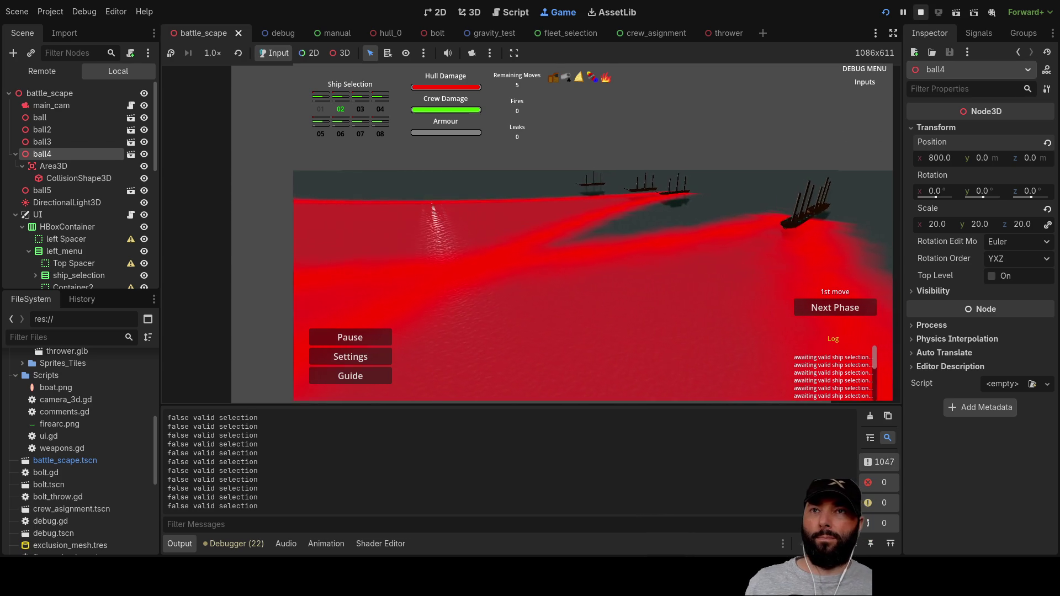
pyautogui.press('F8')
pyautogui.moveTo(592, 262); pyautogui.dragTo(615, 231)
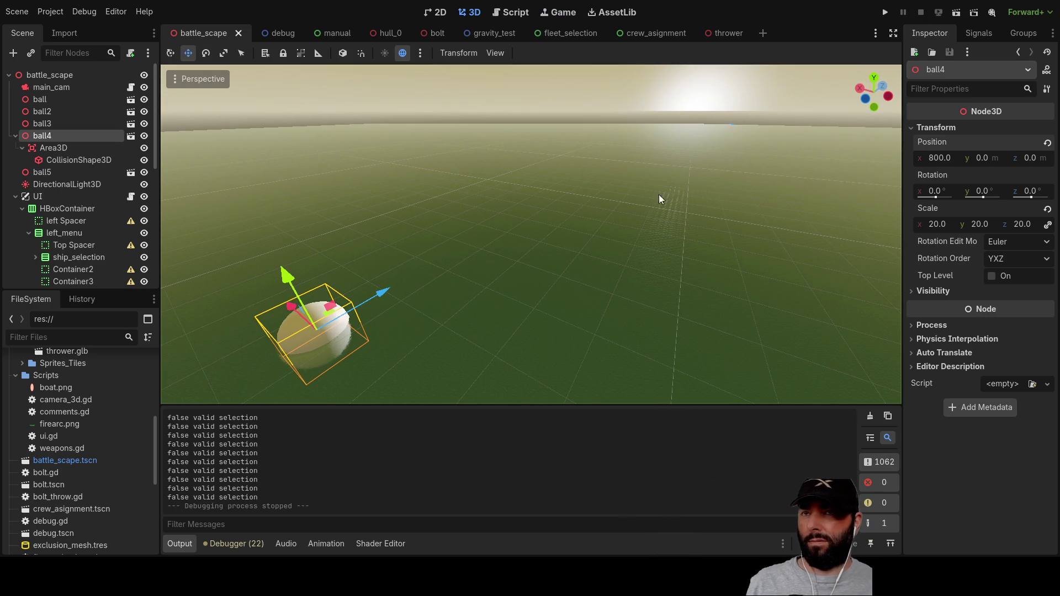
# Step: In turn.gd, trace the uses of intersection and _mouse_sea_intersection
pyautogui.click(516, 12)
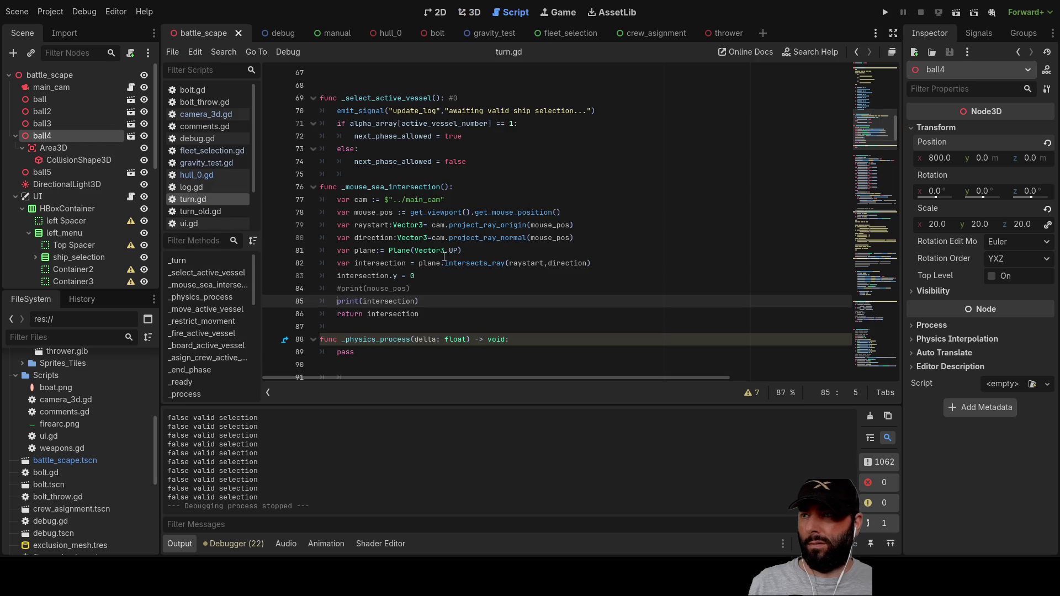
pyautogui.scroll(3)
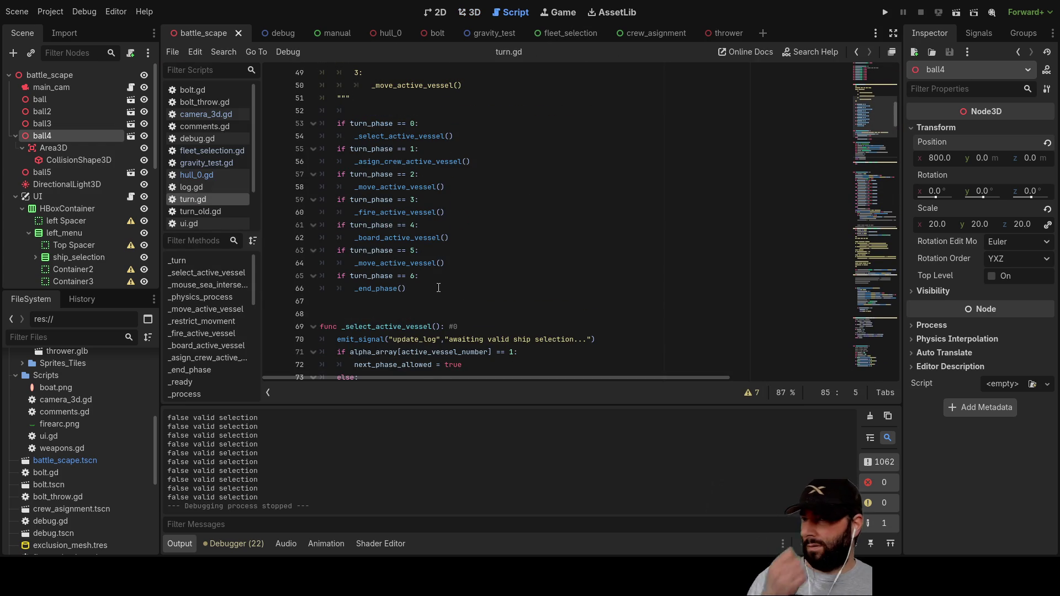
pyautogui.scroll(-3)
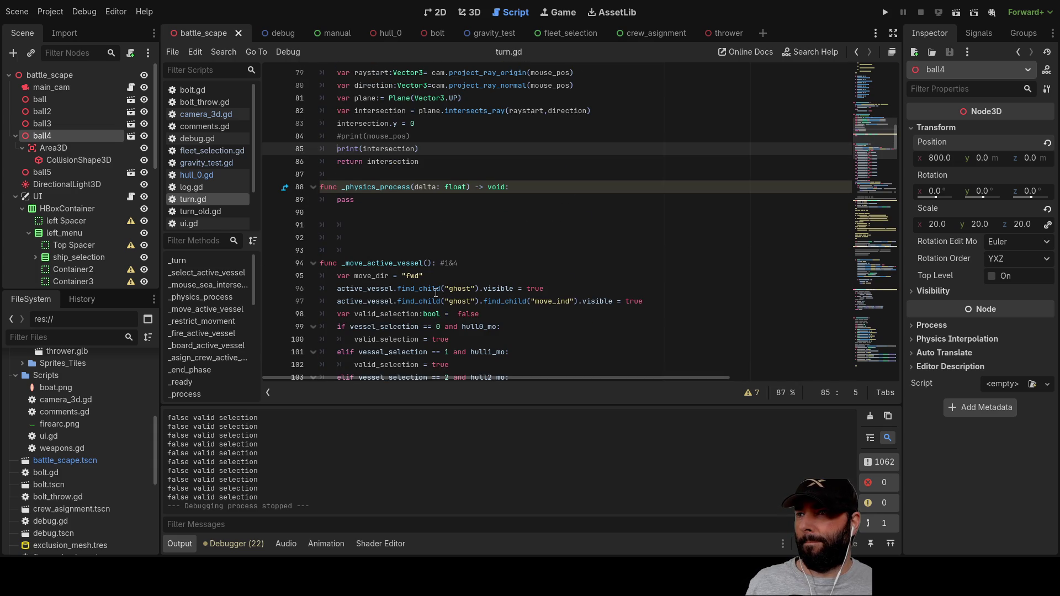
pyautogui.scroll(3)
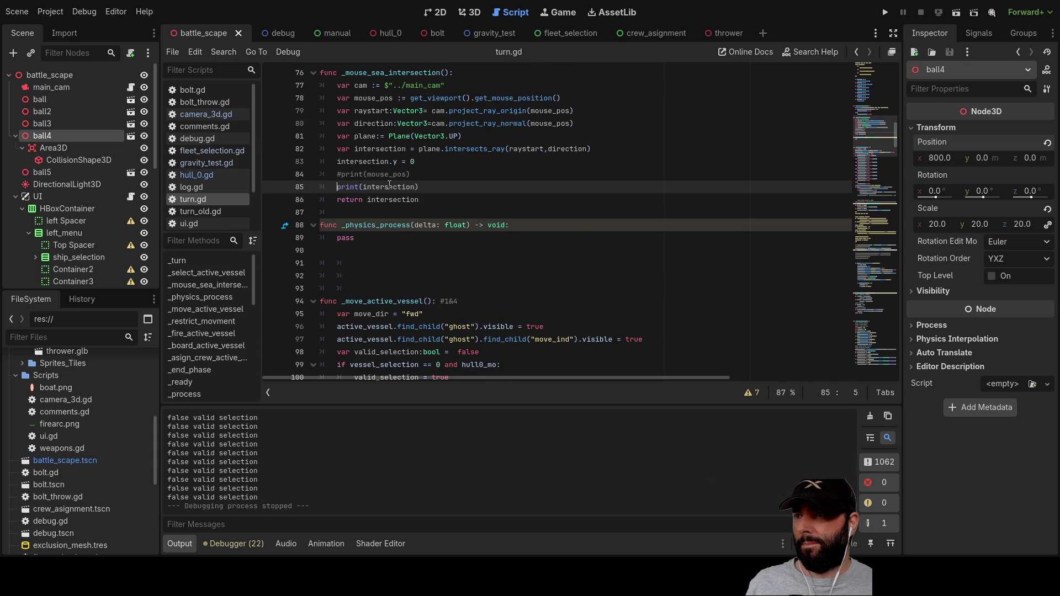
pyautogui.doubleClick(389, 187)
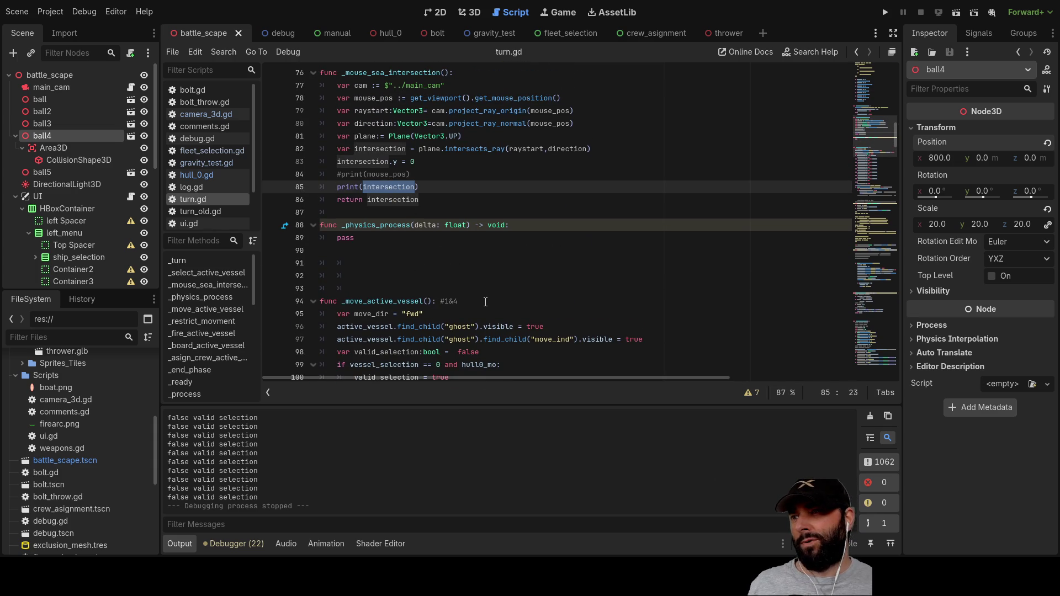
pyautogui.doubleClick(431, 72)
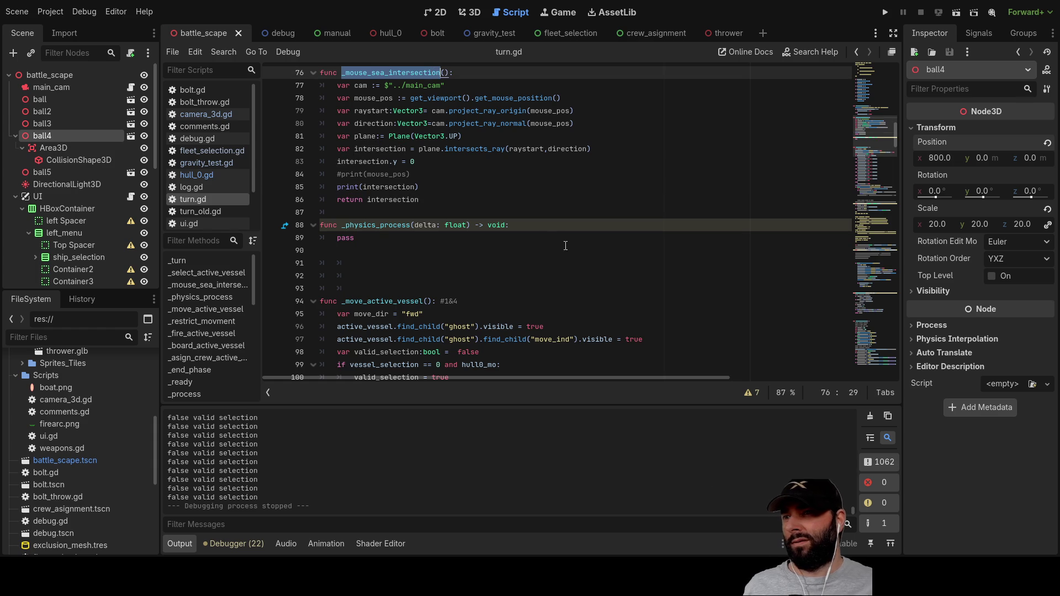
pyautogui.scroll(-3)
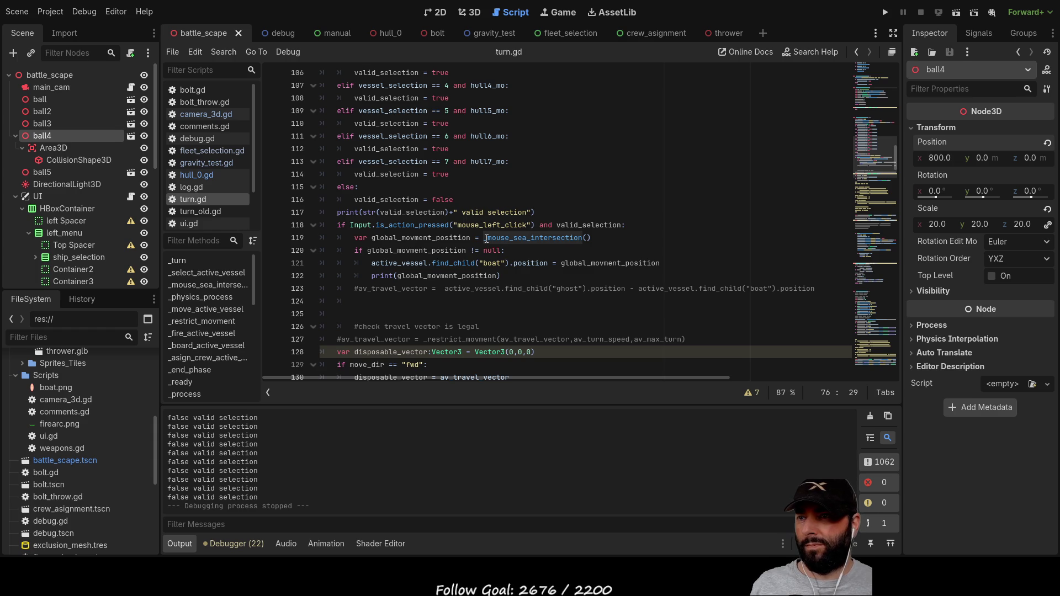
# Step: Paste the _mouse_sea_intersection() call into _physics_process above pass, then run the game
pyautogui.moveTo(484, 238); pyautogui.dragTo(592, 237)
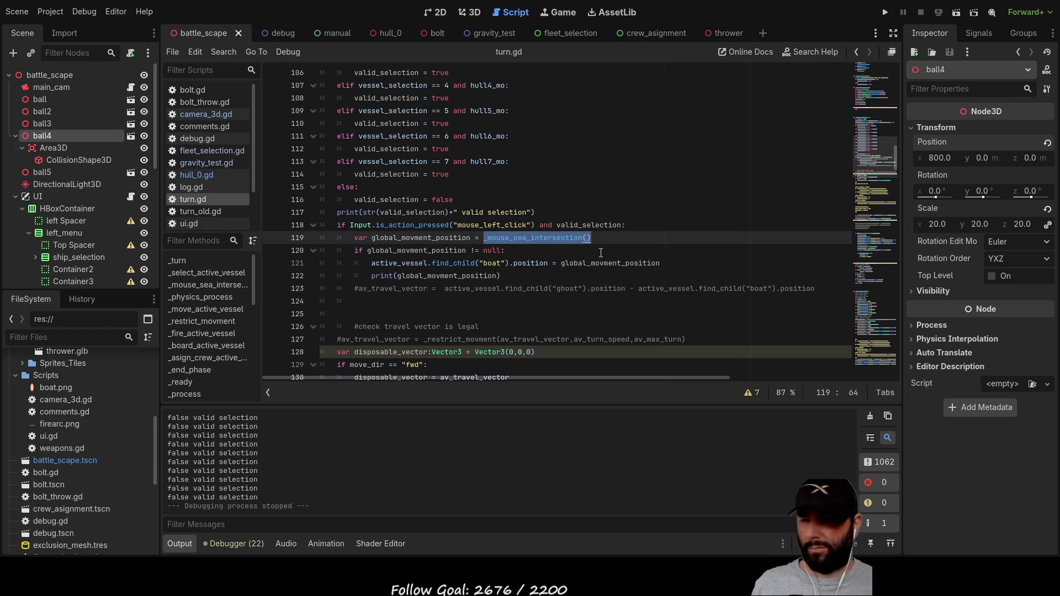
pyautogui.scroll(3)
pyautogui.scroll(3)
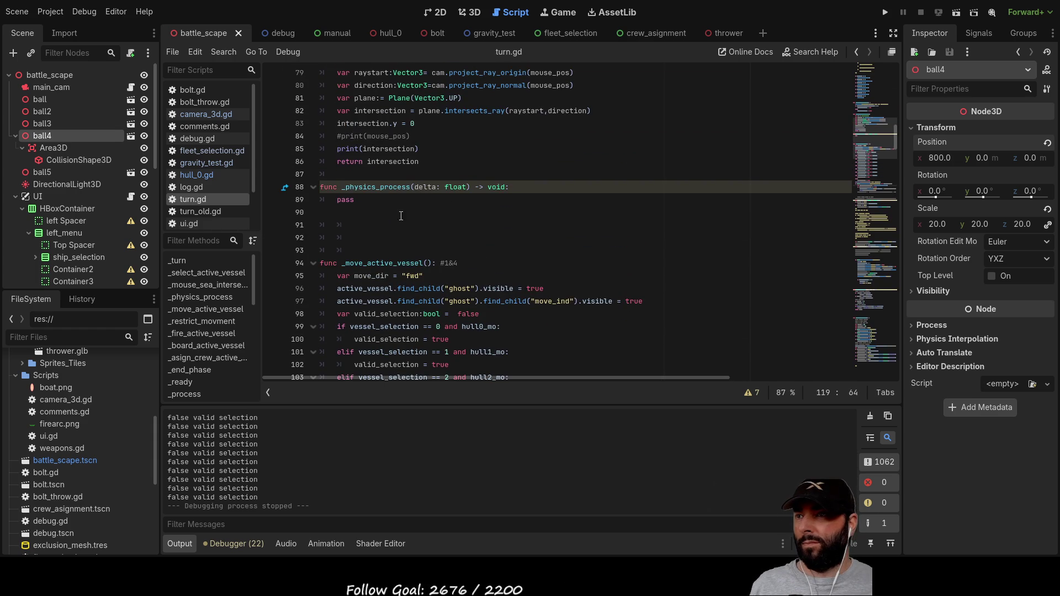
pyautogui.click(386, 199)
pyautogui.press('Return')
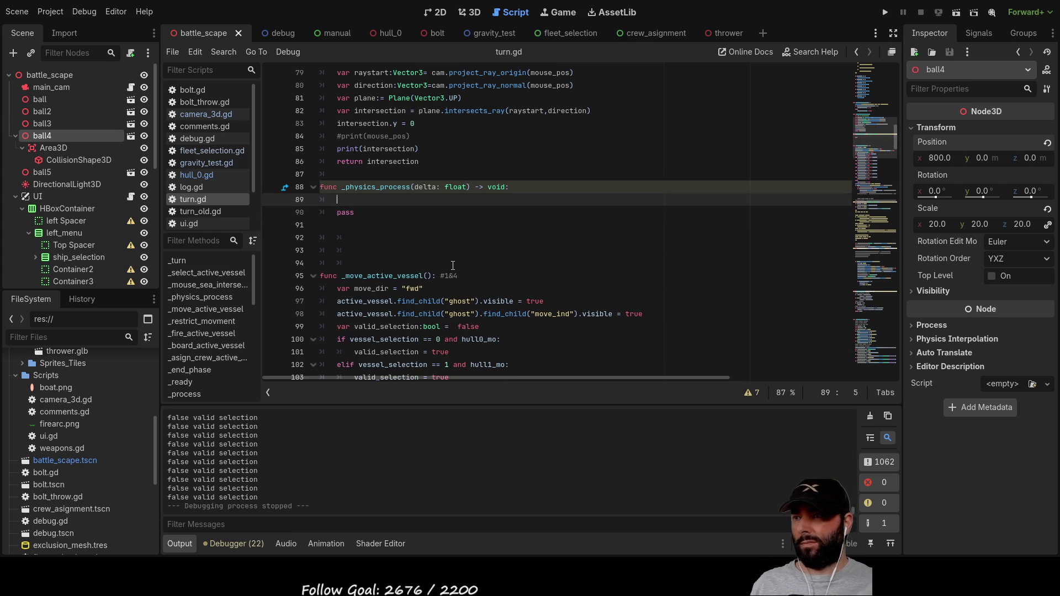
pyautogui.press('Up')
pyautogui.hotkey('ctrl', 'v')
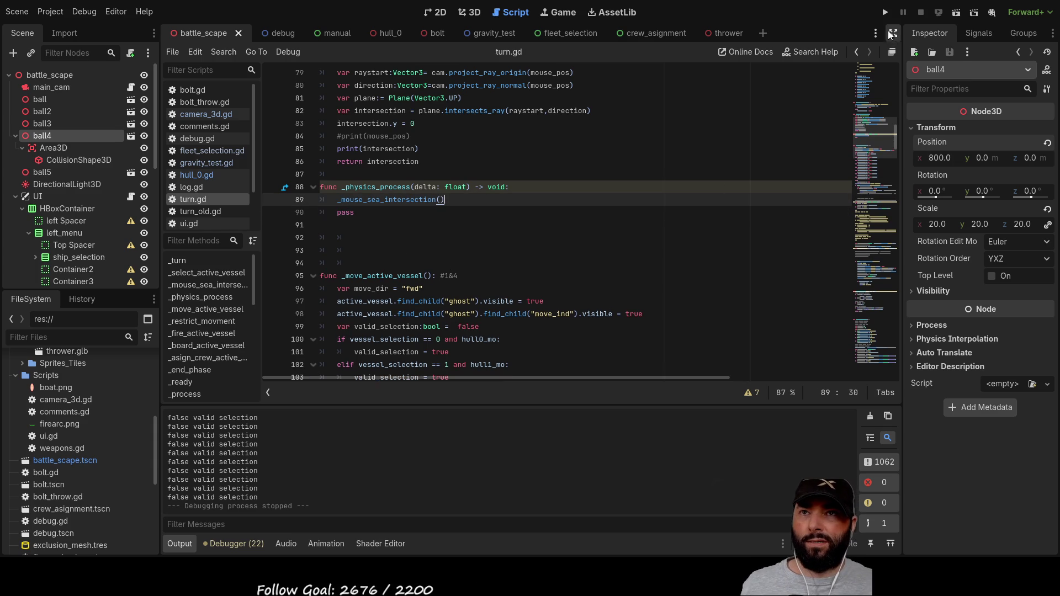
pyautogui.click(885, 12)
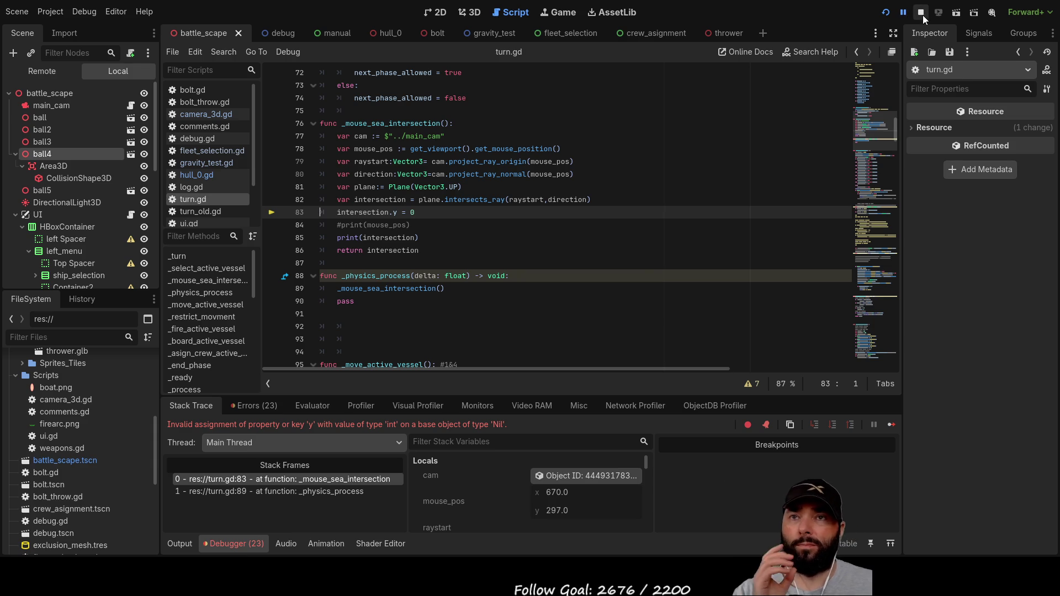
# Step: Stop the game after the debugger breaks on the Nil intersection at line 83
pyautogui.click(920, 12)
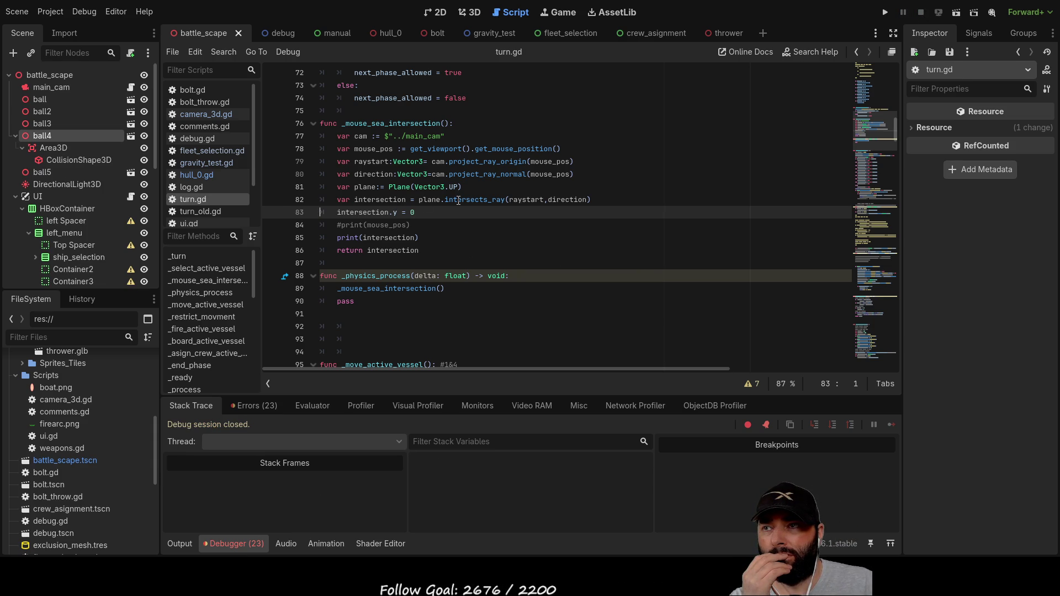
# Step: Read the Plane class documentation from the Plane reference in turn.gd
pyautogui.click(425, 200)
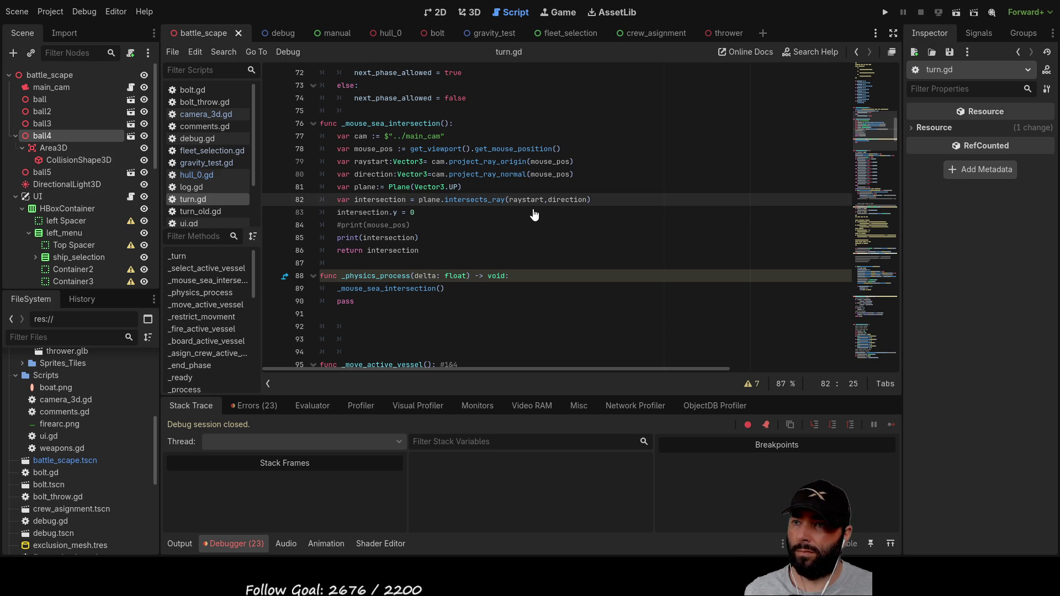
pyautogui.click(533, 209)
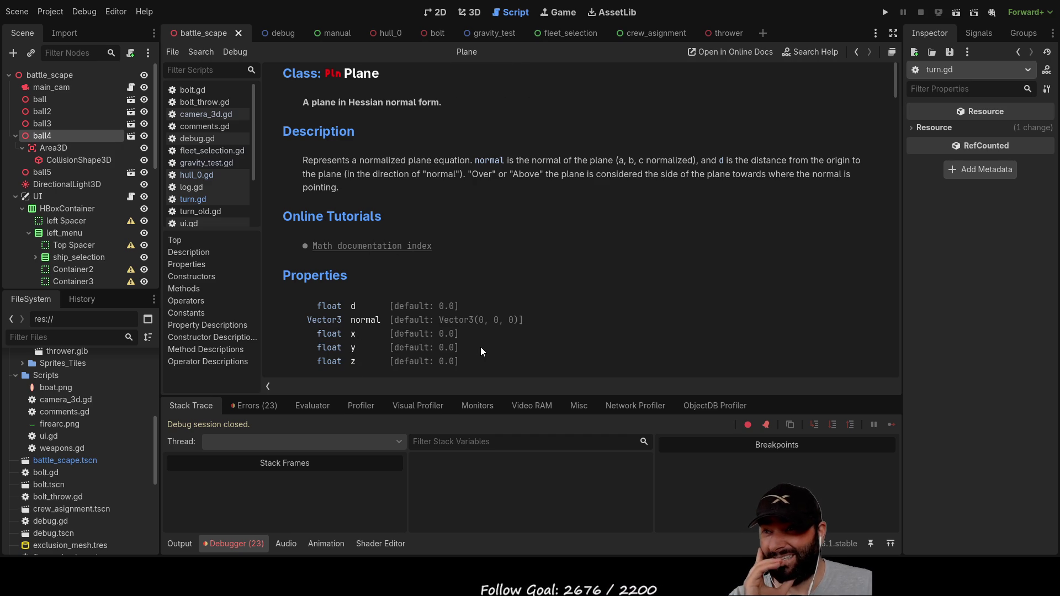
pyautogui.scroll(-3)
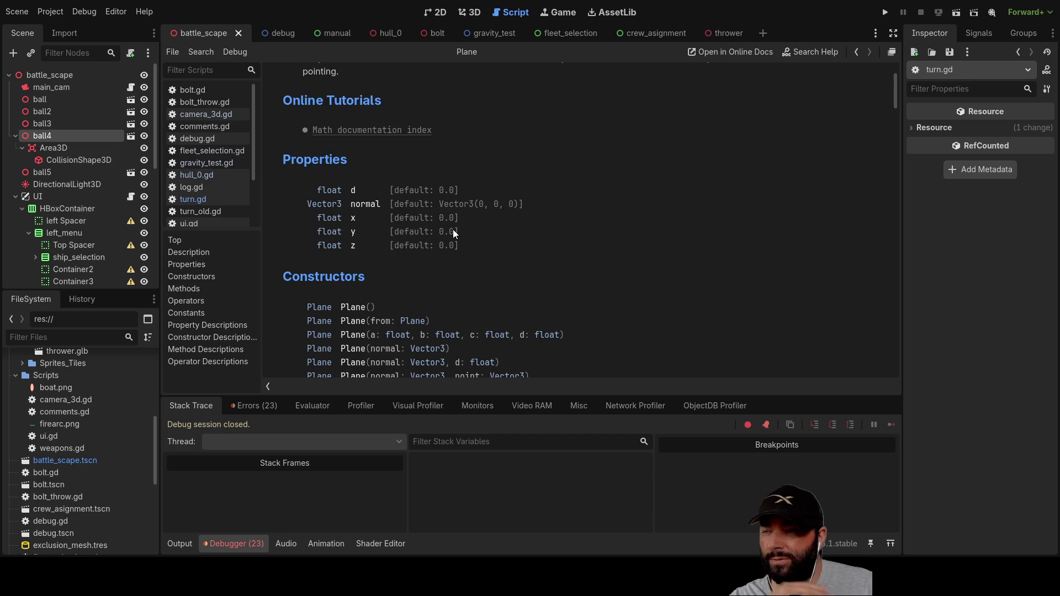
pyautogui.click(439, 13)
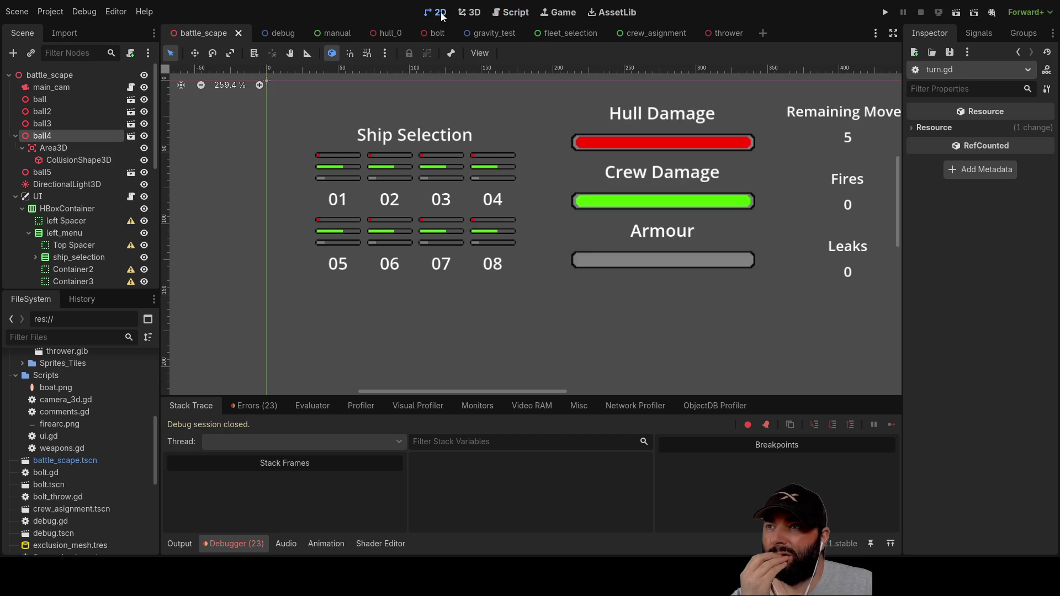
pyautogui.hotkey('ctrl', 'F3')
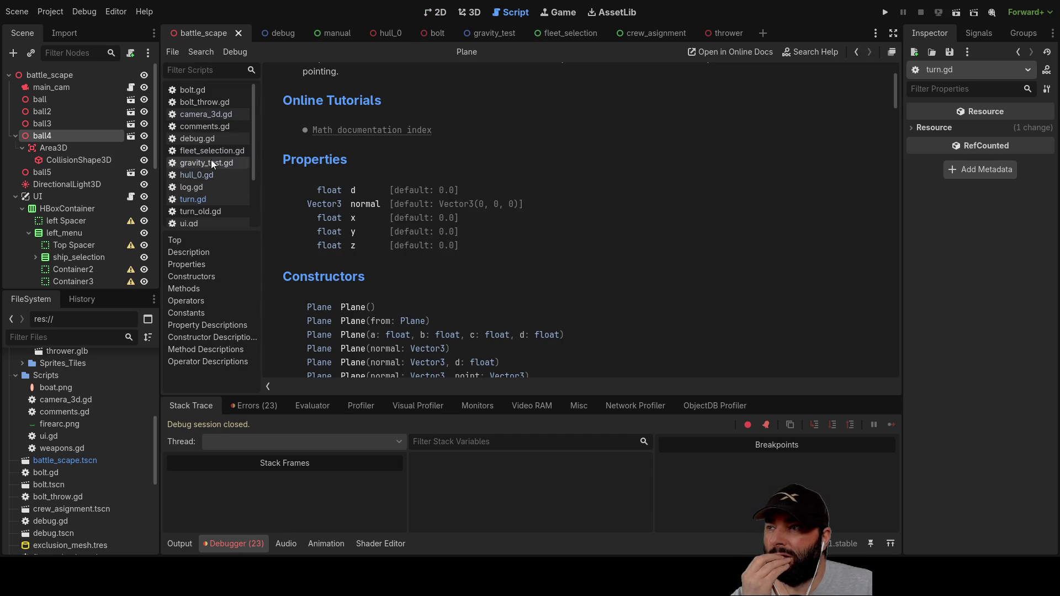
# Step: Delete the intersection.y = 0 statement on line 83 of turn.gd
pyautogui.click(200, 199)
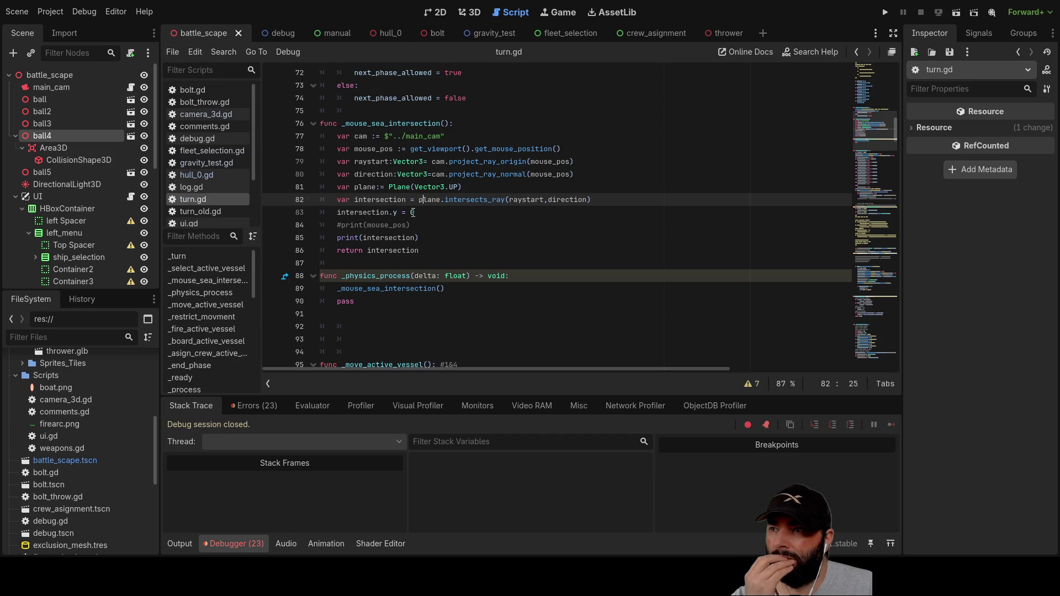
pyautogui.moveTo(334, 213); pyautogui.dragTo(418, 211)
pyautogui.press('BackSpace')
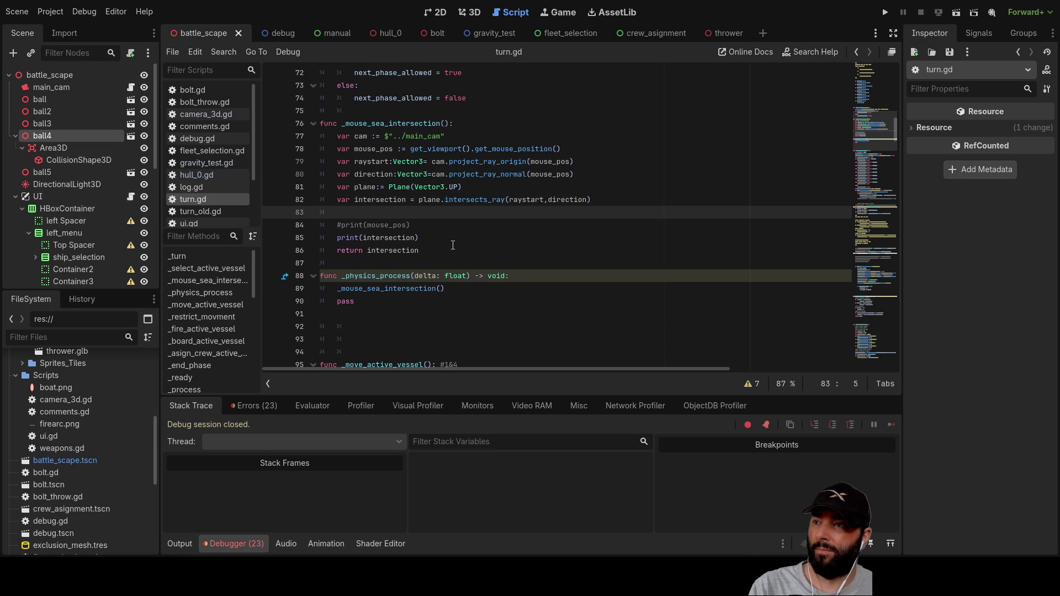
pyautogui.press('BackSpace')
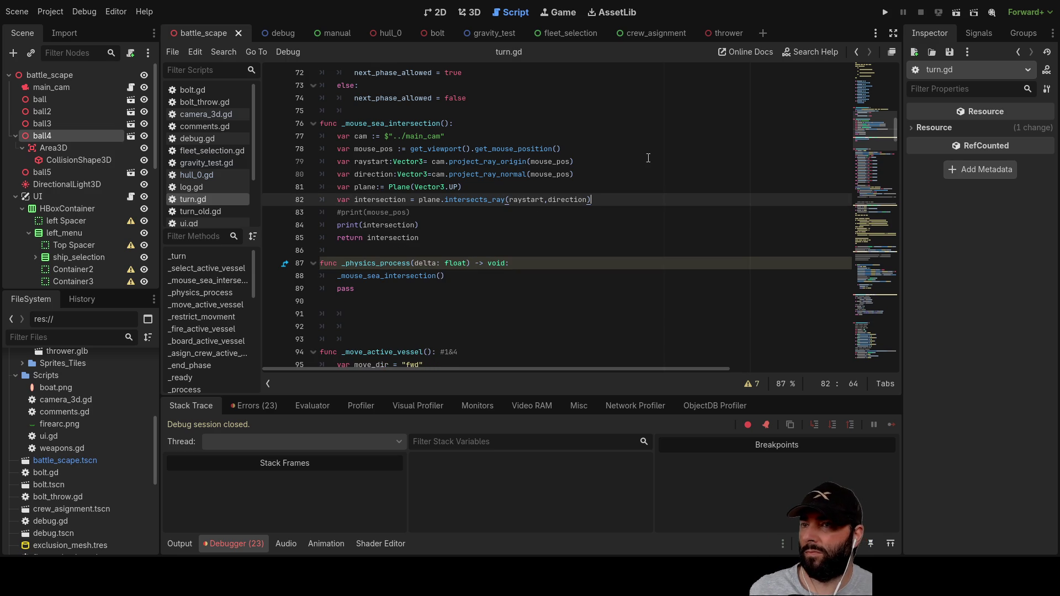
# Step: Run the game, sweep the camera over the sea to log intersection points, then stop it
pyautogui.click(885, 12)
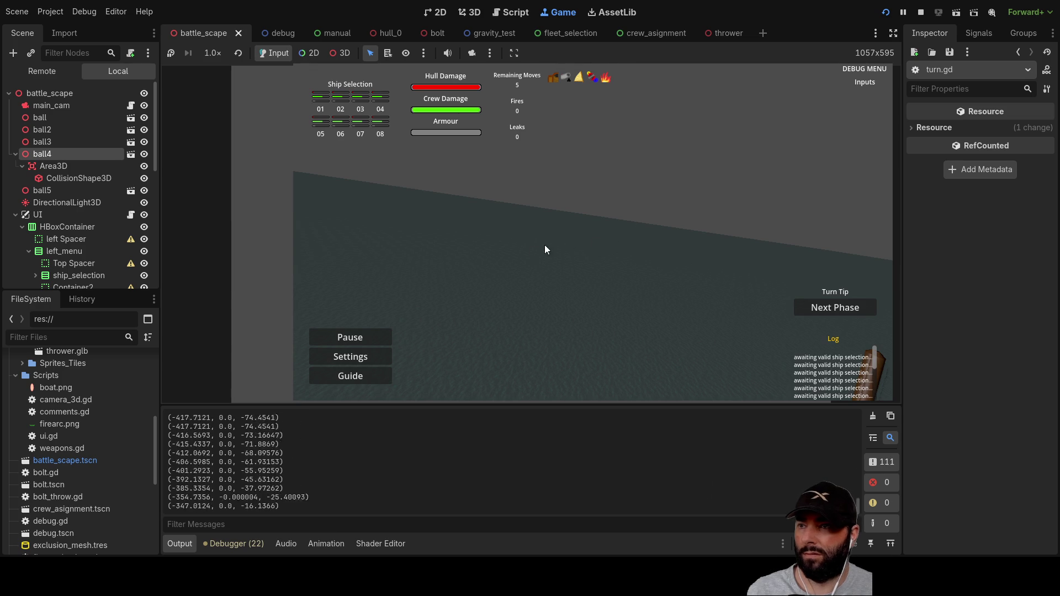
pyautogui.press('a')
pyautogui.press('w')
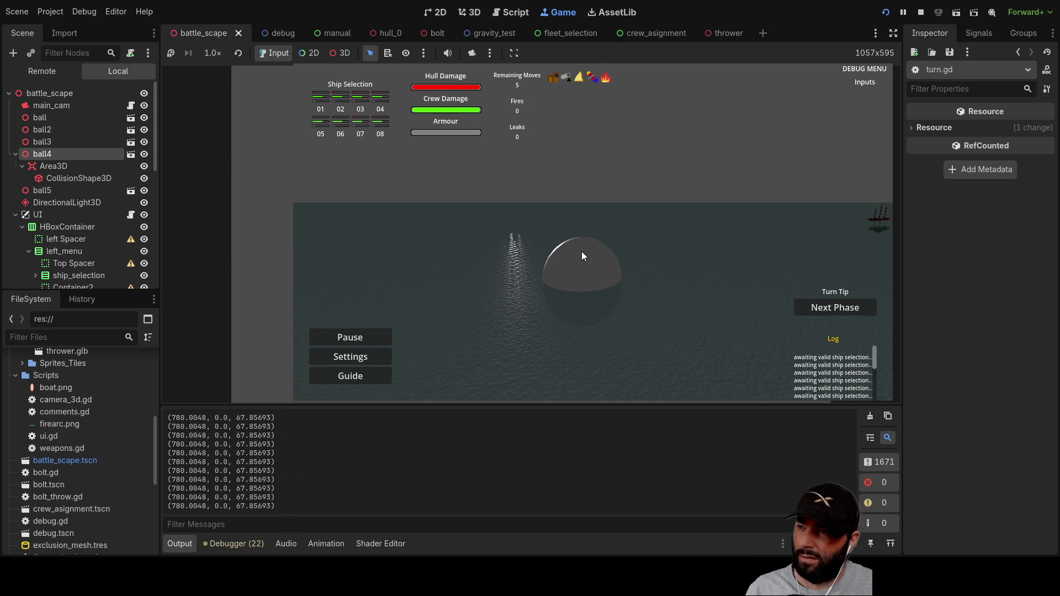
pyautogui.press('d')
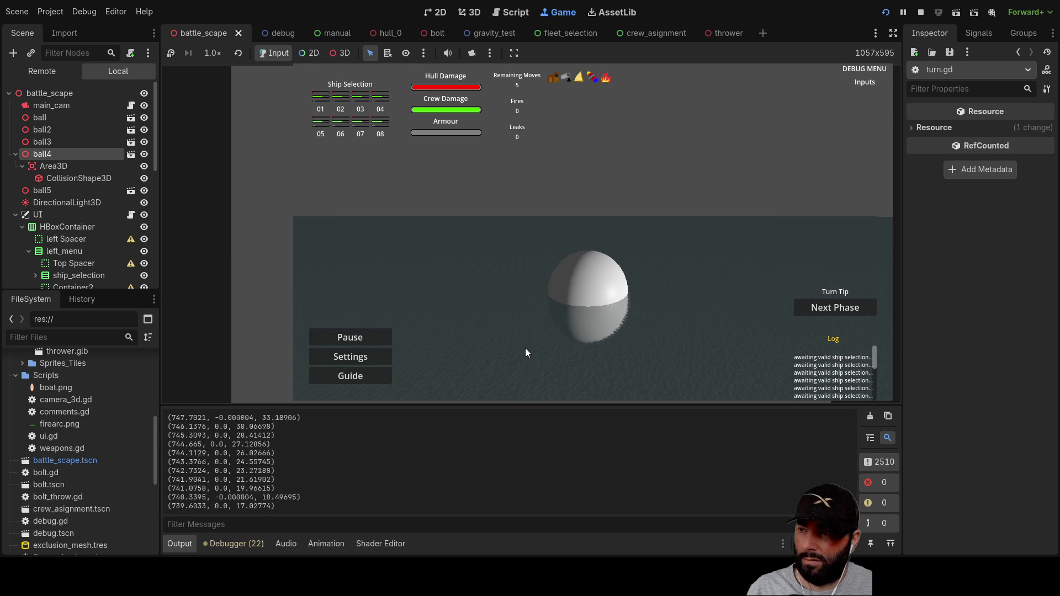
pyautogui.press('s')
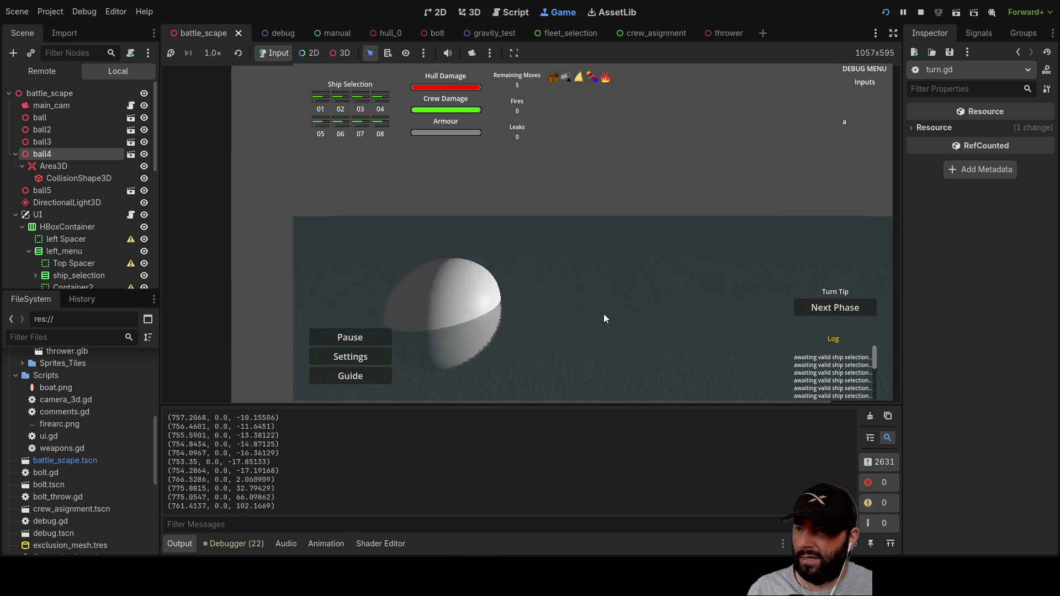
pyautogui.click(921, 12)
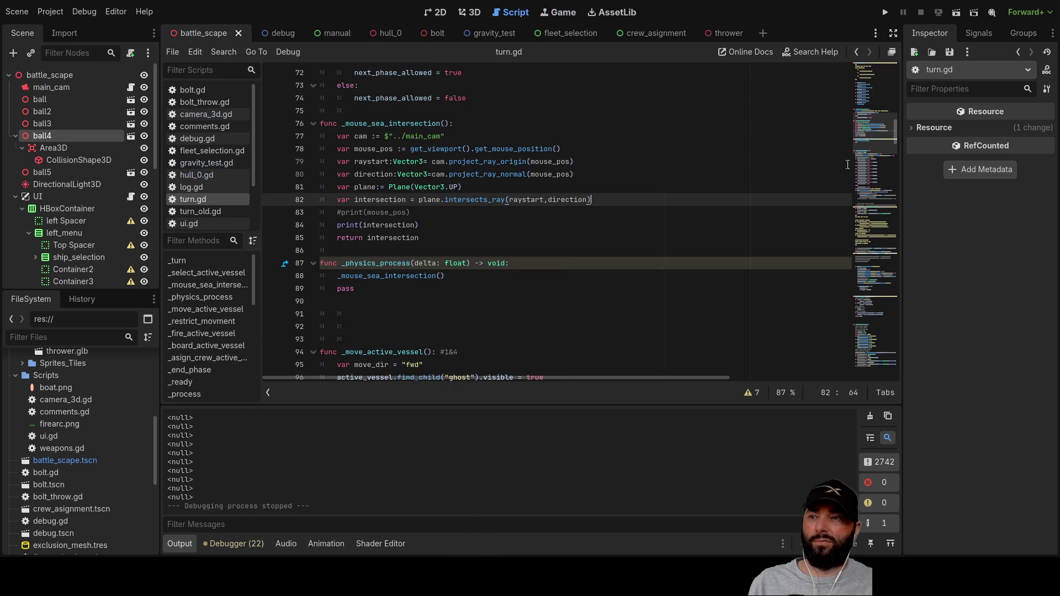
# Step: In the 3D view, select ball4 and set its Z position to -500
pyautogui.click(472, 11)
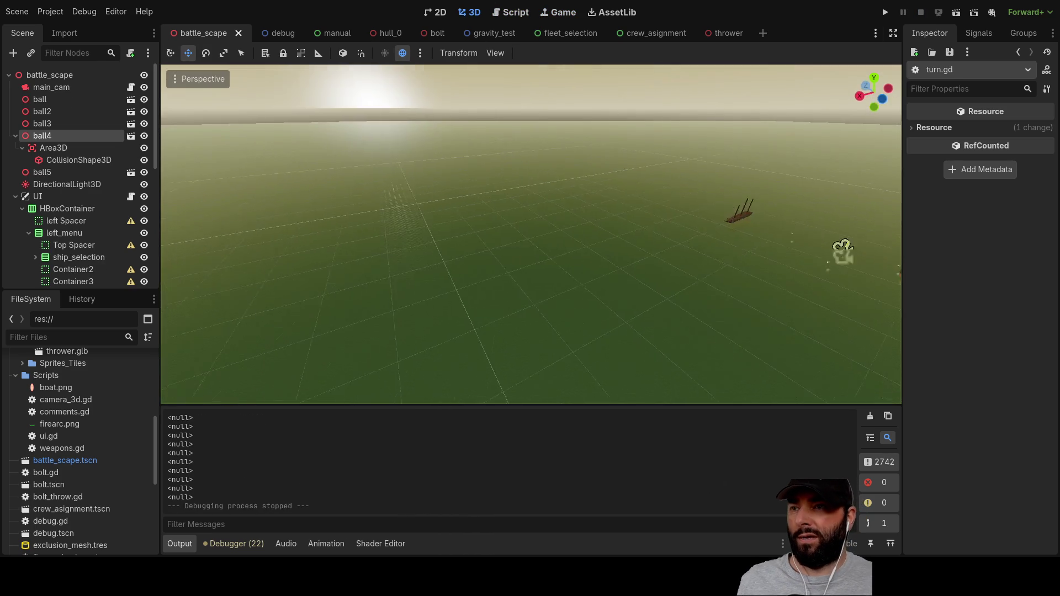
pyautogui.rightClick(424, 287)
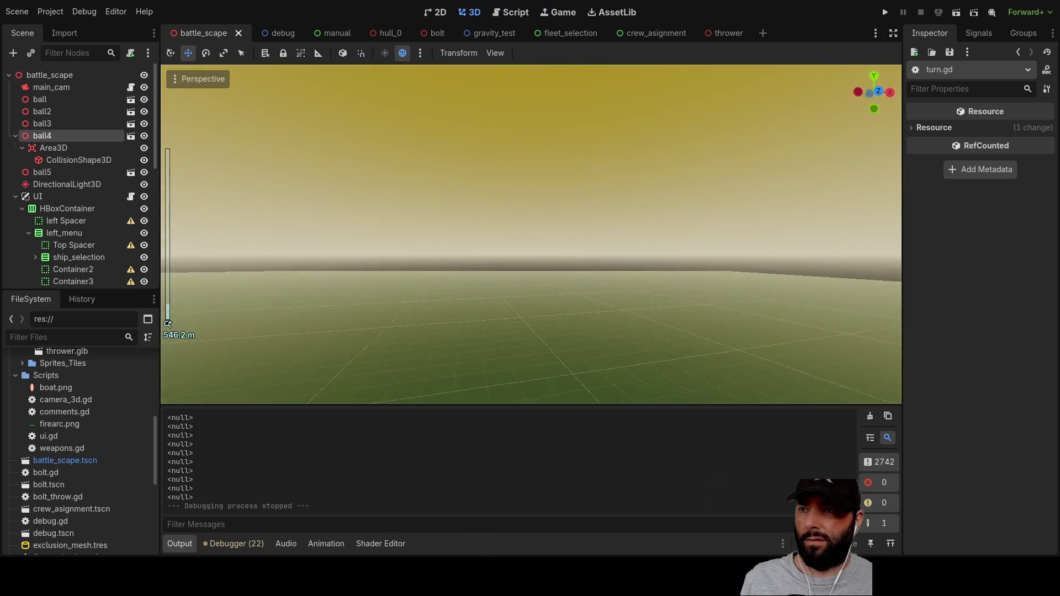
pyautogui.press('f')
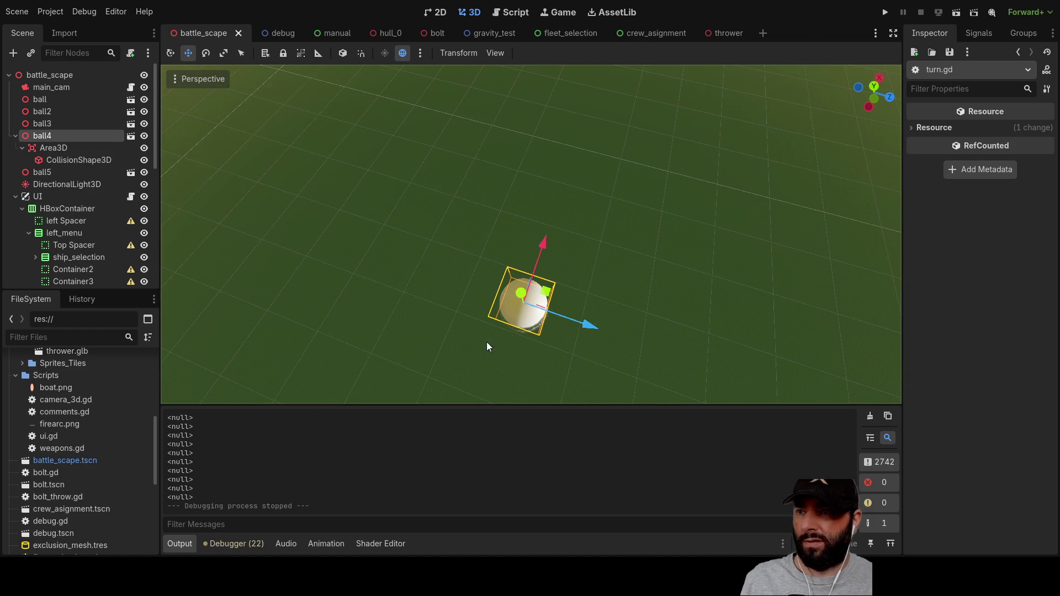
pyautogui.moveTo(585, 322); pyautogui.dragTo(235, 167)
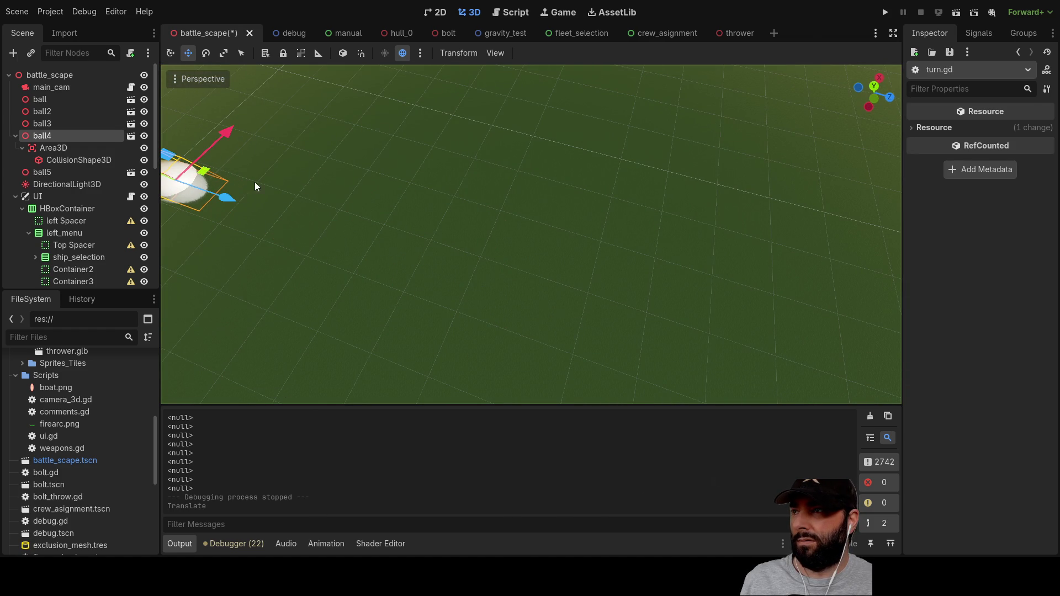
pyautogui.press('f')
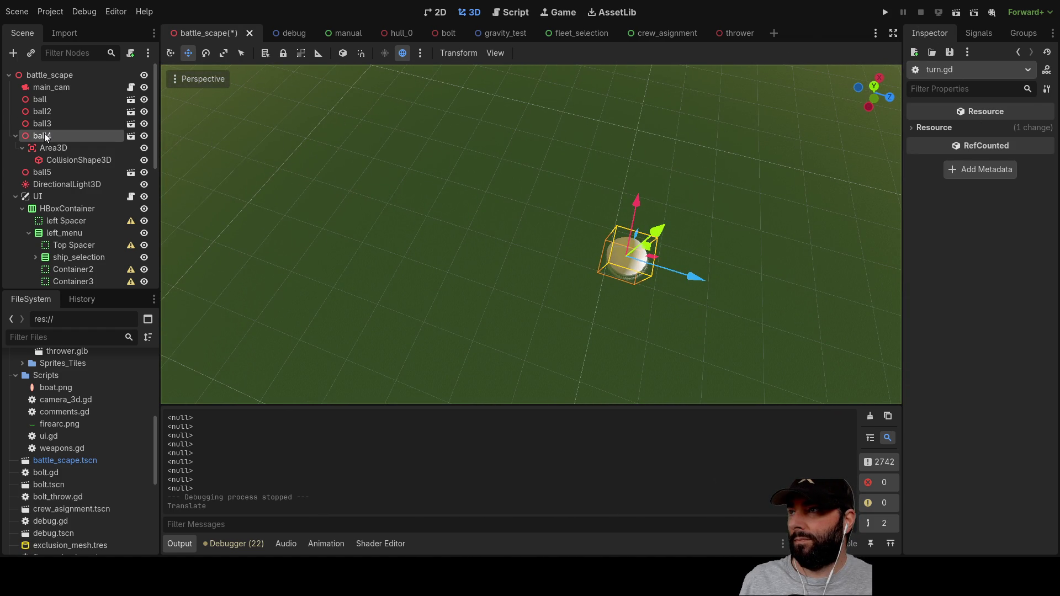
pyautogui.click(45, 137)
pyautogui.click(1036, 158)
pyautogui.write('-500')
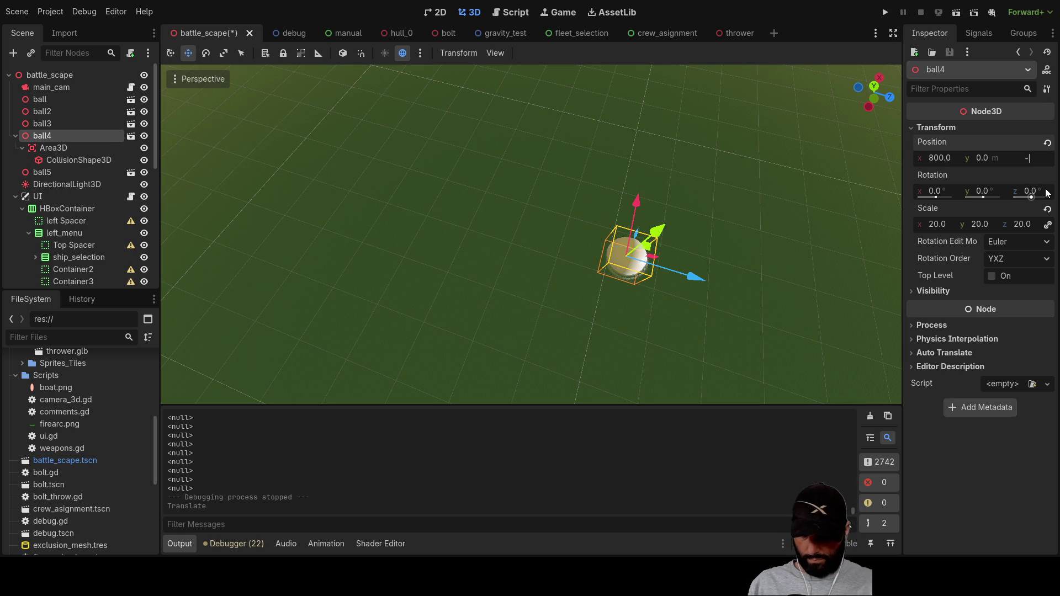
pyautogui.press('Return')
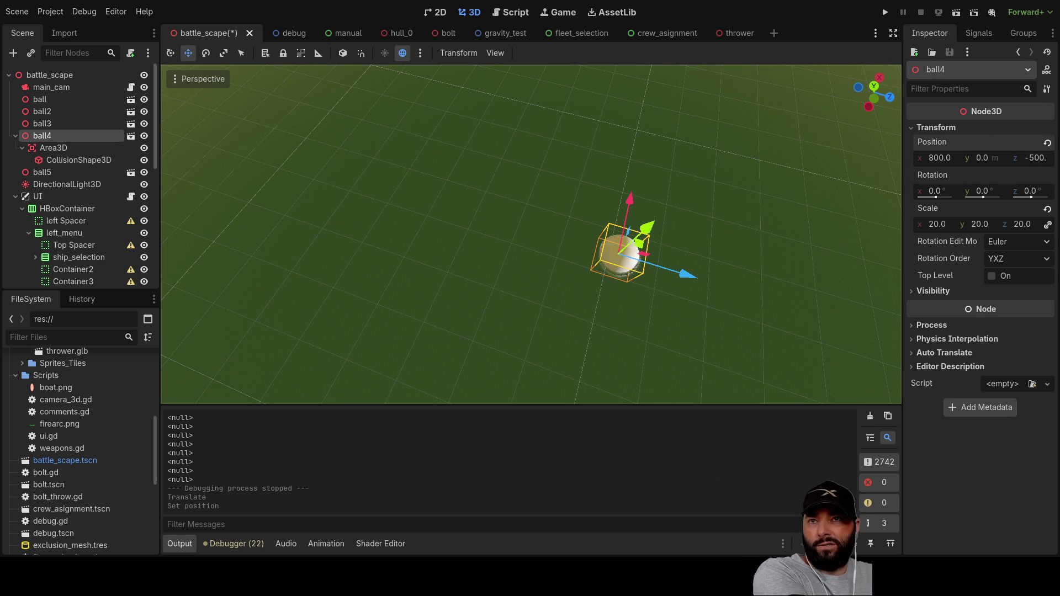
# Step: Run the game to check ball4's new spot, then stop it
pyautogui.click(886, 12)
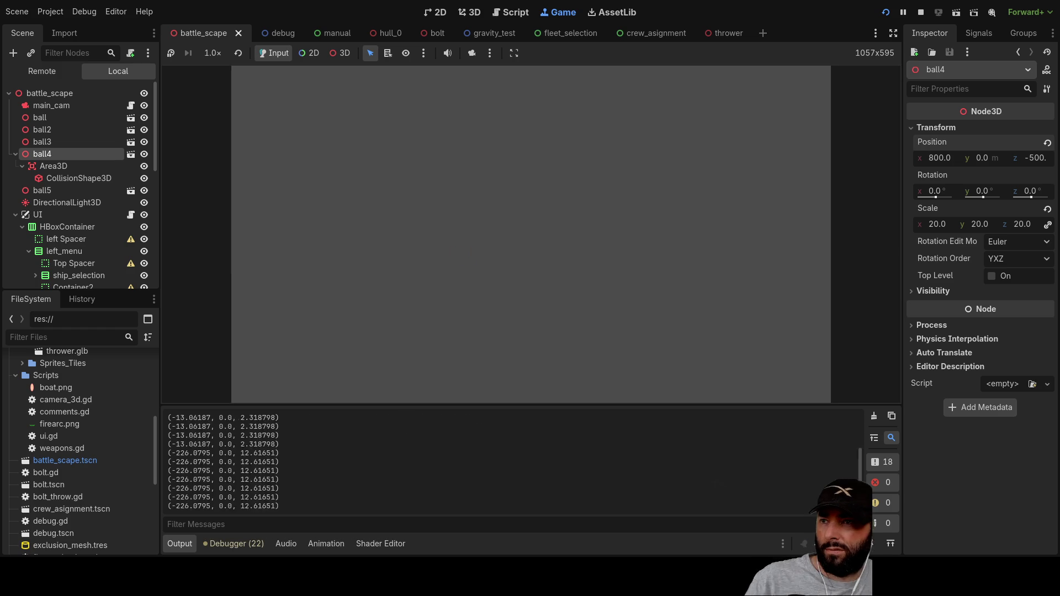
pyautogui.press('w')
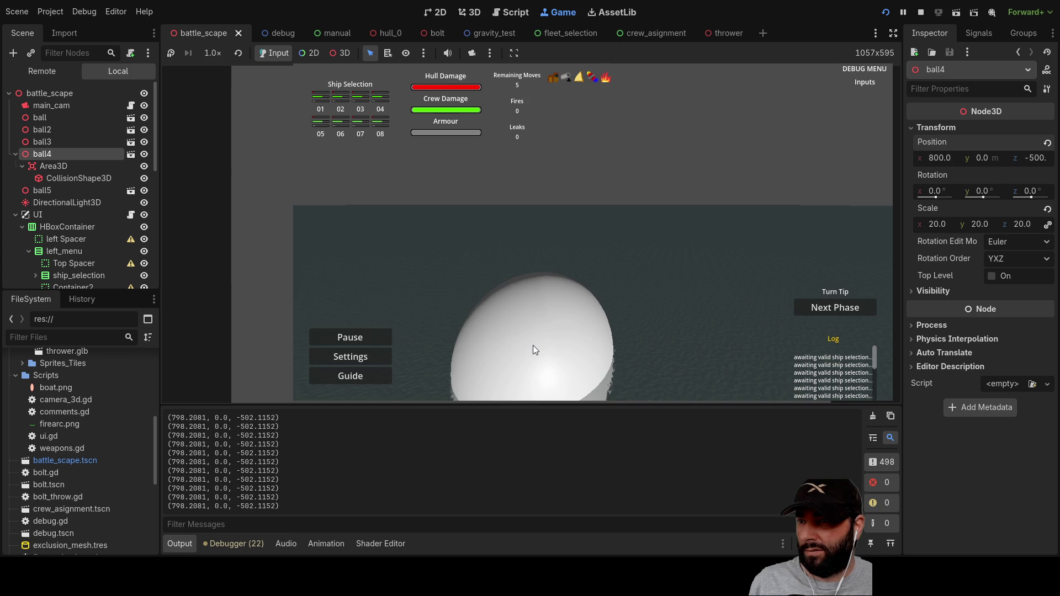
pyautogui.press('s')
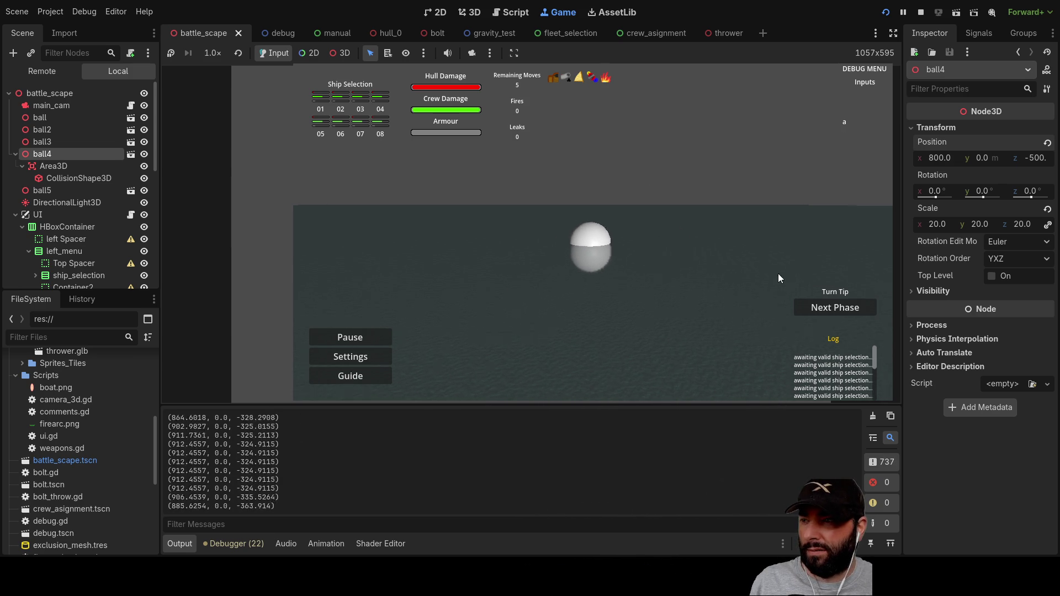
pyautogui.click(920, 12)
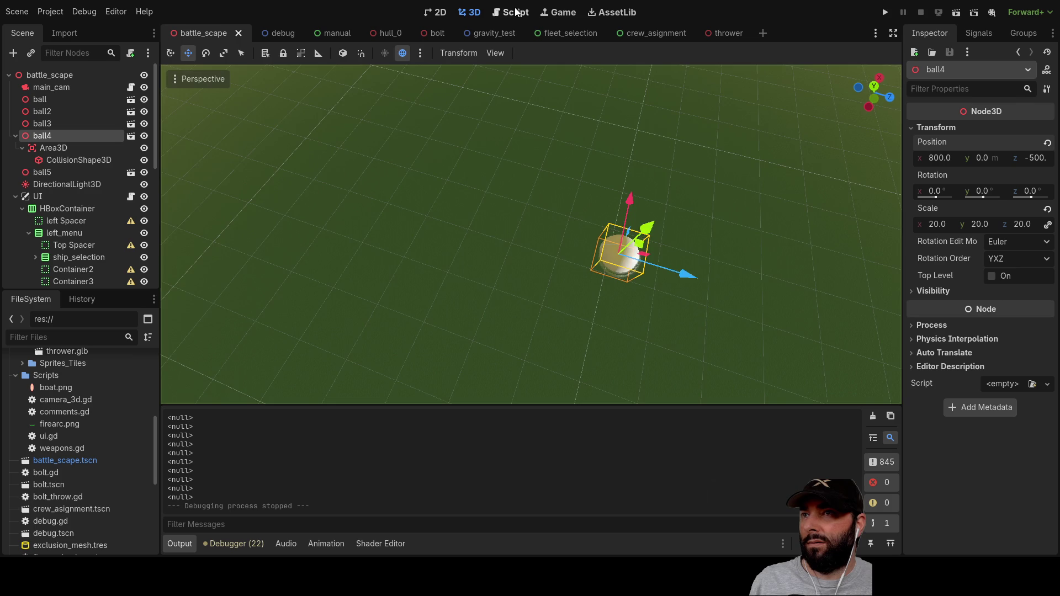
# Step: Insert a new line 83 in turn.gd starting with 'if'
pyautogui.click(512, 13)
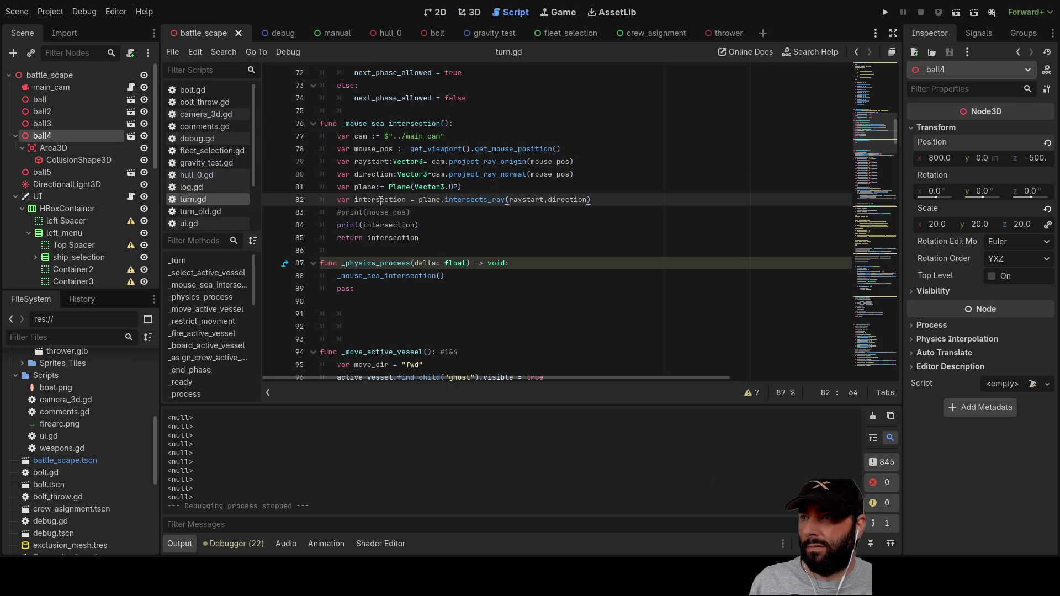
pyautogui.doubleClick(380, 201)
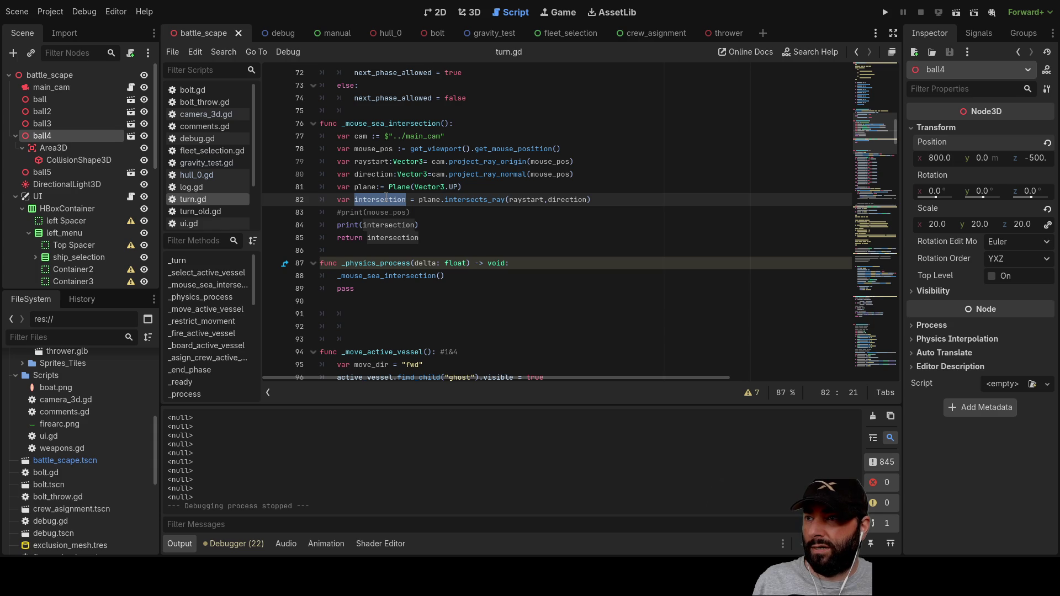
pyautogui.click(339, 213)
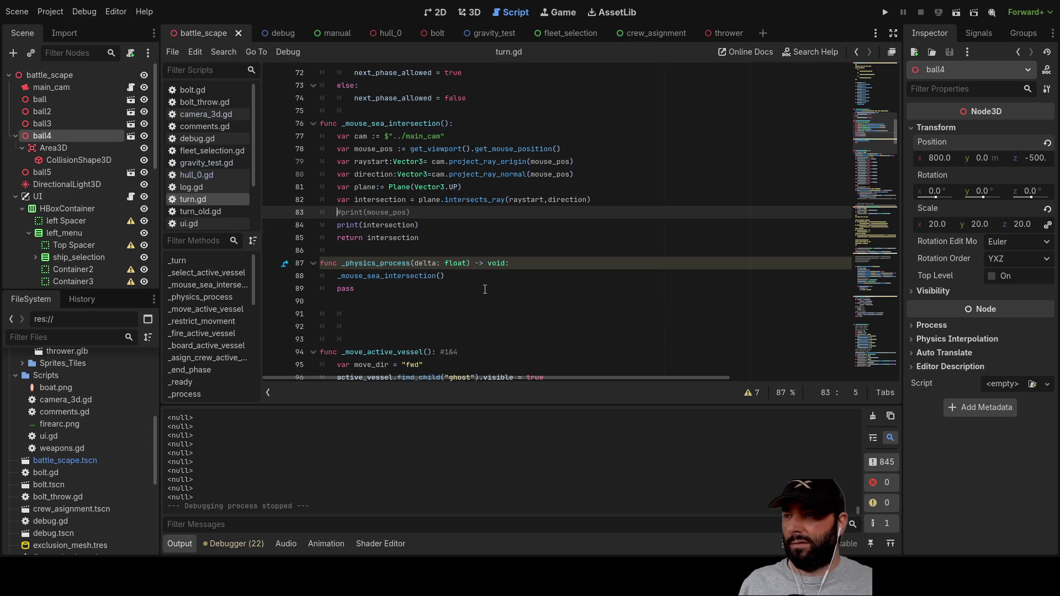
pyautogui.press('Return')
pyautogui.press('Up')
pyautogui.write('if')
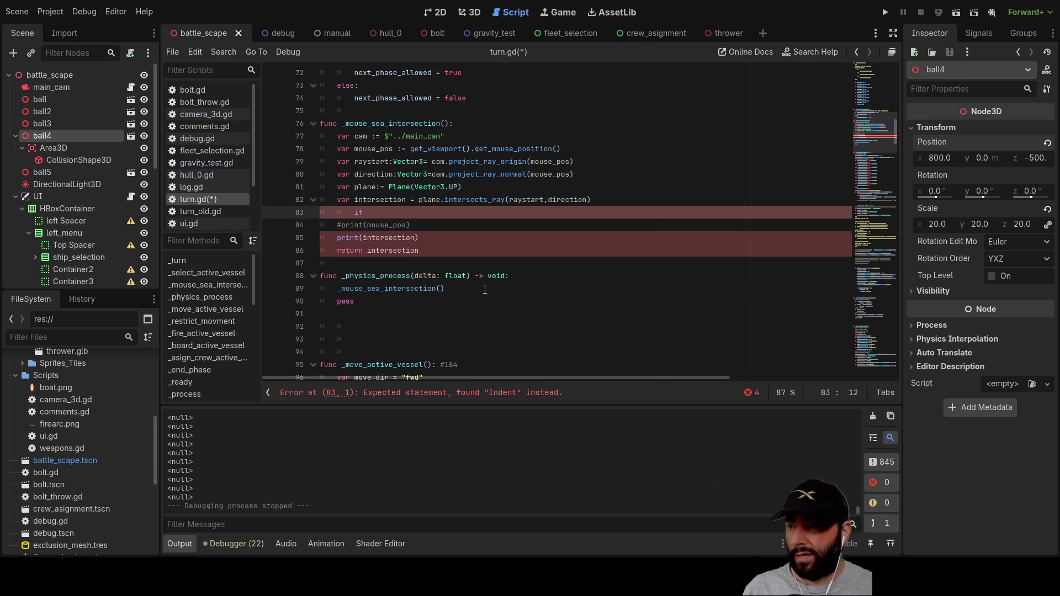
# Step: Select the '!= null:' check on line 121 and return to just after the if on line 83
pyautogui.scroll(-3)
pyautogui.scroll(-3)
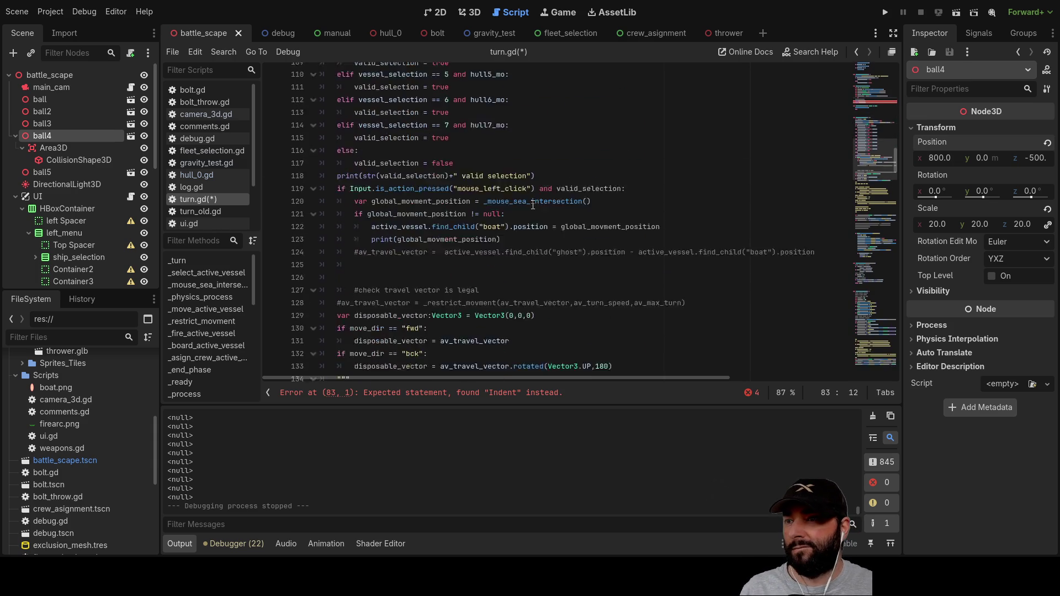
pyautogui.scroll(3)
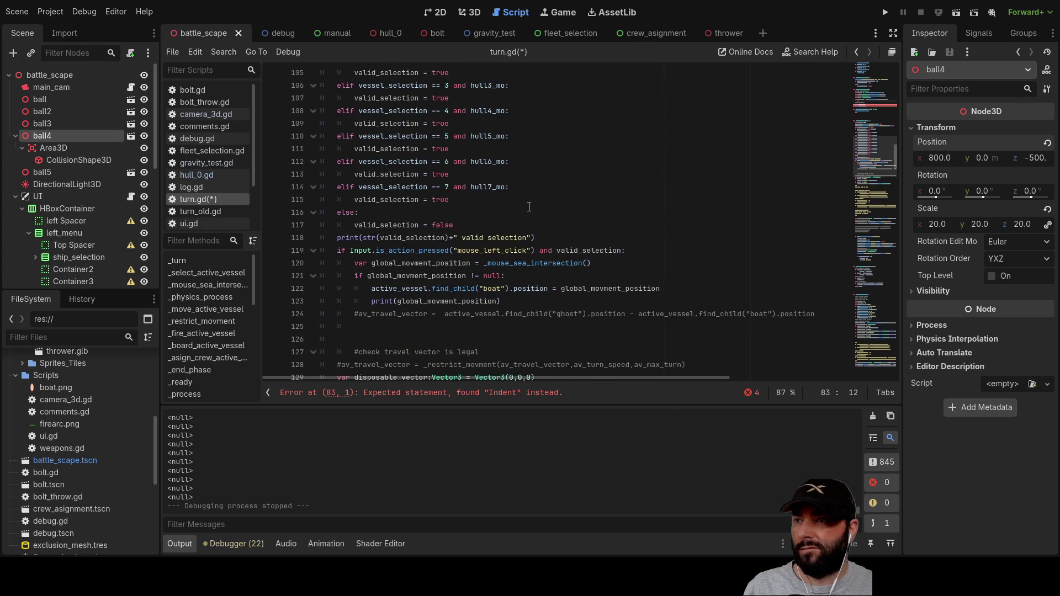
pyautogui.scroll(-3)
pyautogui.scroll(3)
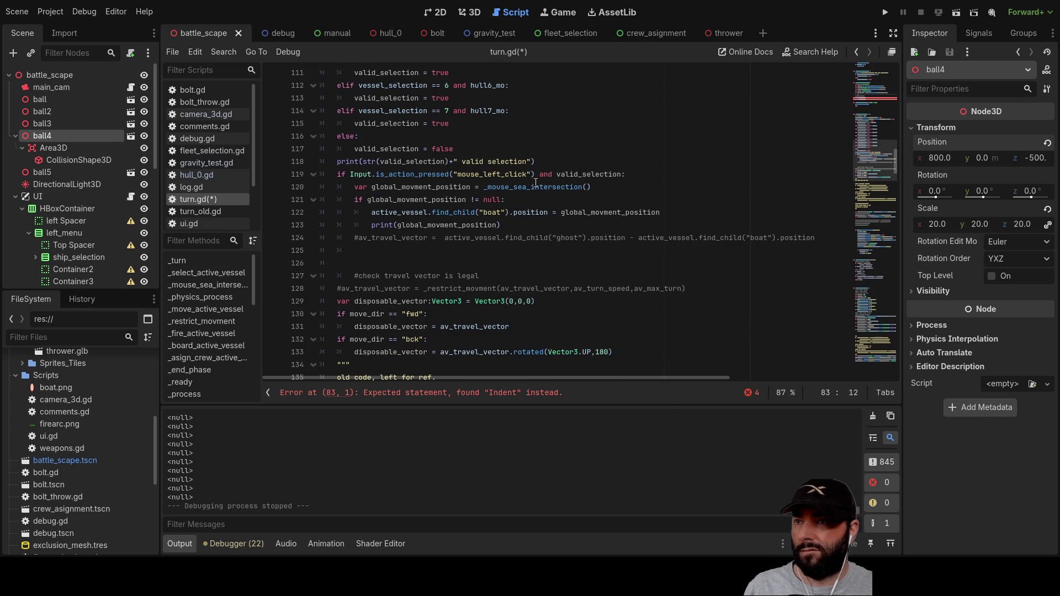
pyautogui.moveTo(504, 200); pyautogui.dragTo(473, 200)
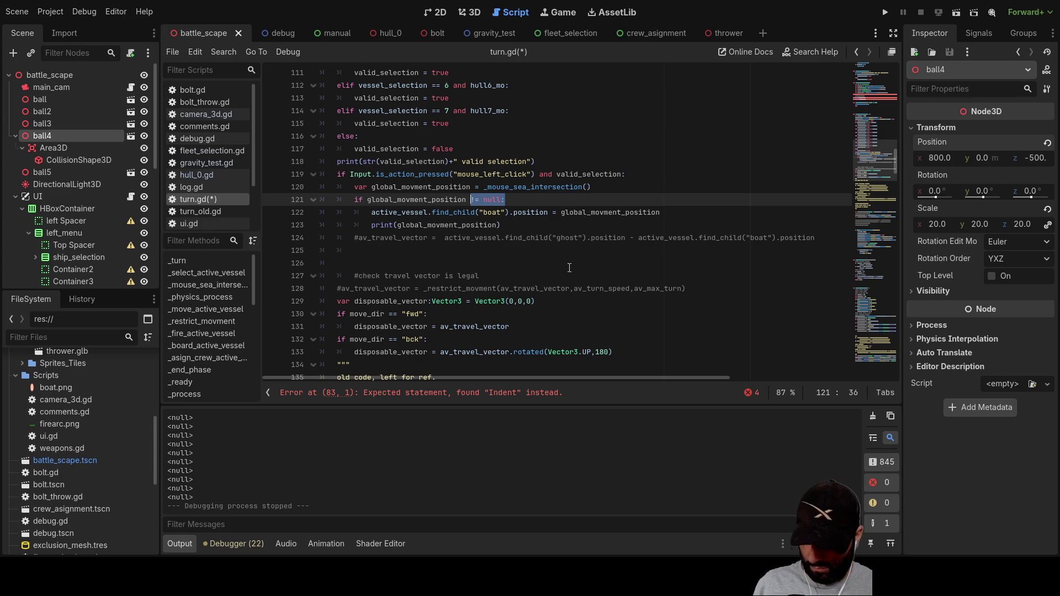
pyautogui.scroll(3)
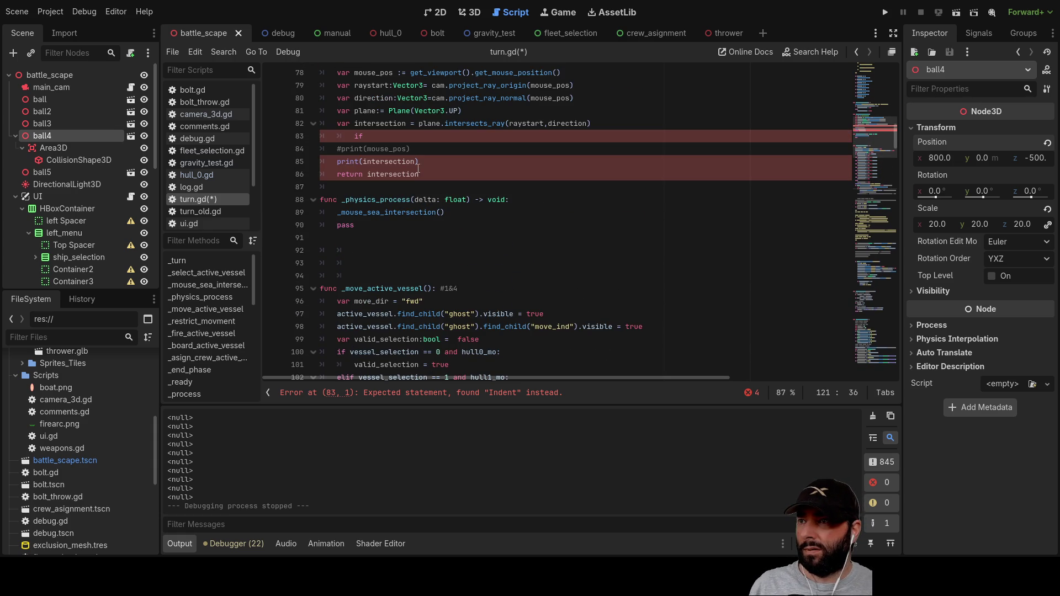
pyautogui.click(401, 135)
# Step: Paste the null check into line 83 and add 'intersection.y = 0' on a new line below it
pyautogui.hotkey('ctrl', 'v')
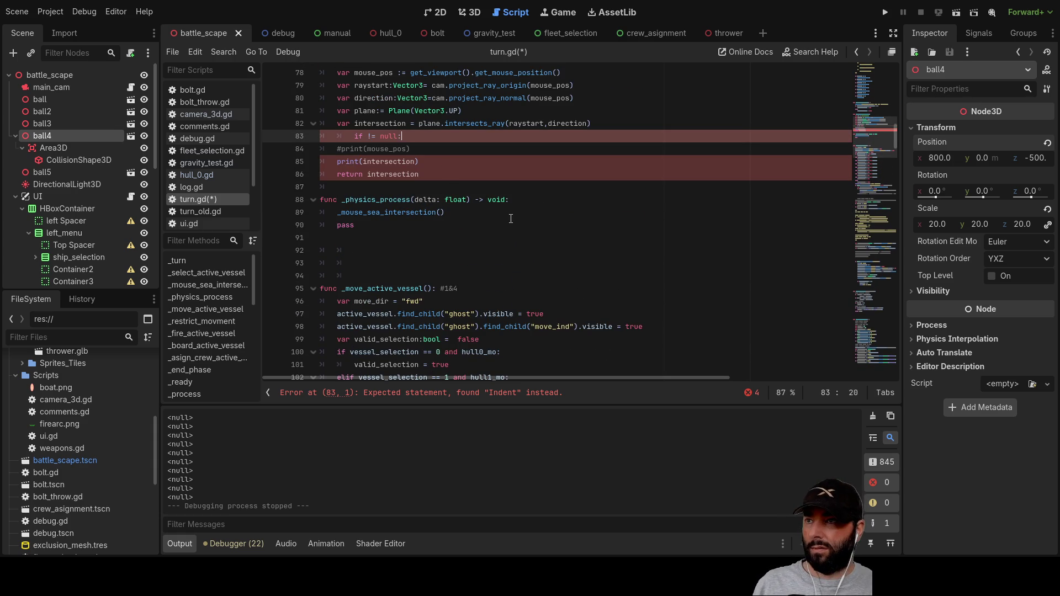
pyautogui.press('Return')
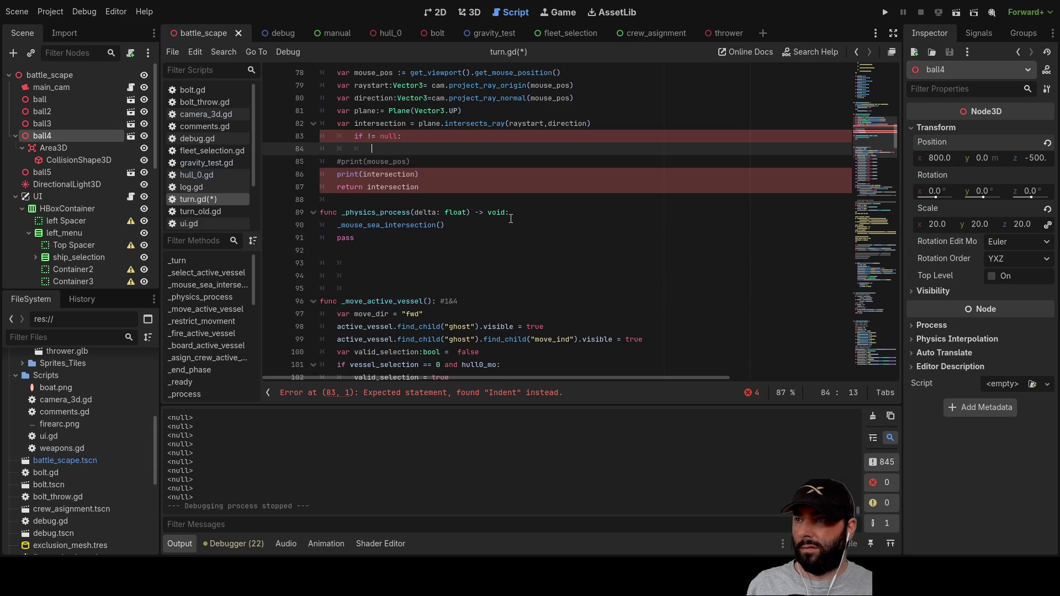
pyautogui.doubleClick(387, 123)
pyautogui.hotkey('ctrl', 'c')
pyautogui.click(367, 149)
pyautogui.hotkey('ctrl', 'v')
pyautogui.write('y =')
pyautogui.write(' 0')
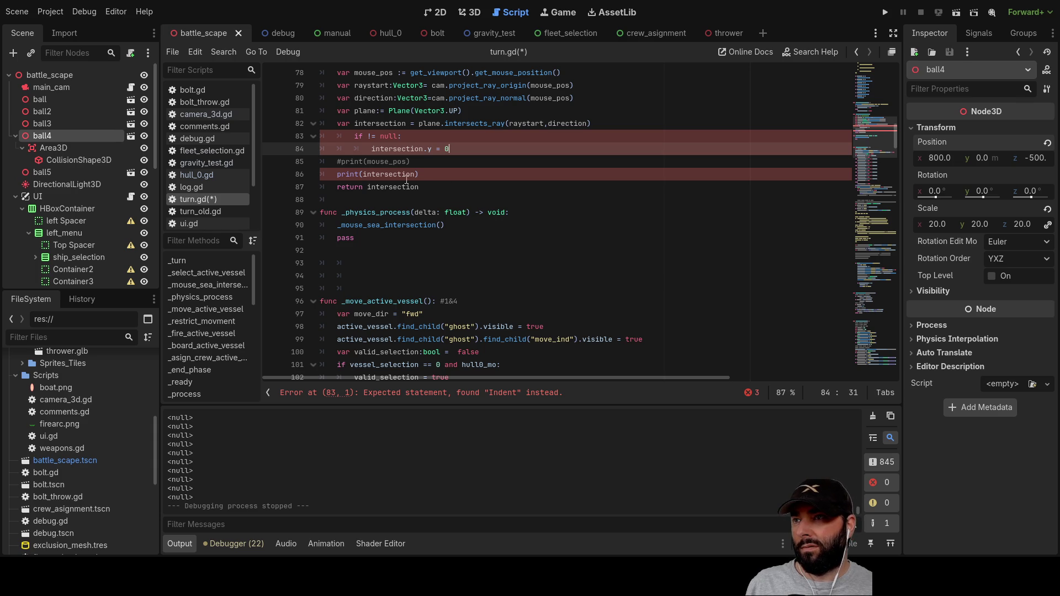
# Step: Complete line 83 as 'if intersection != null:' and fix the indentation of both lines
pyautogui.doubleClick(368, 123)
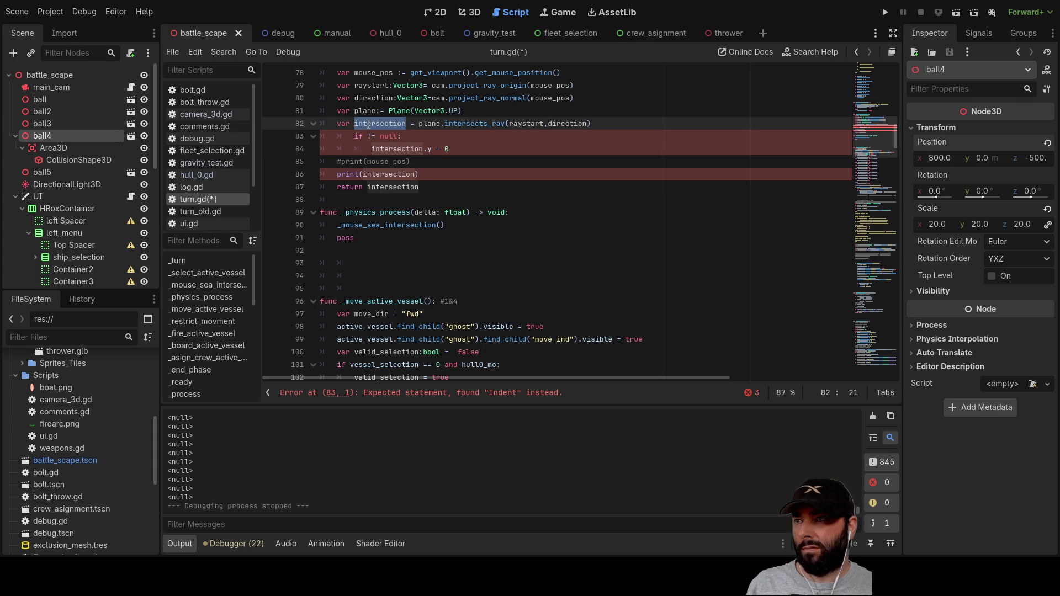
pyautogui.click(364, 136)
pyautogui.hotkey('ctrl', 'v')
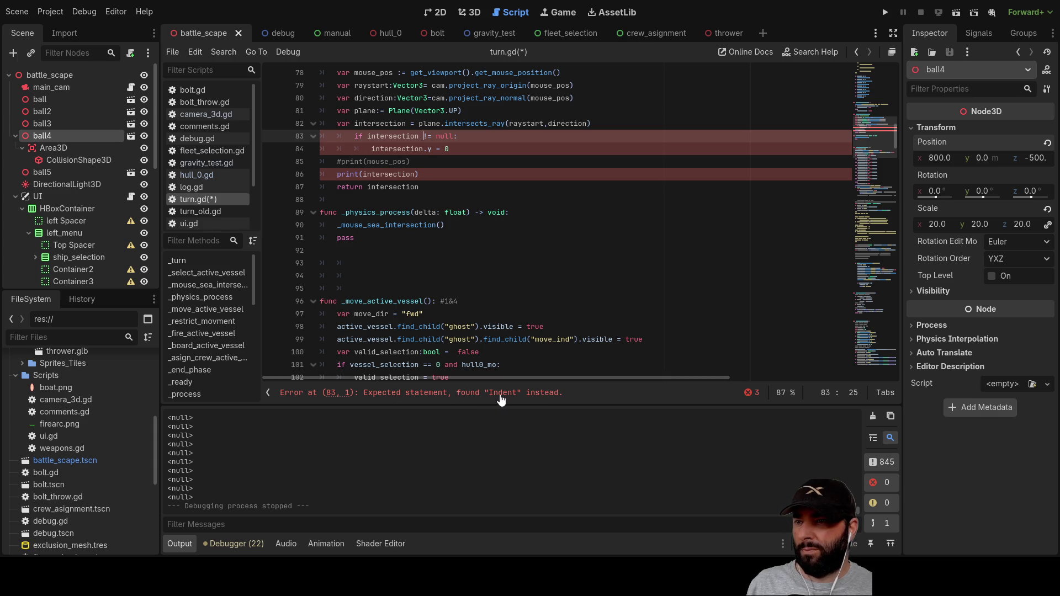
pyautogui.click(351, 136)
pyautogui.press('BackSpace')
pyautogui.press('Down')
pyautogui.press('Delete')
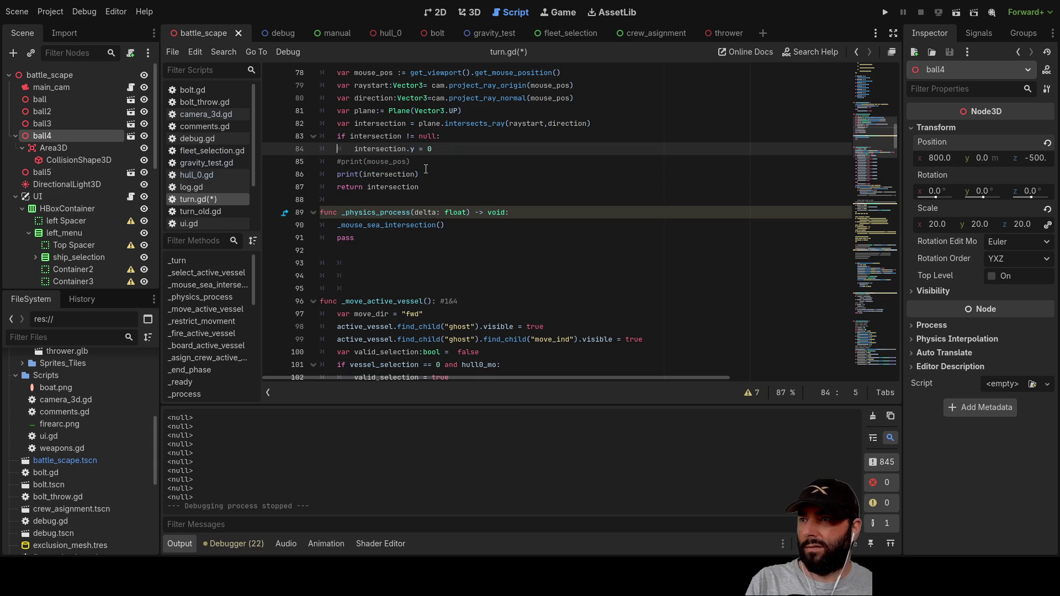
pyautogui.scroll(3)
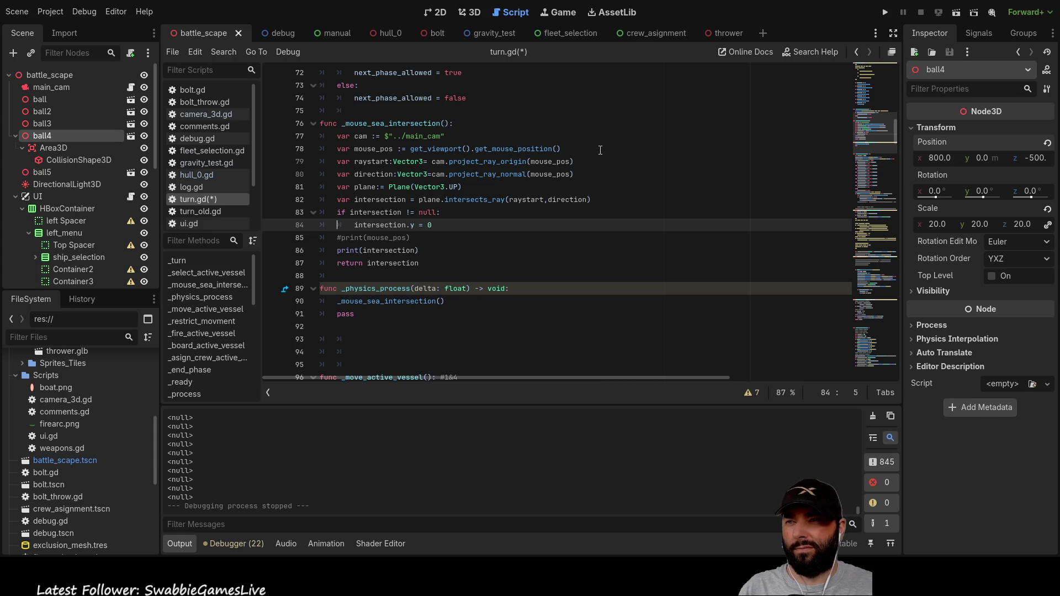
pyautogui.scroll(-3)
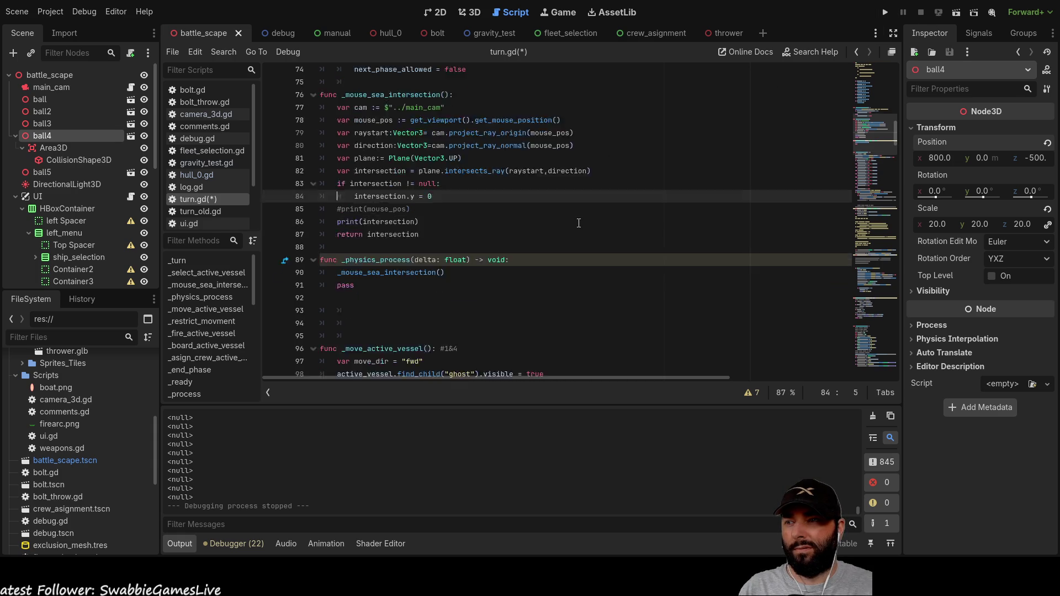
pyautogui.scroll(-3)
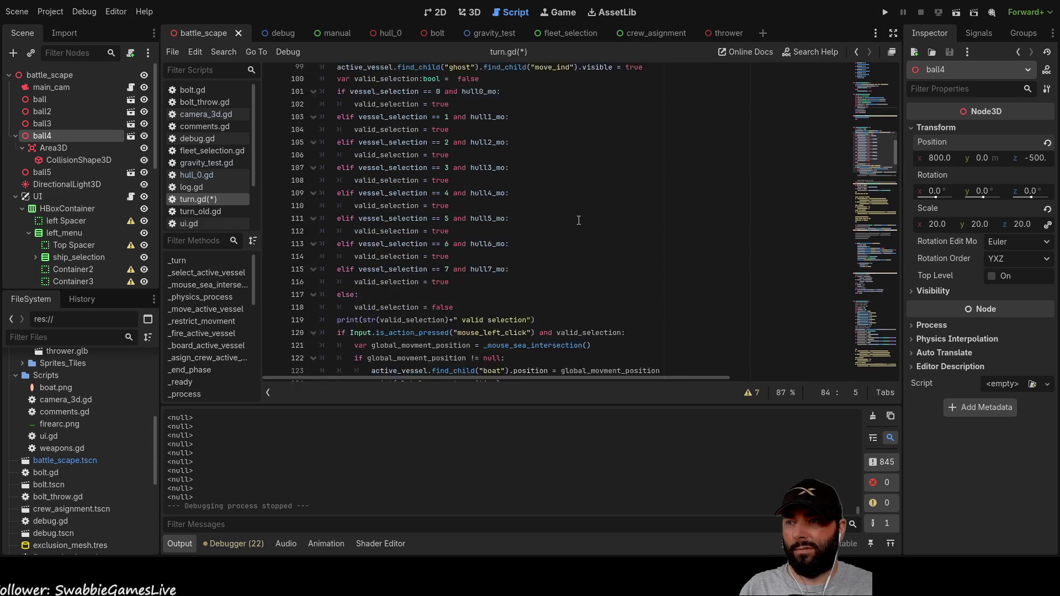
pyautogui.scroll(3)
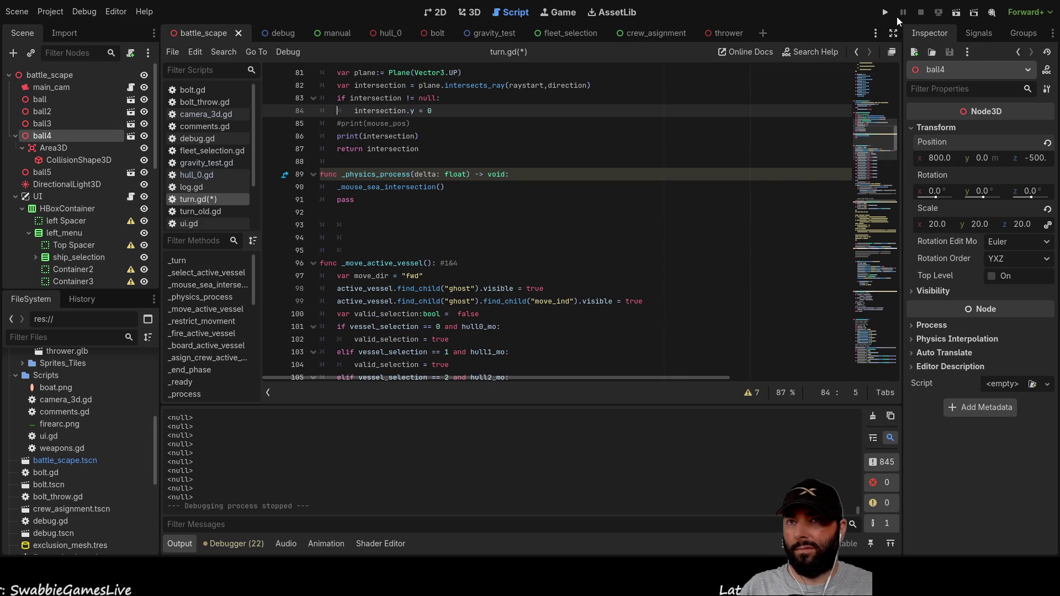
# Step: Run the game and advance through the 1st move, shoot, boarding and ending phases
pyautogui.click(885, 12)
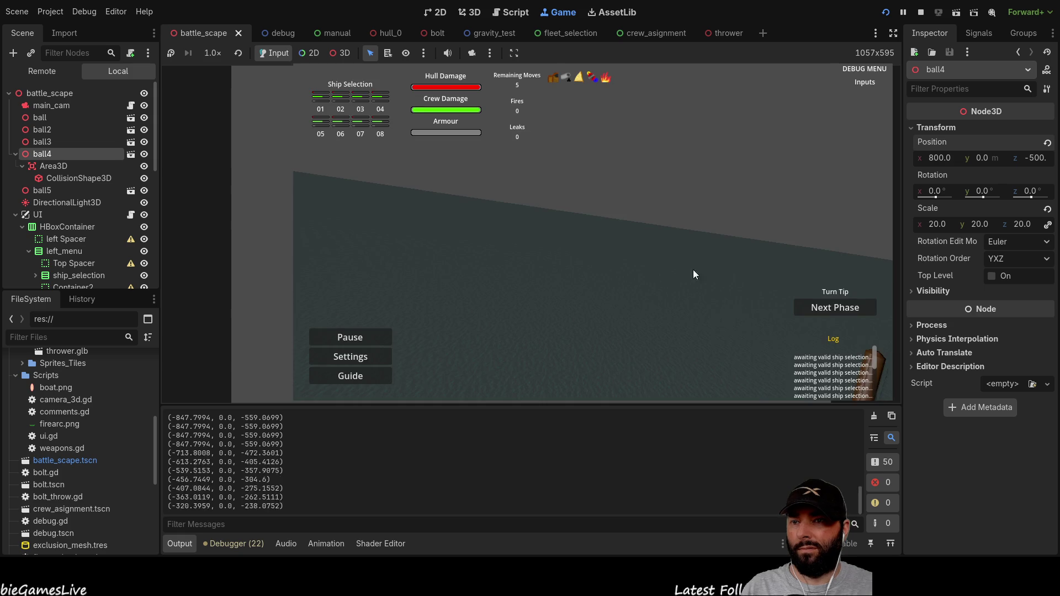
pyautogui.press('s')
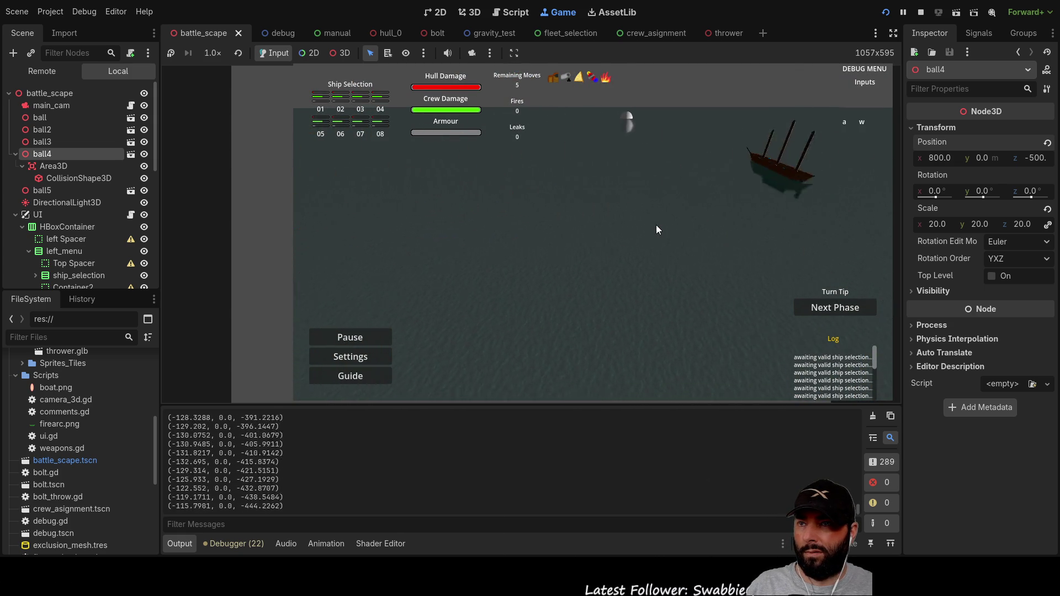
pyautogui.click(821, 312)
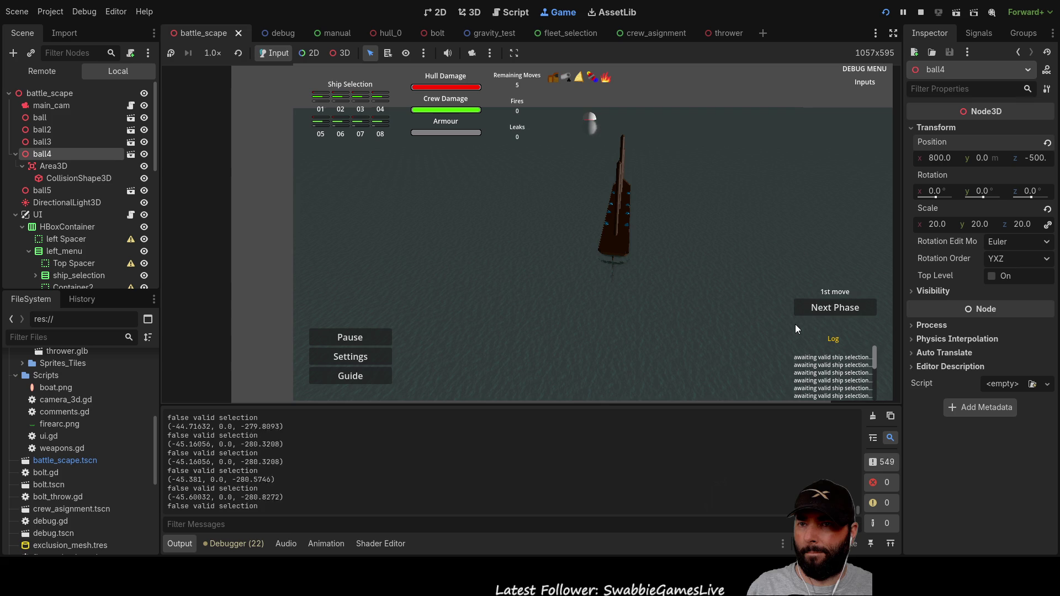
pyautogui.click(814, 310)
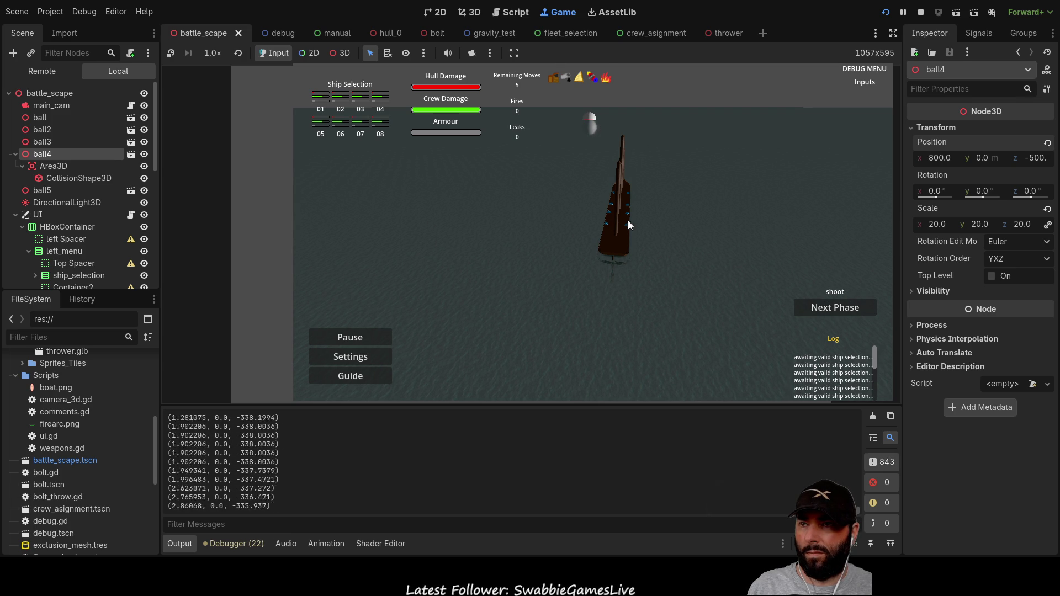
pyautogui.click(823, 313)
pyautogui.click(823, 310)
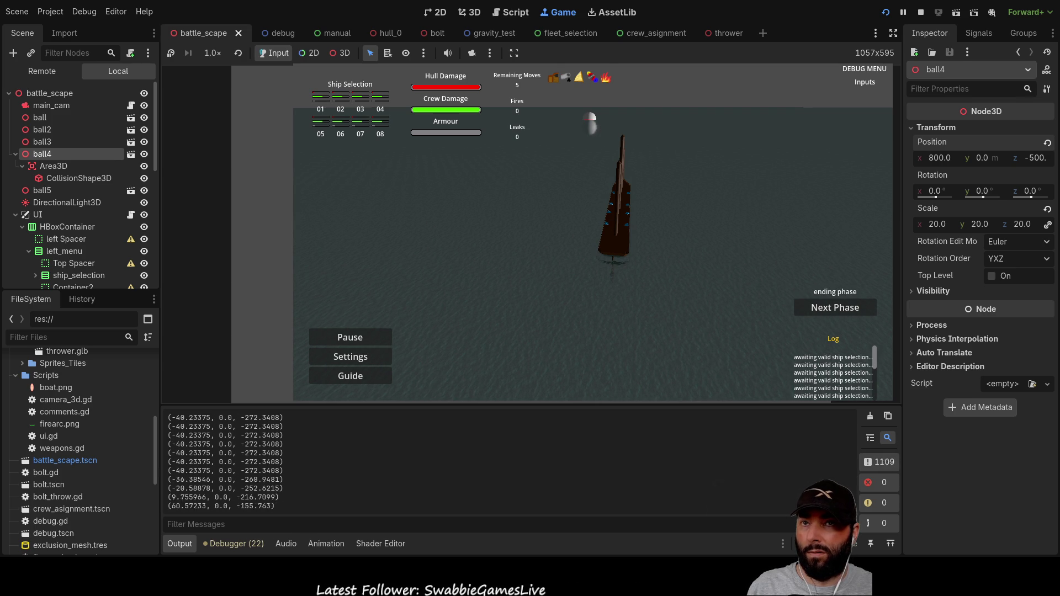
# Step: Restart, advance to 1st move, click the sea beside the active ship, then stop with F8
pyautogui.click(886, 11)
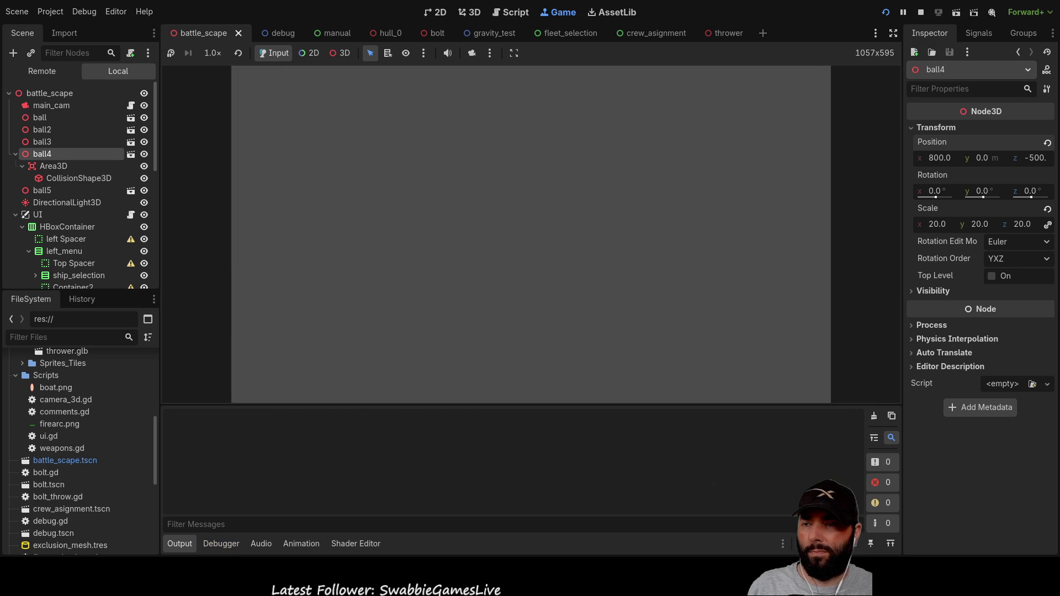
pyautogui.click(811, 306)
pyautogui.click(810, 310)
pyautogui.press('a')
pyautogui.press('s')
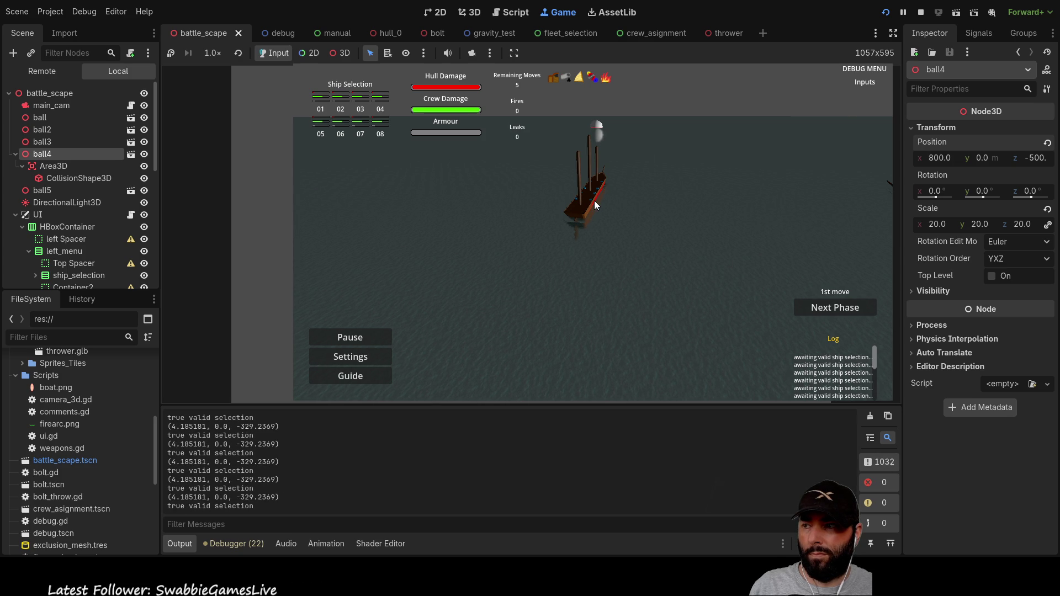
pyautogui.click(594, 201)
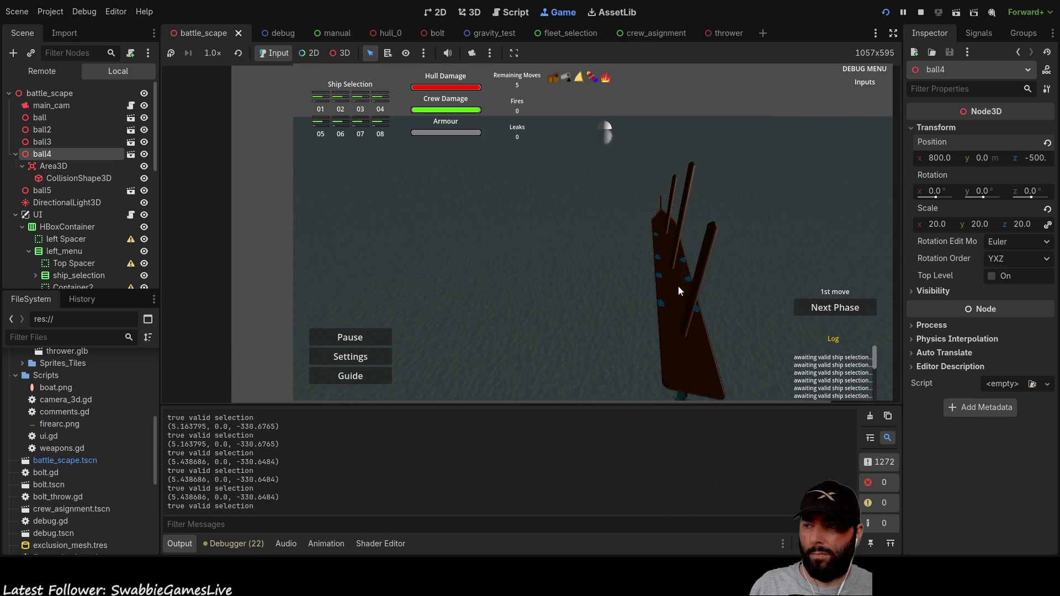
pyautogui.scroll(3)
pyautogui.press('q')
pyautogui.press('s')
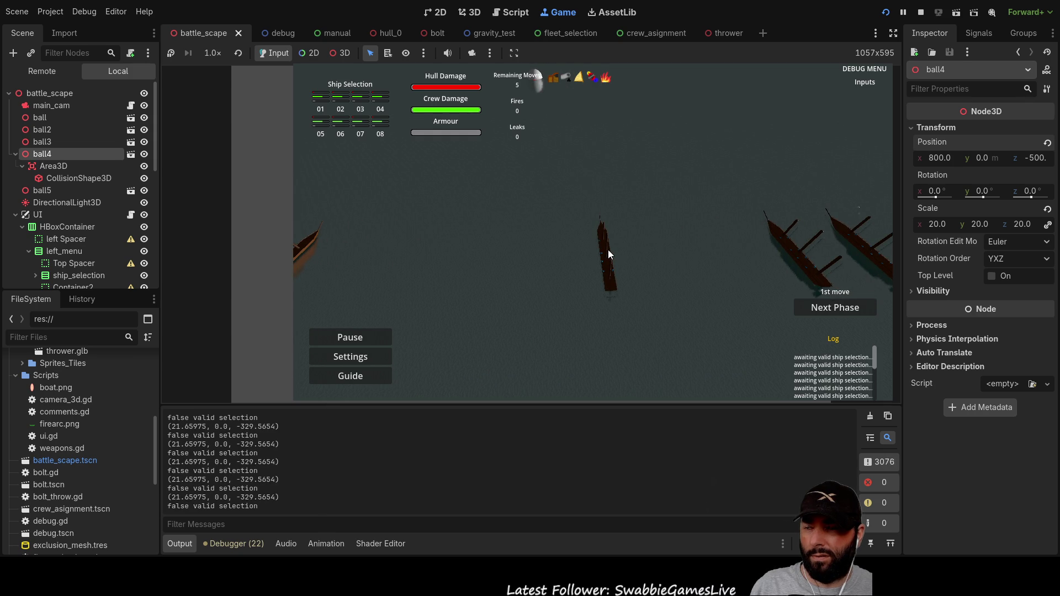
pyautogui.press('F8')
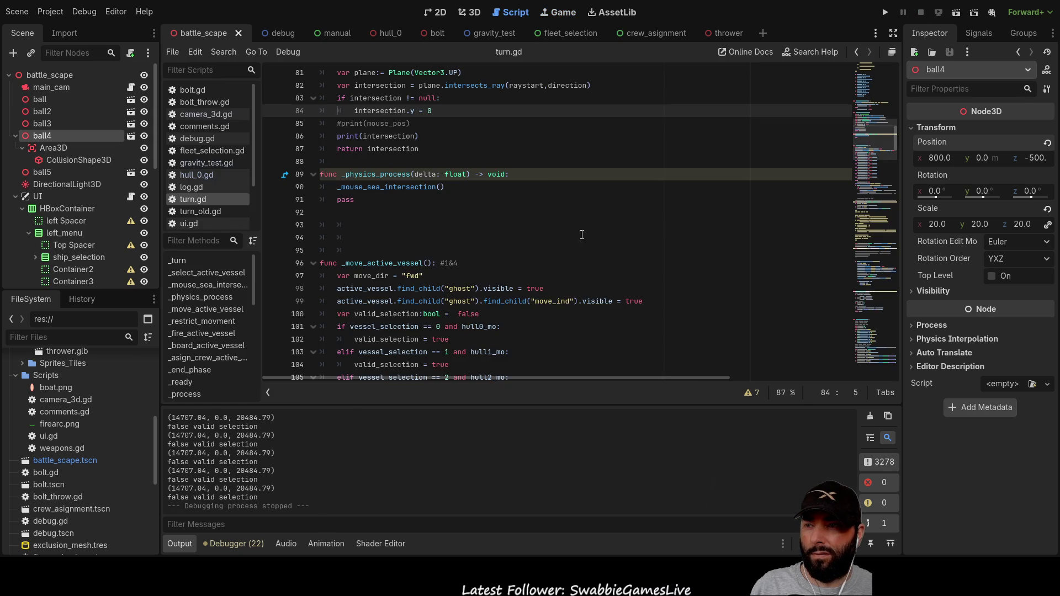
pyautogui.scroll(-3)
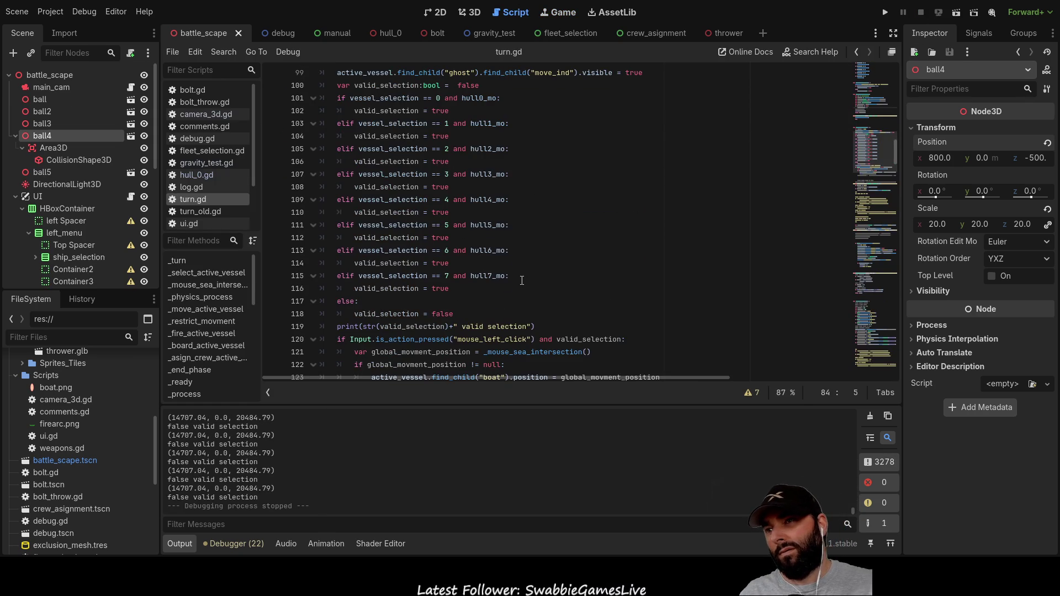
pyautogui.scroll(3)
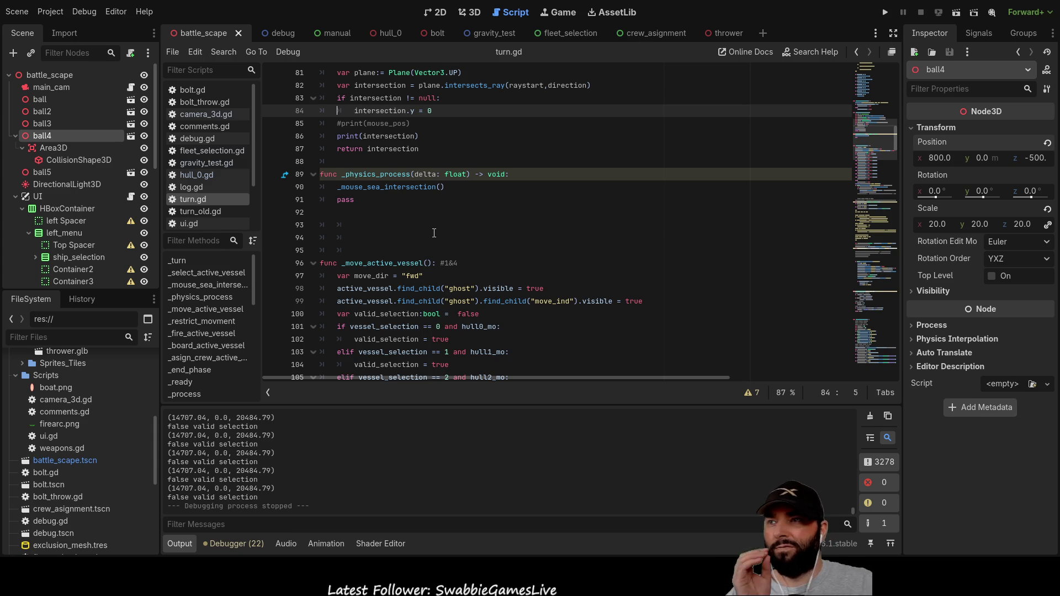
pyautogui.scroll(3)
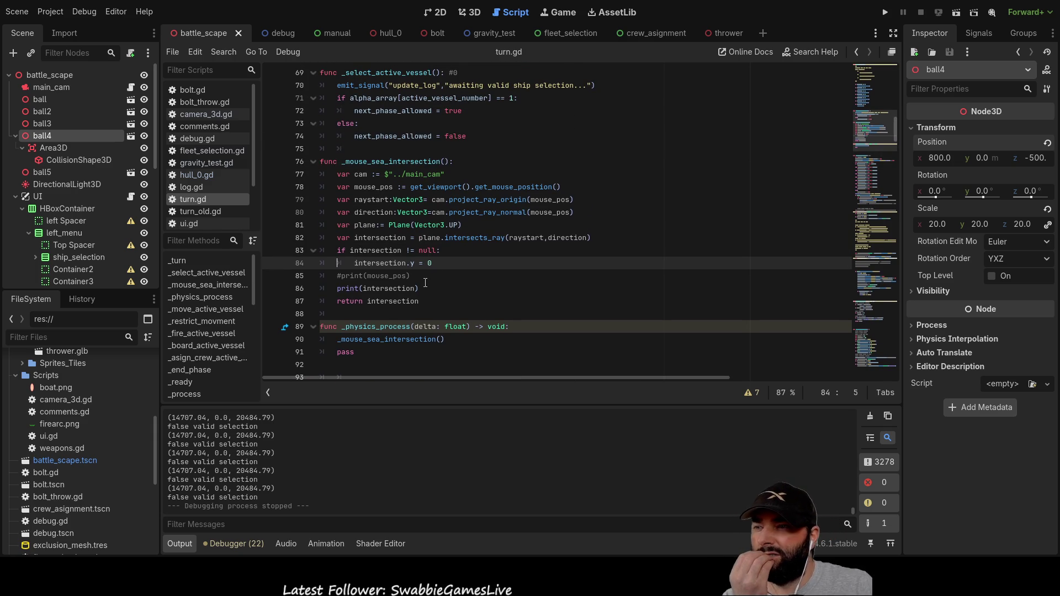
pyautogui.scroll(-3)
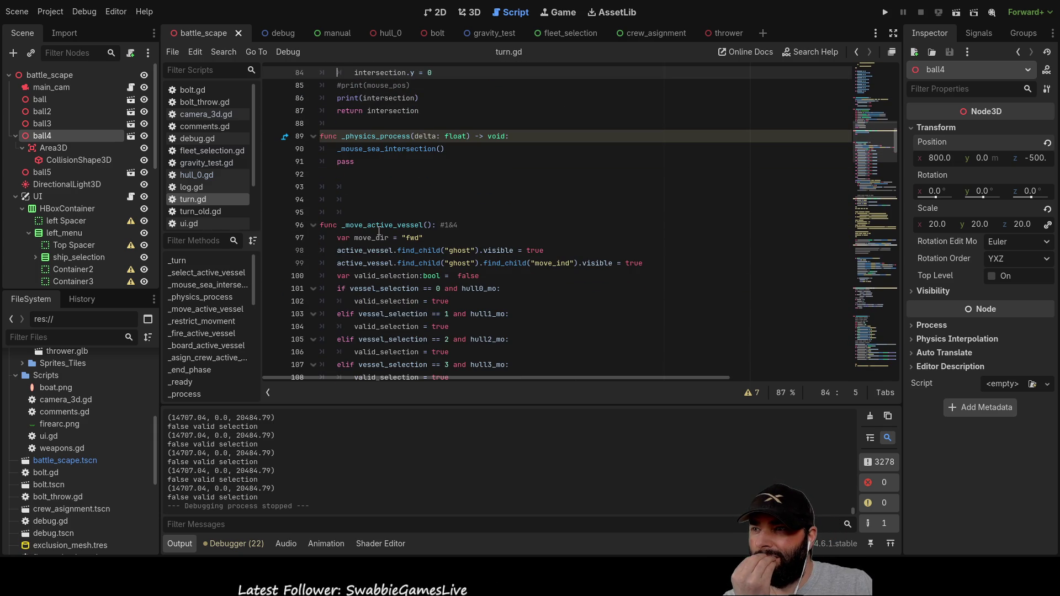
pyautogui.scroll(3)
pyautogui.scroll(-3)
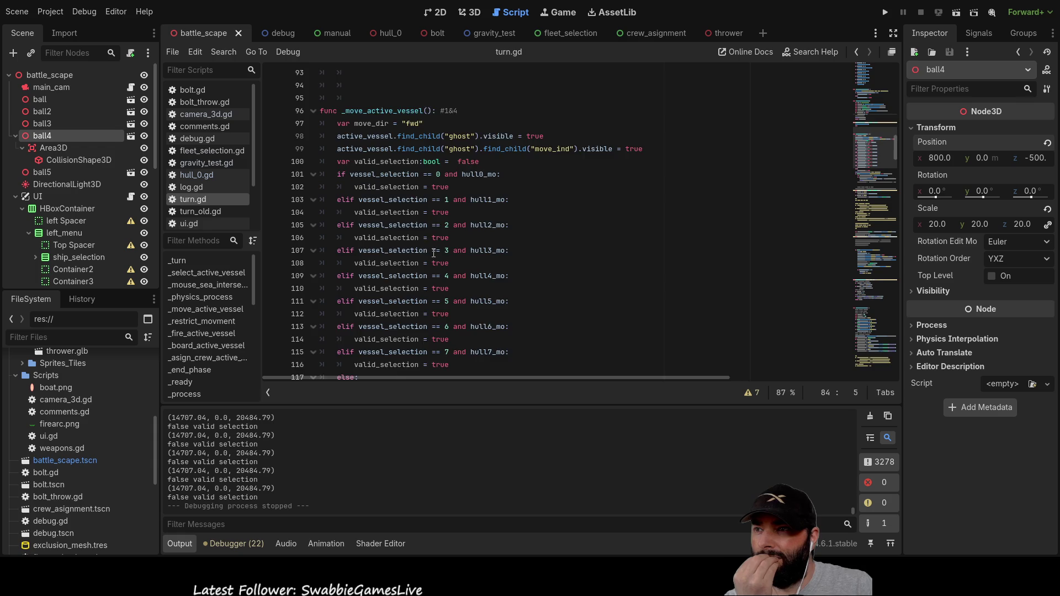
pyautogui.scroll(-3)
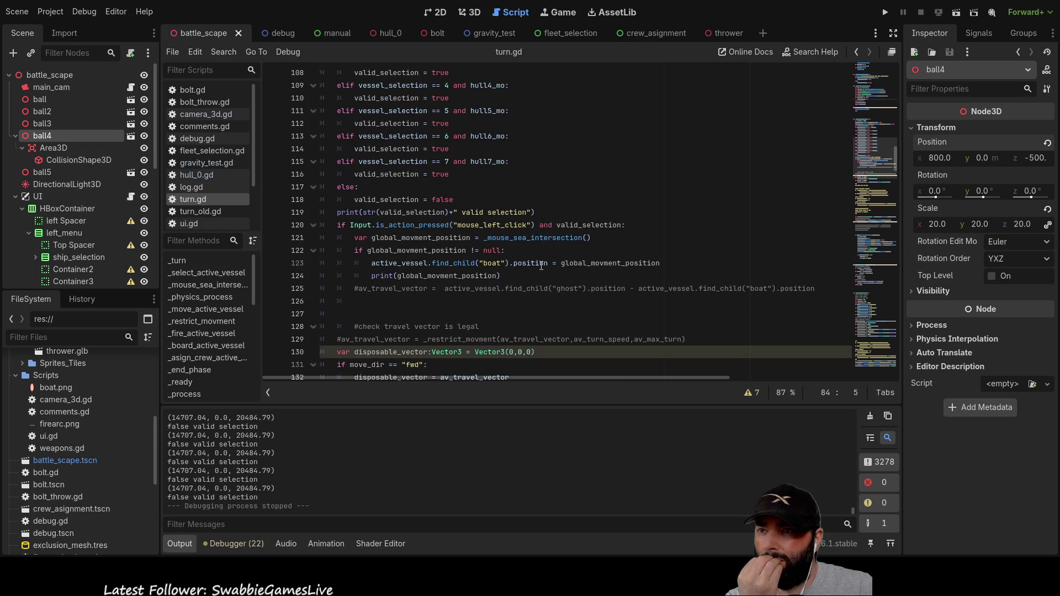
pyautogui.doubleClick(612, 264)
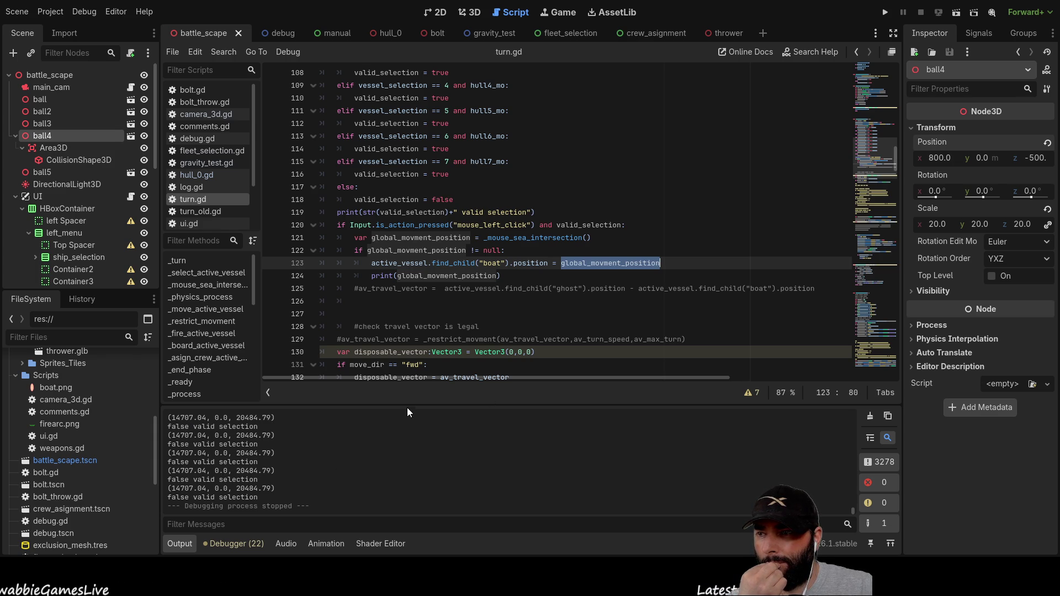
pyautogui.moveTo(407, 403); pyautogui.dragTo(408, 182)
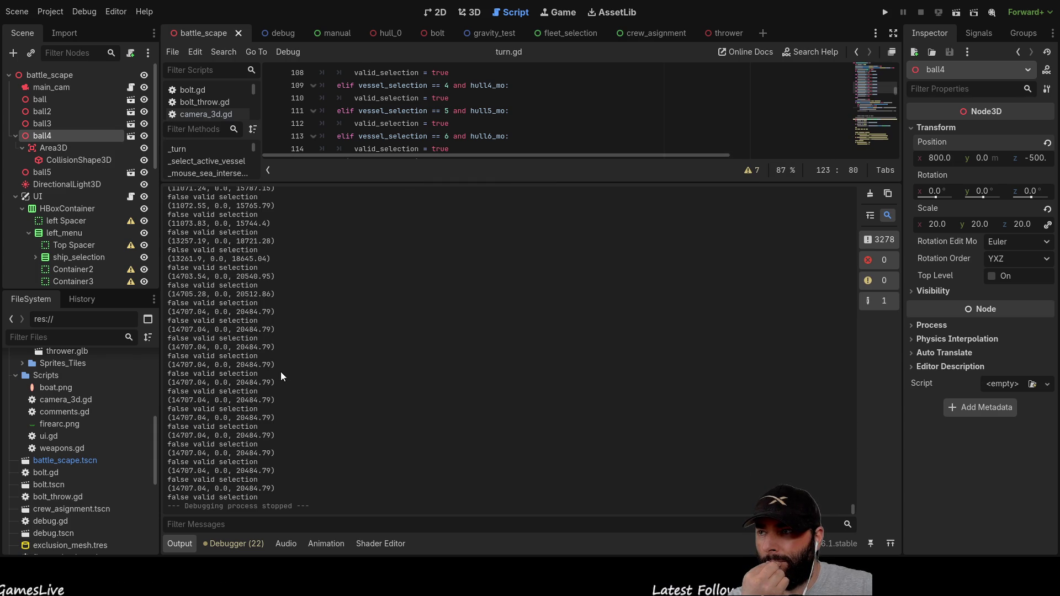
pyautogui.scroll(3)
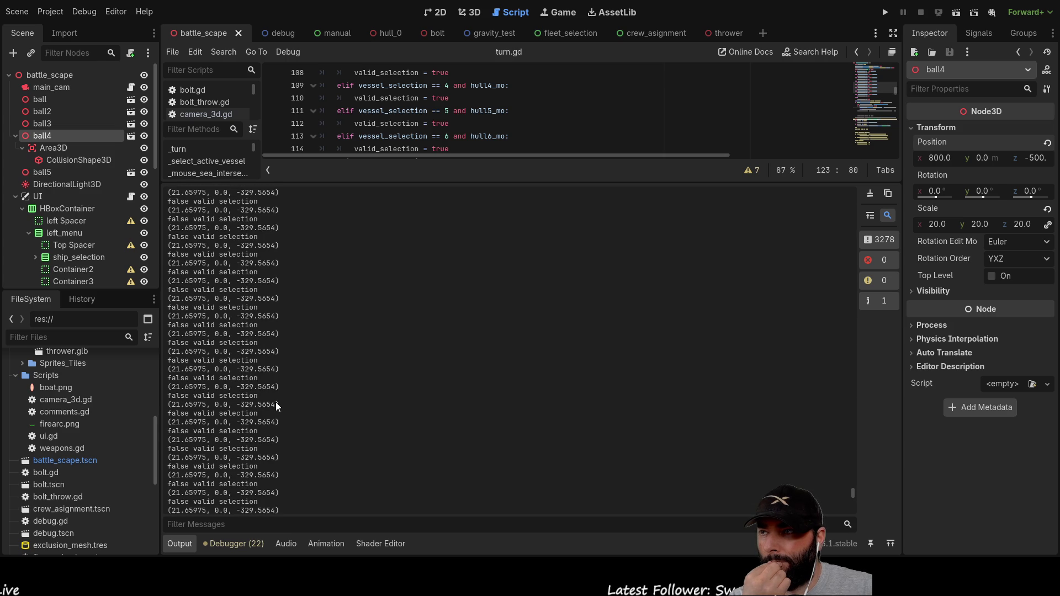
pyautogui.moveTo(532, 184); pyautogui.dragTo(490, 407)
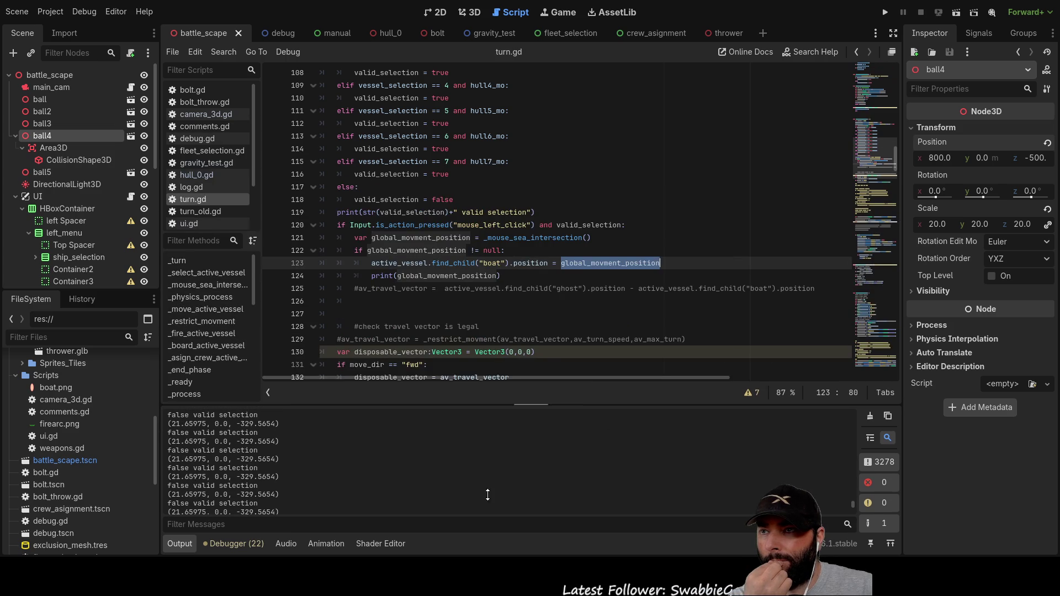
pyautogui.click(472, 298)
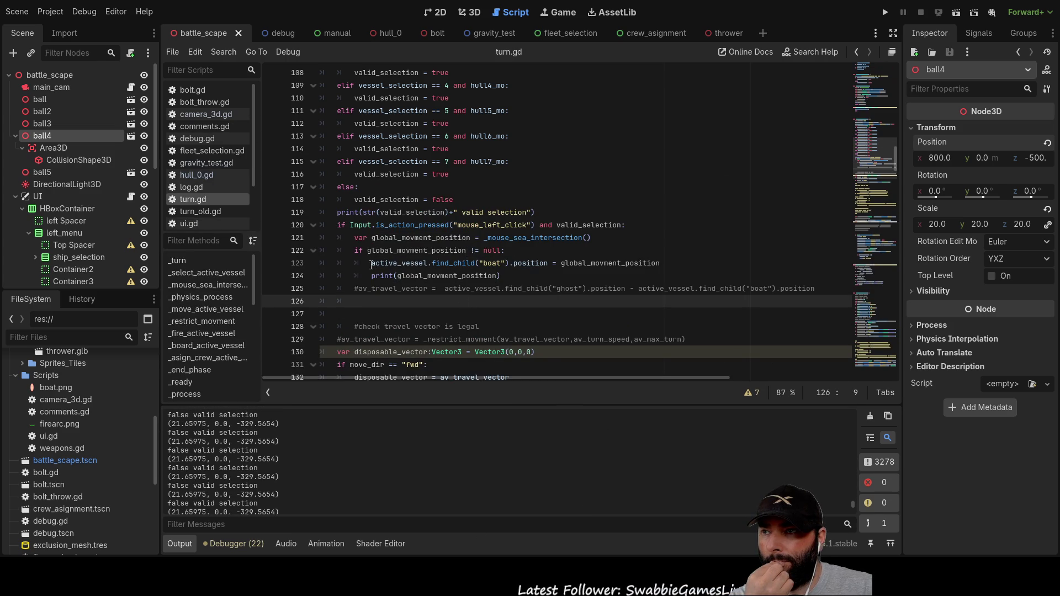
pyautogui.click(372, 264)
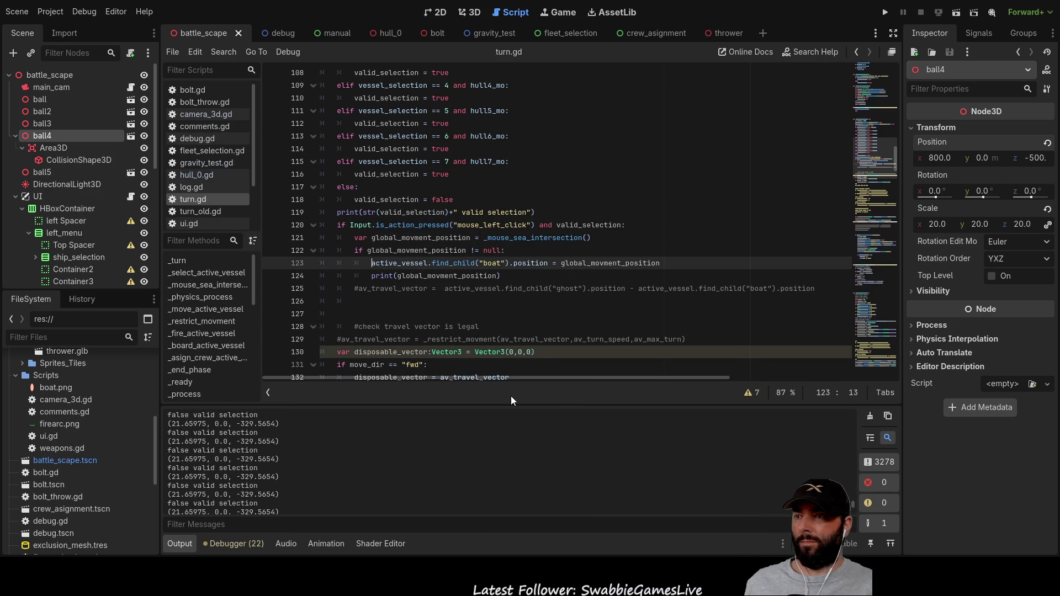
pyautogui.press('Down')
pyautogui.press('End')
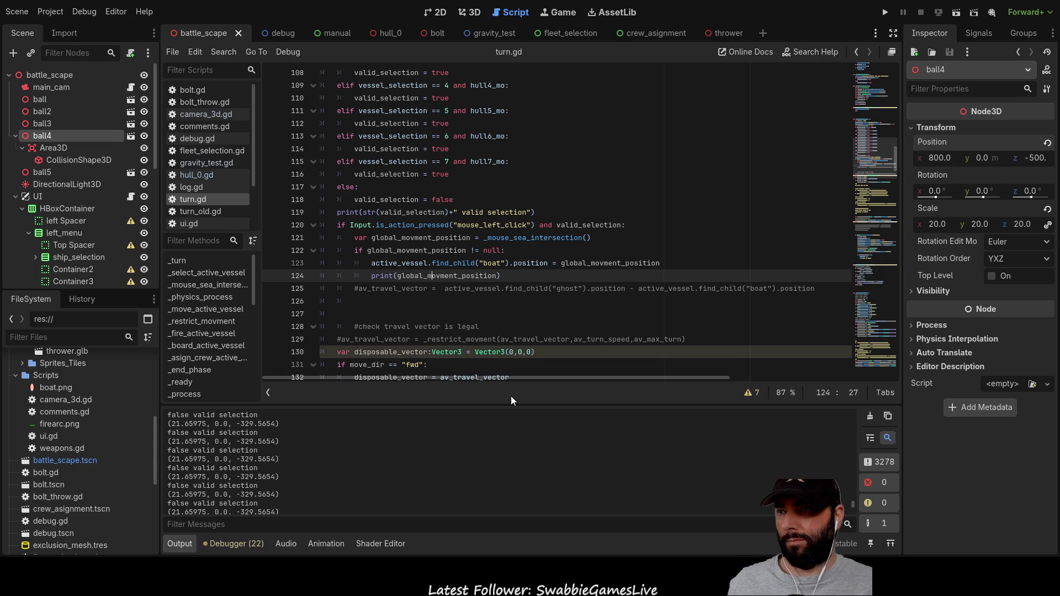
pyautogui.scroll(3)
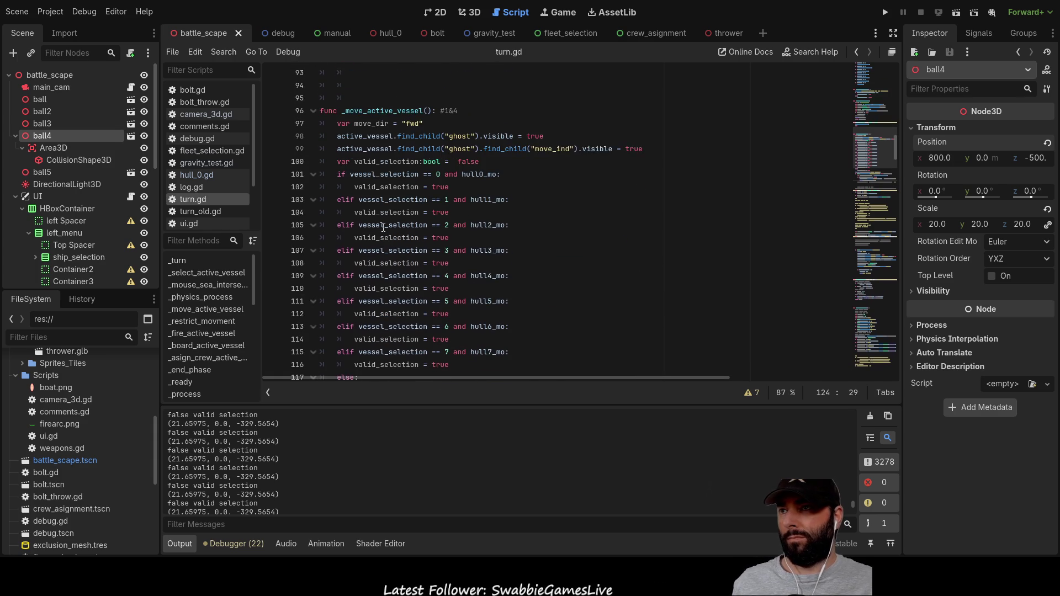
pyautogui.scroll(3)
pyautogui.click(337, 212)
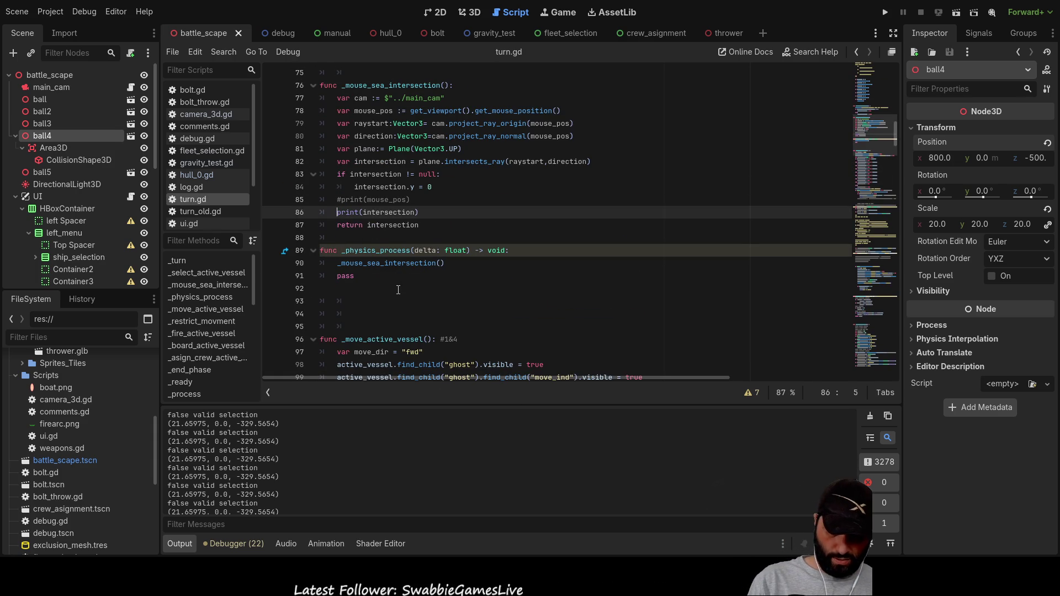
pyautogui.write('#')
pyautogui.scroll(-3)
# Step: Add print("i moved the boat") after the boat position line in turn.gd and run the game
pyautogui.scroll(-3)
pyautogui.scroll(3)
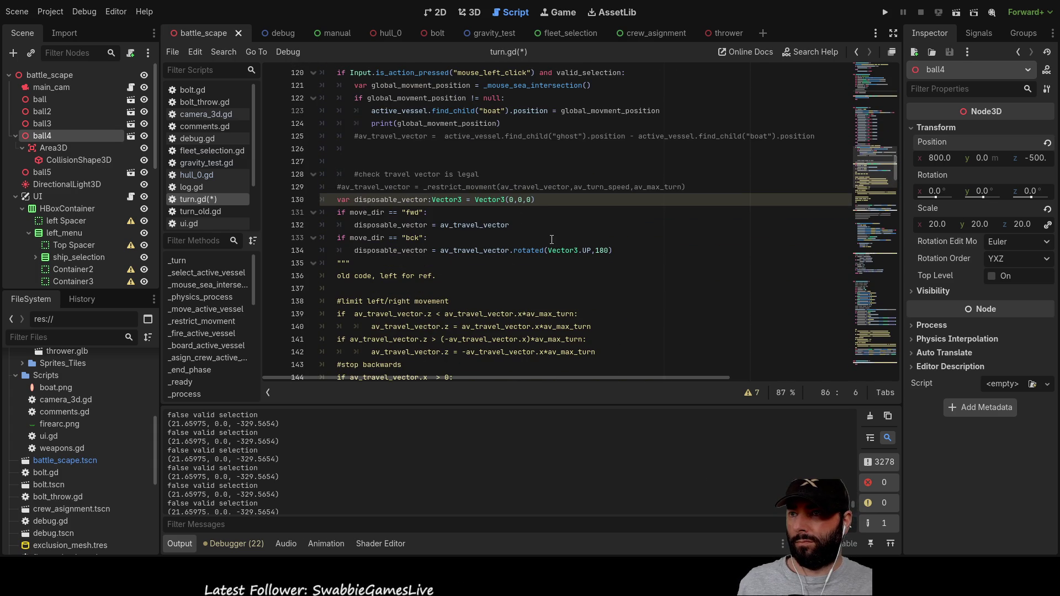
pyautogui.click(521, 122)
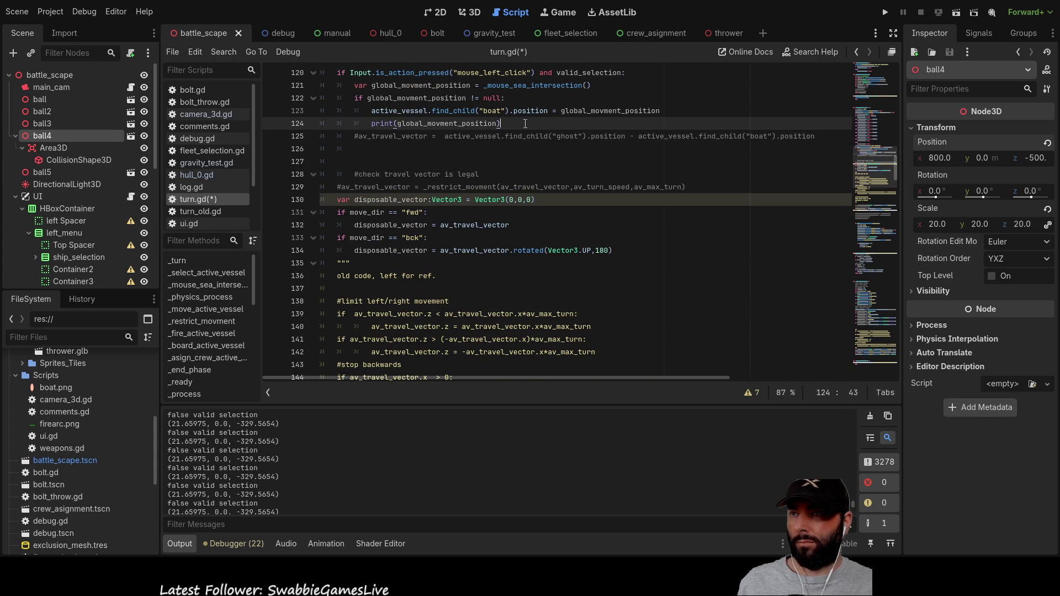
pyautogui.press('Return')
pyautogui.write('print(')
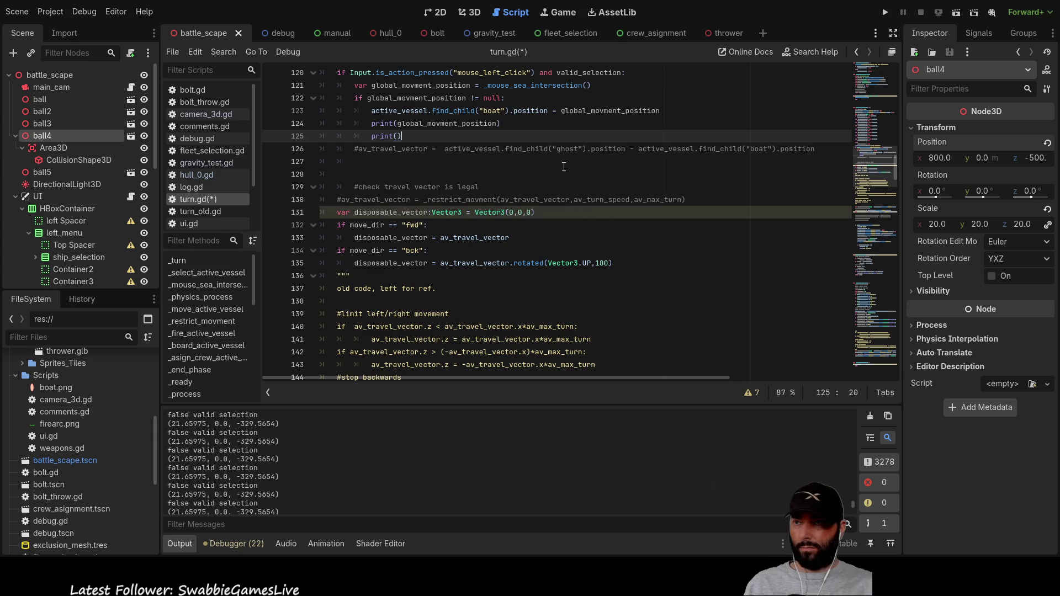
pyautogui.write('"')
pyautogui.write('i moved the boat')
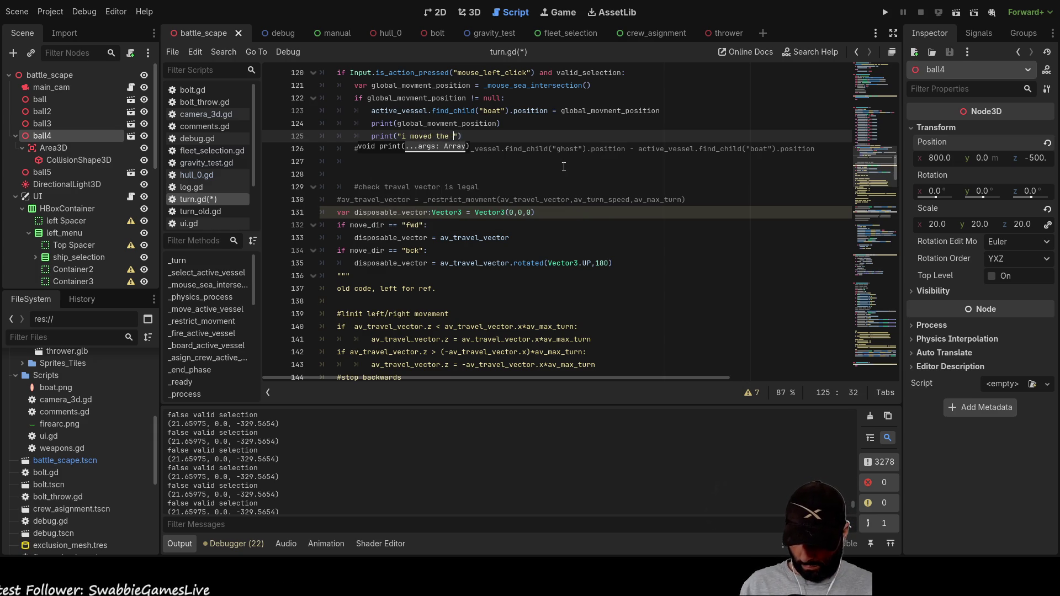
pyautogui.click(516, 166)
pyautogui.click(888, 13)
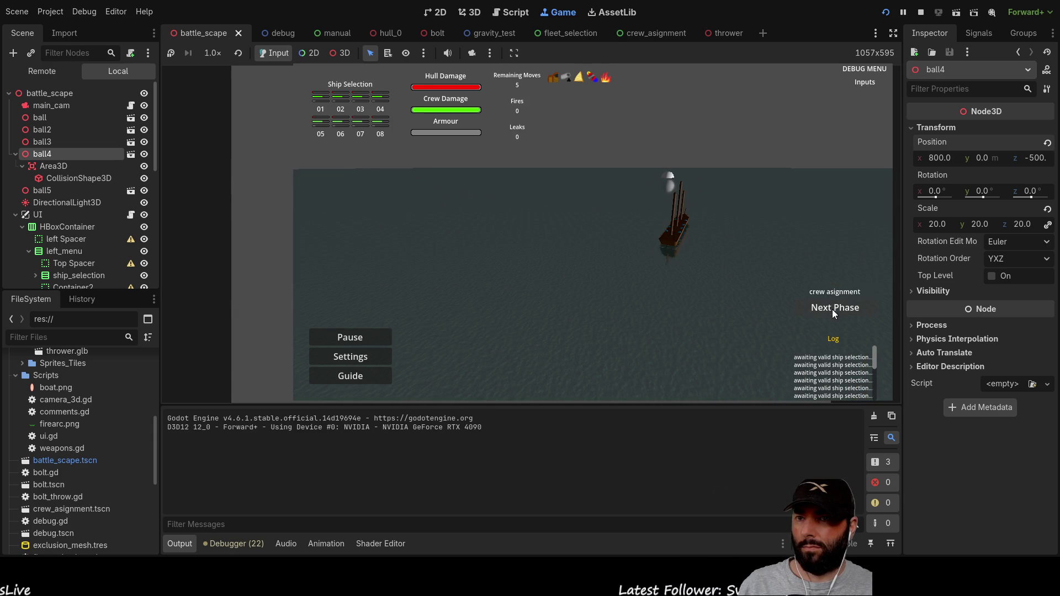
# Step: Advance to the 1st move phase, move the ship on the sea, and check the debugger warnings
pyautogui.click(820, 309)
pyautogui.click(676, 229)
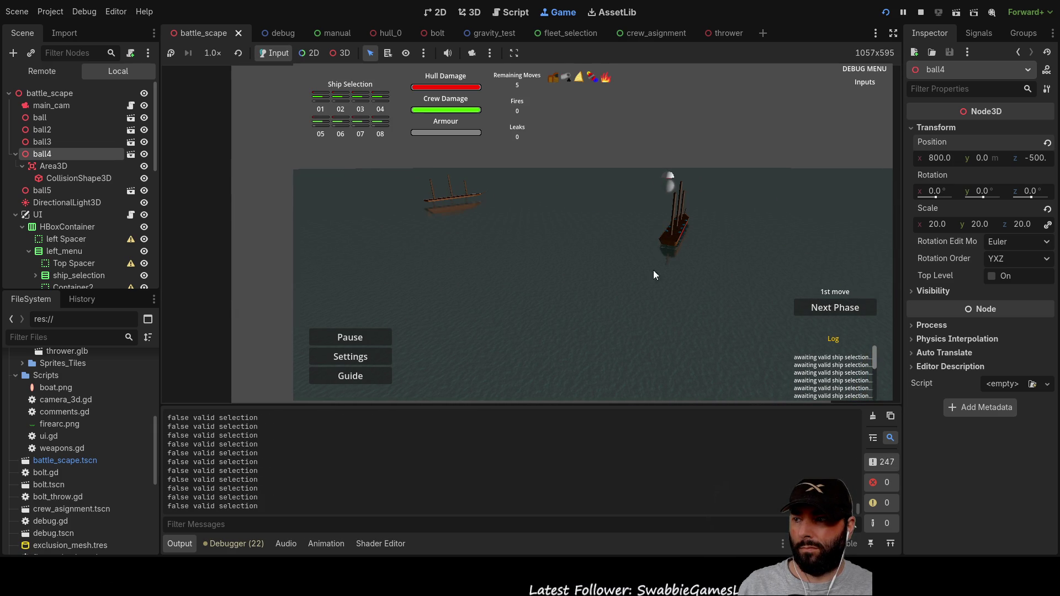
pyautogui.click(234, 543)
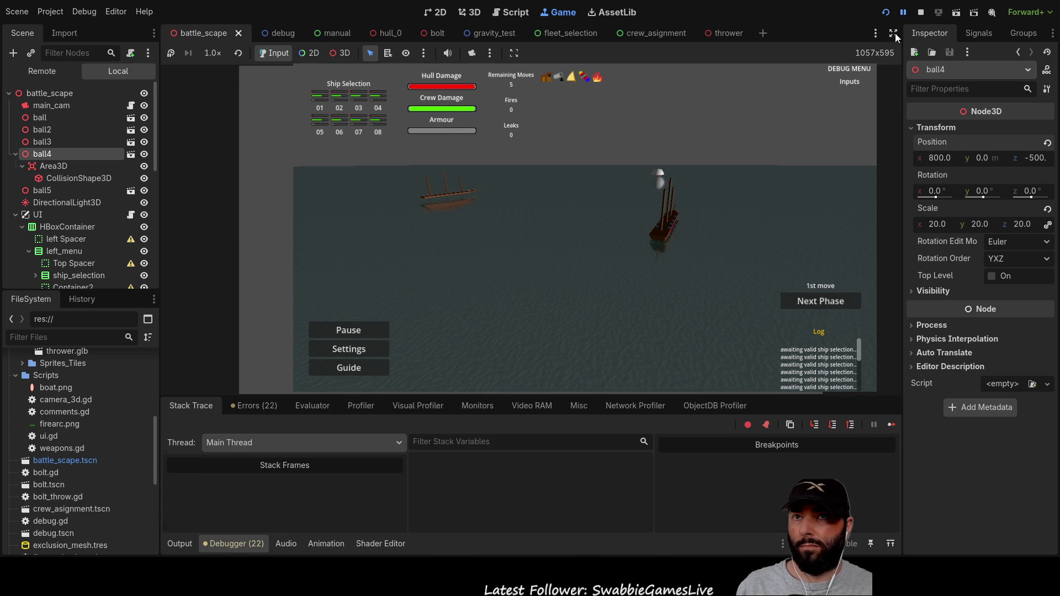
pyautogui.click(270, 407)
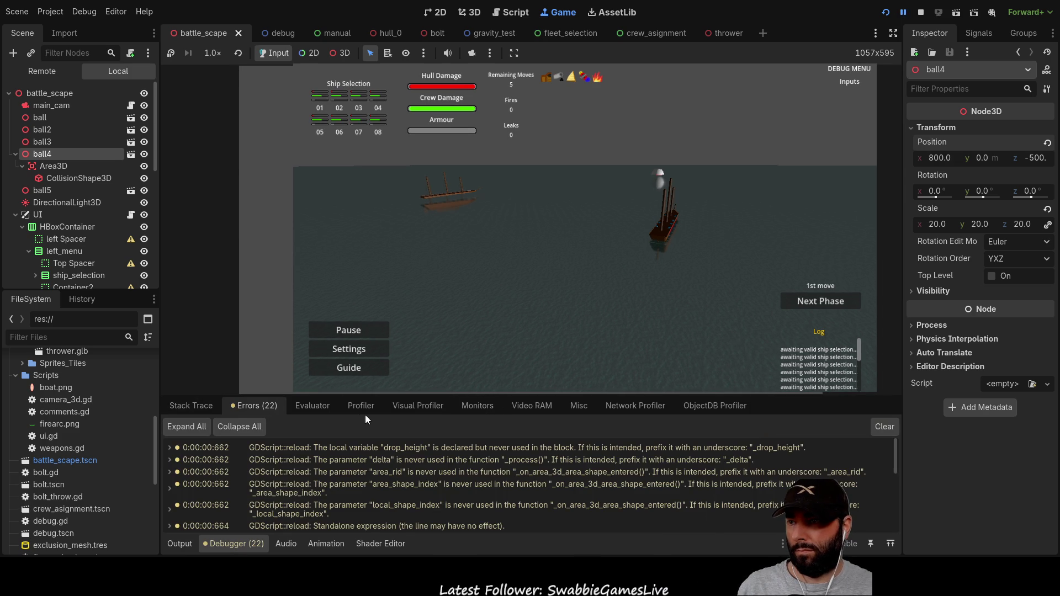
# Step: Enlarge the output log to read the 'i moved the boat' messages, then shrink it back
pyautogui.click(186, 542)
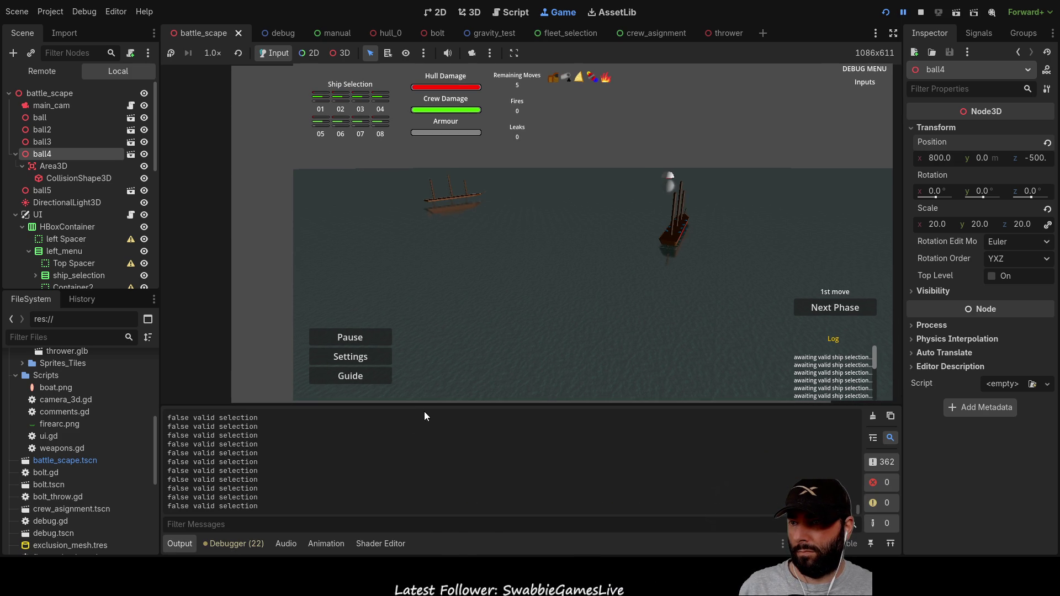
pyautogui.moveTo(426, 408); pyautogui.dragTo(423, 223)
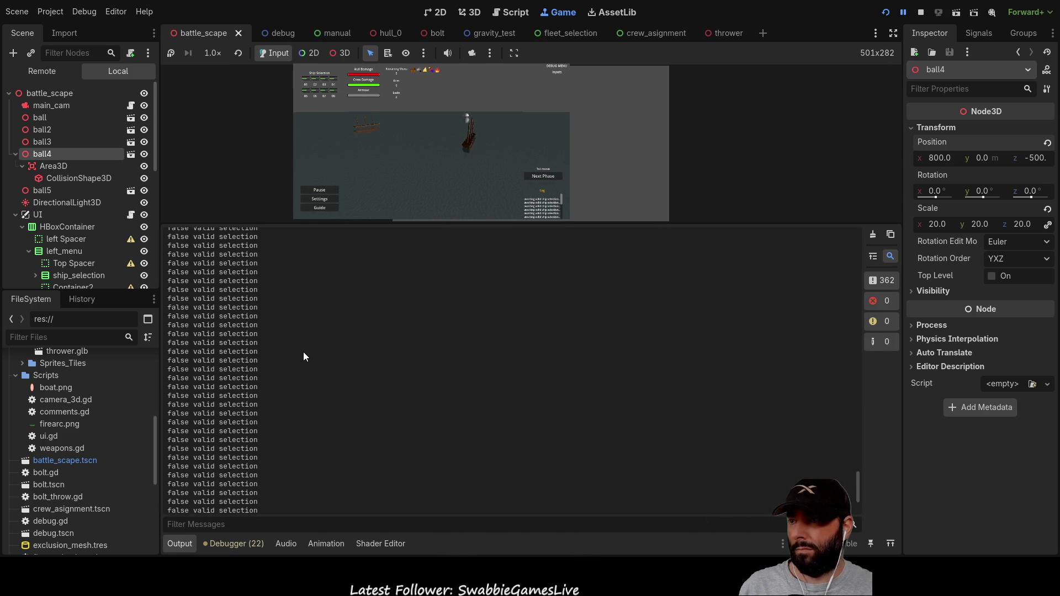
pyautogui.scroll(3)
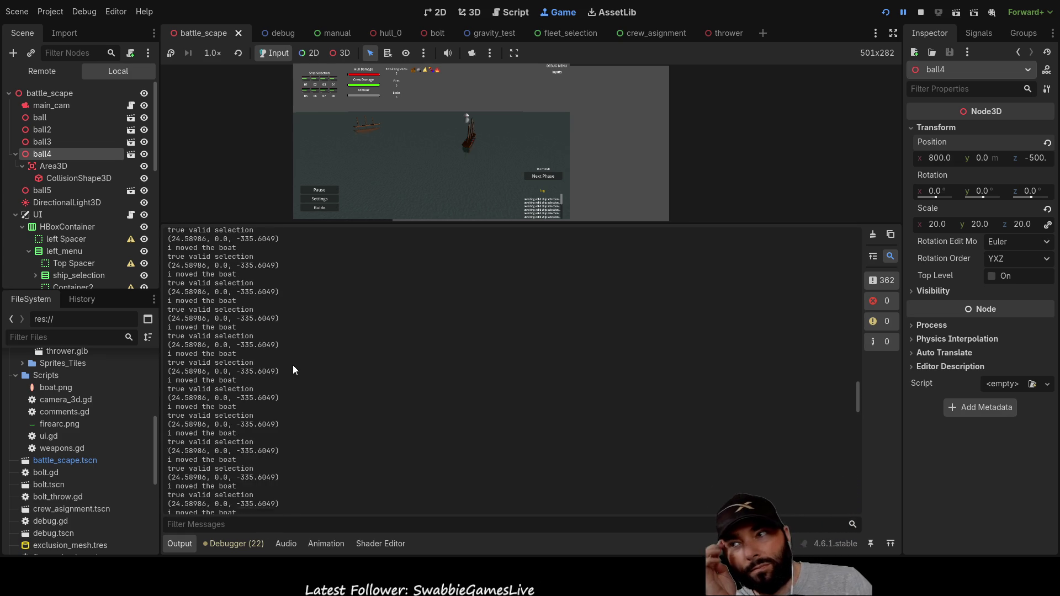
pyautogui.scroll(-3)
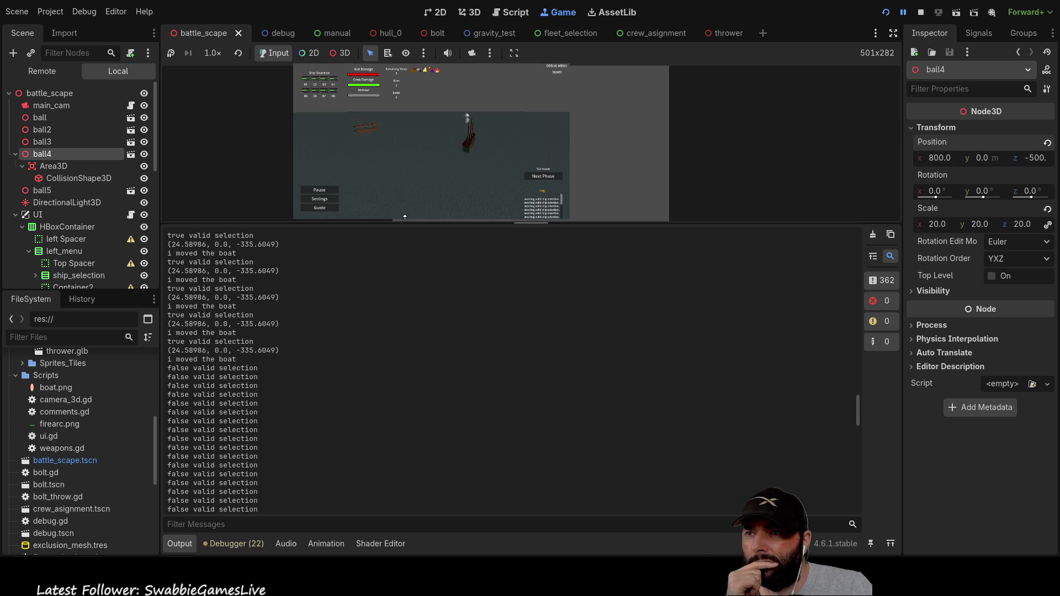
pyautogui.moveTo(531, 223); pyautogui.dragTo(531, 405)
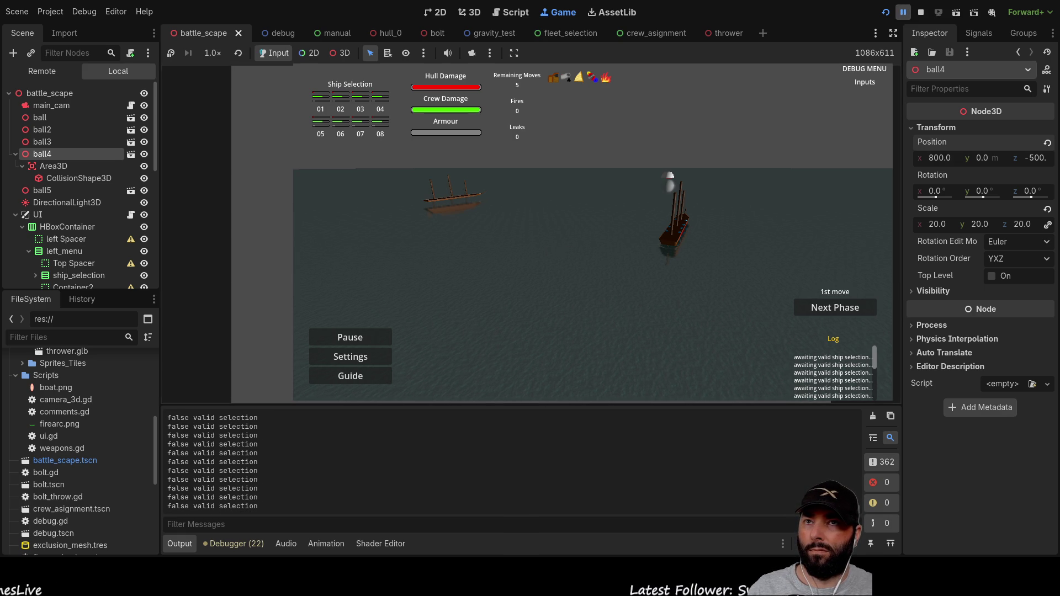
# Step: Zoom in, move the ship to a new sea spot, circle it with A/S/D, then stop the game
pyautogui.scroll(3)
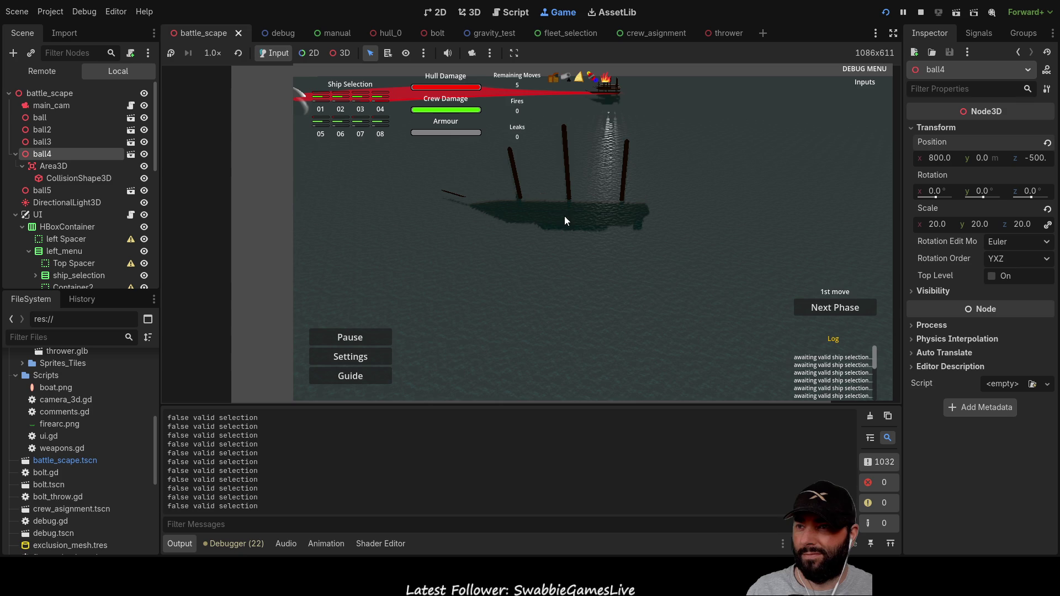
pyautogui.click(568, 207)
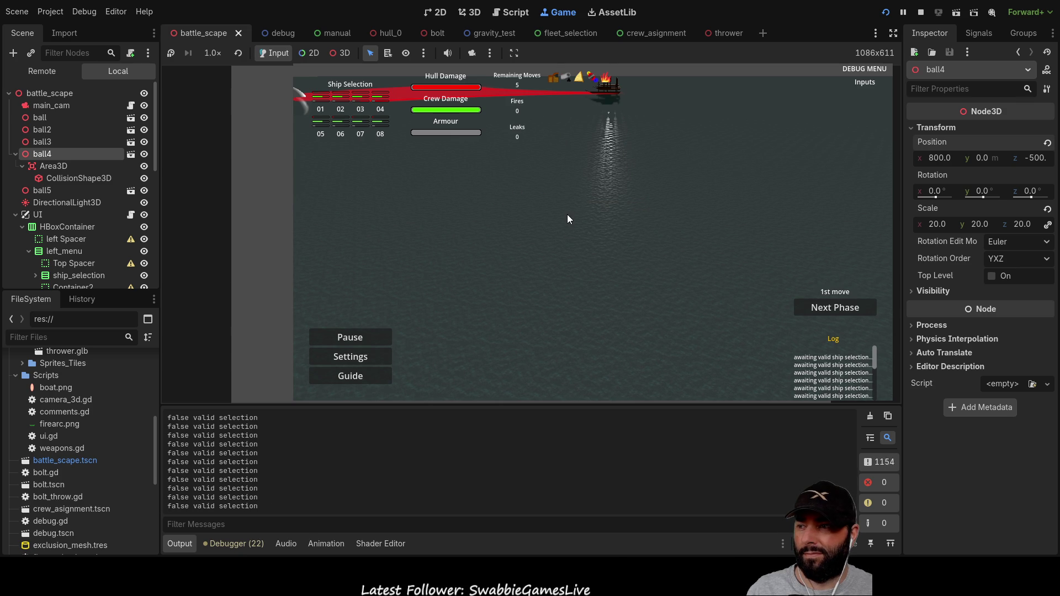
pyautogui.press('s')
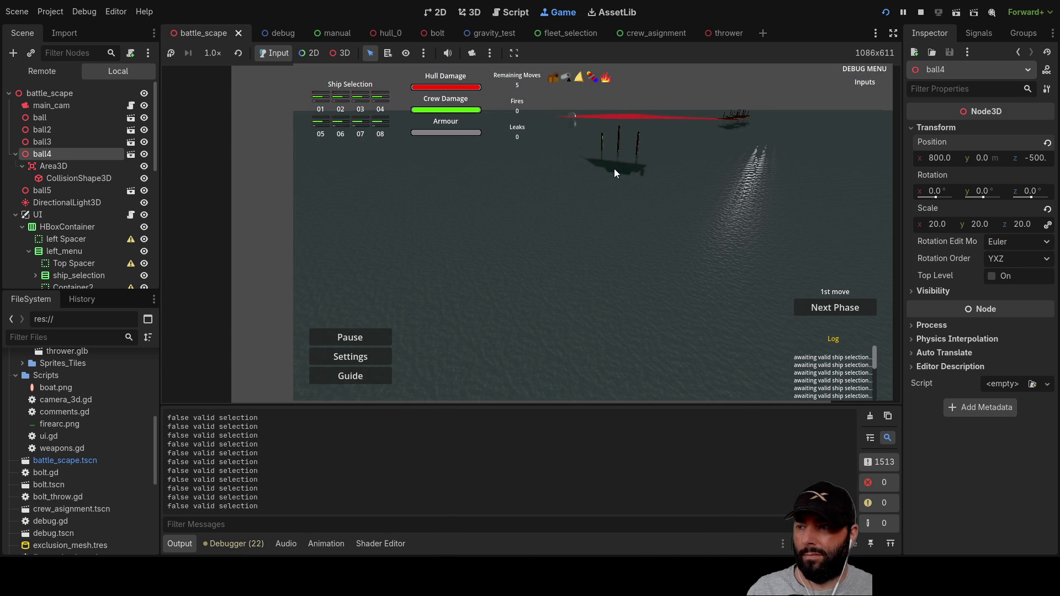
pyautogui.press('a')
pyautogui.press('s')
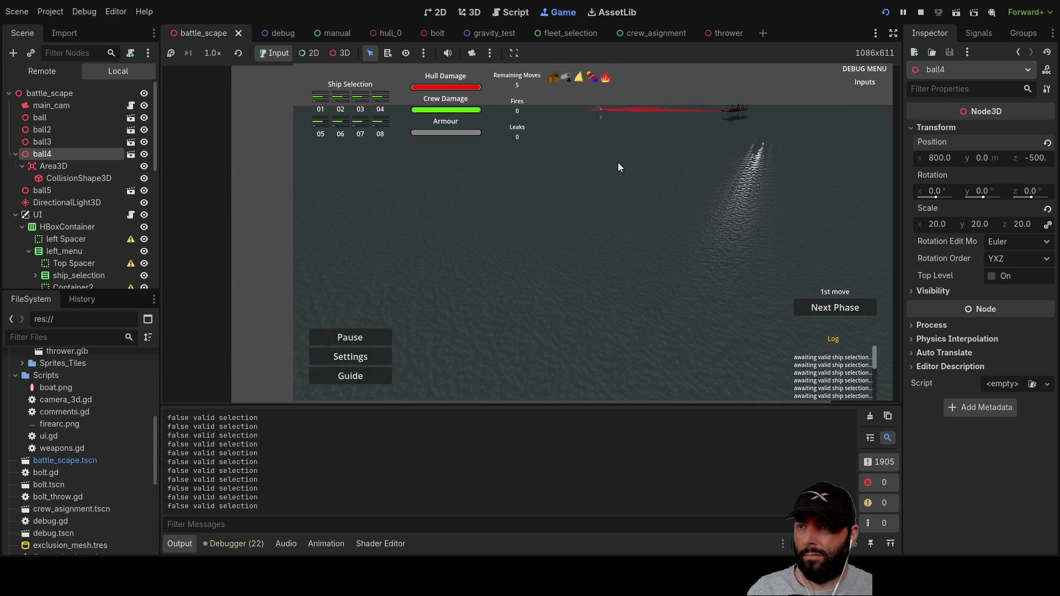
pyautogui.press('a')
pyautogui.press('s')
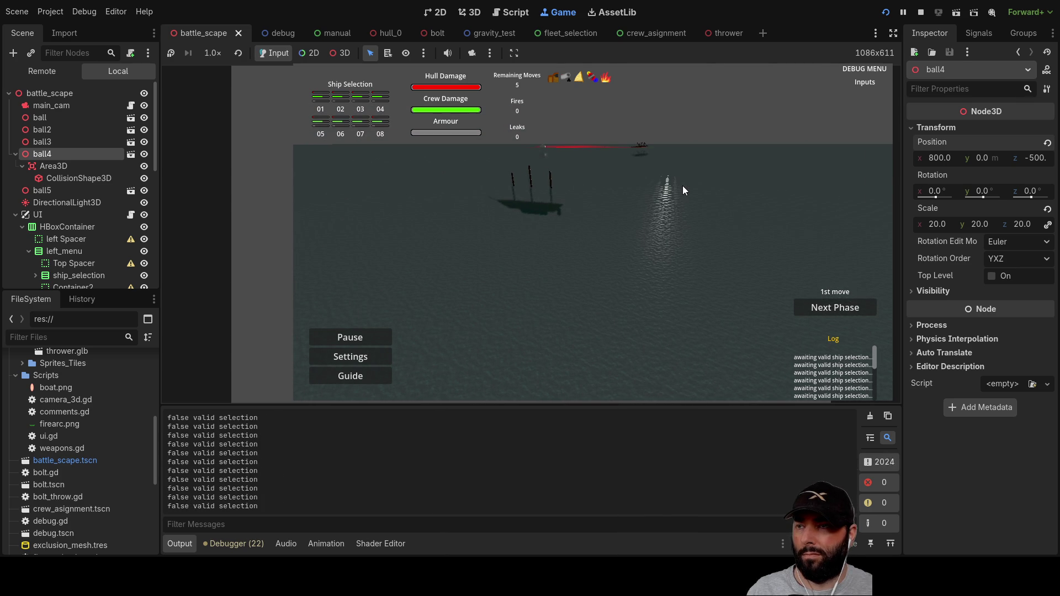
pyautogui.press('d')
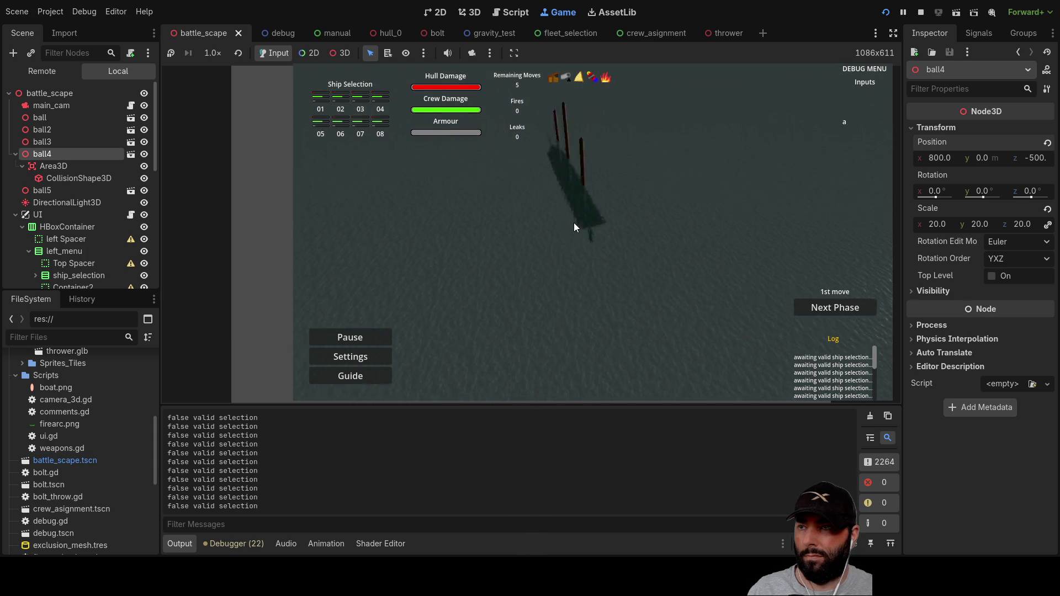
pyautogui.click(921, 12)
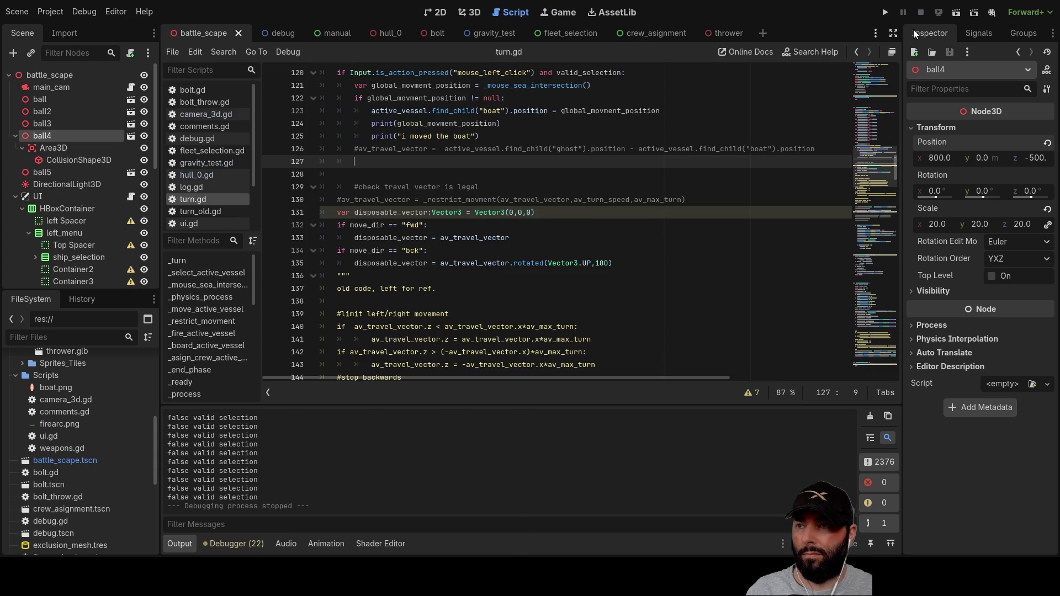
# Step: Trace active_vessel, position and global_movment_position in turn.gd, check hull_0.gd's boat transform, then reopen turn.gd
pyautogui.scroll(3)
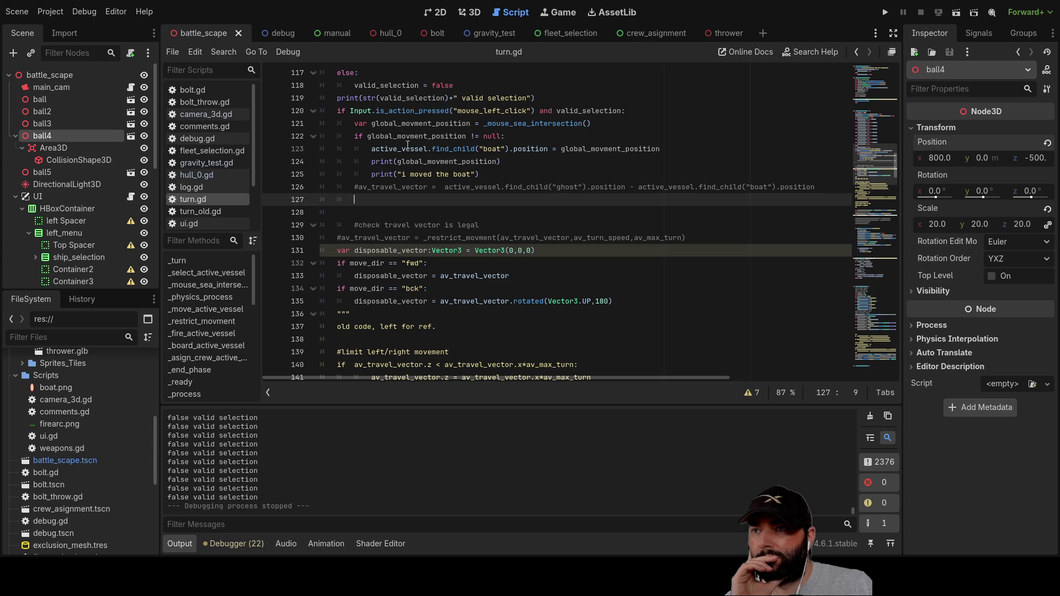
pyautogui.doubleClick(407, 149)
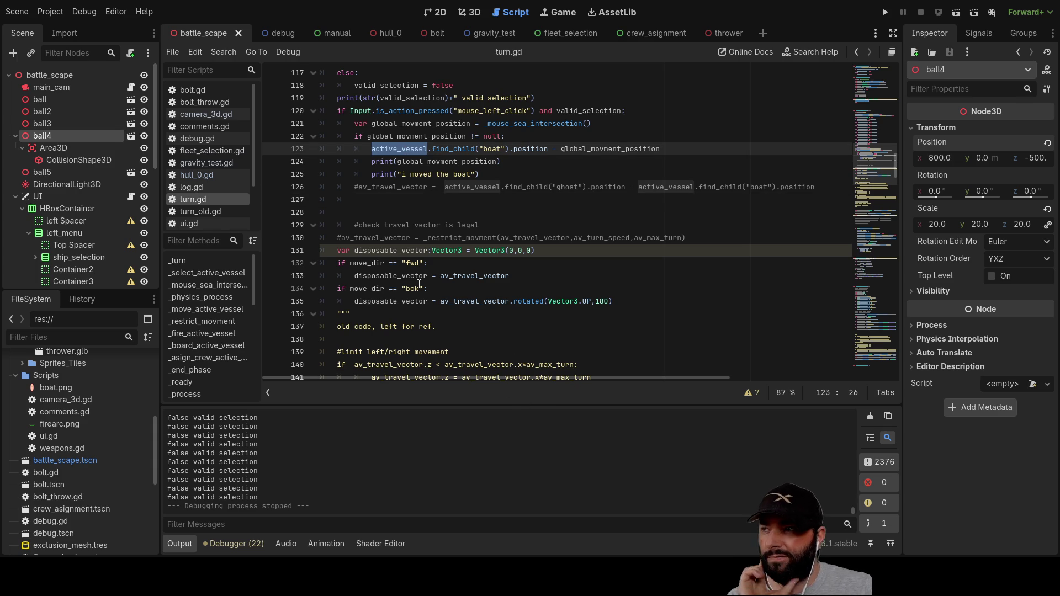
pyautogui.scroll(-3)
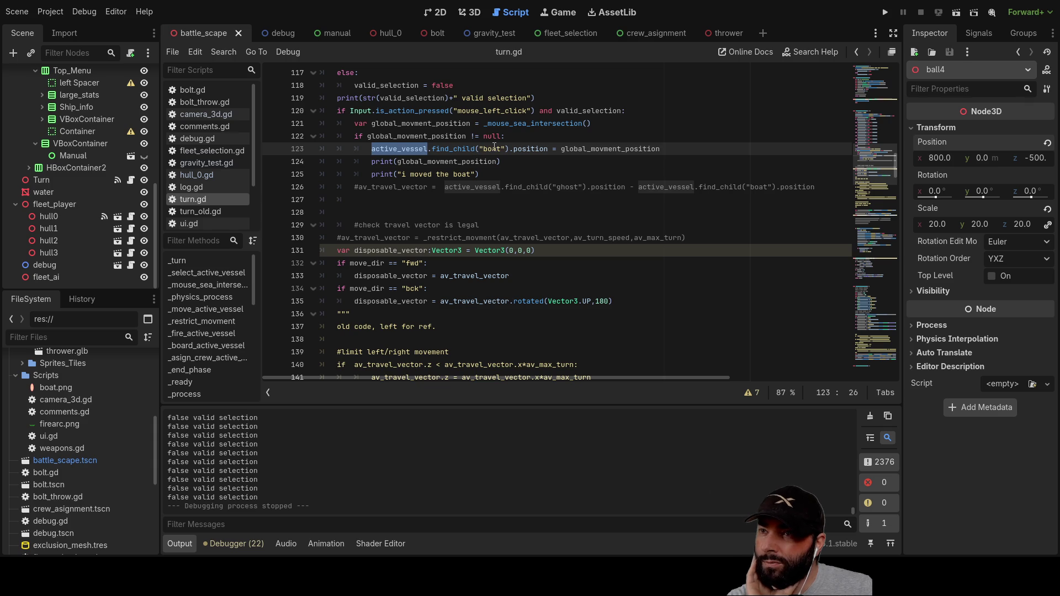
pyautogui.doubleClick(525, 149)
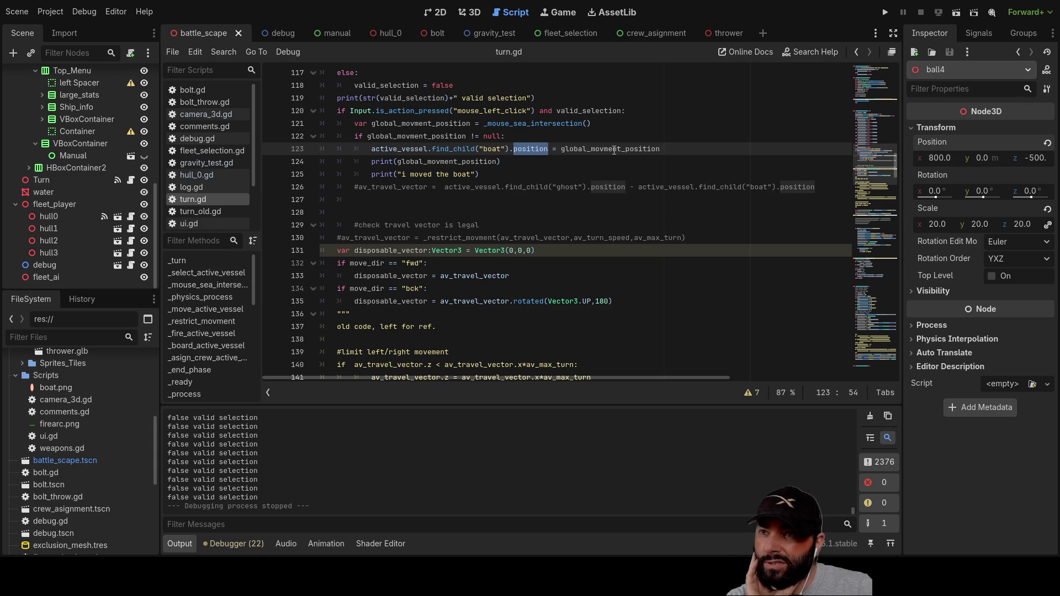
pyautogui.doubleClick(613, 149)
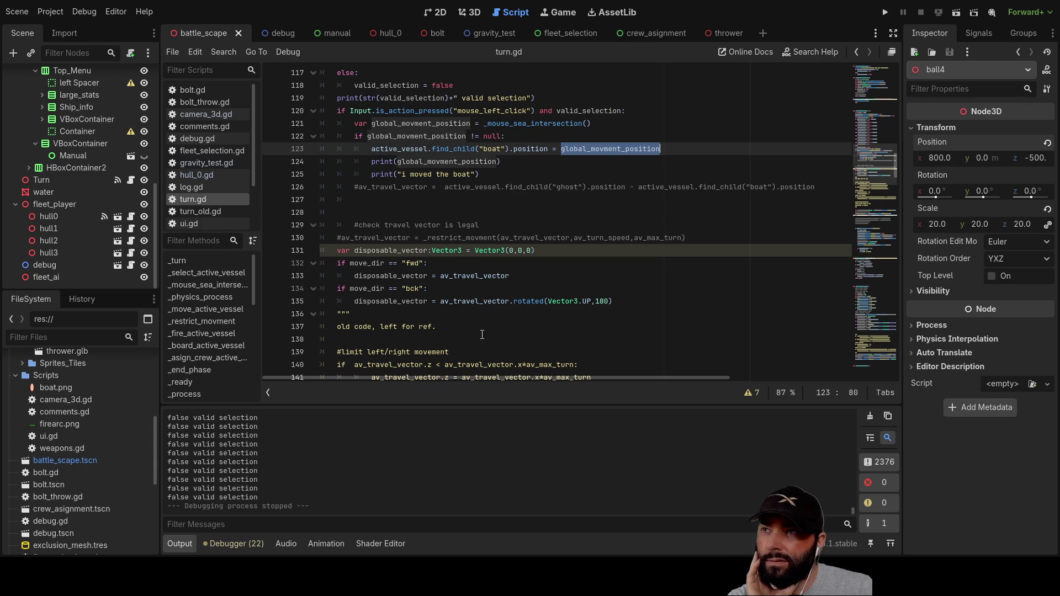
pyautogui.click(378, 34)
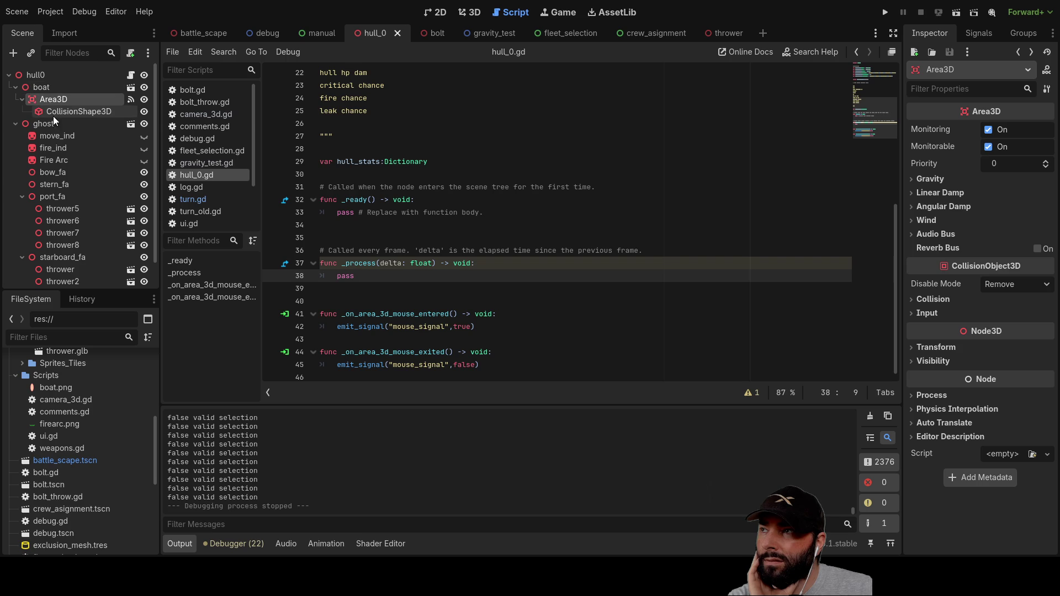
pyautogui.click(47, 87)
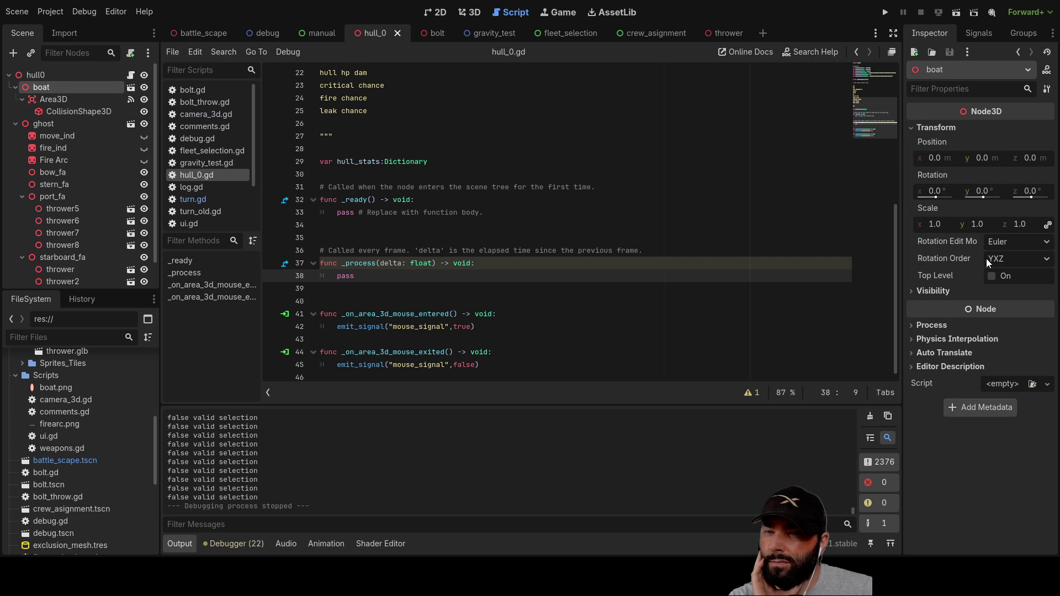
pyautogui.click(202, 33)
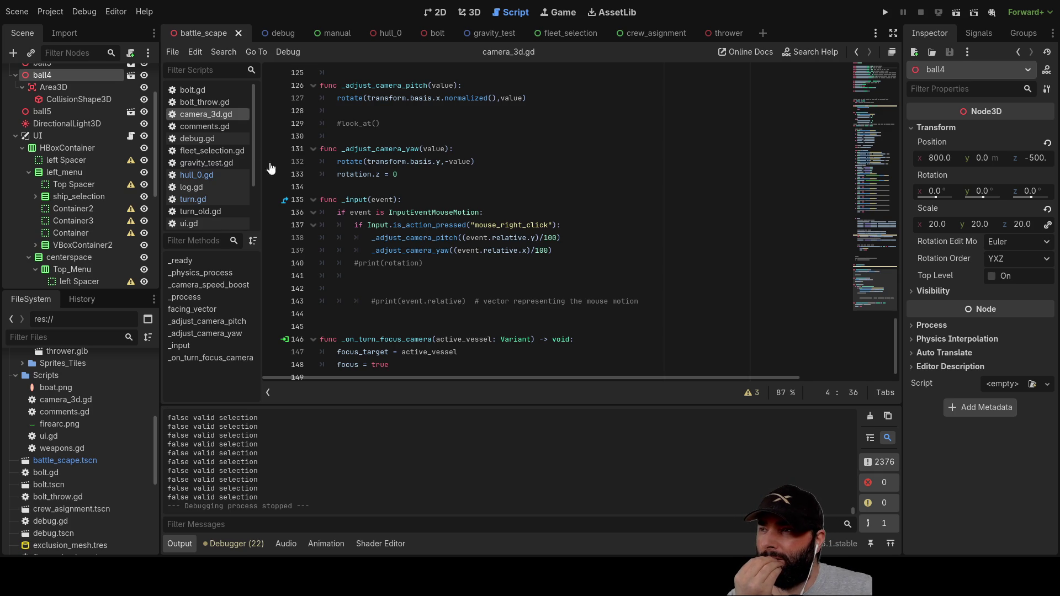
pyautogui.click(193, 200)
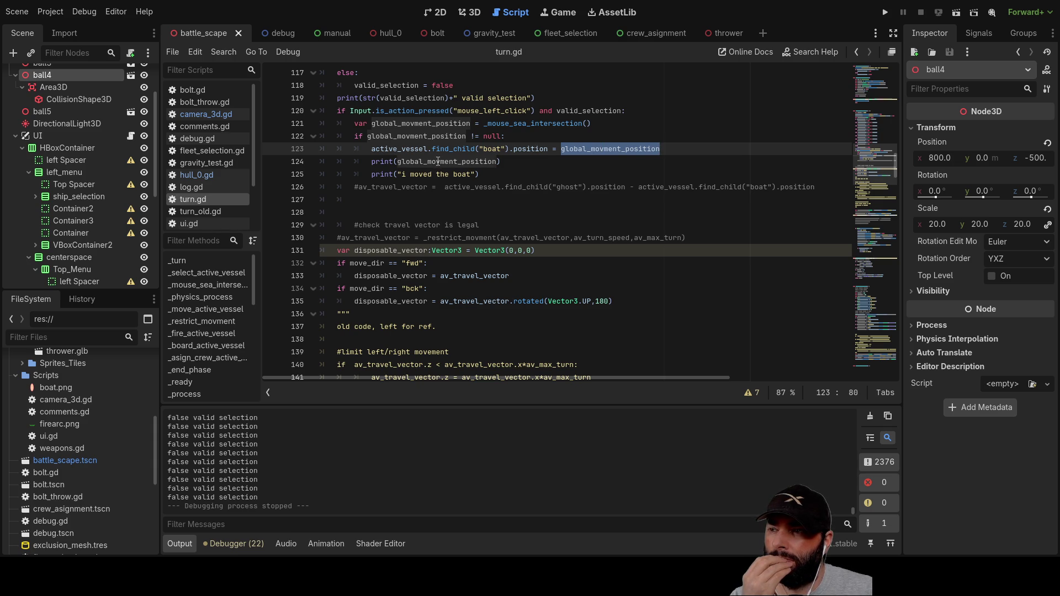
pyautogui.moveTo(374, 406); pyautogui.dragTo(342, 169)
pyautogui.scroll(3)
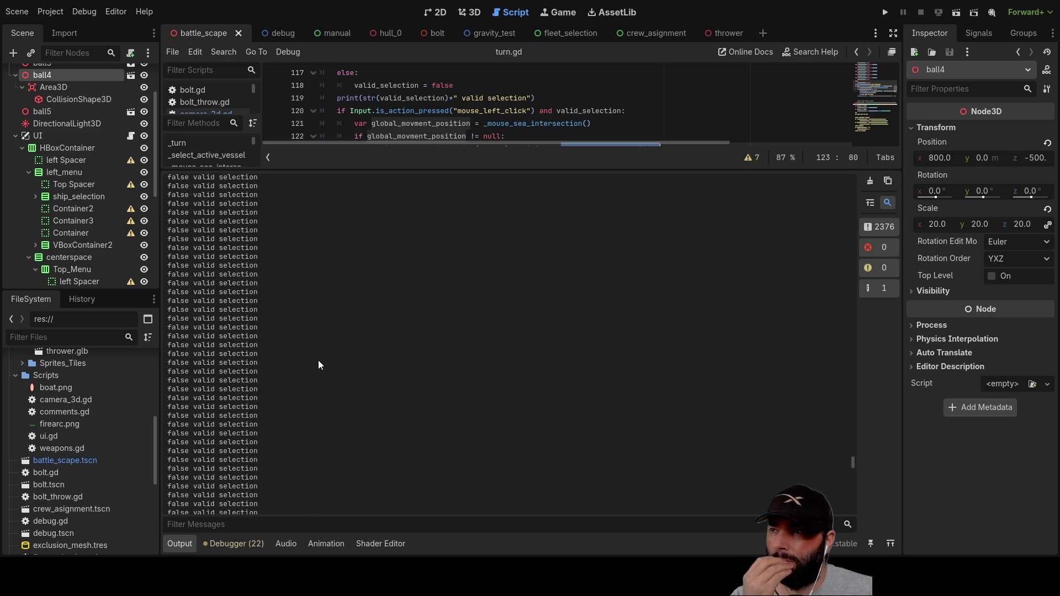
pyautogui.scroll(3)
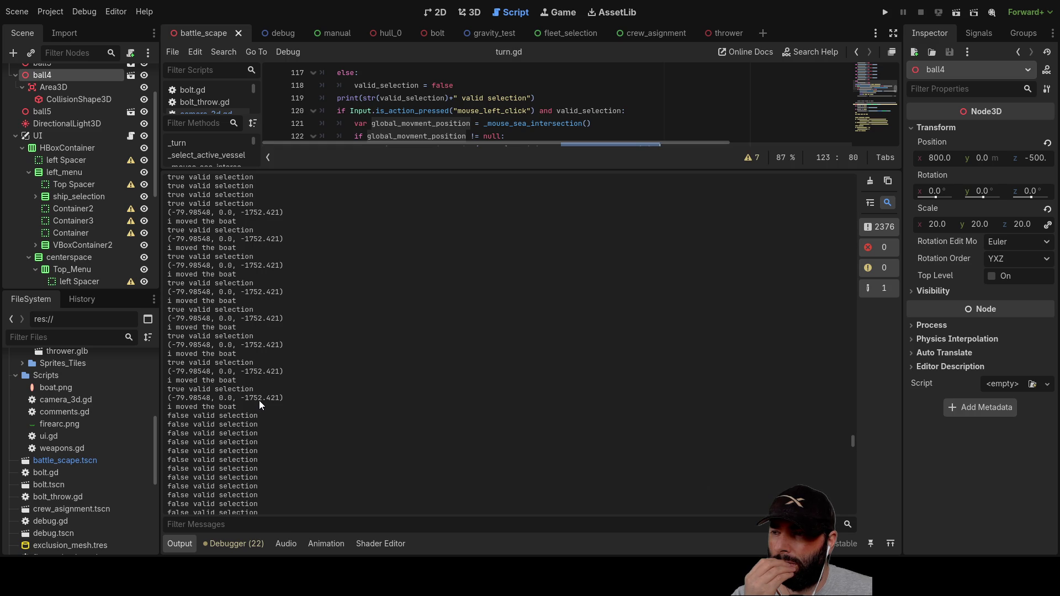
pyautogui.scroll(3)
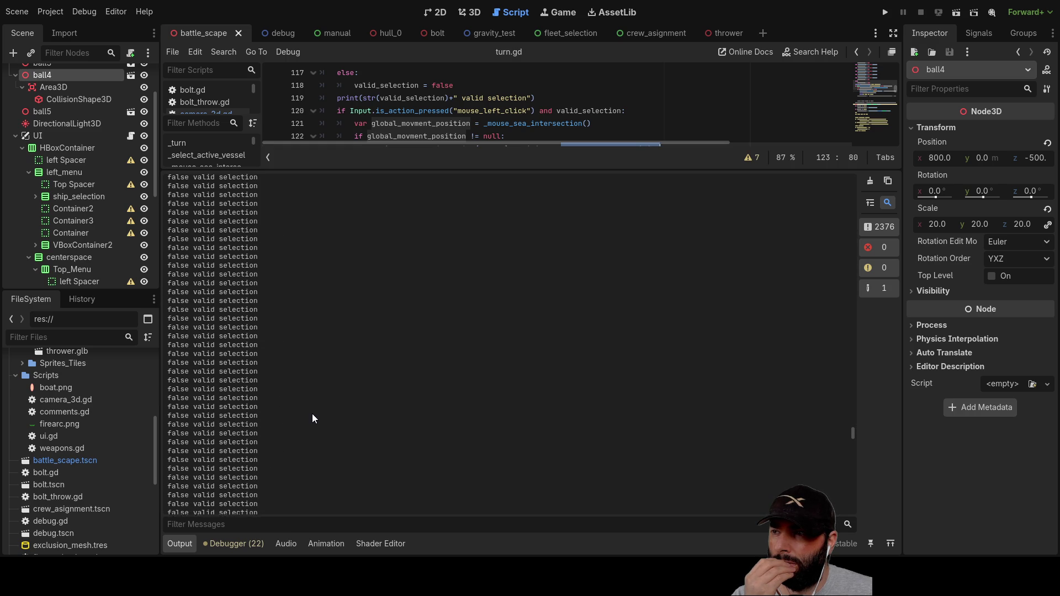
pyautogui.scroll(-3)
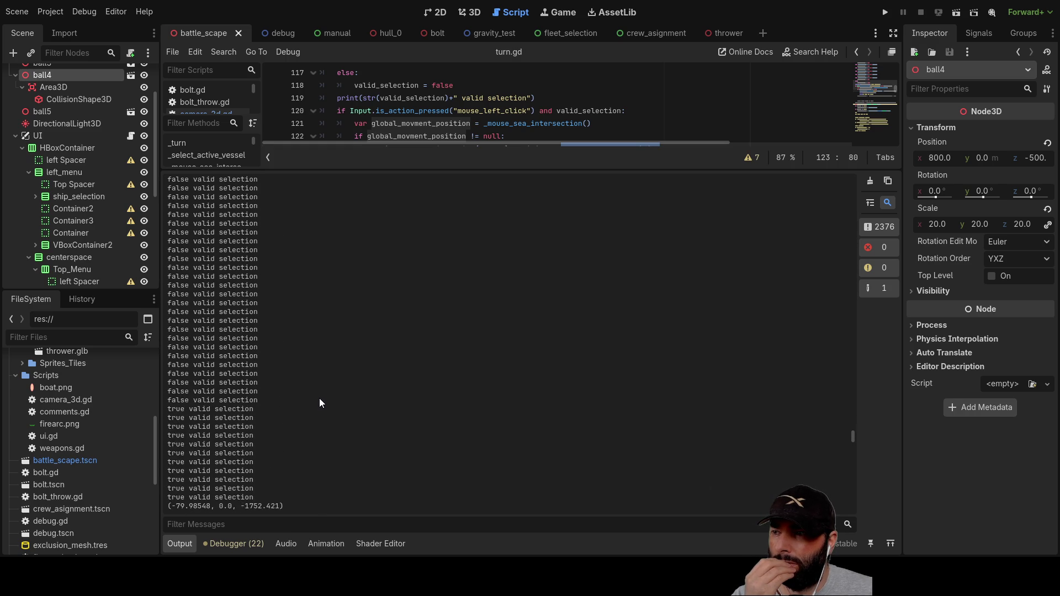
pyautogui.scroll(3)
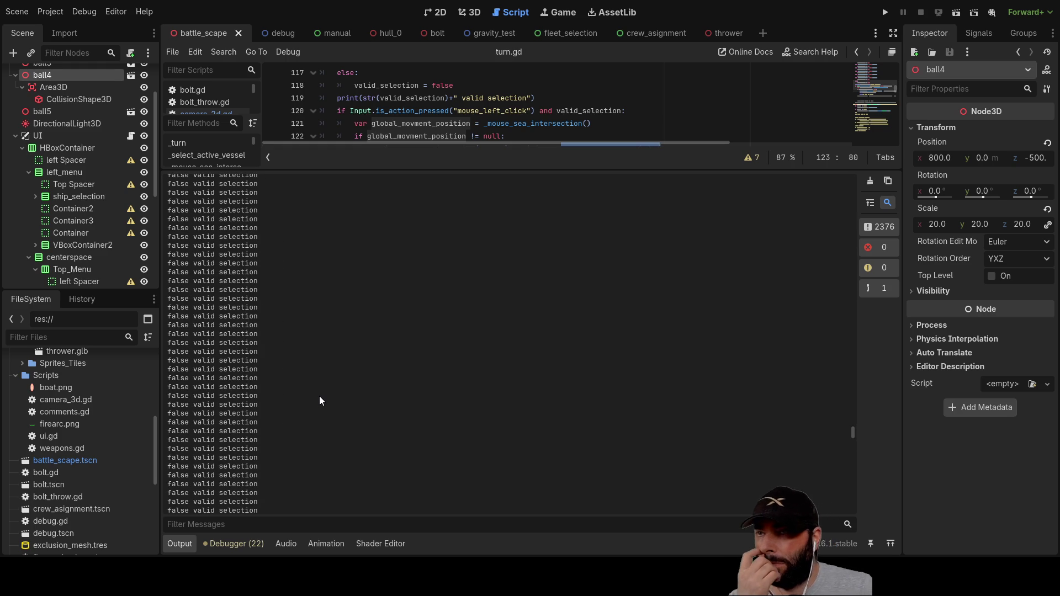
pyautogui.scroll(3)
pyautogui.scroll(3)
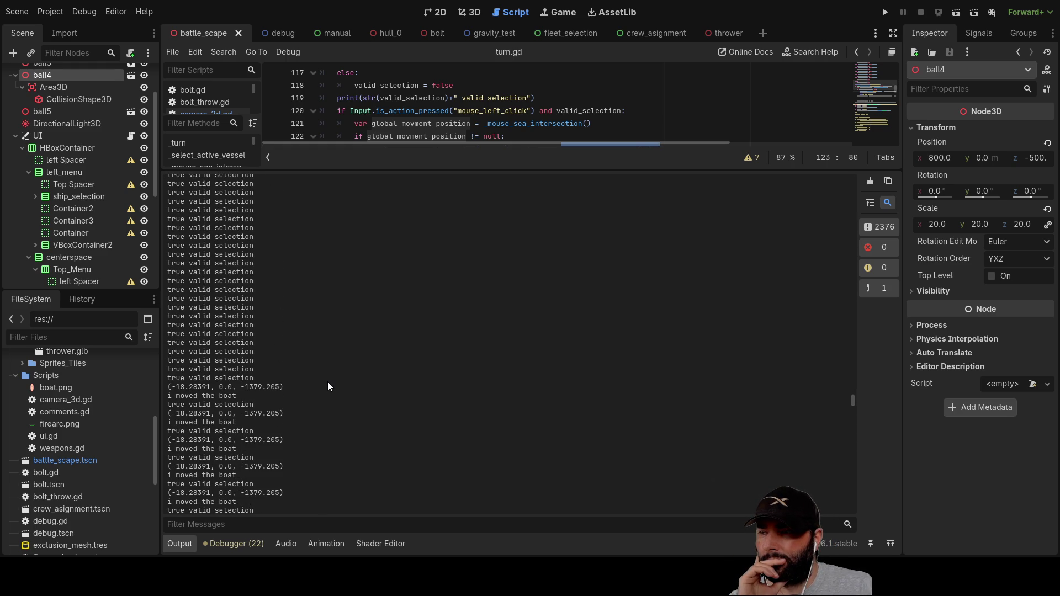
pyautogui.moveTo(853, 401); pyautogui.dragTo(853, 261)
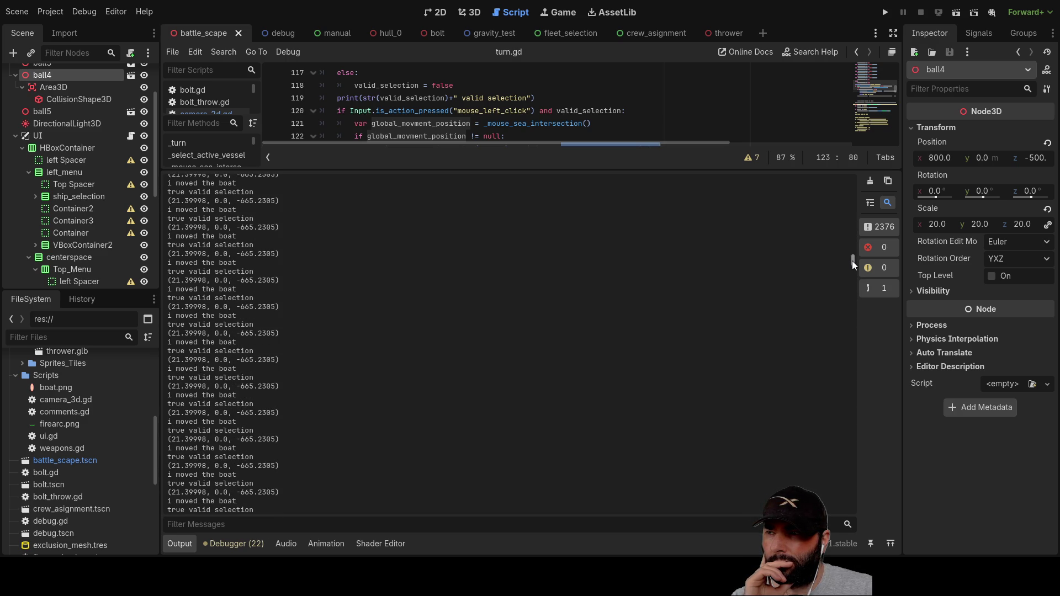
pyautogui.moveTo(853, 261); pyautogui.dragTo(847, 333)
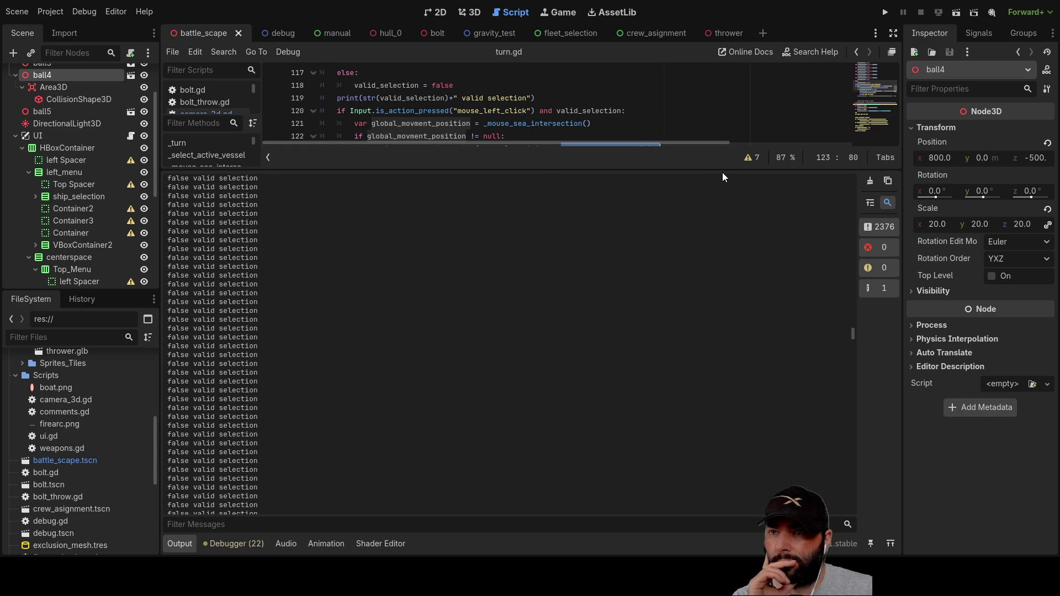
pyautogui.moveTo(726, 170); pyautogui.dragTo(702, 483)
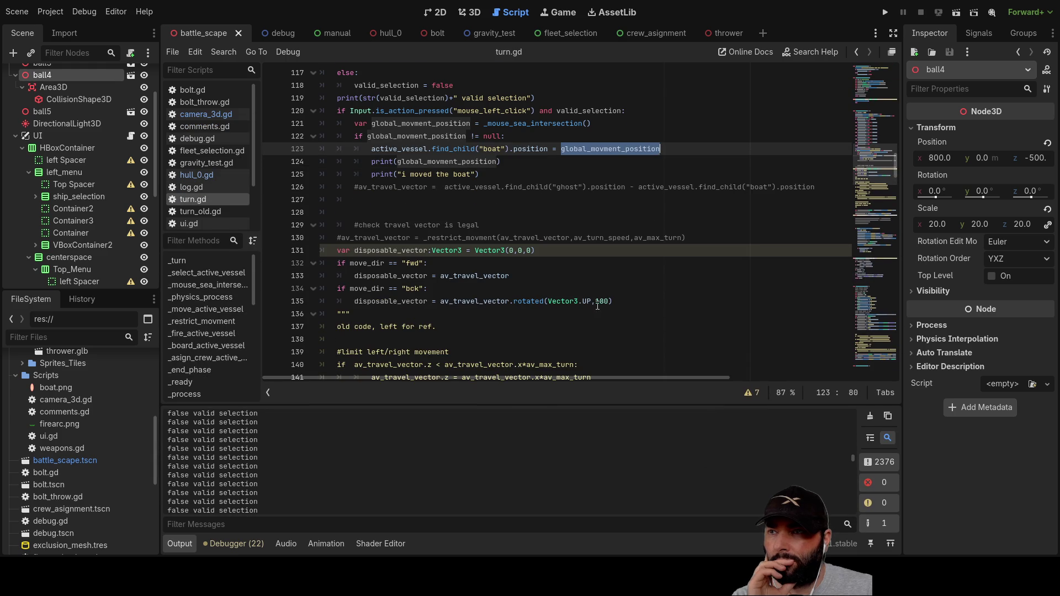
# Step: Comment out 'and valid_selection' on turn.gd line 120 and run the game
pyautogui.scroll(3)
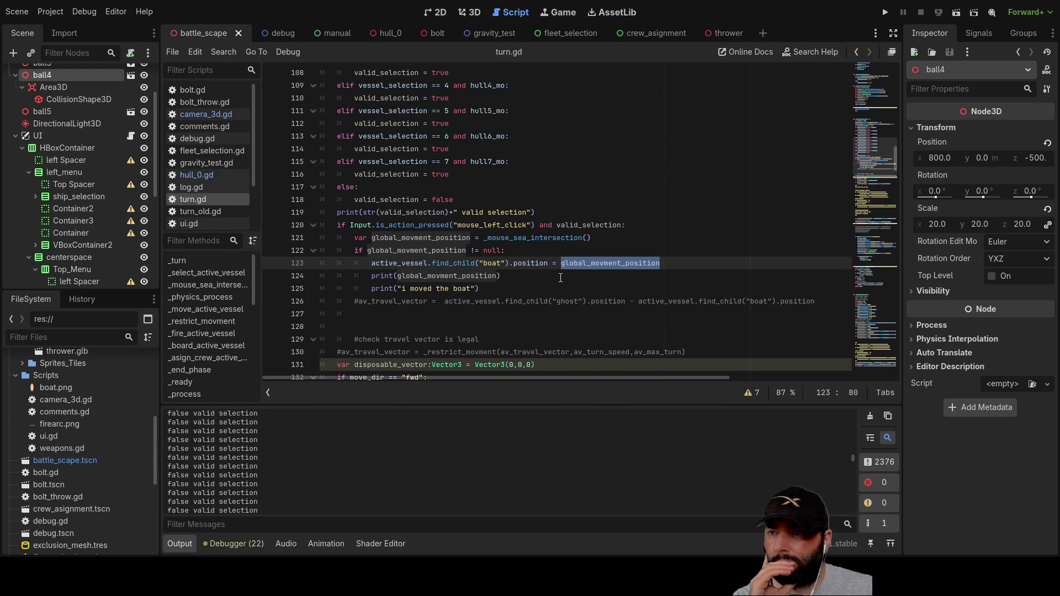
pyautogui.click(562, 277)
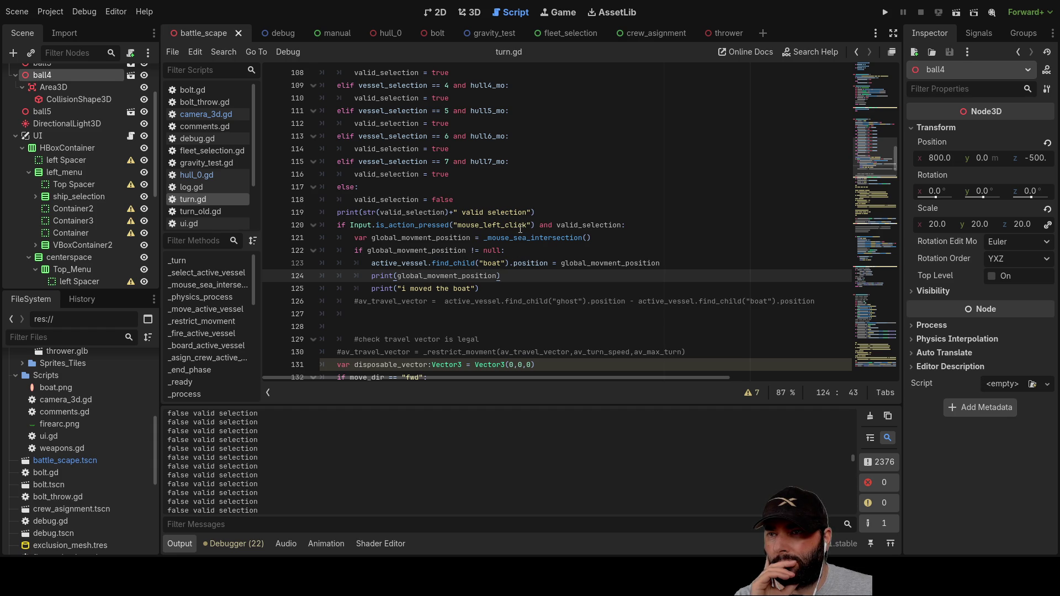
pyautogui.click(539, 225)
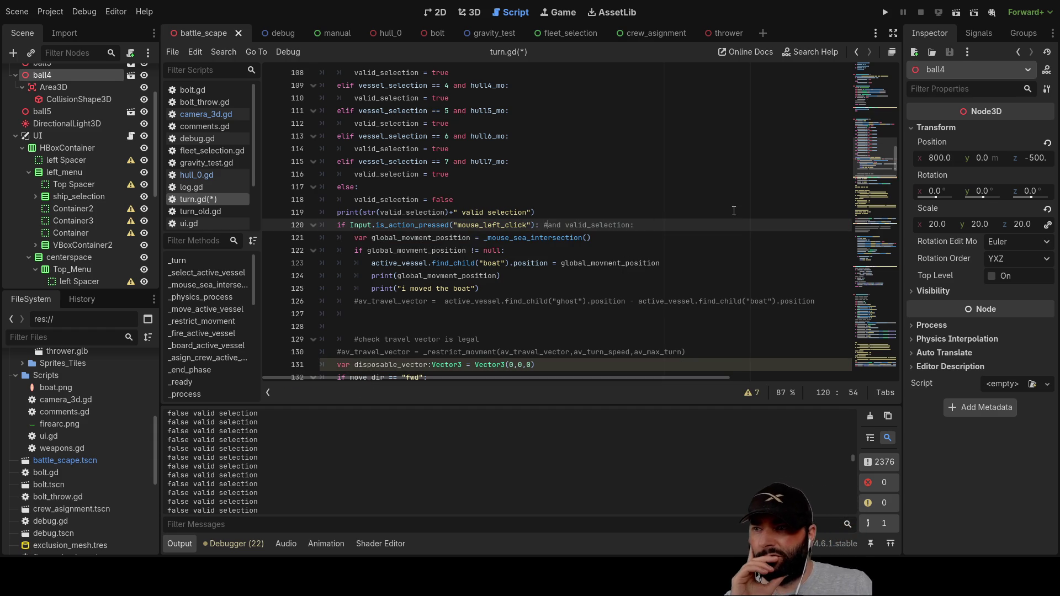
pyautogui.click(888, 13)
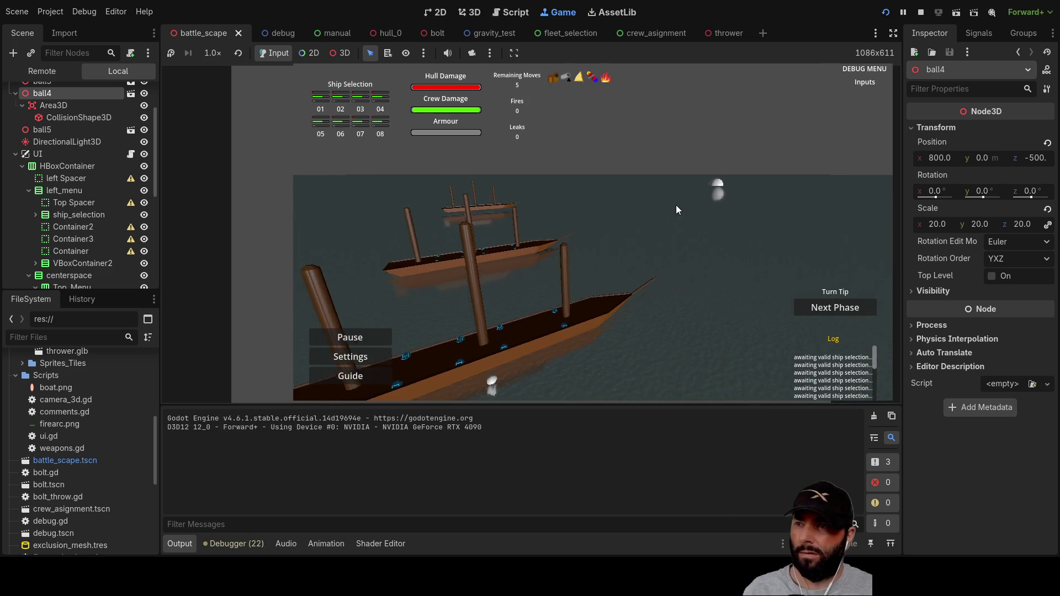
# Step: Turn the camera toward the fleet, advance to the 1st move phase, and move the ship twice
pyautogui.press('a')
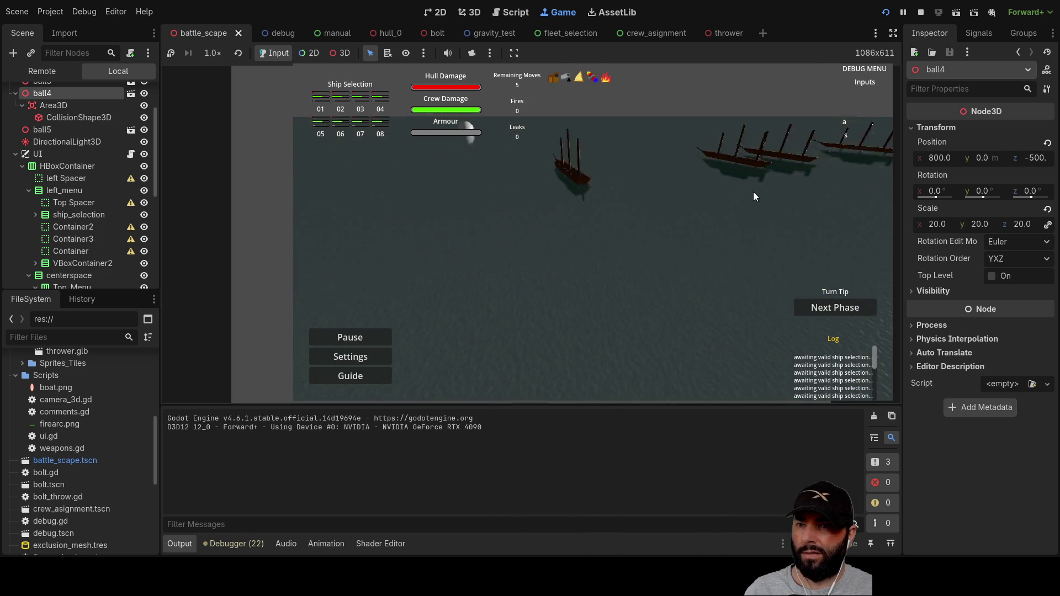
pyautogui.press('e')
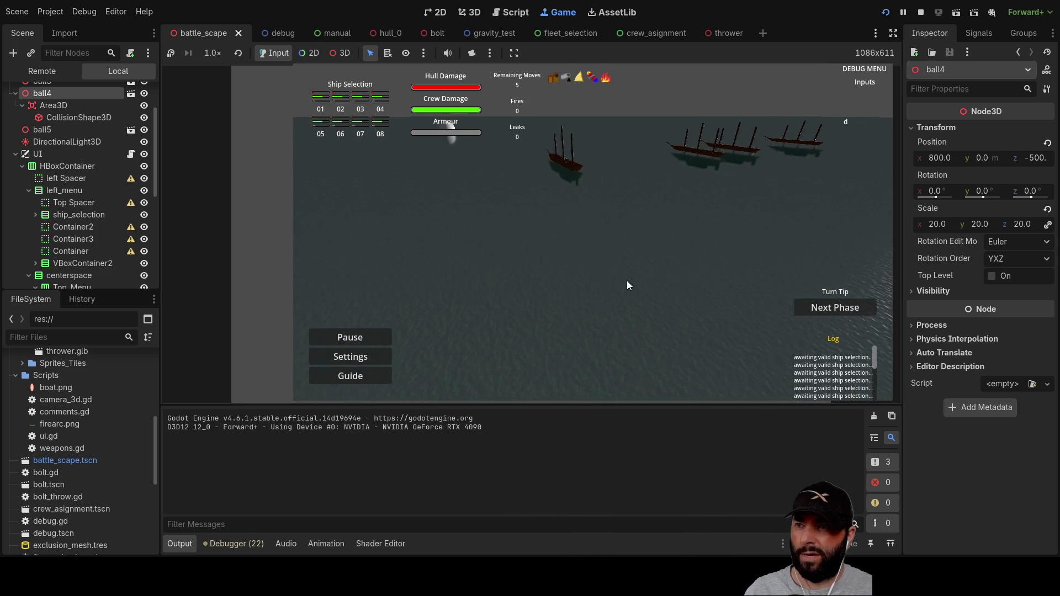
pyautogui.scroll(3)
pyautogui.scroll(3)
pyautogui.press('q')
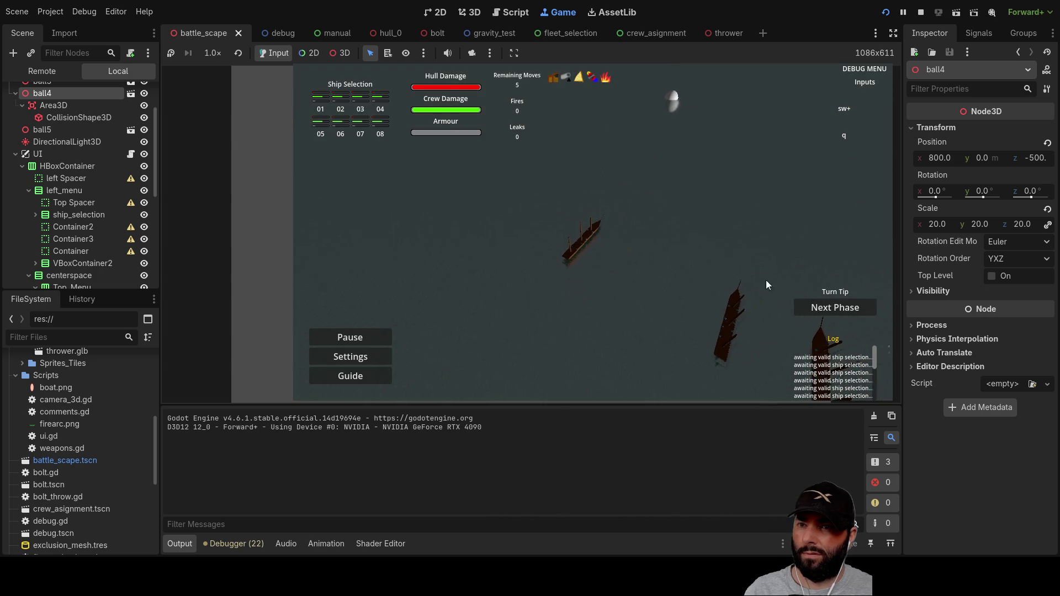
pyautogui.click(823, 309)
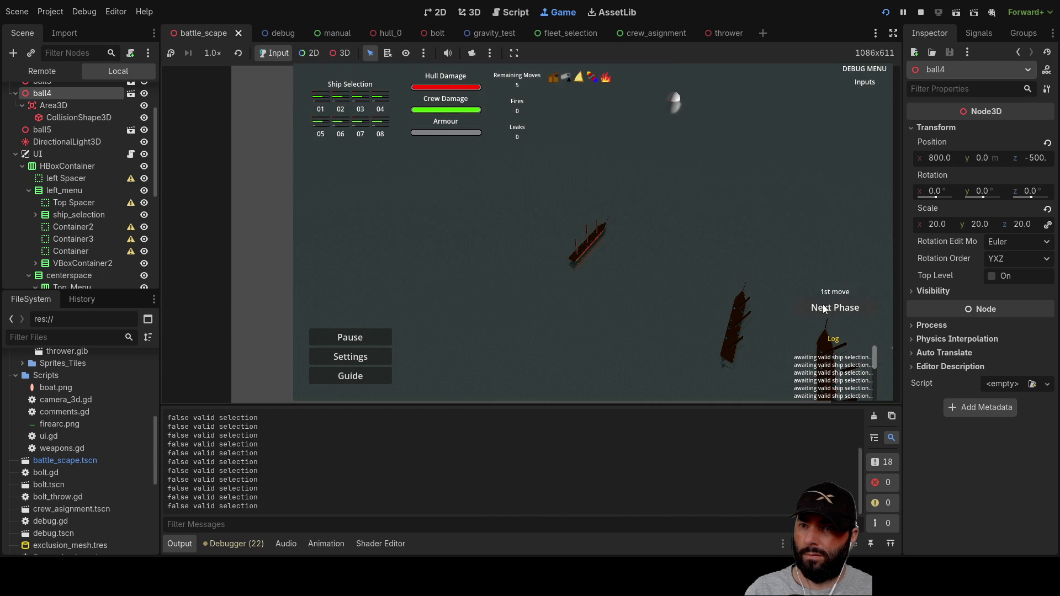
pyautogui.click(588, 238)
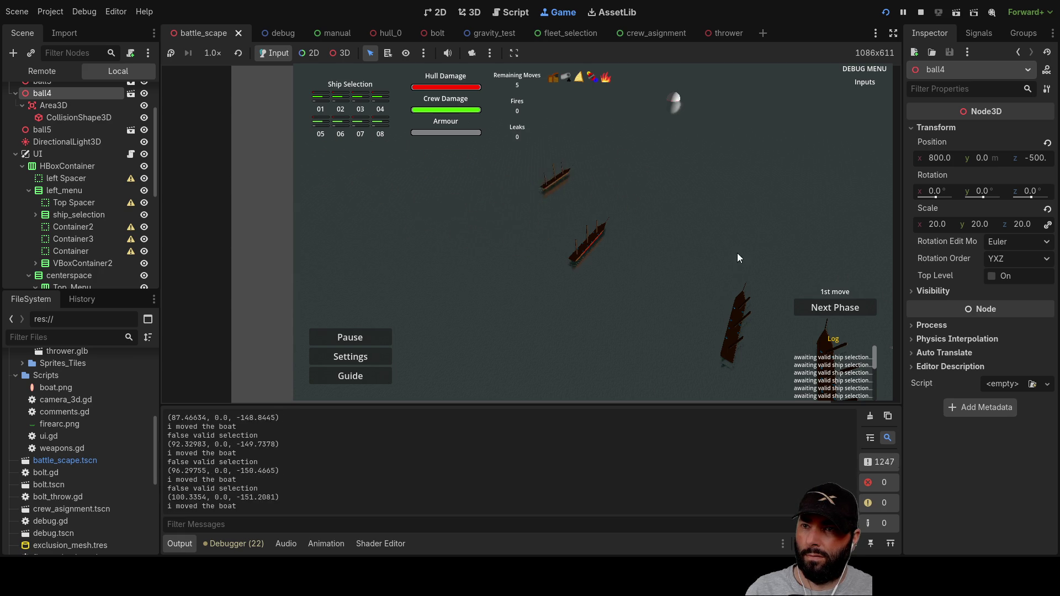
pyautogui.click(703, 208)
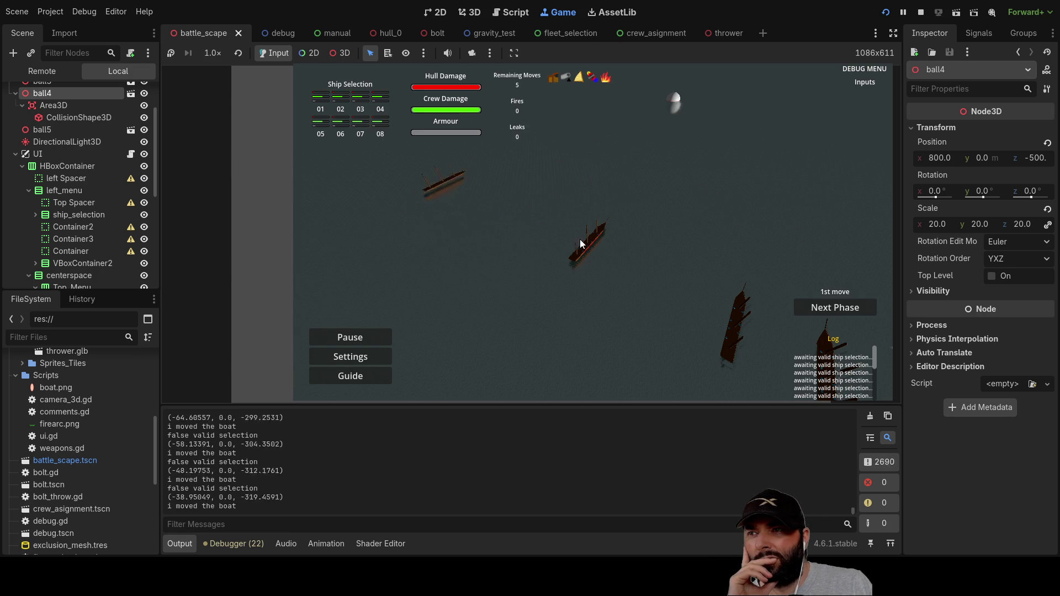
# Step: Pan and rotate the camera with W/A/S/D and Q/E to follow the ships across the sea
pyautogui.press('a')
pyautogui.press('d')
pyautogui.press('s')
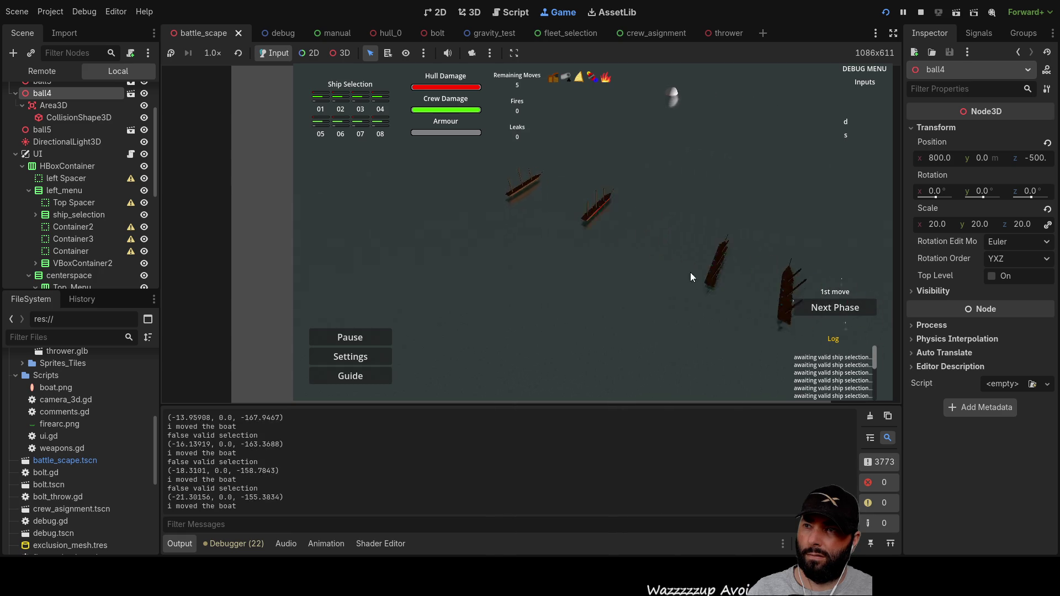
pyautogui.press('d')
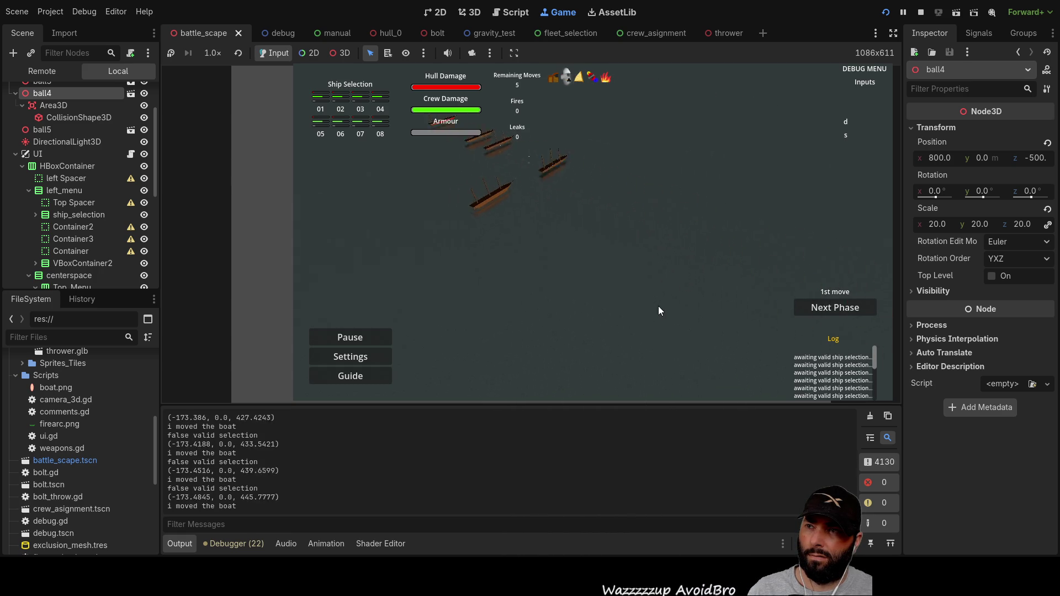
pyautogui.press('a')
pyautogui.press('w')
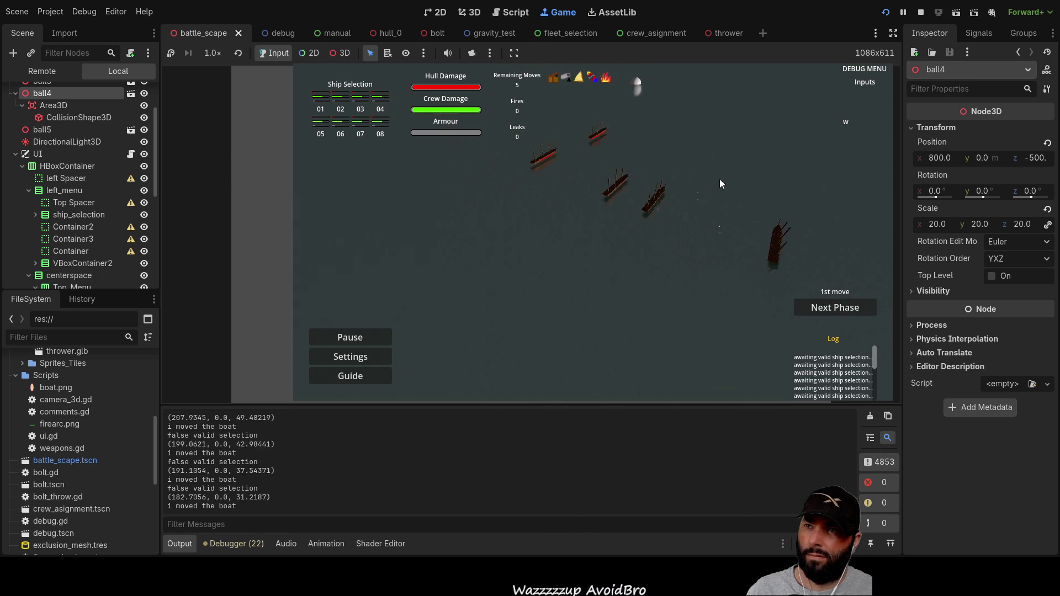
pyautogui.press('s')
pyautogui.press('e')
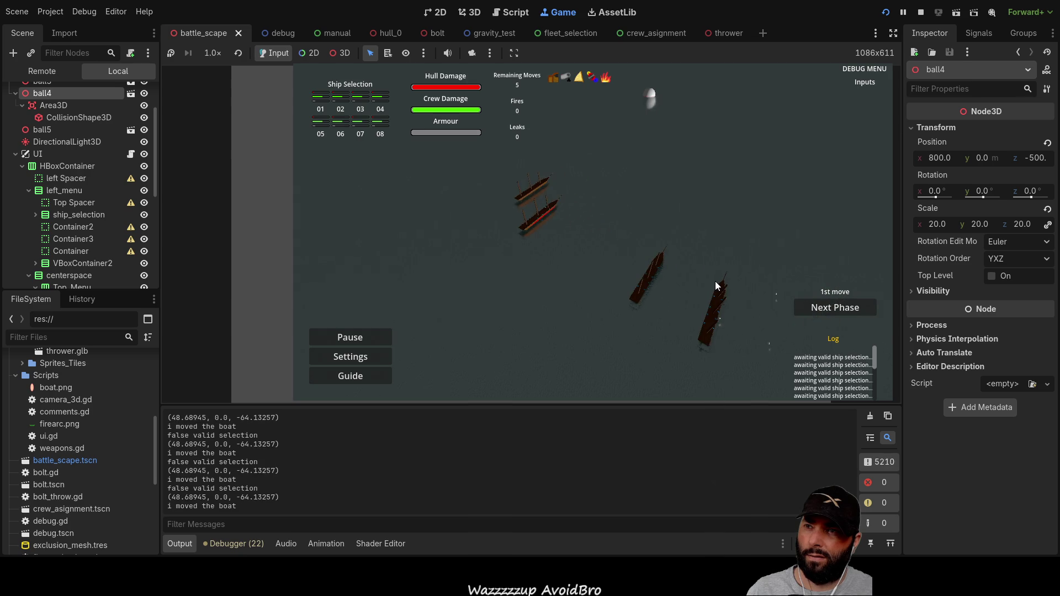
pyautogui.press('q')
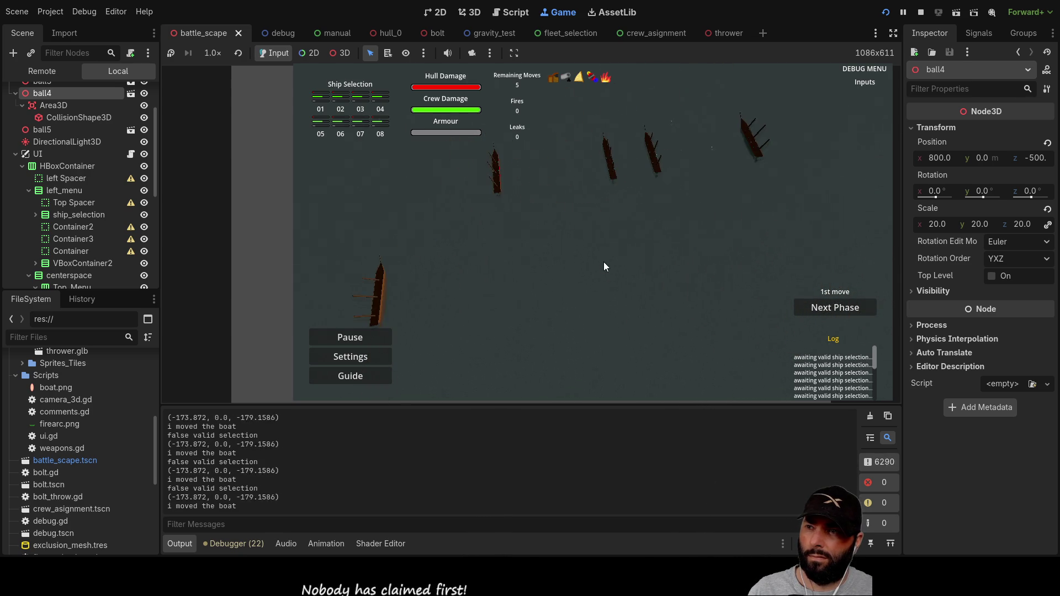
pyautogui.press('s')
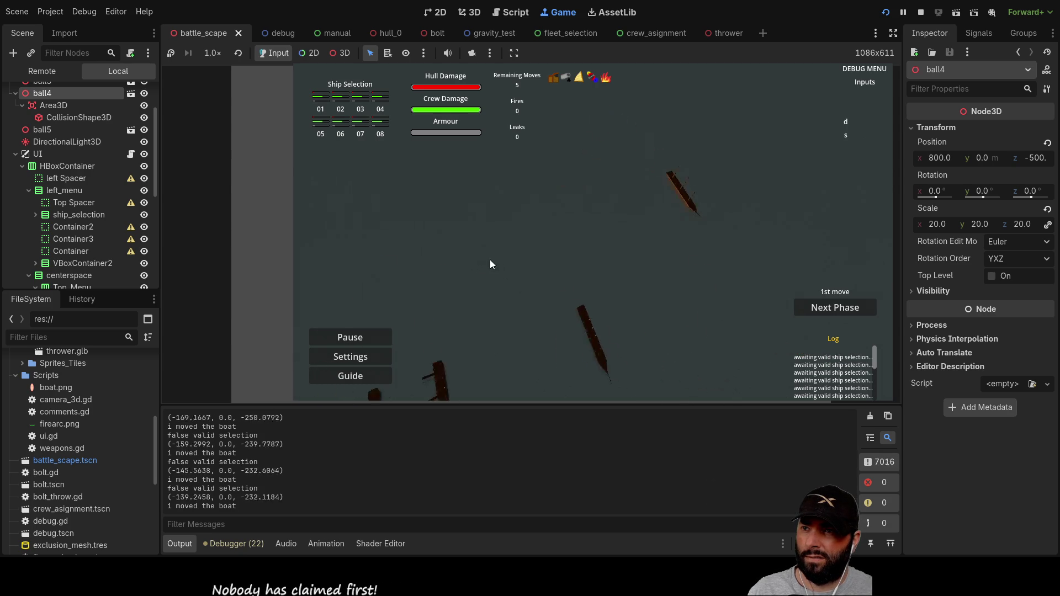
pyautogui.press('a')
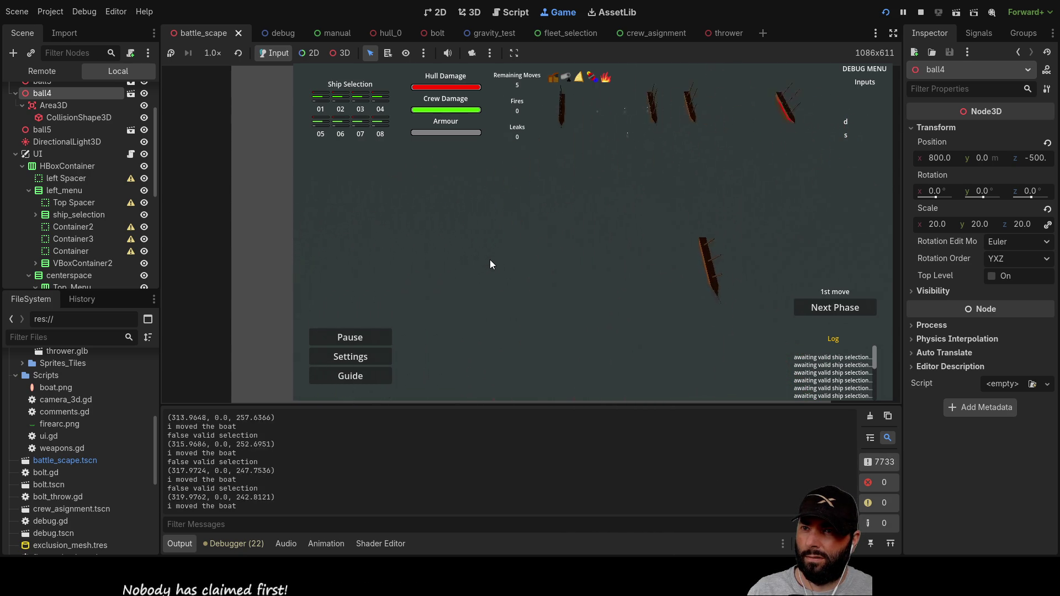
pyautogui.press('d')
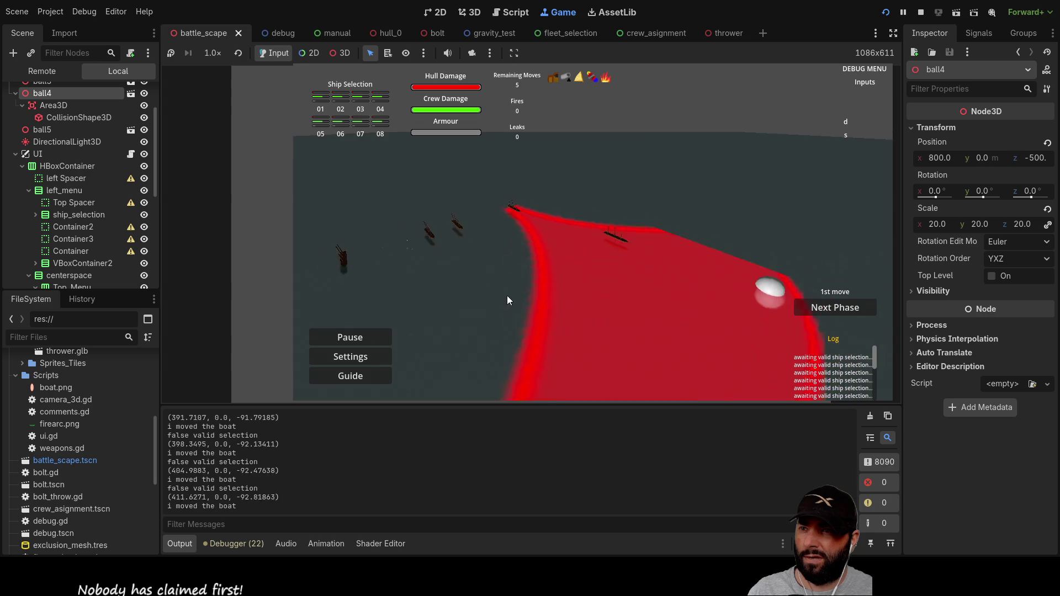
pyautogui.press('w')
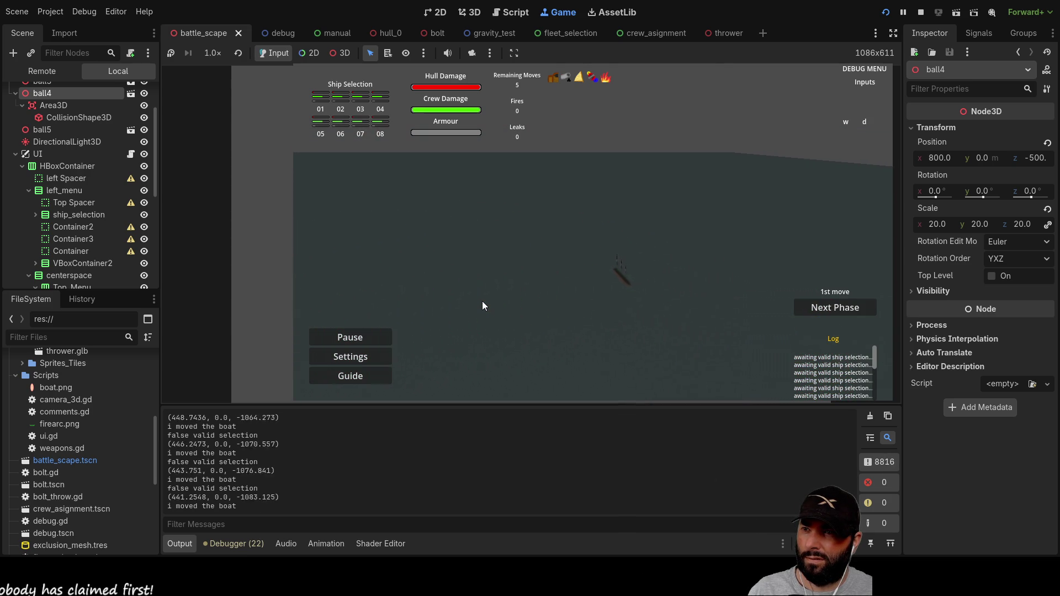
# Step: Keep flying the camera with W/A/S/D until it looks over open water toward a lone ship
pyautogui.press('a')
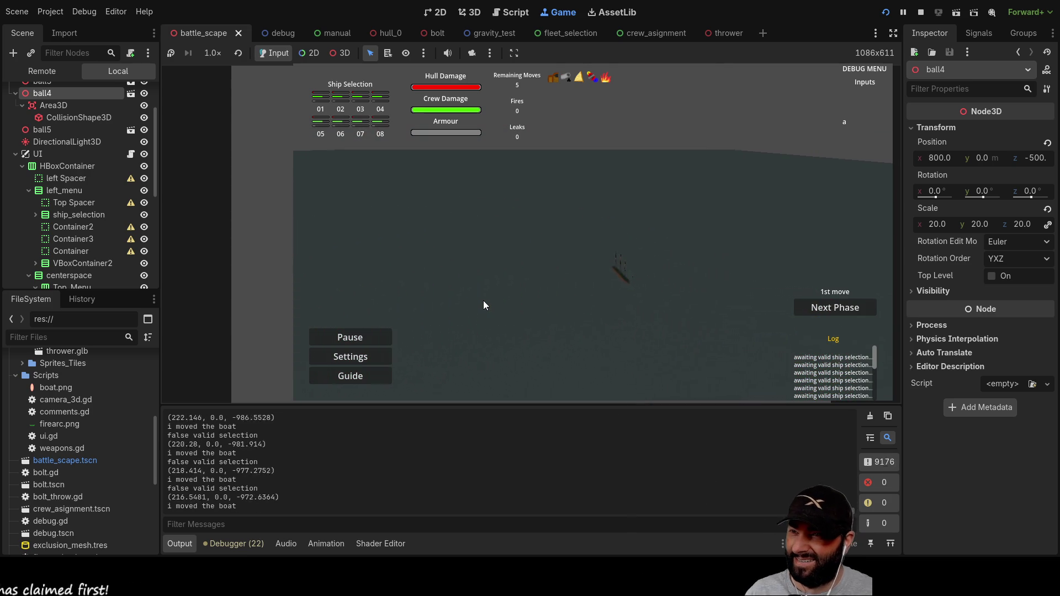
pyautogui.press('s')
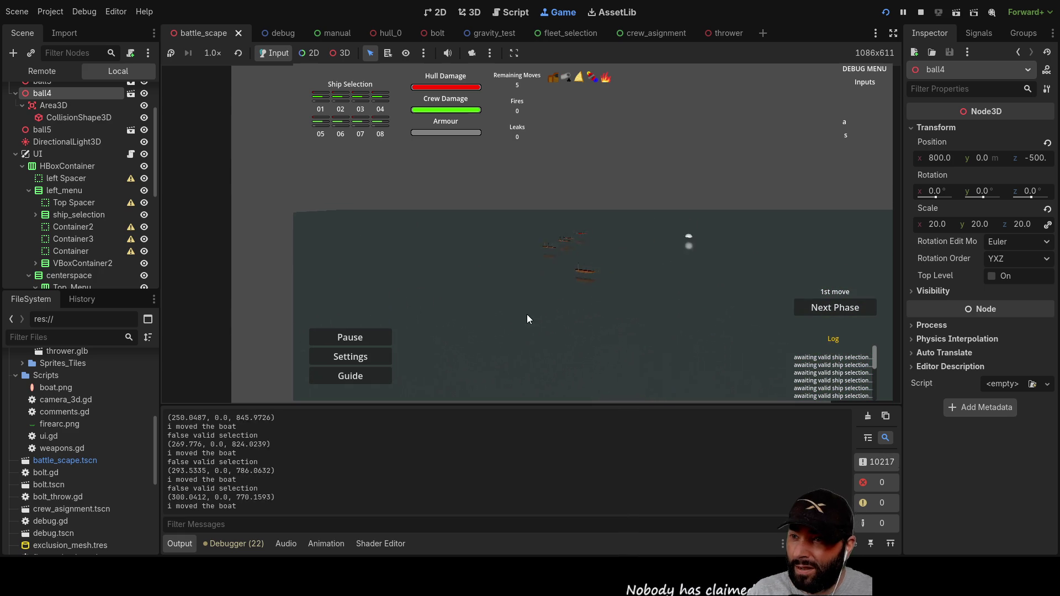
pyautogui.press('w')
pyautogui.press('d')
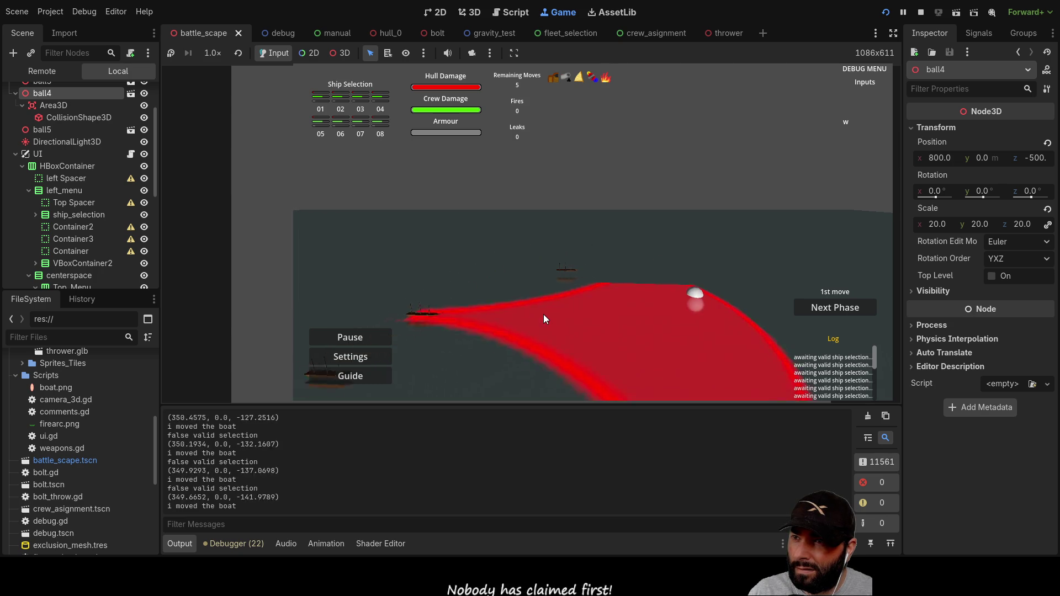
pyautogui.press('s')
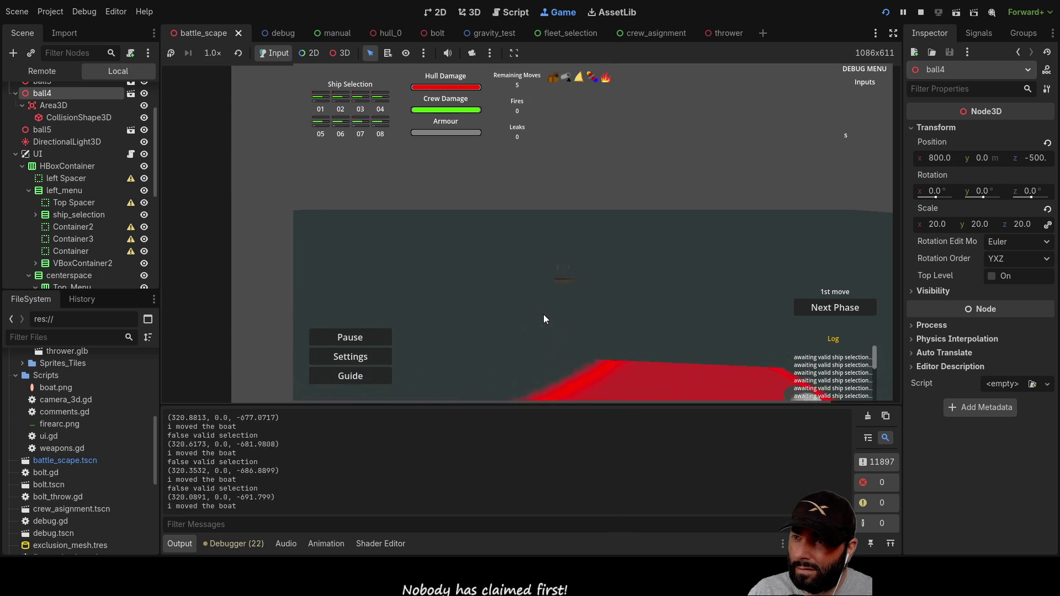
pyautogui.press('w')
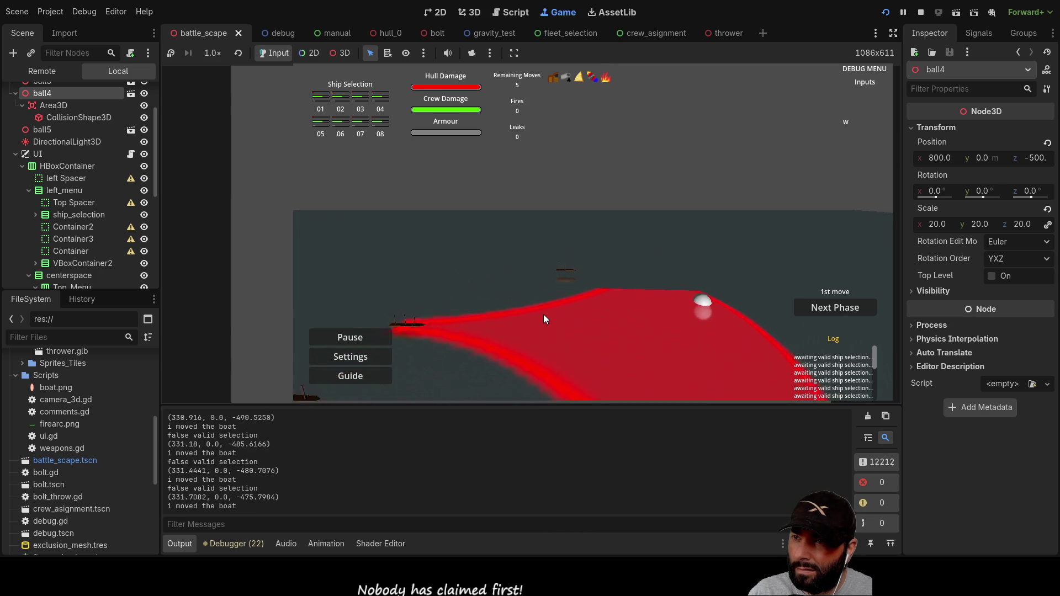
pyautogui.press('d')
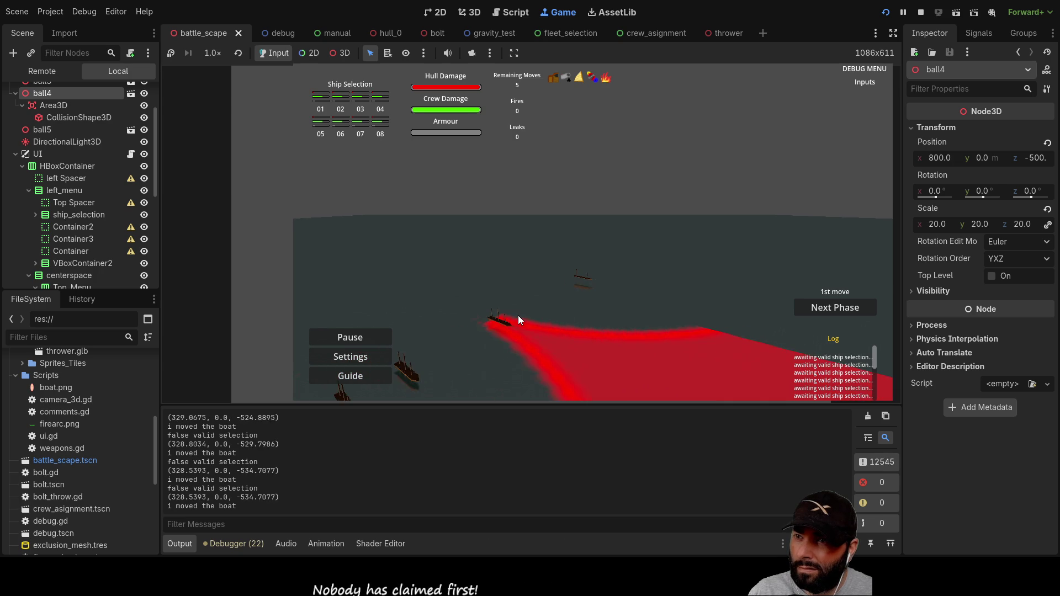
pyautogui.press('s')
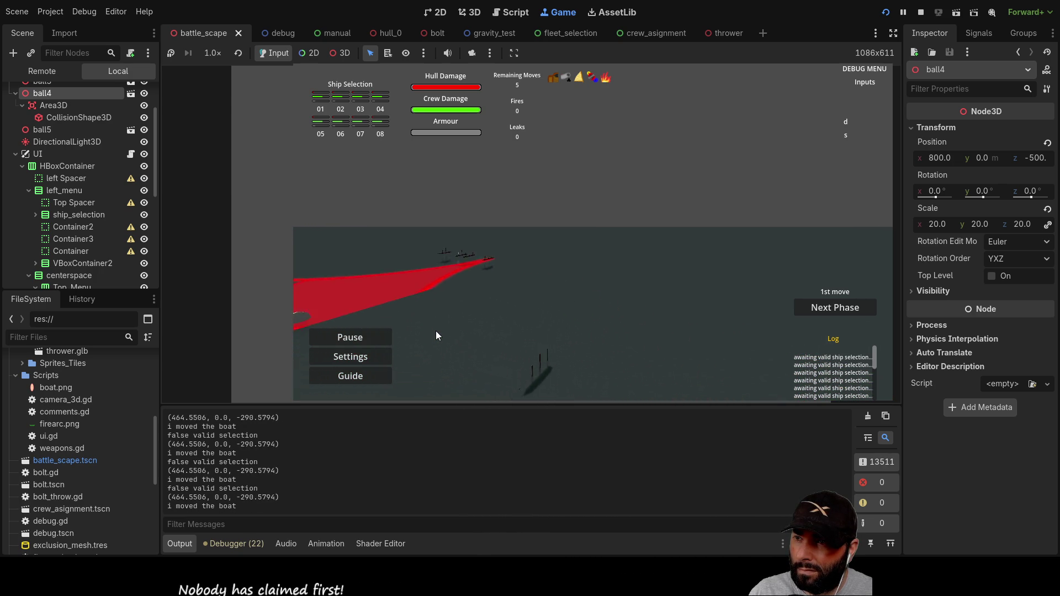
pyautogui.press('a')
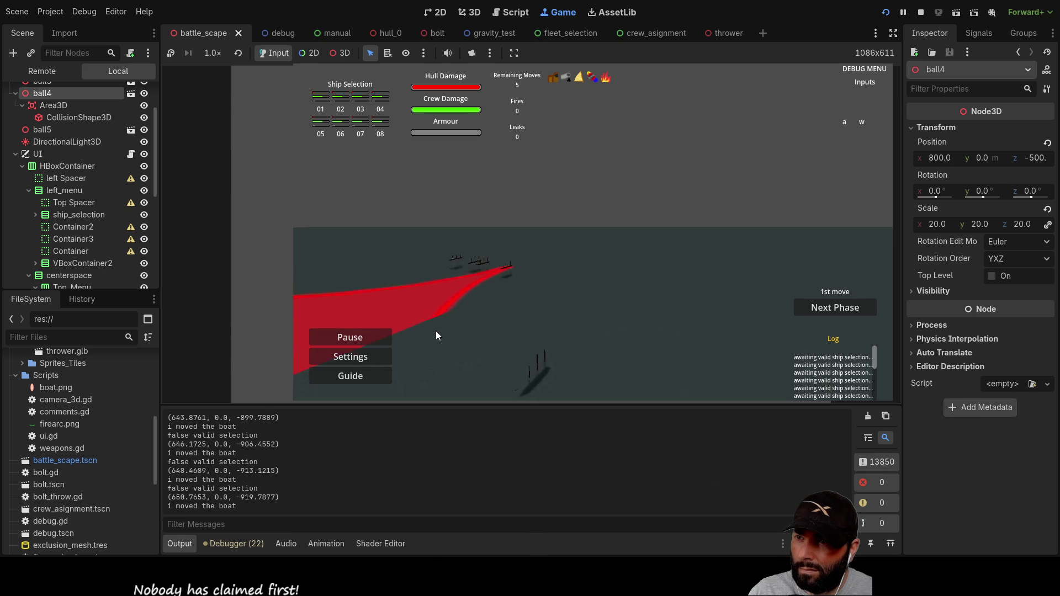
pyautogui.press('w')
pyautogui.press('d')
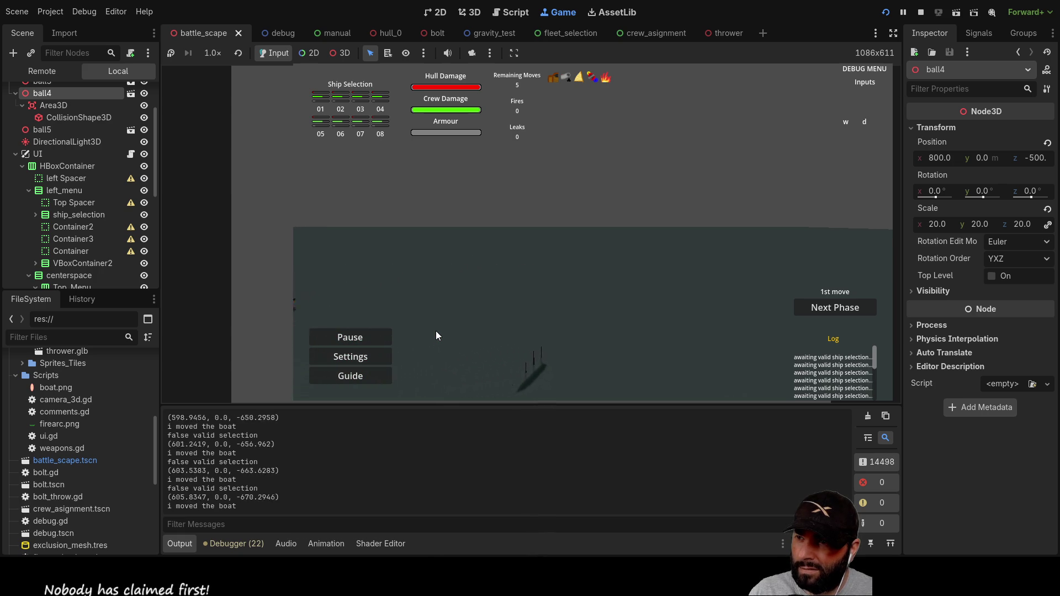
pyautogui.press('d')
pyautogui.press('s')
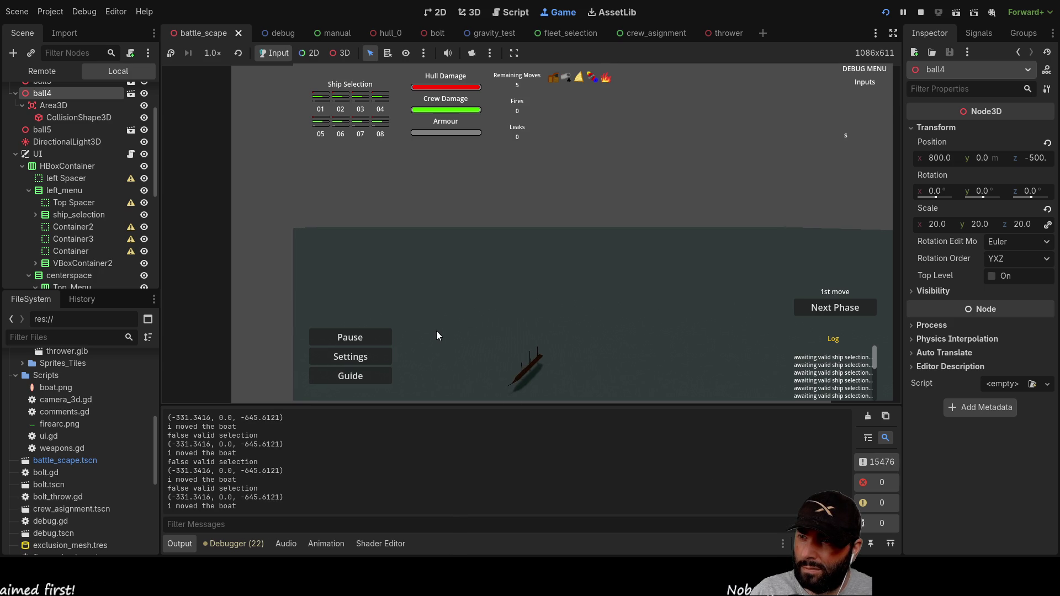
# Step: Pull back, pan and rotate the camera with W/A/S/D and Q to bring the boats into view
pyautogui.press('s')
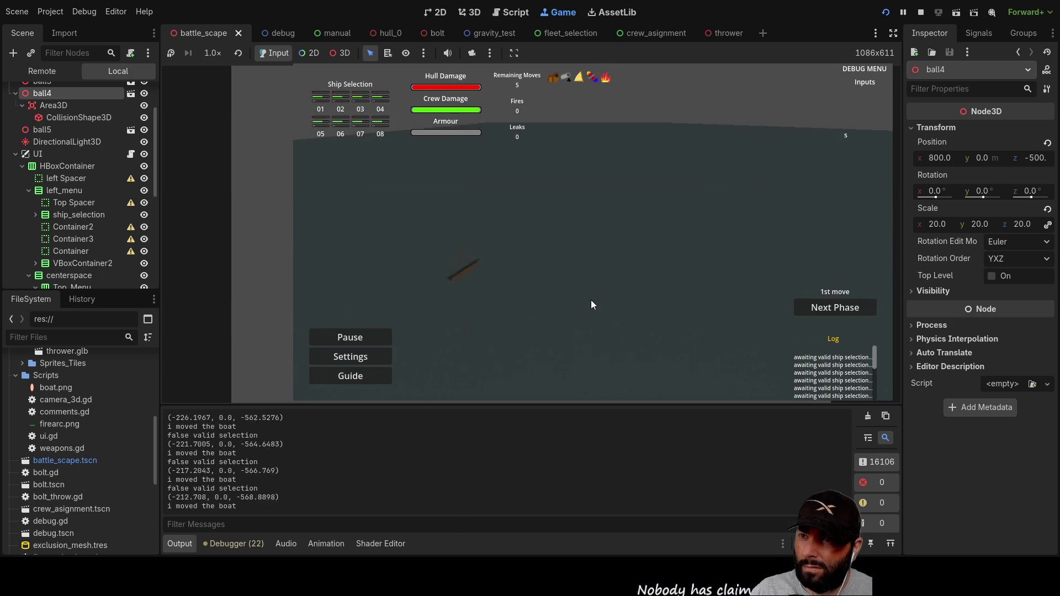
pyautogui.press('d')
pyautogui.press('a')
pyautogui.press('d')
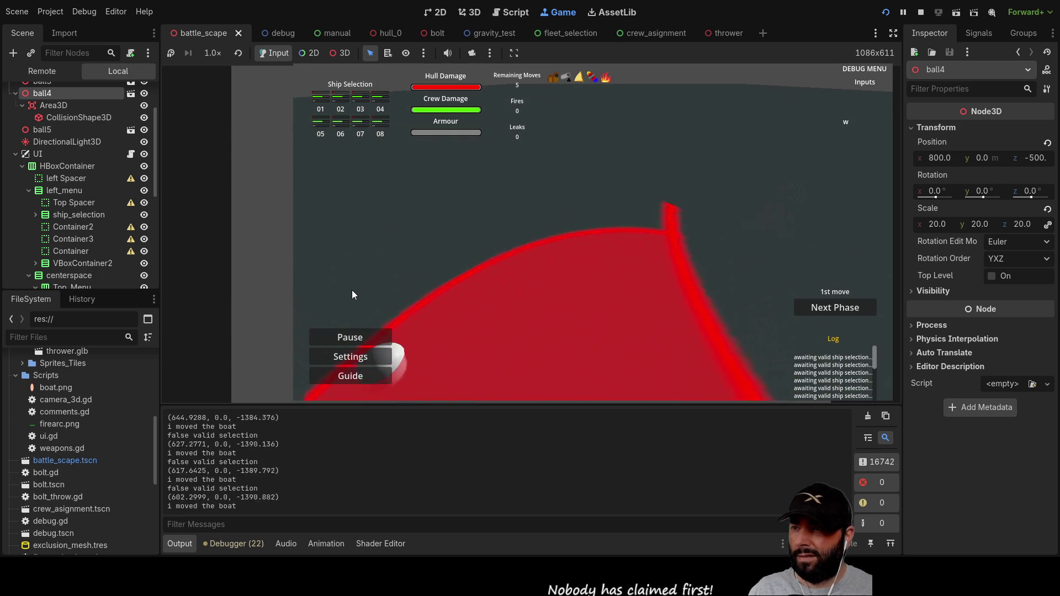
pyautogui.press('s')
pyautogui.press('a')
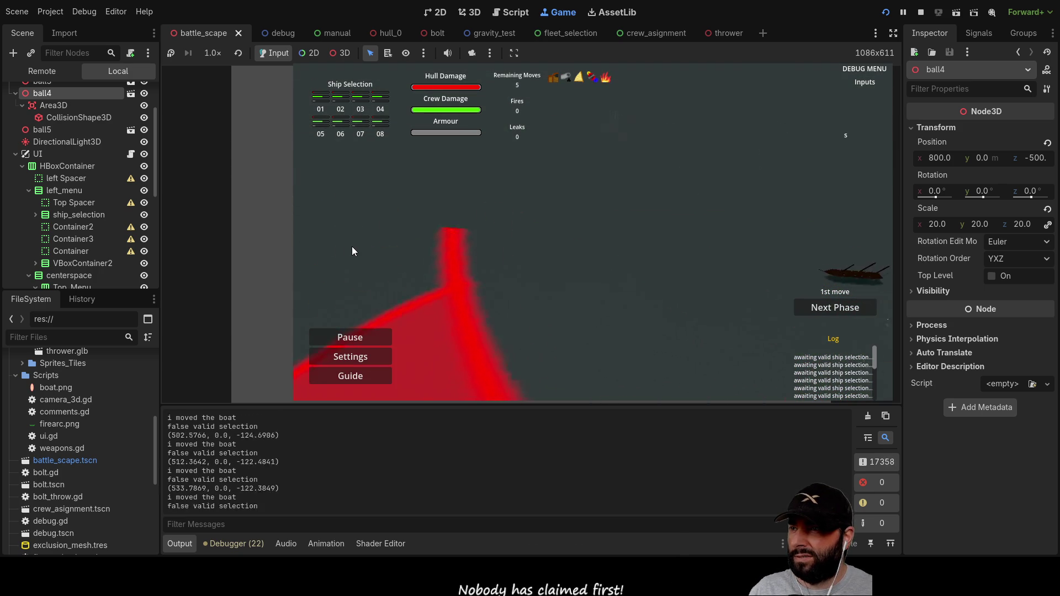
pyautogui.press('s')
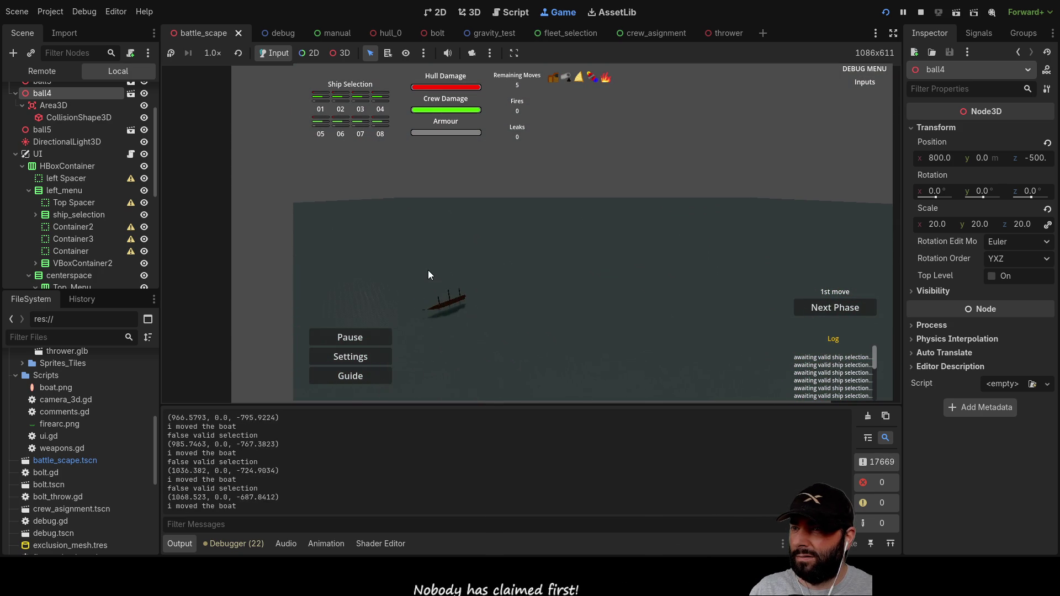
pyautogui.press('s')
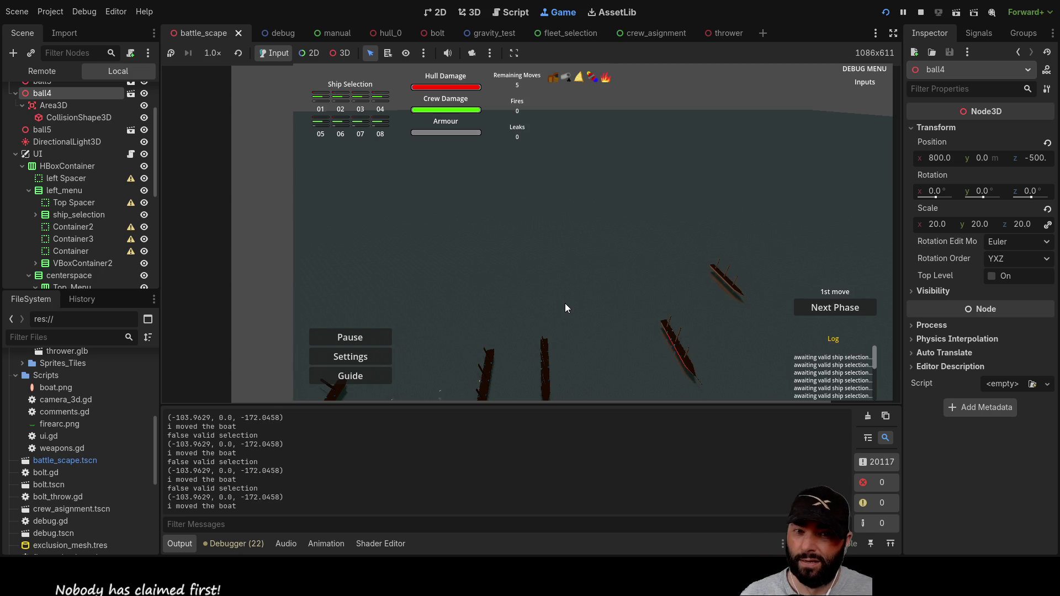
pyautogui.press('q')
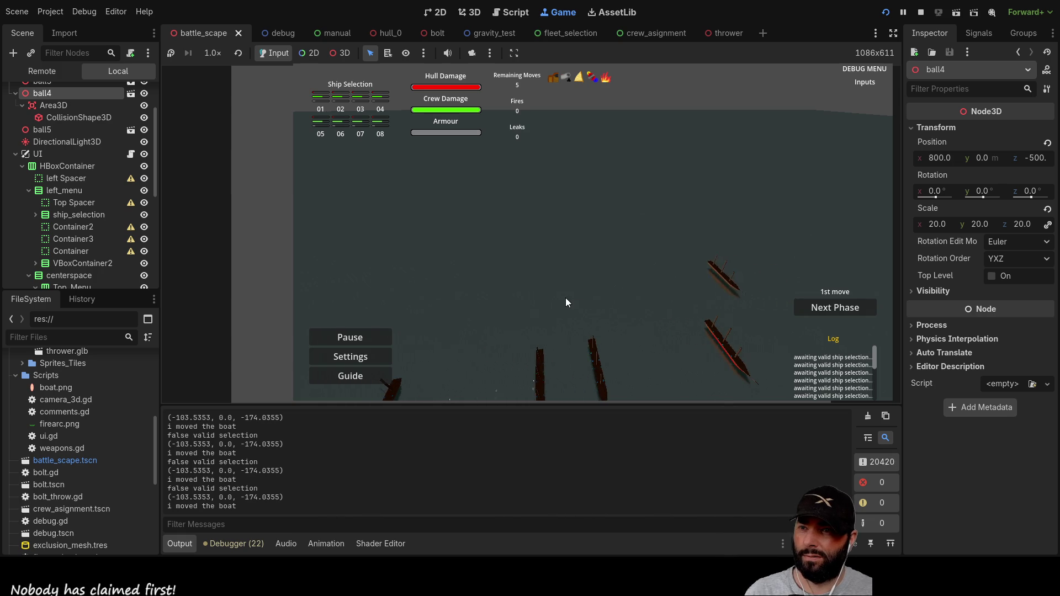
pyautogui.press('a')
pyautogui.press('s')
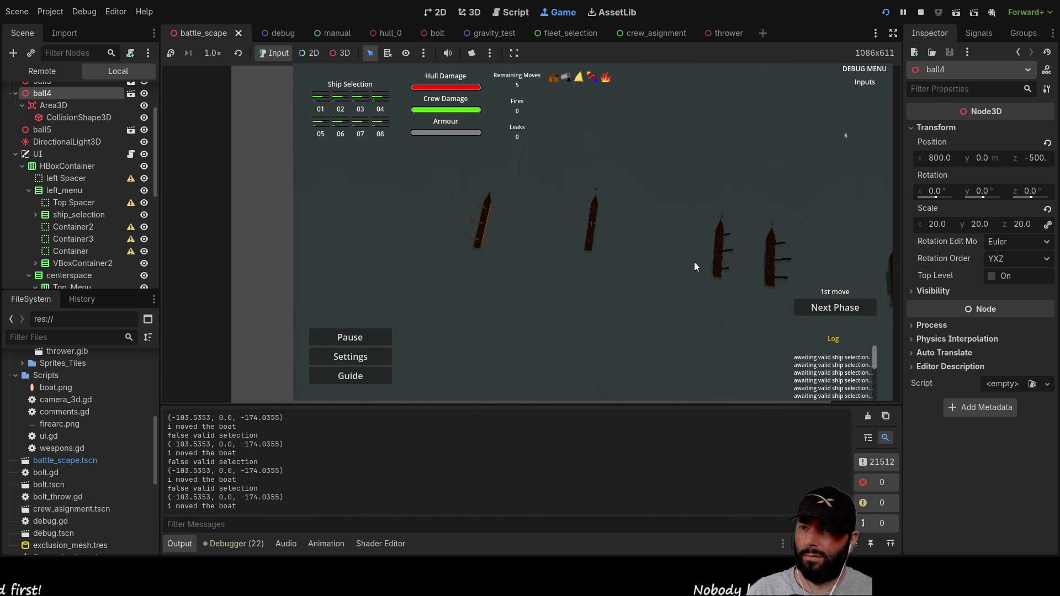
# Step: Tilt the camera down onto the ships, pan around, and move the active ship to a sea point
pyautogui.moveTo(688, 291); pyautogui.dragTo(695, 307)
pyautogui.press('s')
pyautogui.press('d')
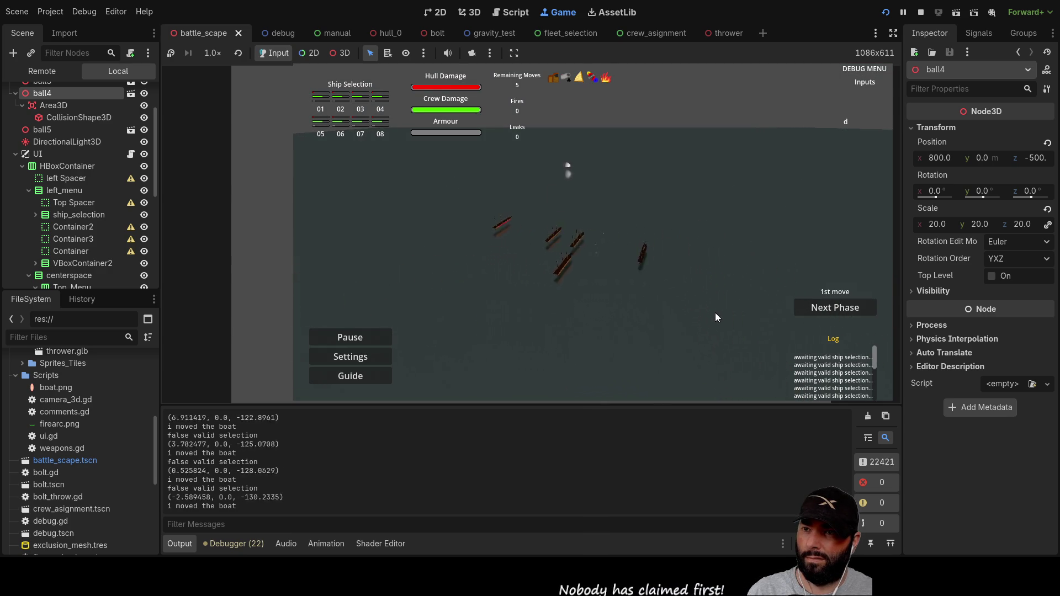
pyautogui.press('a')
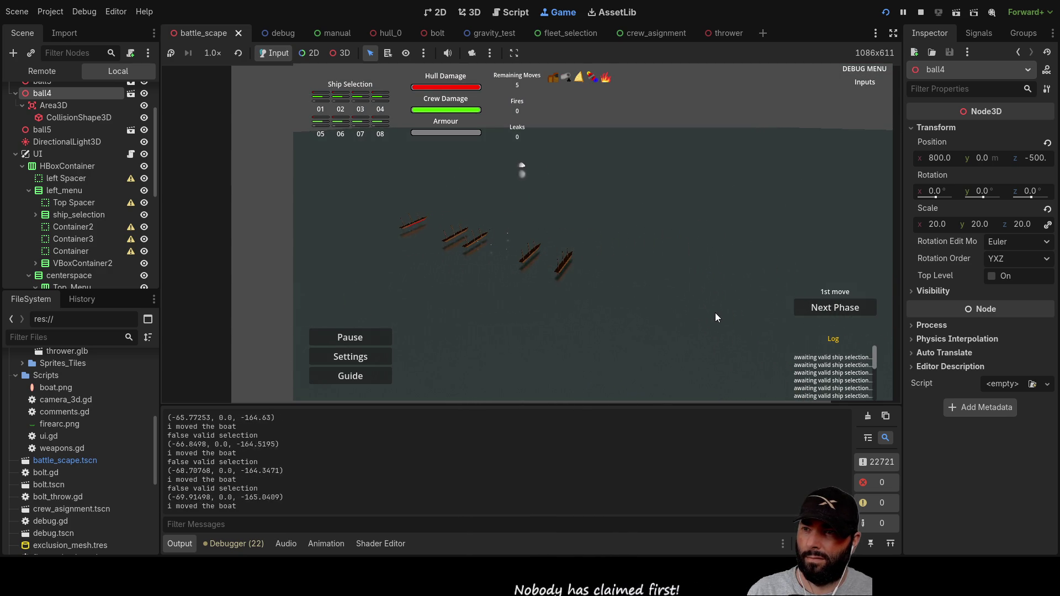
pyautogui.press('w')
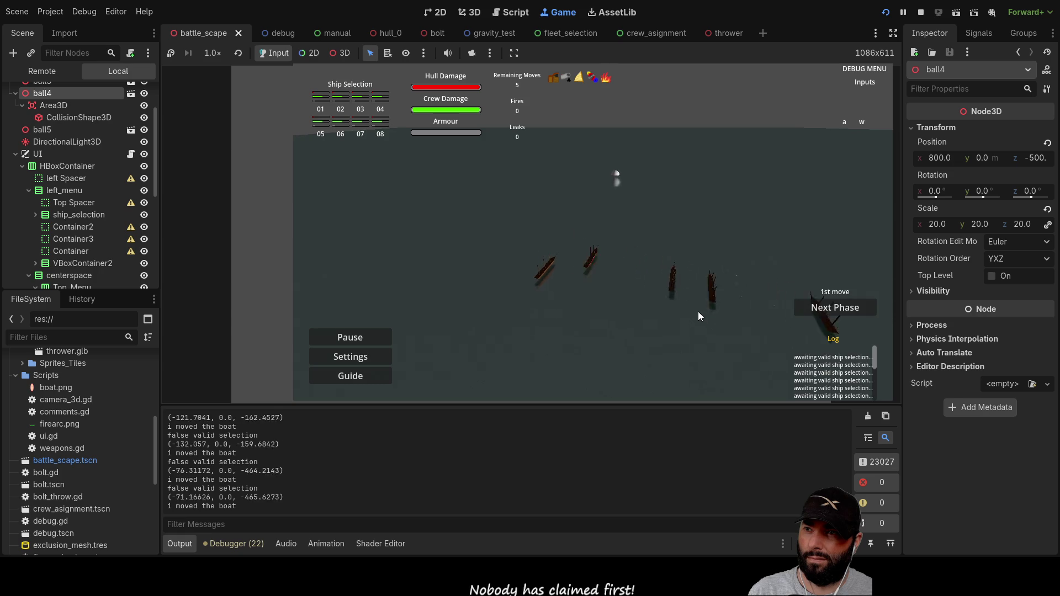
pyautogui.press('s')
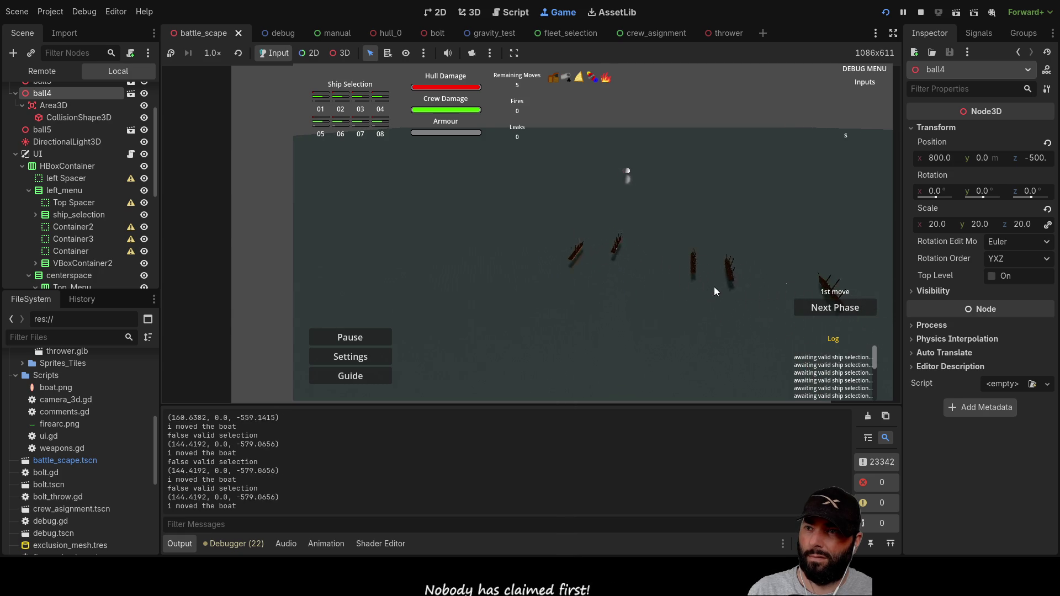
pyautogui.press('d')
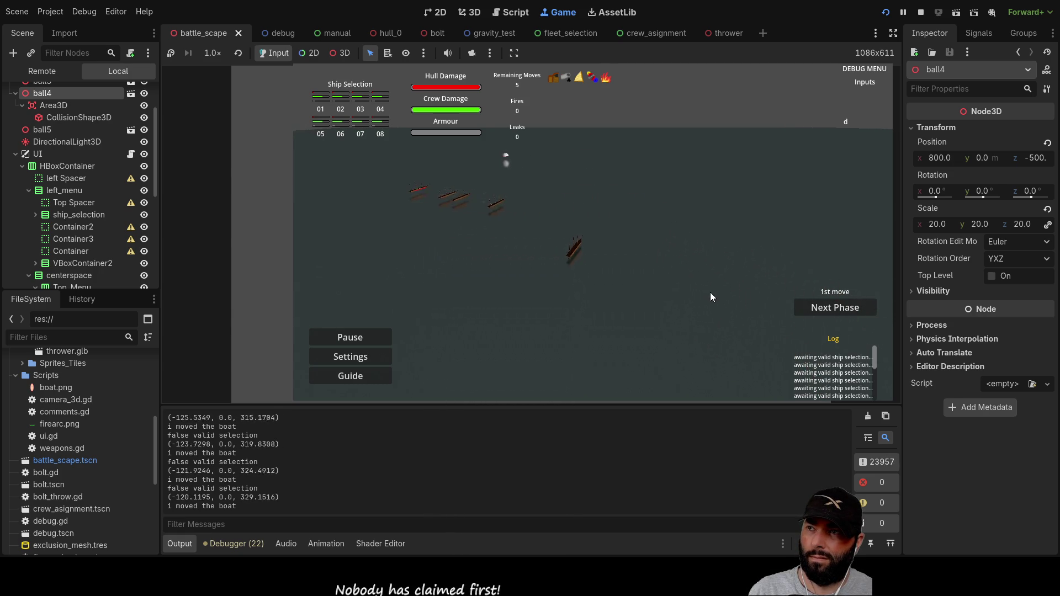
pyautogui.press('w')
pyautogui.press('a')
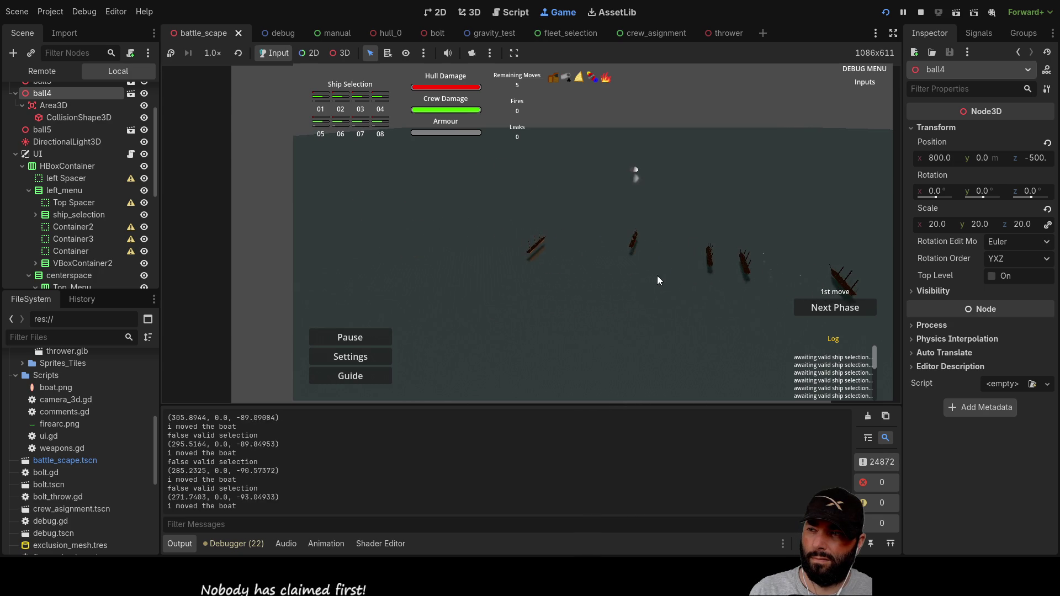
pyautogui.click(541, 251)
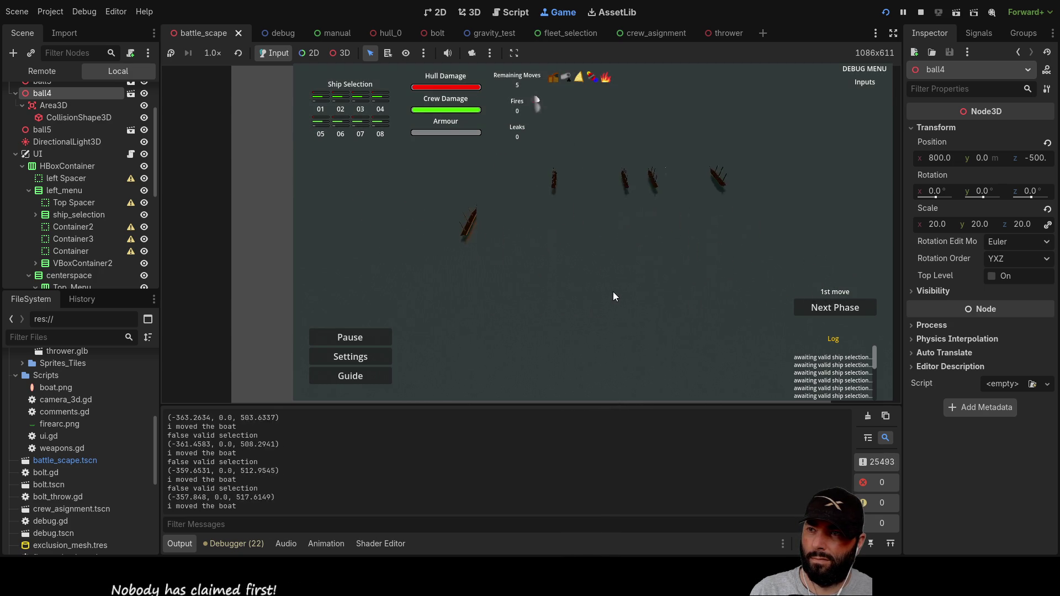
# Step: Move the active ship to three more sea spots, ending near (146.8481, 0.0, -186.0319)
pyautogui.click(629, 298)
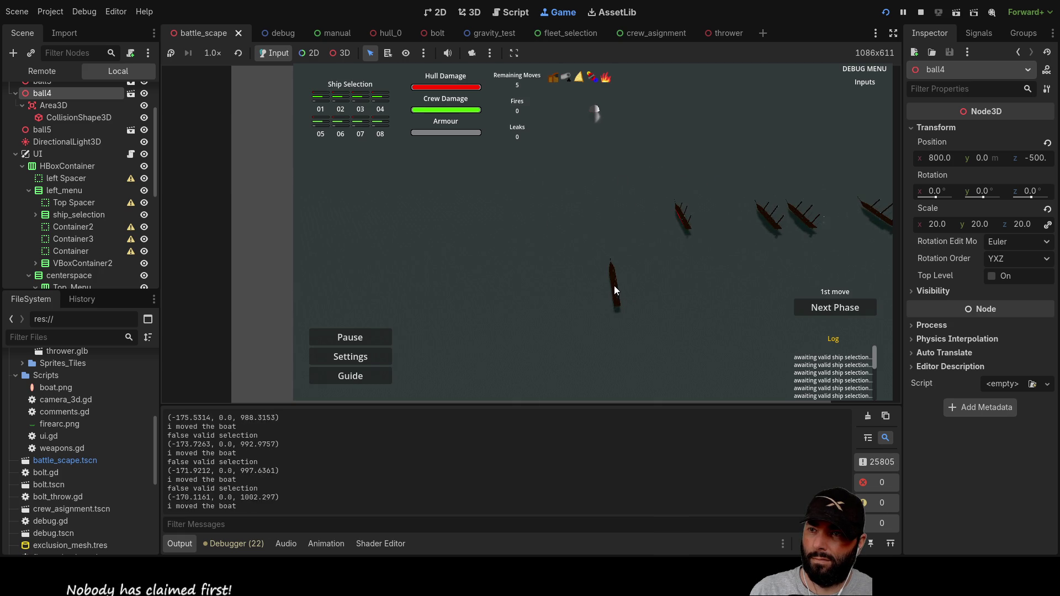
pyautogui.click(670, 200)
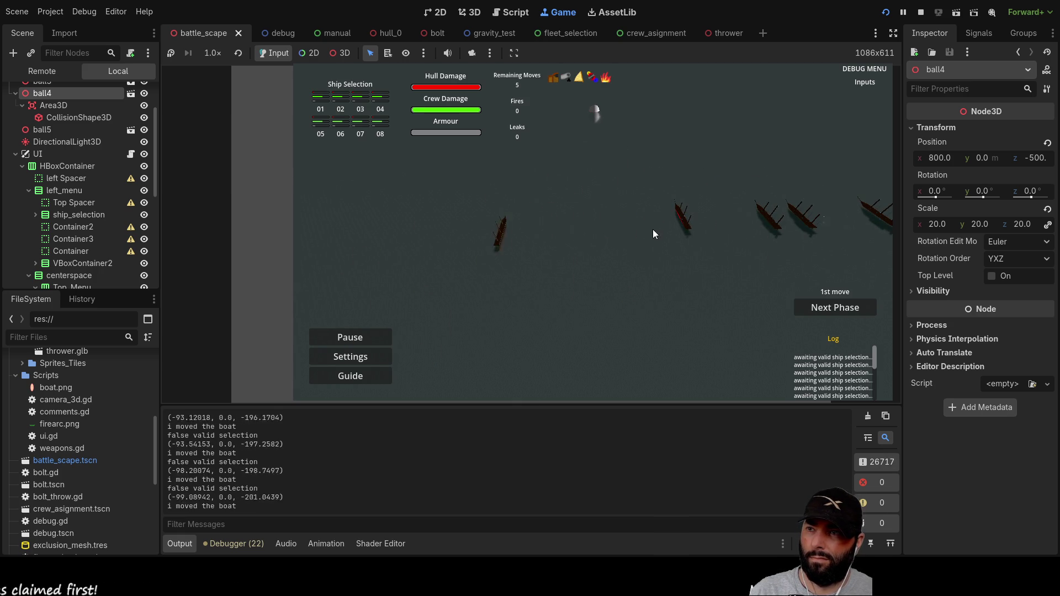
pyautogui.click(675, 166)
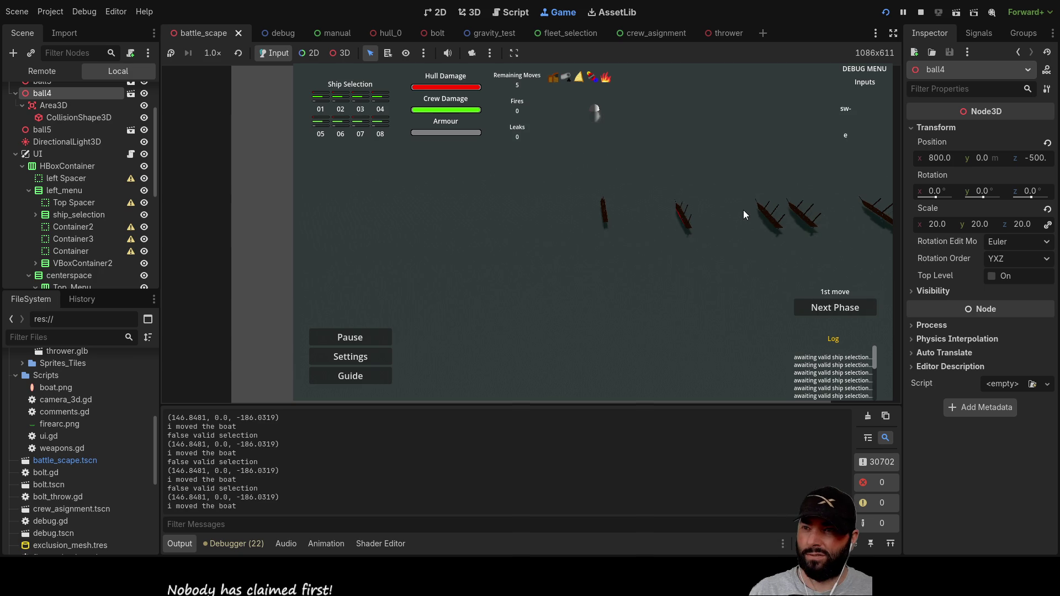
# Step: Pan the game camera right and left, then stop the run to return to turn.gd
pyautogui.press('d')
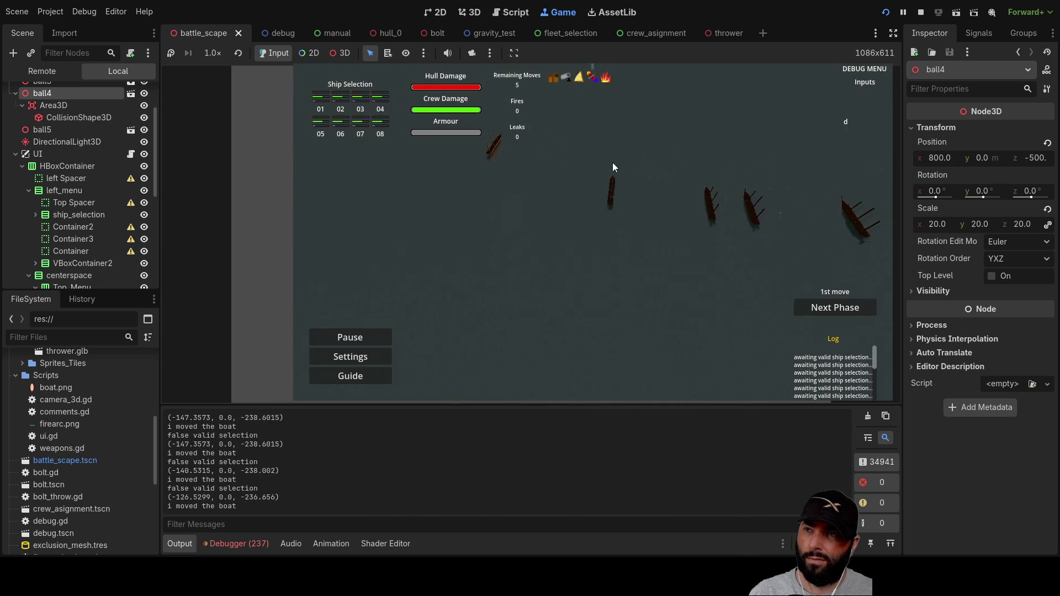
pyautogui.press('d')
pyautogui.press('a')
pyautogui.press('d')
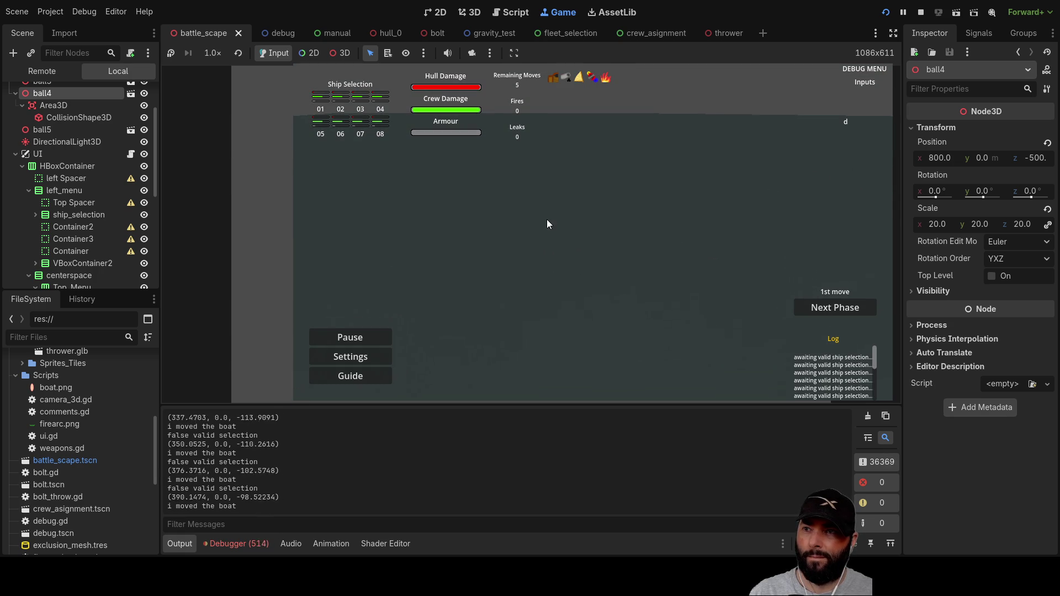
pyautogui.press('F8')
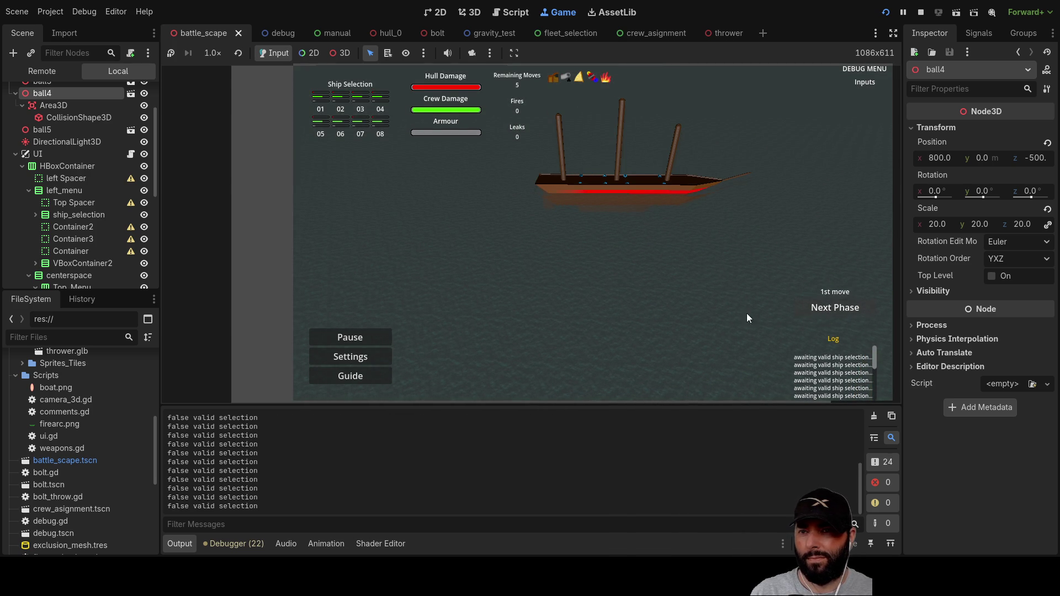
# Step: Move the ship to two clicked sea points, pulling the camera back between moves
pyautogui.click(612, 183)
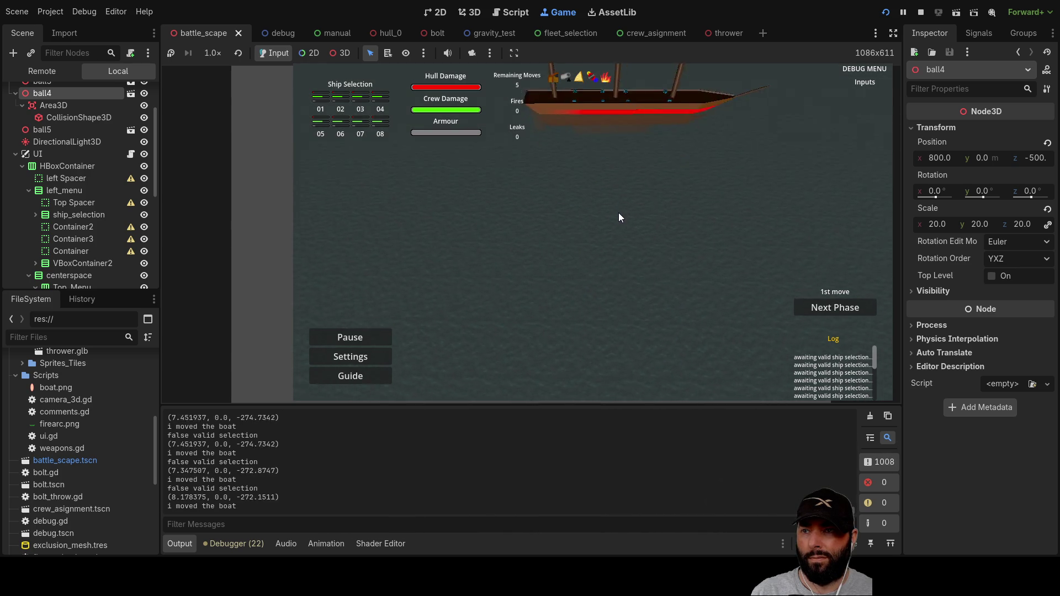
pyautogui.scroll(3)
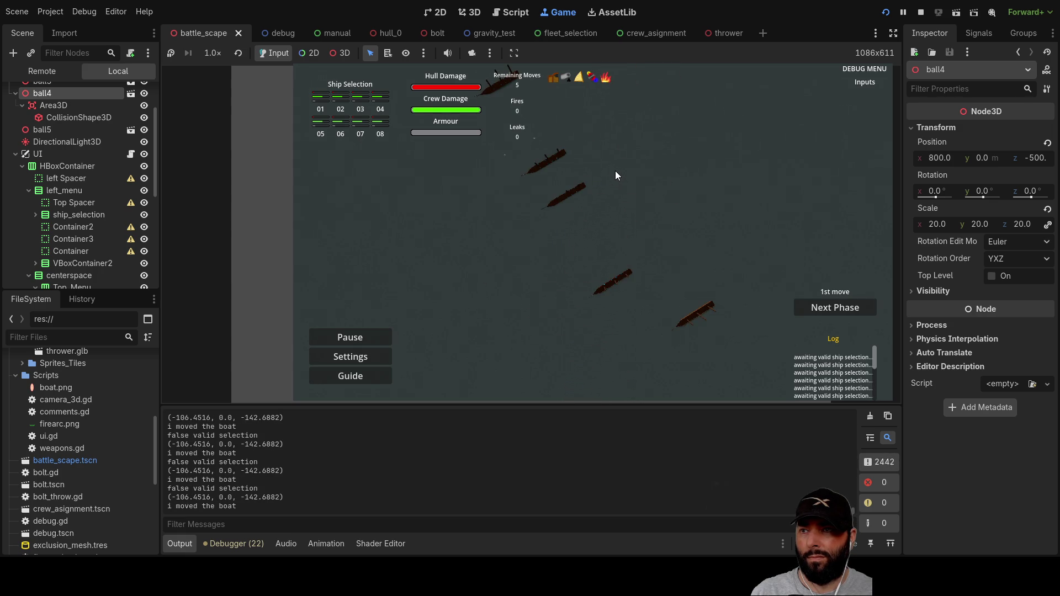
pyautogui.press('s')
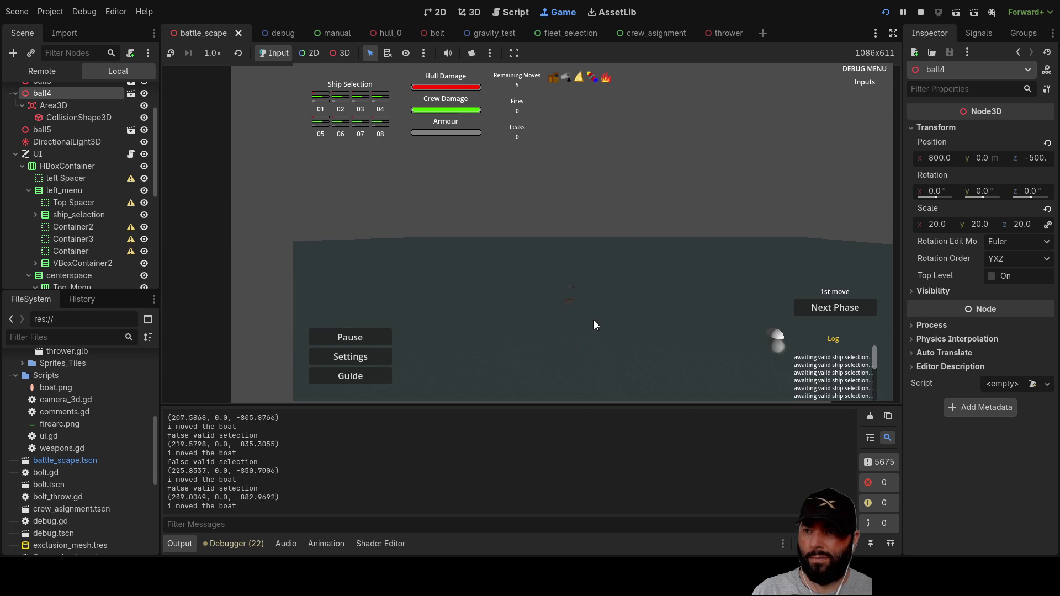
pyautogui.click(598, 333)
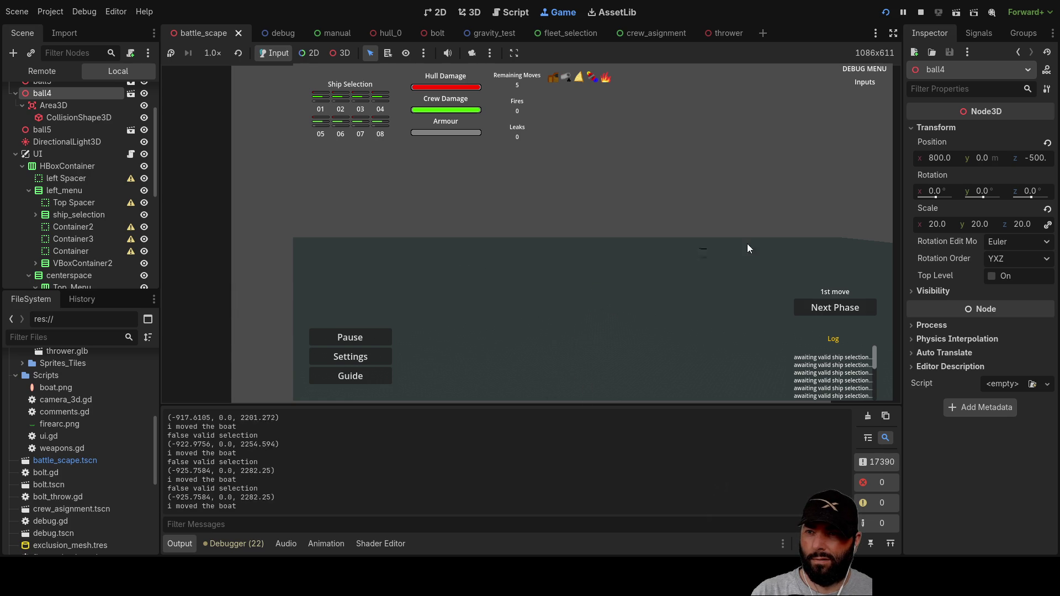
# Step: Stop the running game with F8, leaving turn.gd in the script editor
pyautogui.press('F8')
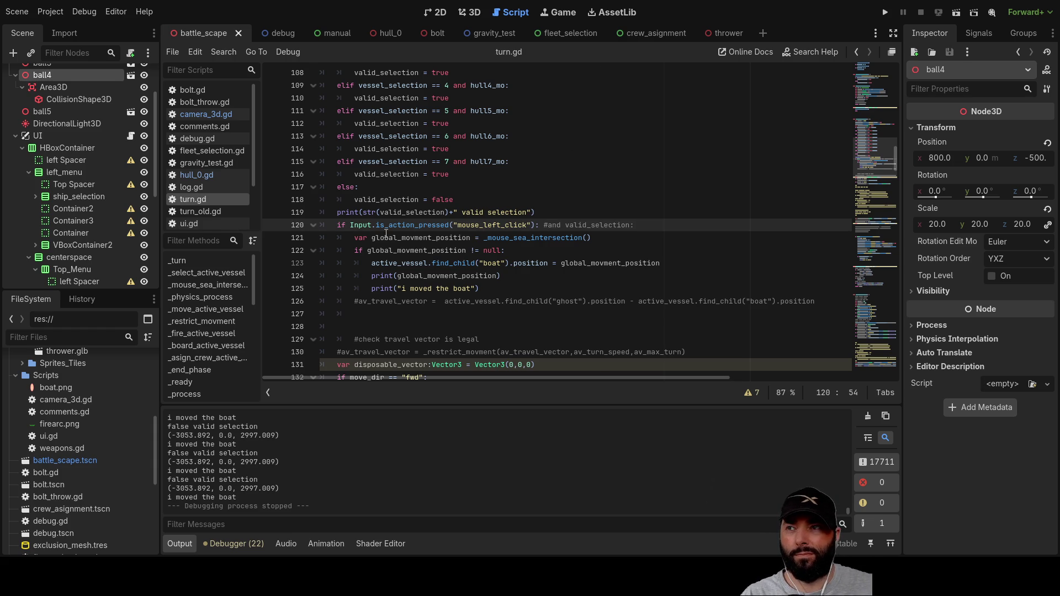
# Step: Uncomment print(intersection) on line 86 of turn.gd and launch a new test run
pyautogui.scroll(3)
pyautogui.scroll(-3)
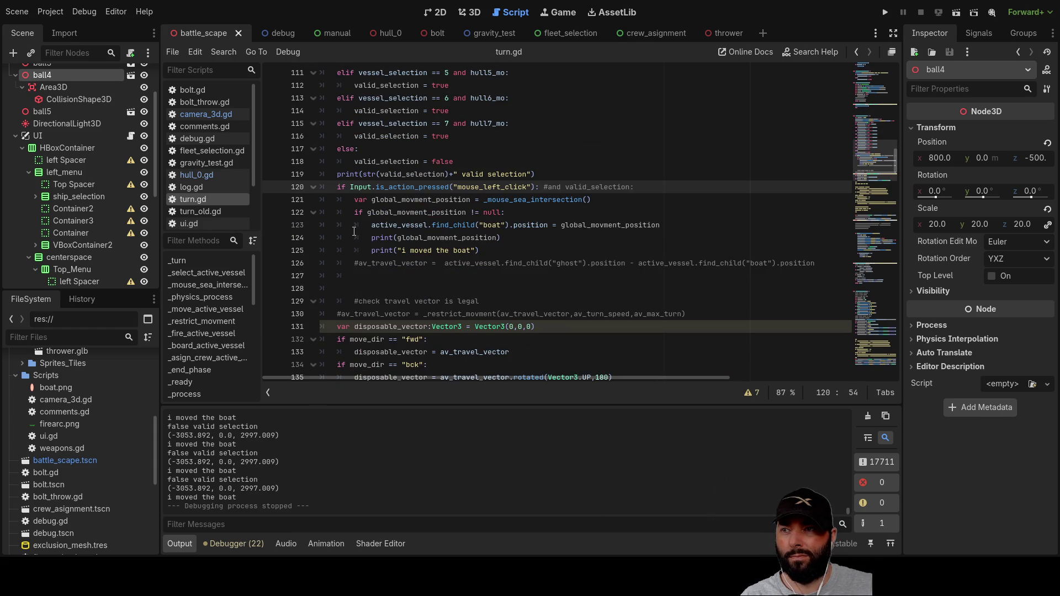
pyautogui.scroll(3)
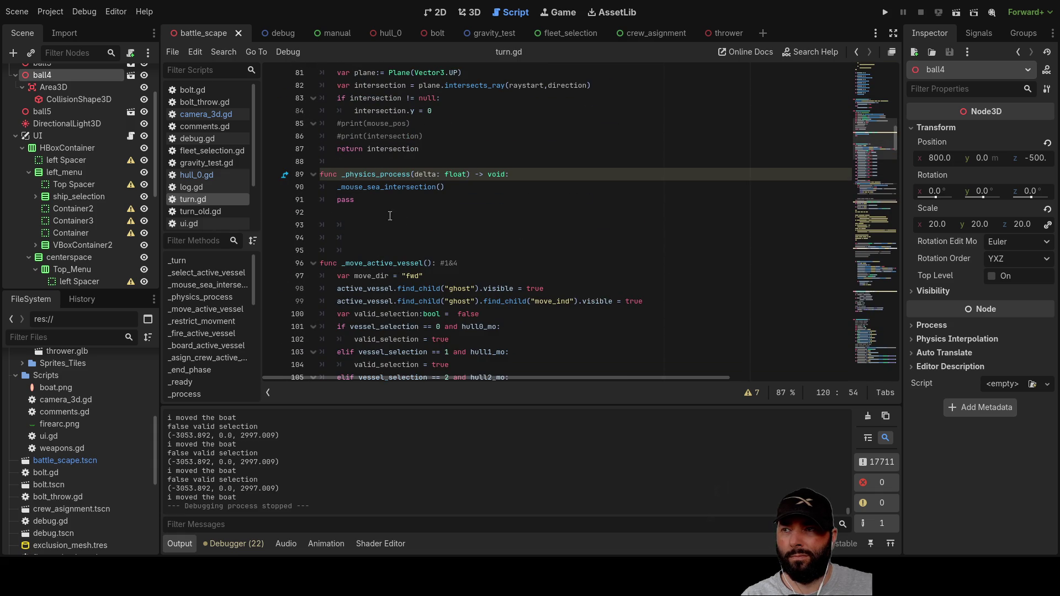
pyautogui.click(336, 137)
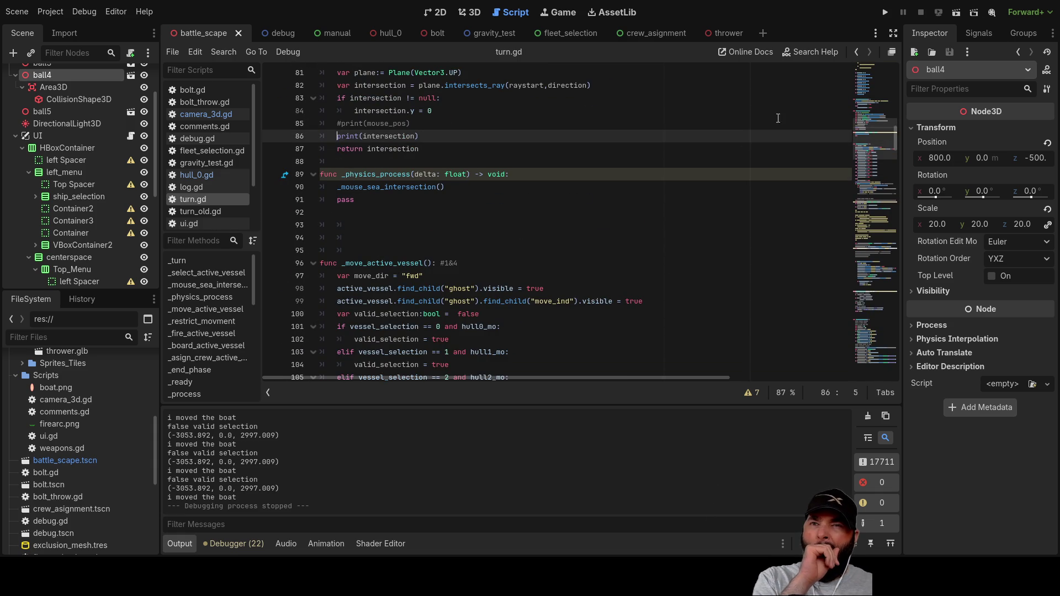
pyautogui.click(891, 13)
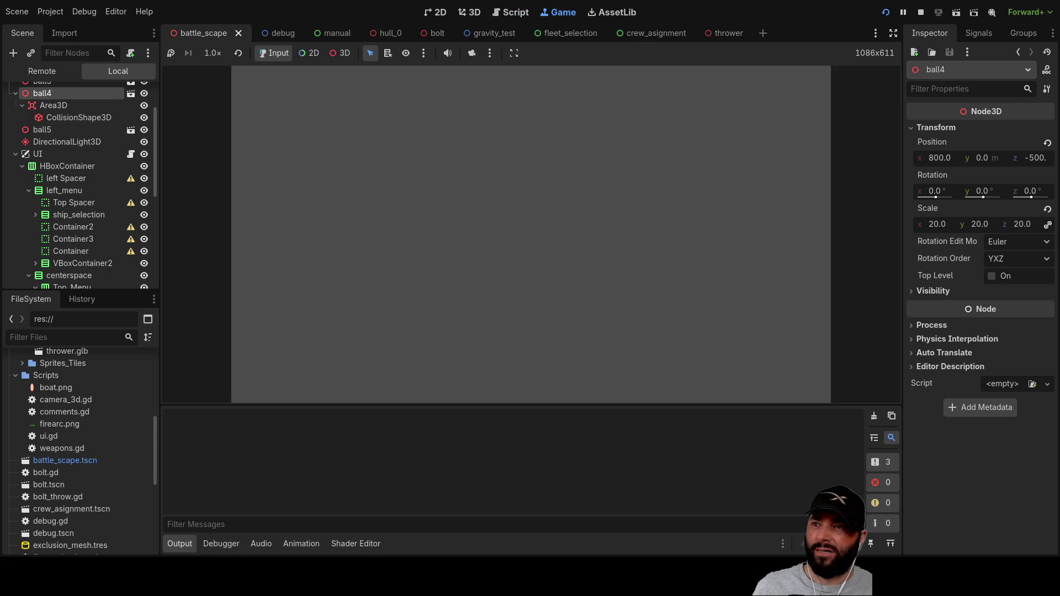
# Step: Tilt the game camera over the sea and sweep across it to print intersection points
pyautogui.press('w')
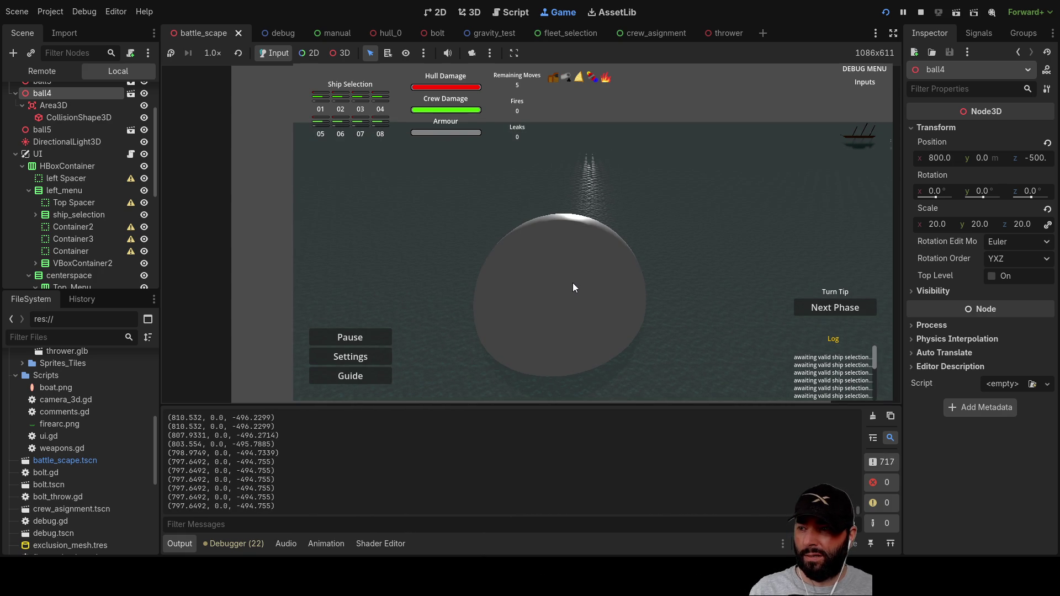
pyautogui.moveTo(572, 282); pyautogui.dragTo(580, 261)
pyautogui.press('w')
pyautogui.press('q')
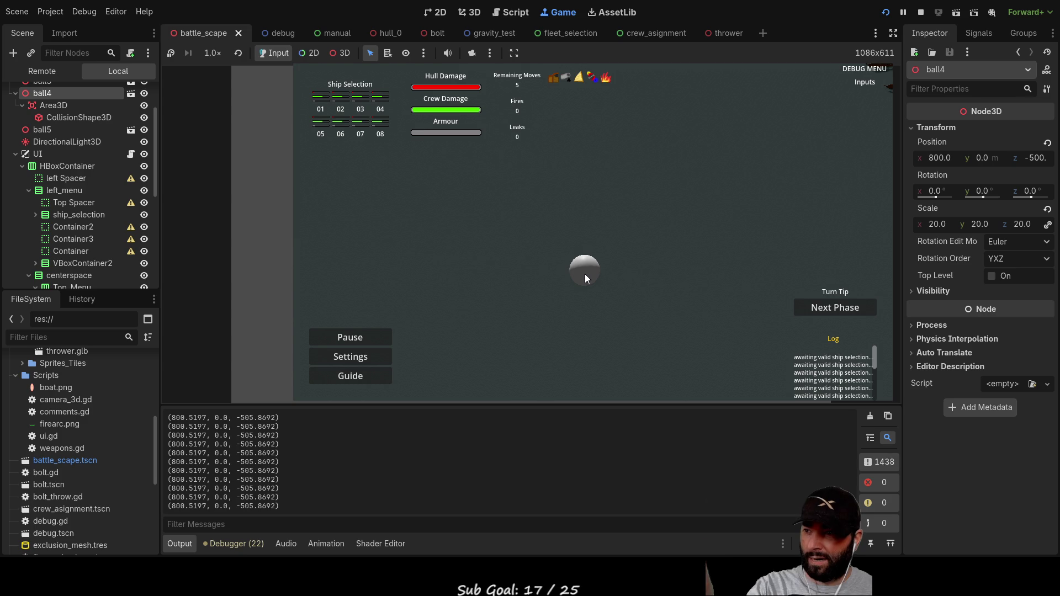
pyautogui.moveTo(582, 274); pyautogui.dragTo(679, 187)
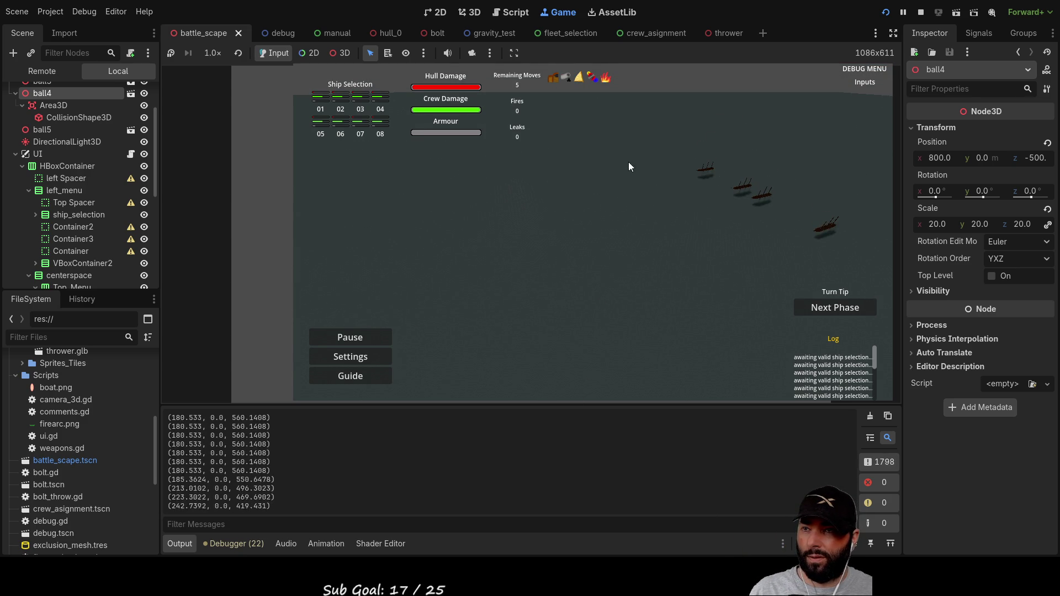
# Step: Pan the camera around until three ships are in view, then stop the game
pyautogui.press('w')
pyautogui.press('d')
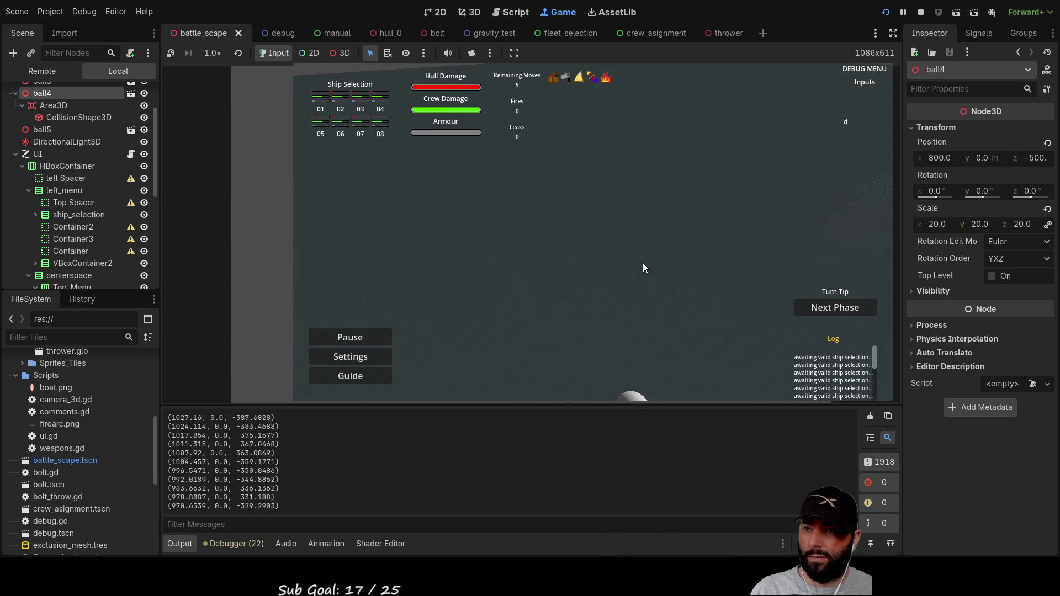
pyautogui.press('s')
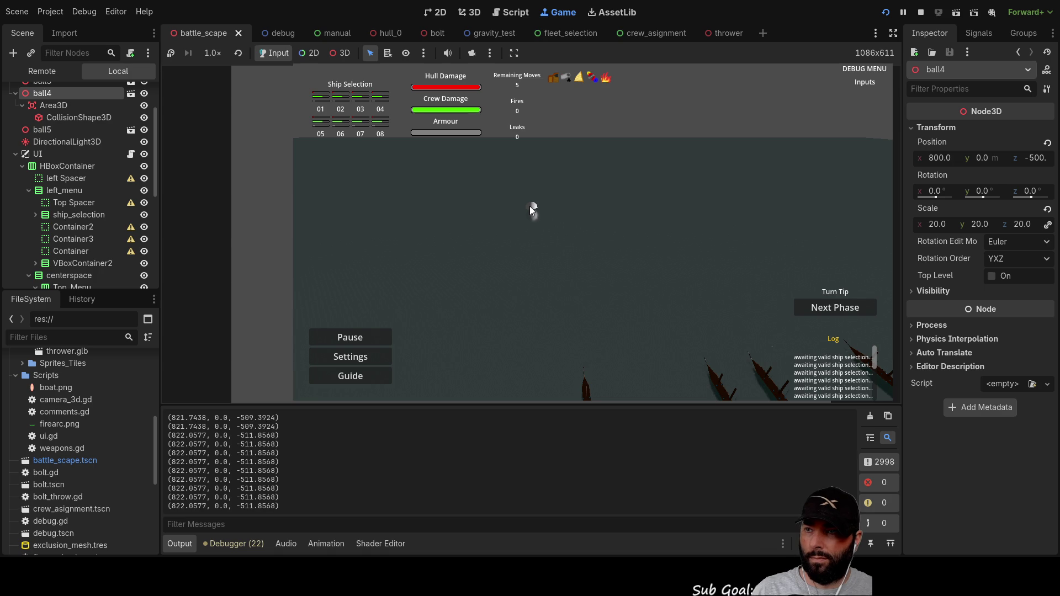
pyautogui.press('d')
pyautogui.press('s')
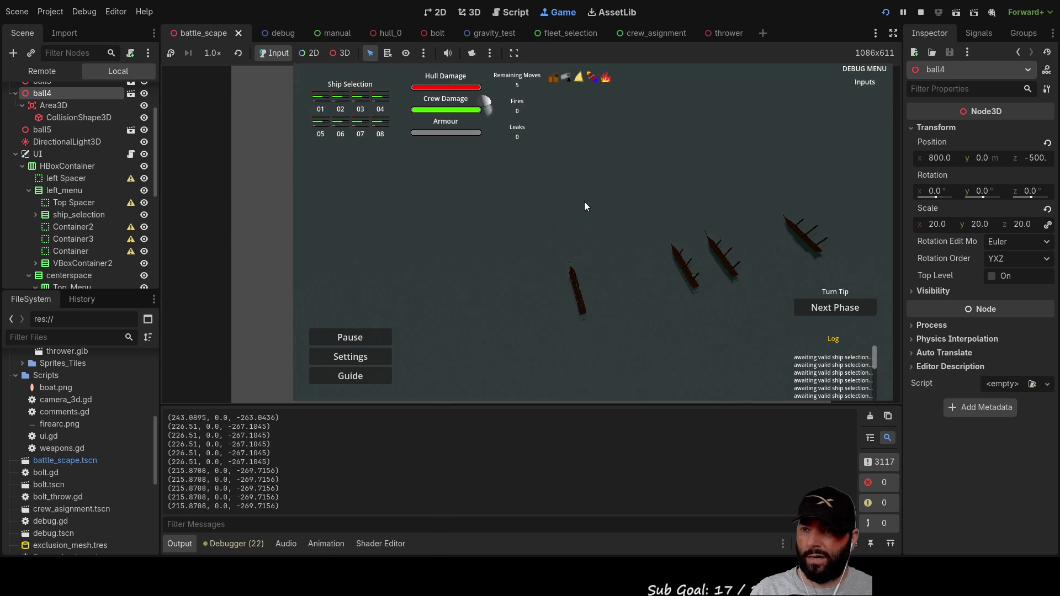
pyautogui.press('a')
pyautogui.press('w')
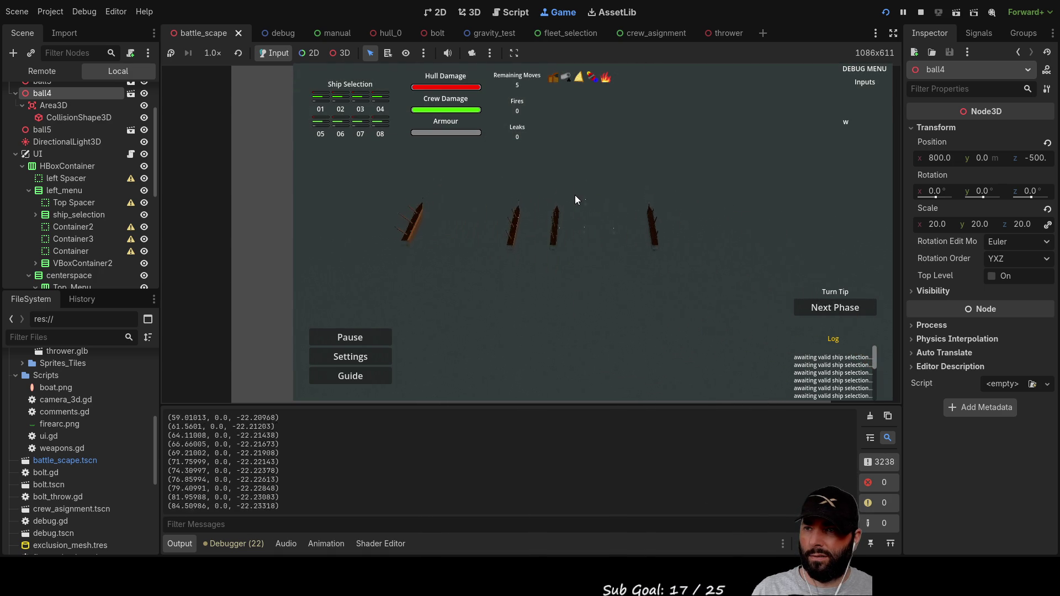
pyautogui.press('d')
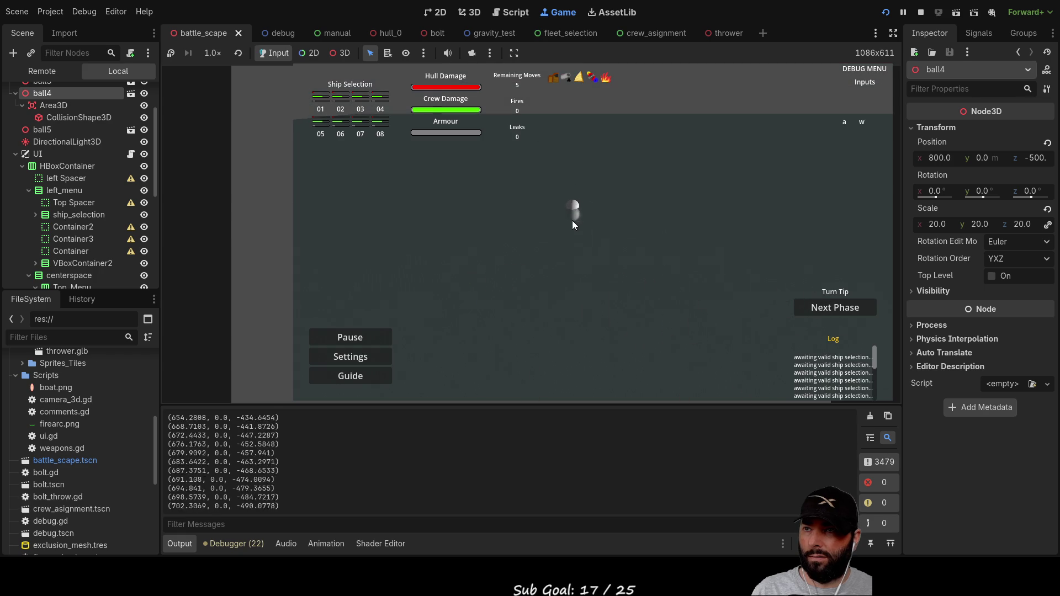
pyautogui.press('d')
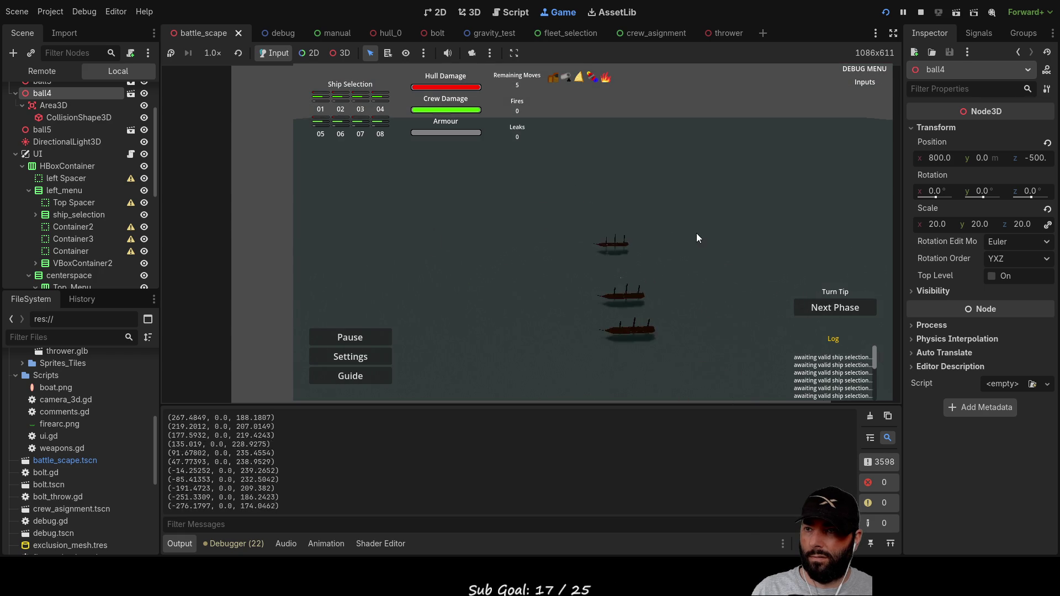
pyautogui.click(921, 12)
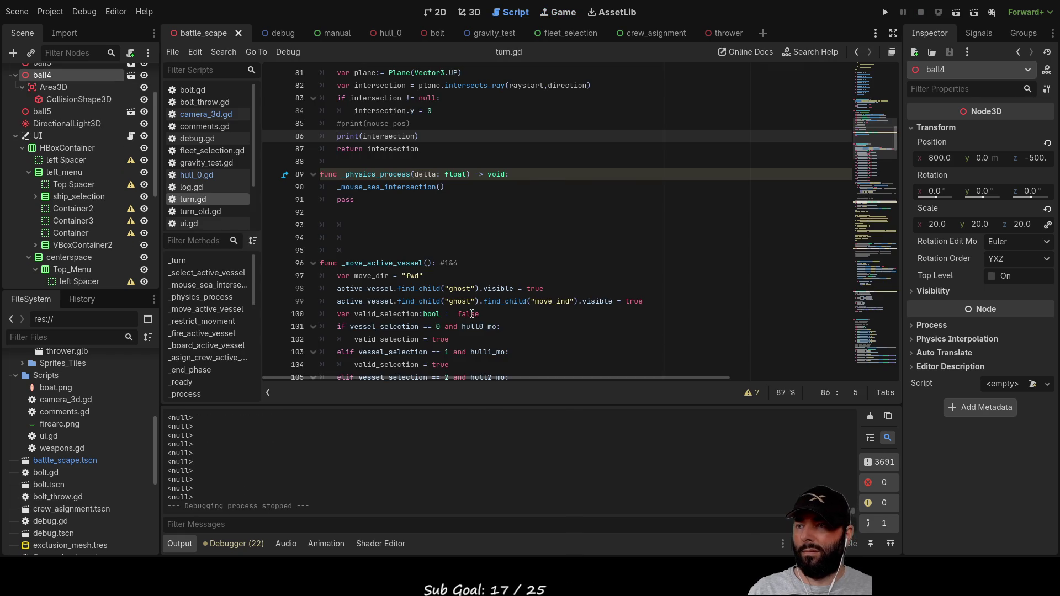
# Step: Paste a marker ball under battle_scape as ball6 beside ball5 and delete its Area3D
pyautogui.click(471, 12)
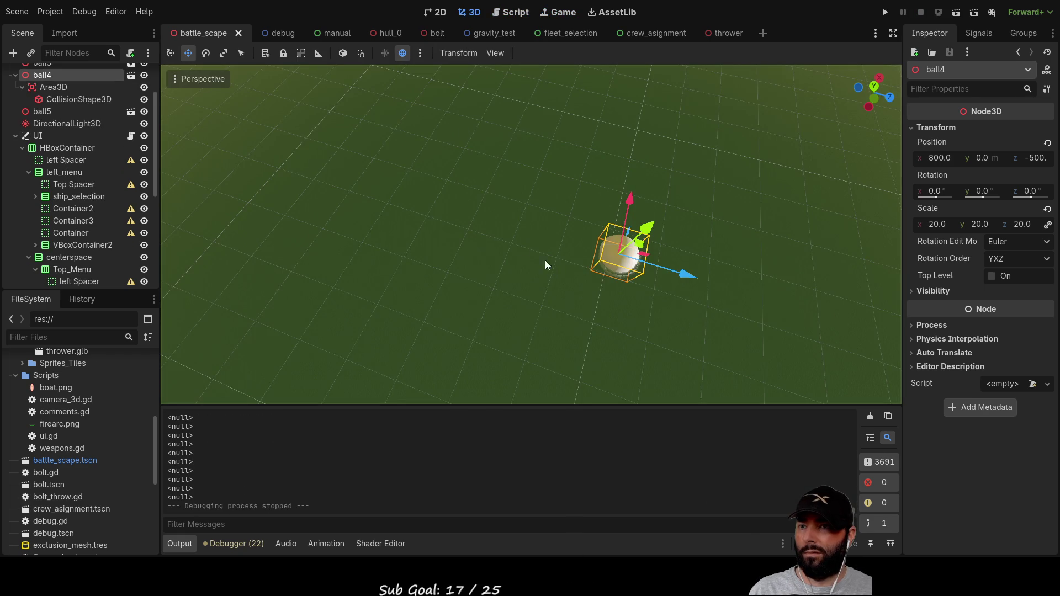
pyautogui.scroll(-3)
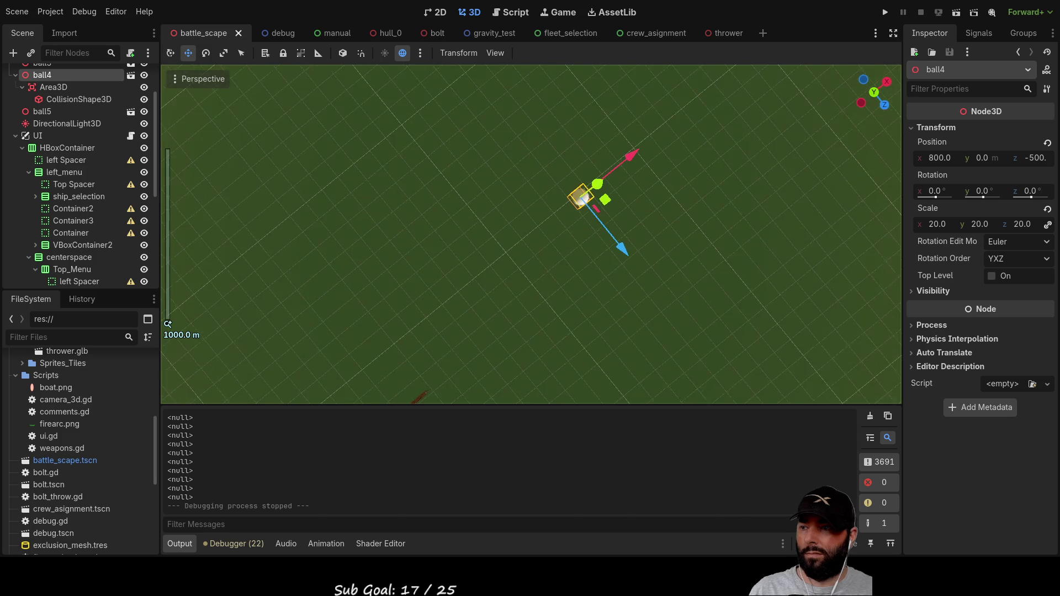
pyautogui.moveTo(544, 260); pyautogui.dragTo(531, 353)
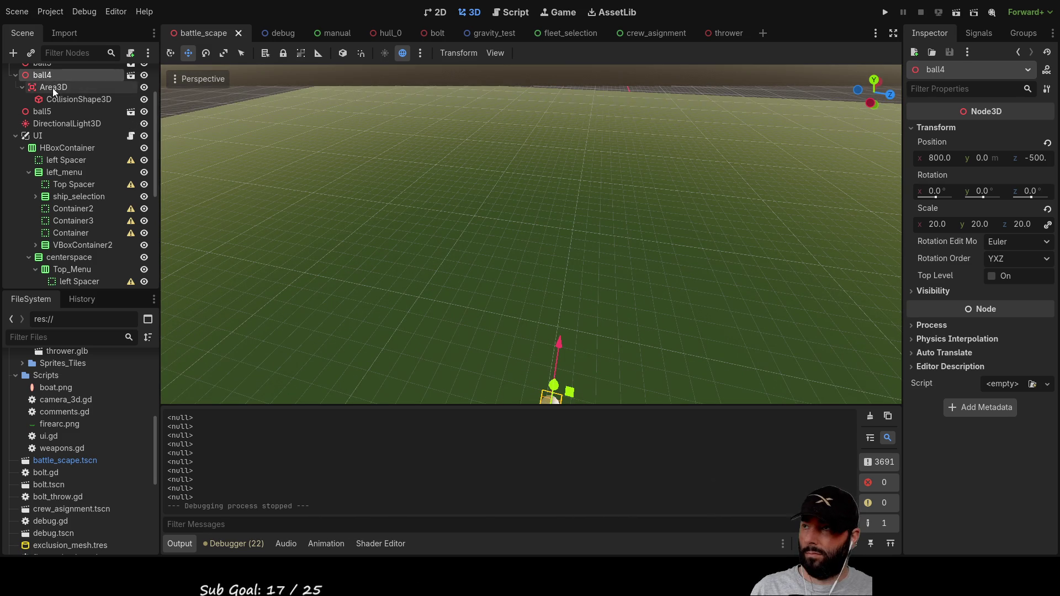
pyautogui.scroll(3)
pyautogui.click(48, 88)
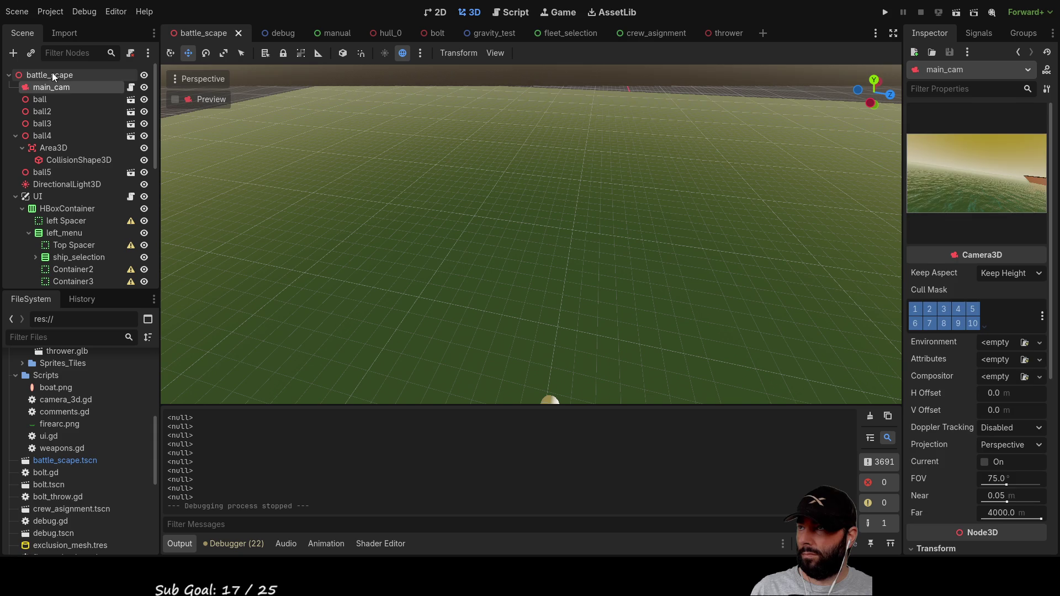
pyautogui.click(52, 72)
pyautogui.hotkey('ctrl', 'v')
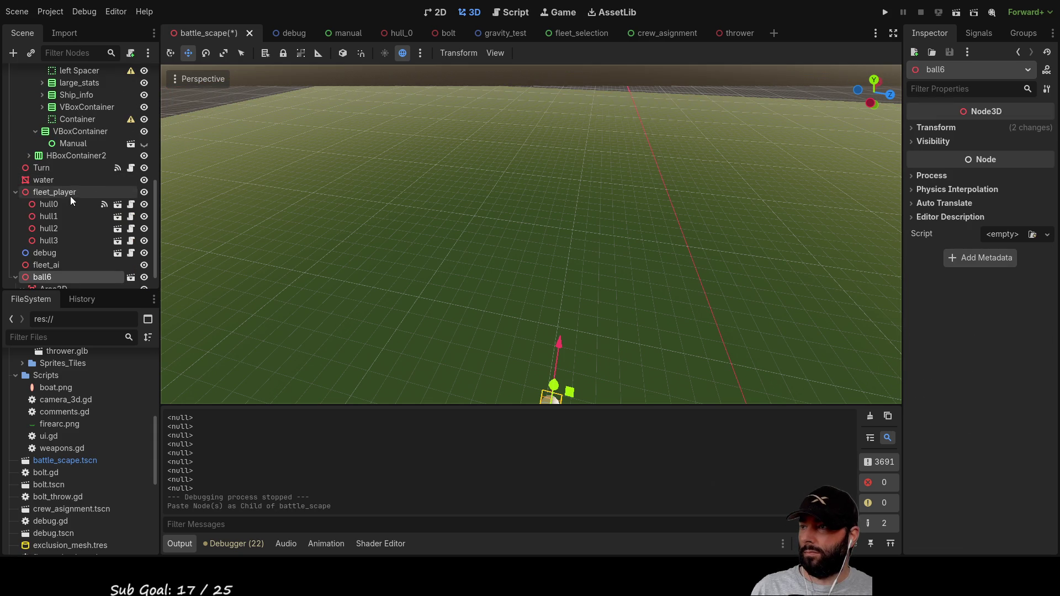
pyautogui.moveTo(42, 250); pyautogui.dragTo(48, 150)
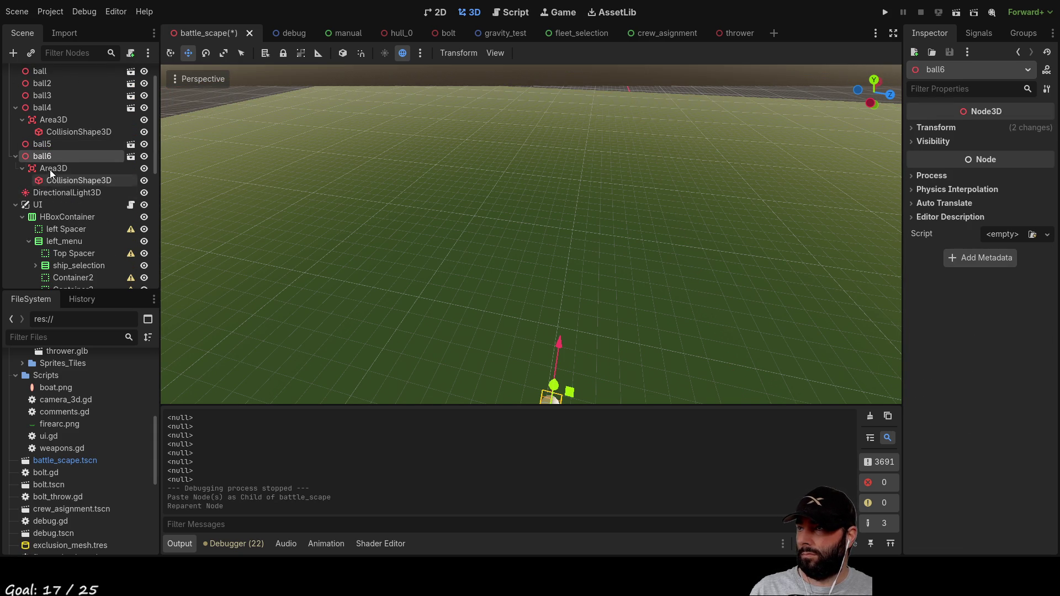
pyautogui.click(48, 167)
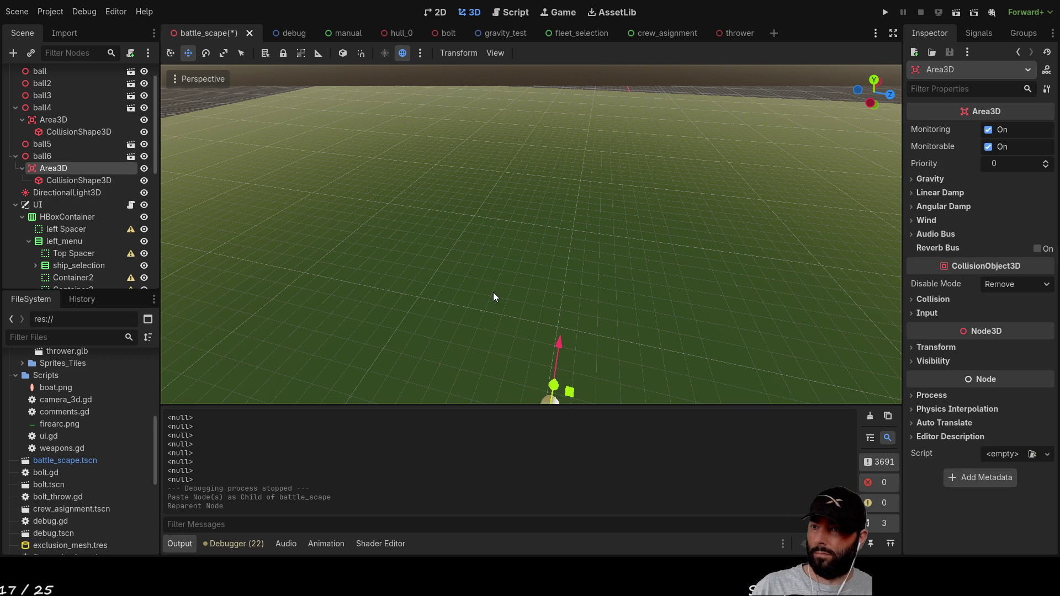
pyautogui.press('Delete')
# Step: Move ball6 out across the sea and set its Z position to 0
pyautogui.click(42, 156)
pyautogui.scroll(-3)
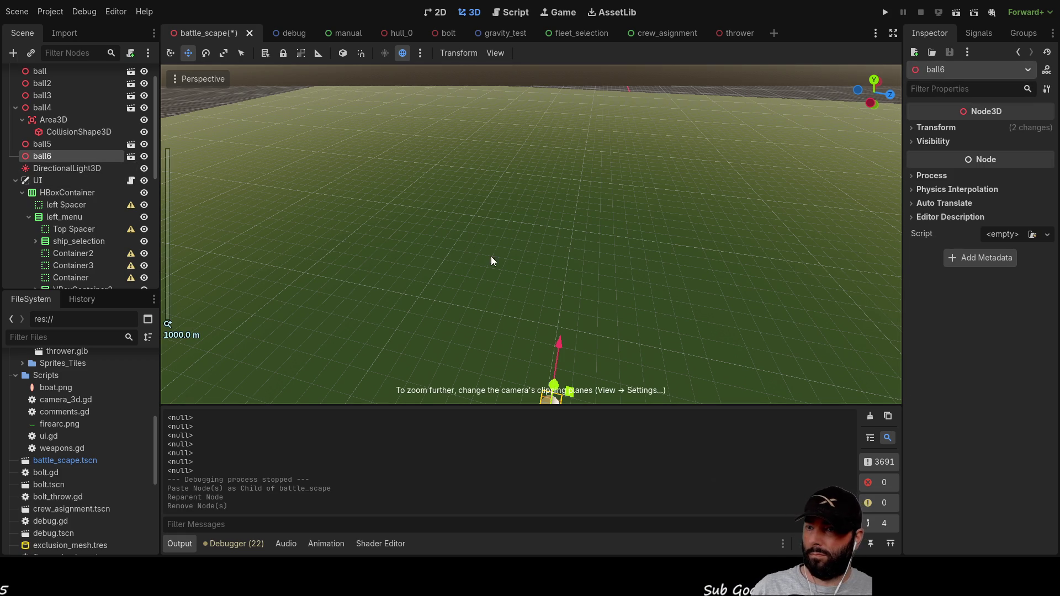
pyautogui.scroll(3)
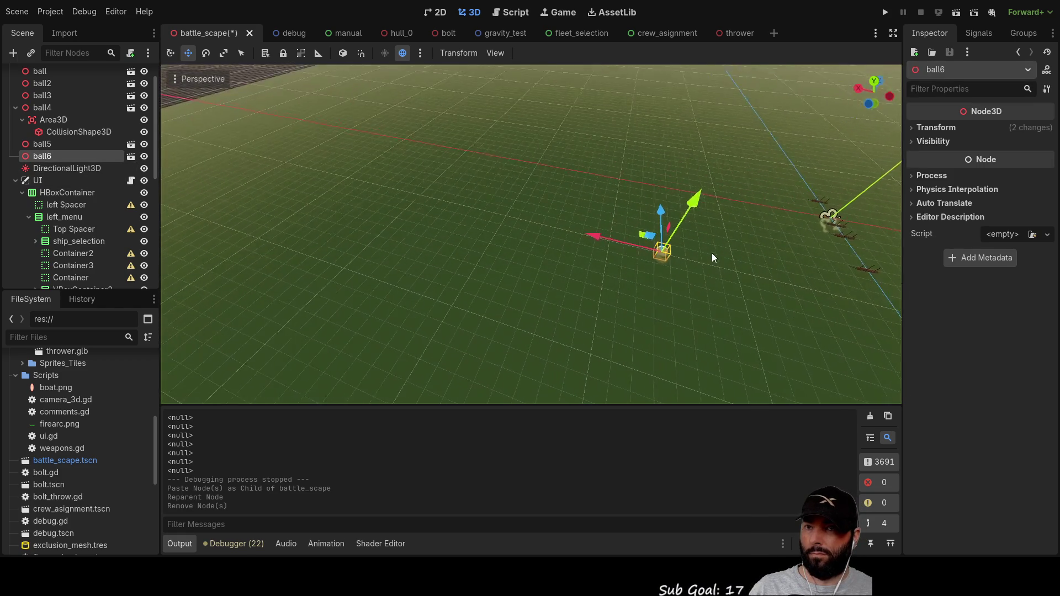
pyautogui.moveTo(661, 200); pyautogui.dragTo(780, 134)
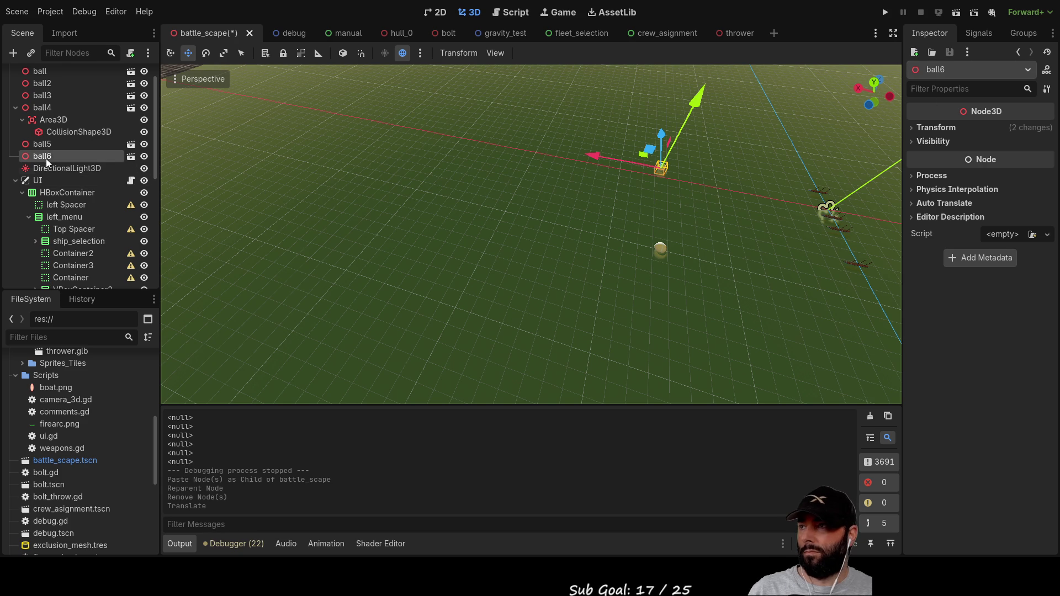
pyautogui.click(979, 34)
pyautogui.click(933, 35)
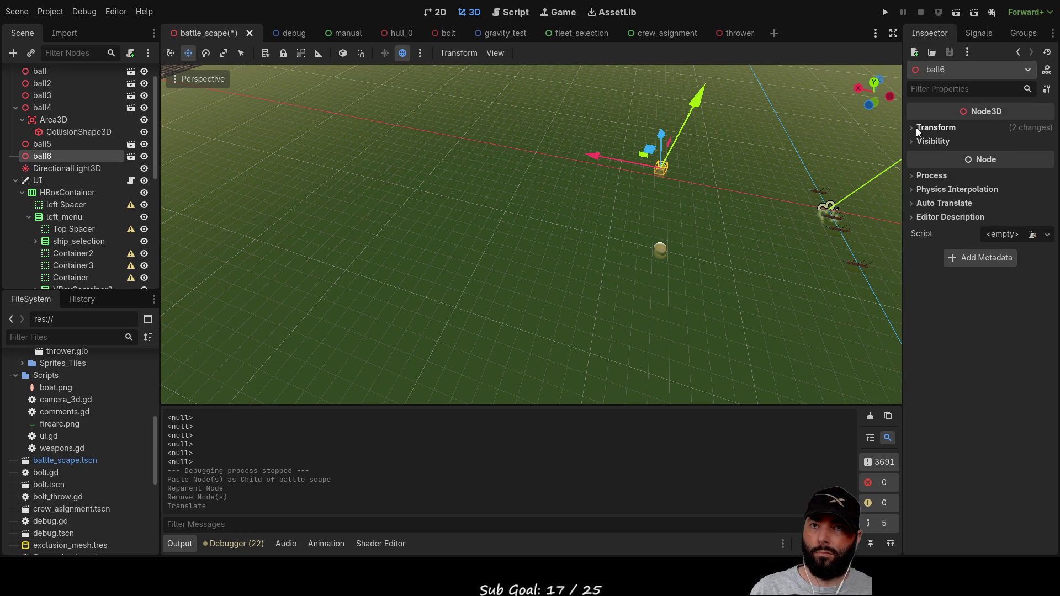
pyautogui.click(915, 128)
pyautogui.click(1036, 159)
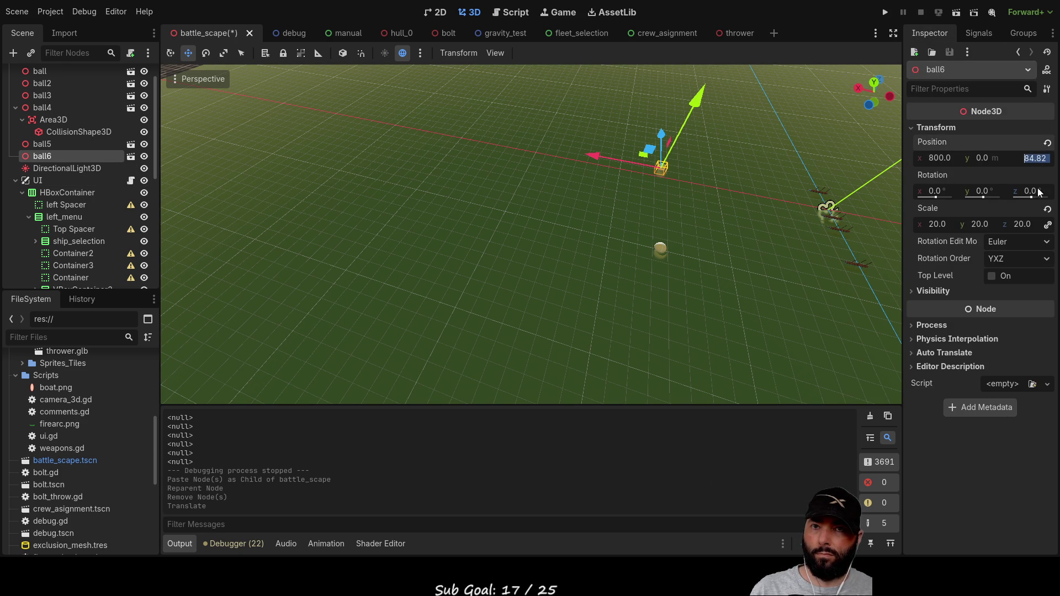
pyautogui.write('0')
pyautogui.press('Return')
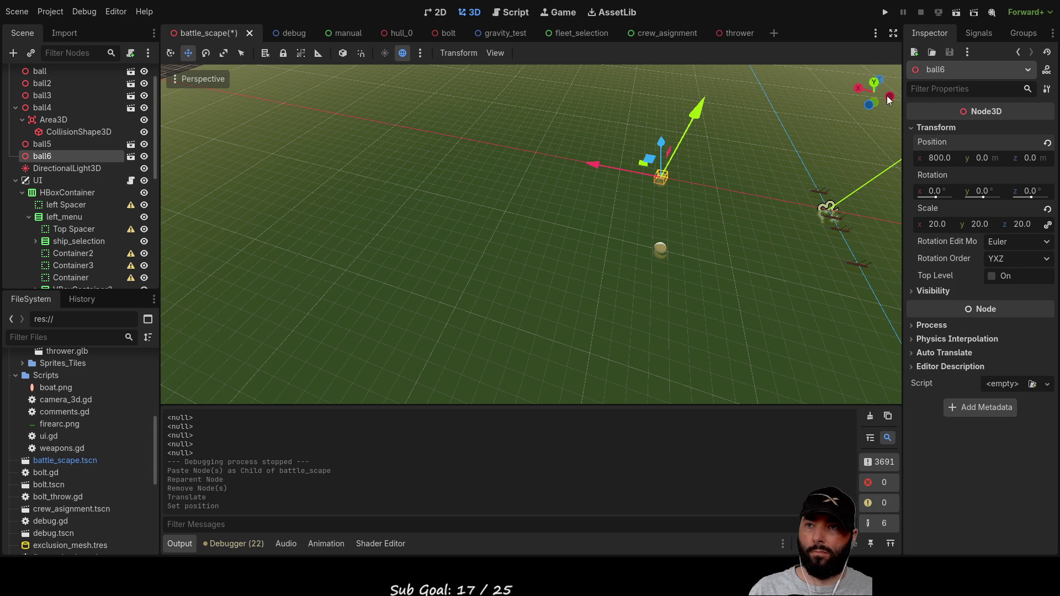
# Step: Paste another marker ball, ball7, under the battle_scape root
pyautogui.moveTo(656, 204); pyautogui.dragTo(676, 207)
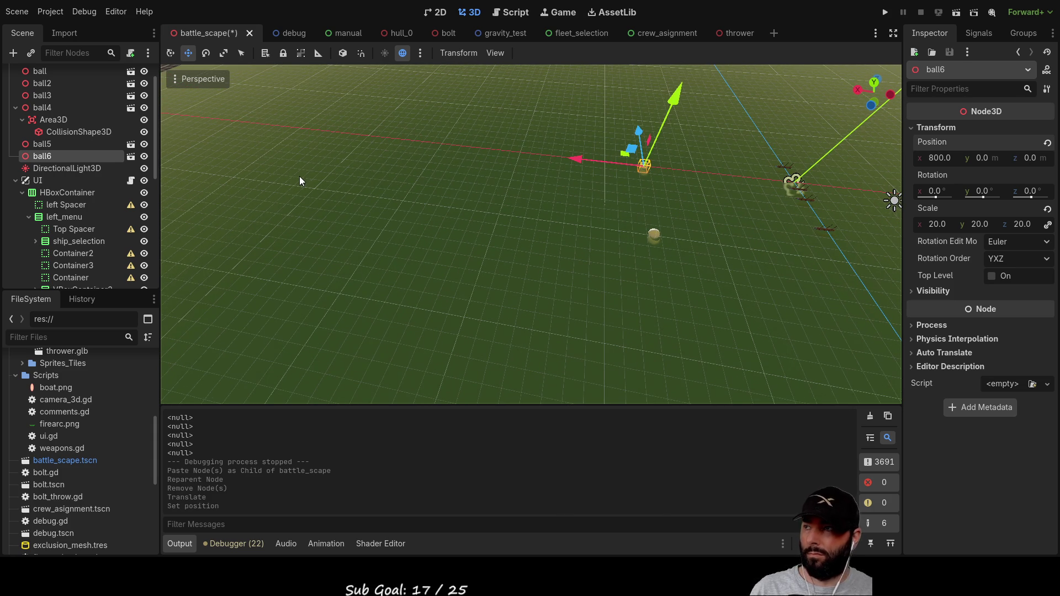
pyautogui.scroll(3)
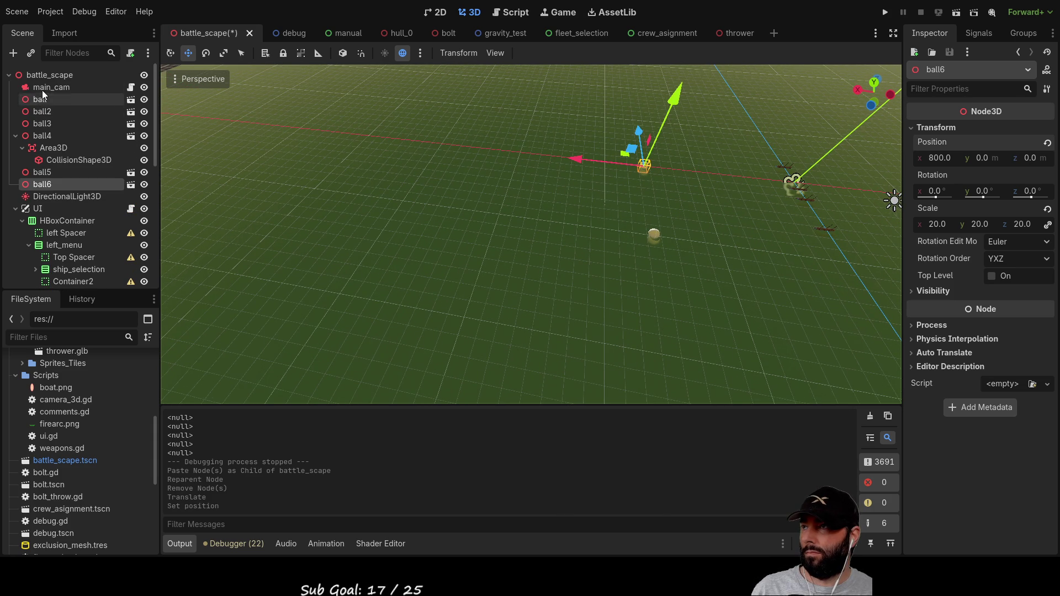
pyautogui.click(36, 73)
pyautogui.hotkey('ctrl', 'v')
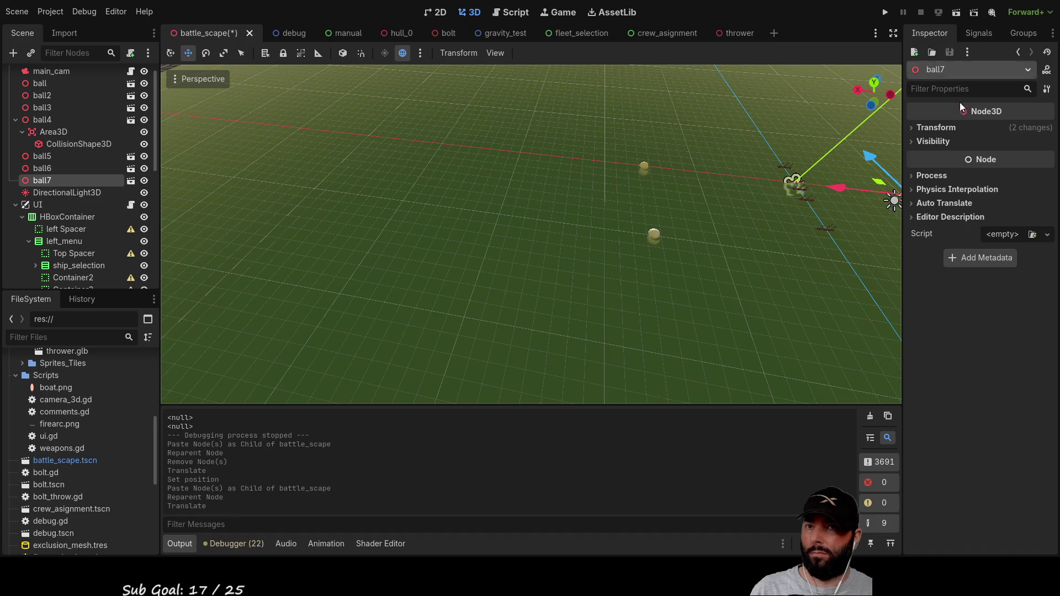
# Step: Set ball7's X position to -100
pyautogui.click(912, 128)
pyautogui.click(939, 159)
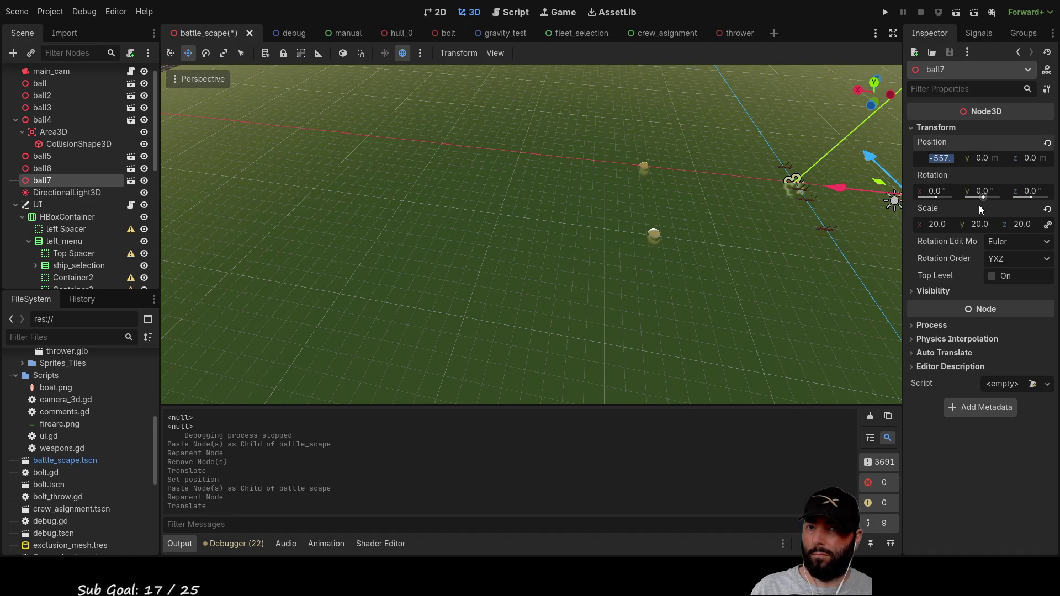
pyautogui.write('-100')
pyautogui.press('Return')
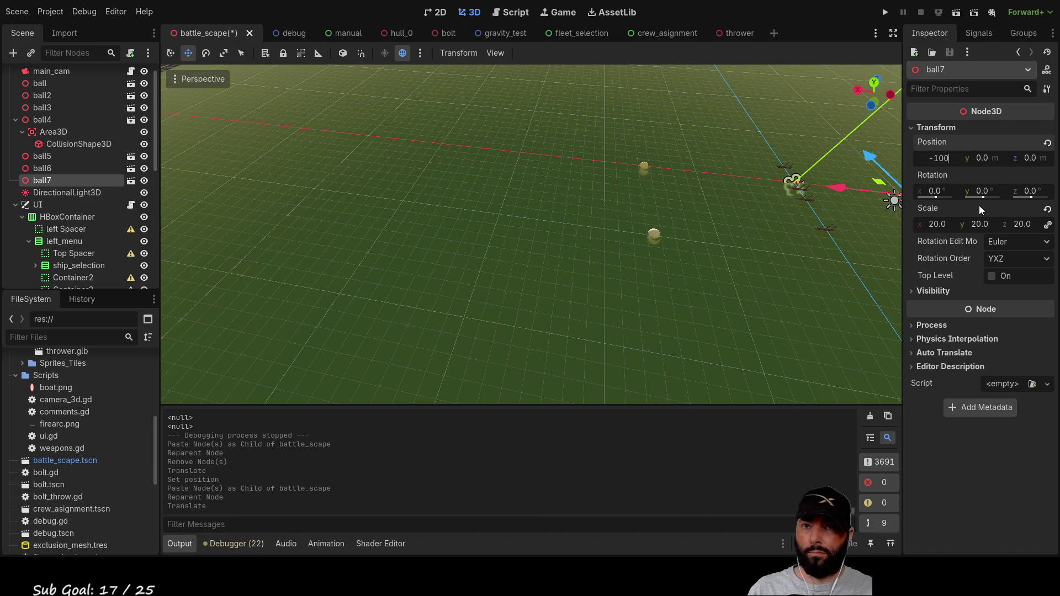
pyautogui.moveTo(812, 214); pyautogui.dragTo(744, 221)
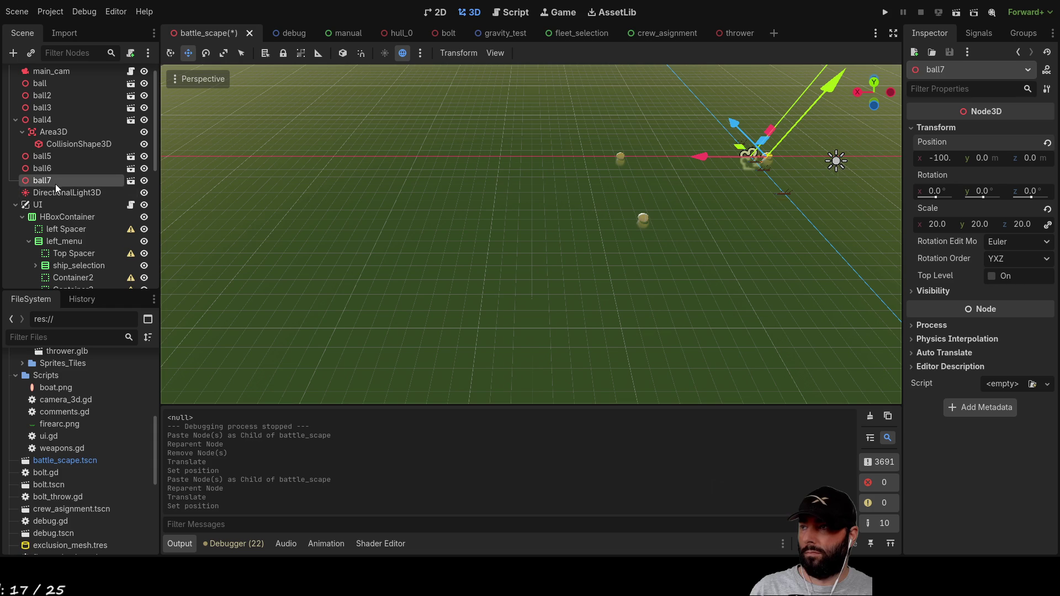
pyautogui.scroll(3)
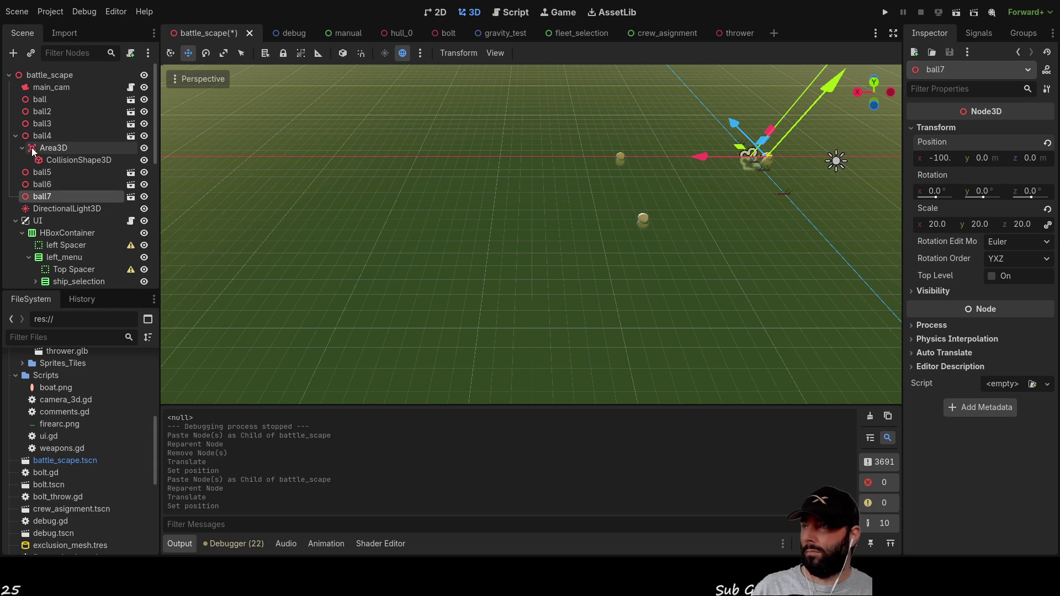
# Step: Add ball8, slide it along Z to position -800, then run the game to test markers
pyautogui.click(43, 76)
pyautogui.moveTo(42, 277); pyautogui.dragTo(60, 100)
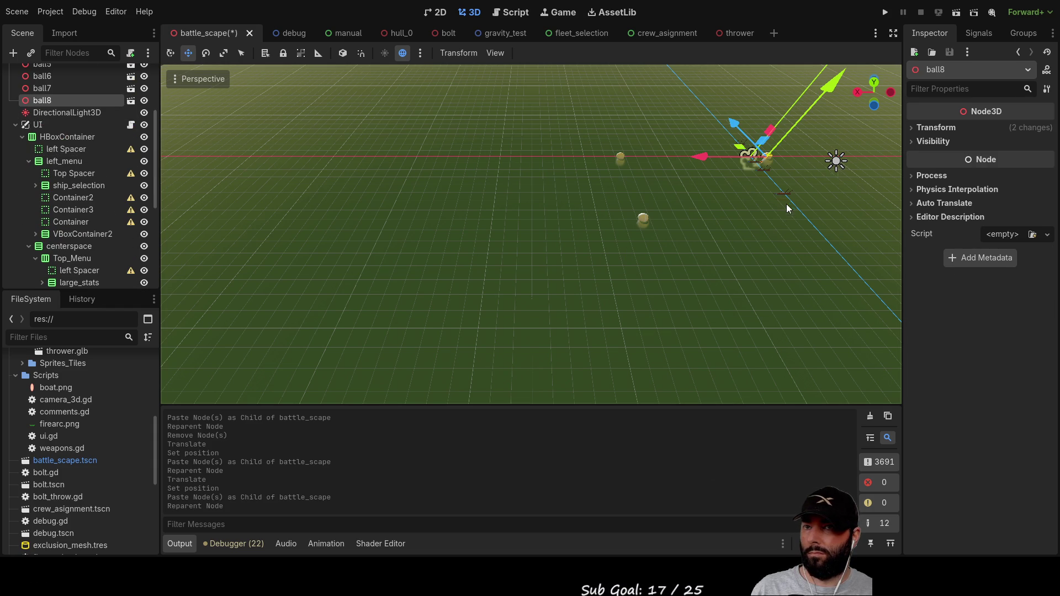
pyautogui.moveTo(737, 126); pyautogui.dragTo(779, 185)
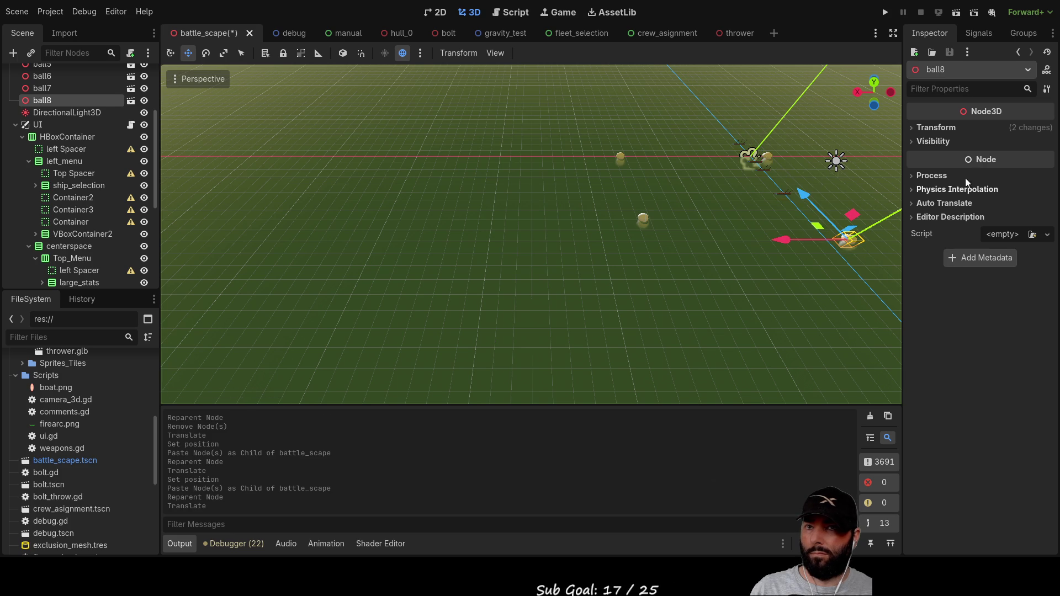
pyautogui.click(936, 127)
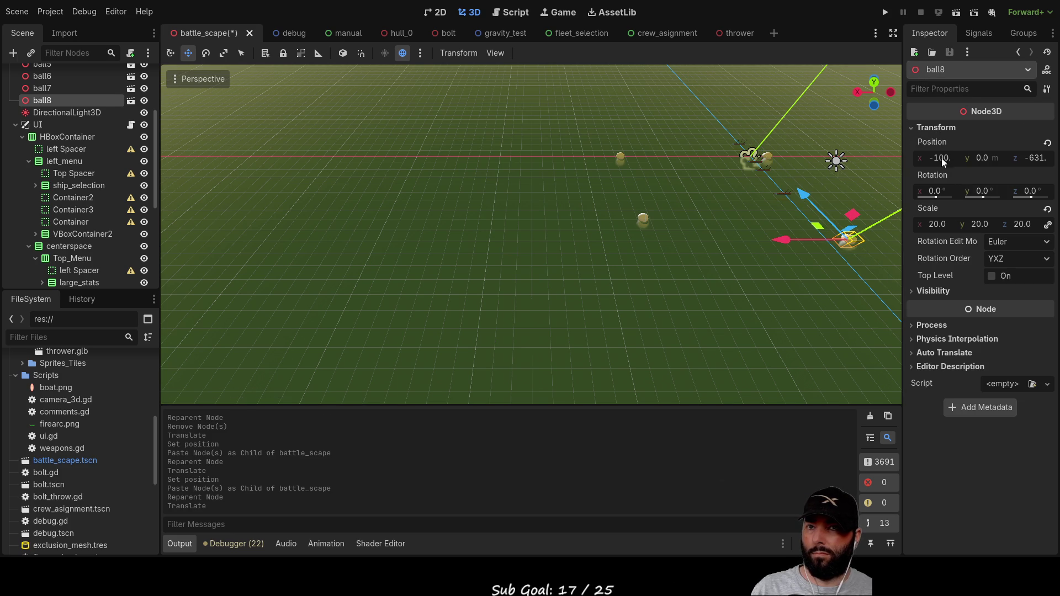
pyautogui.click(1035, 159)
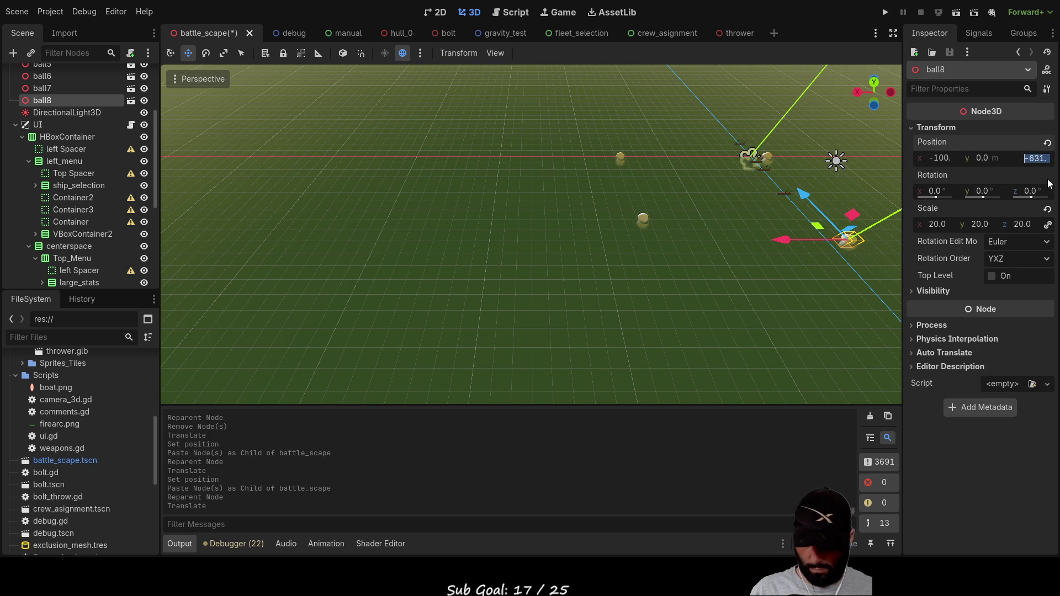
pyautogui.write('-8')
pyautogui.write('00')
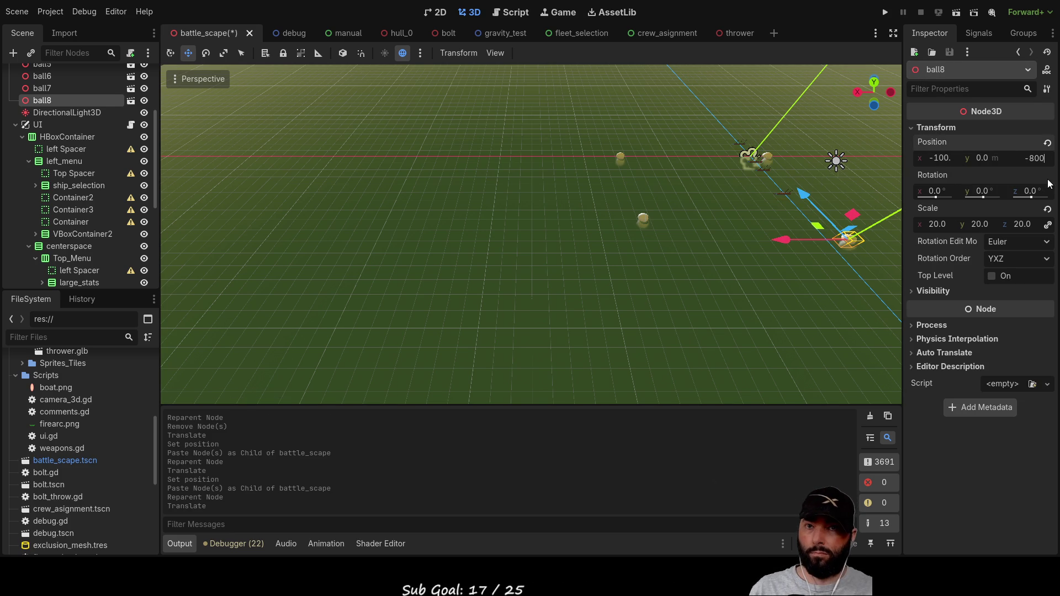
pyautogui.press('Return')
pyautogui.click(659, 306)
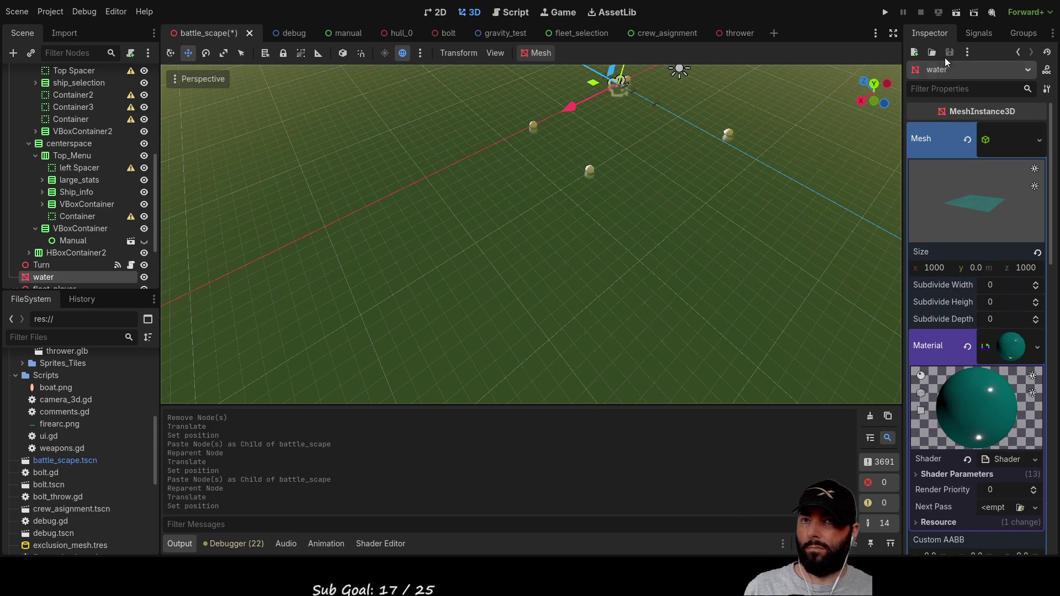
pyautogui.click(884, 13)
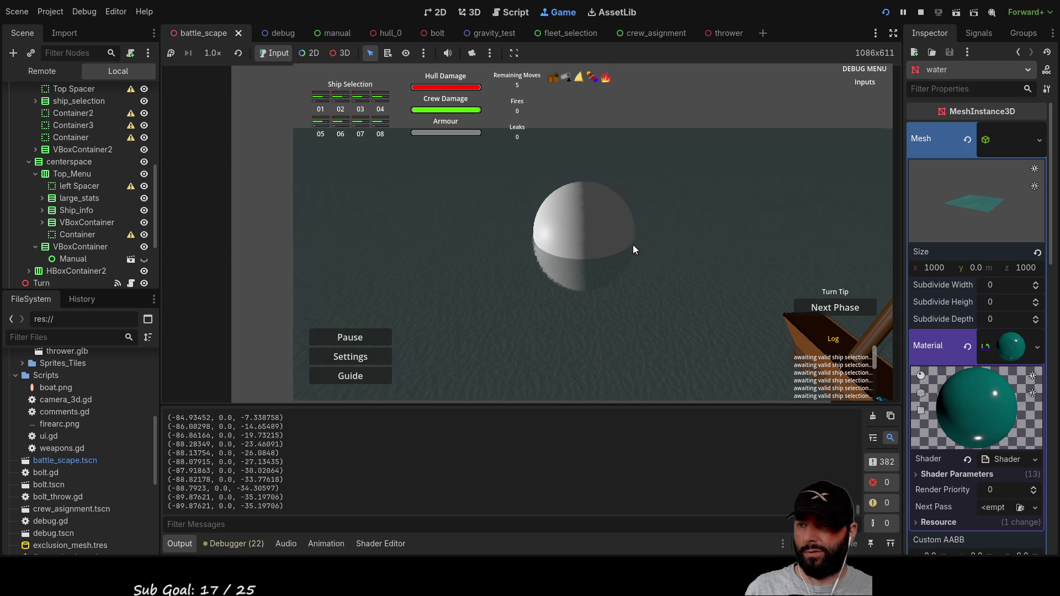
# Step: Zoom and swing the game camera across the sea toward the distant marker spheres
pyautogui.scroll(-3)
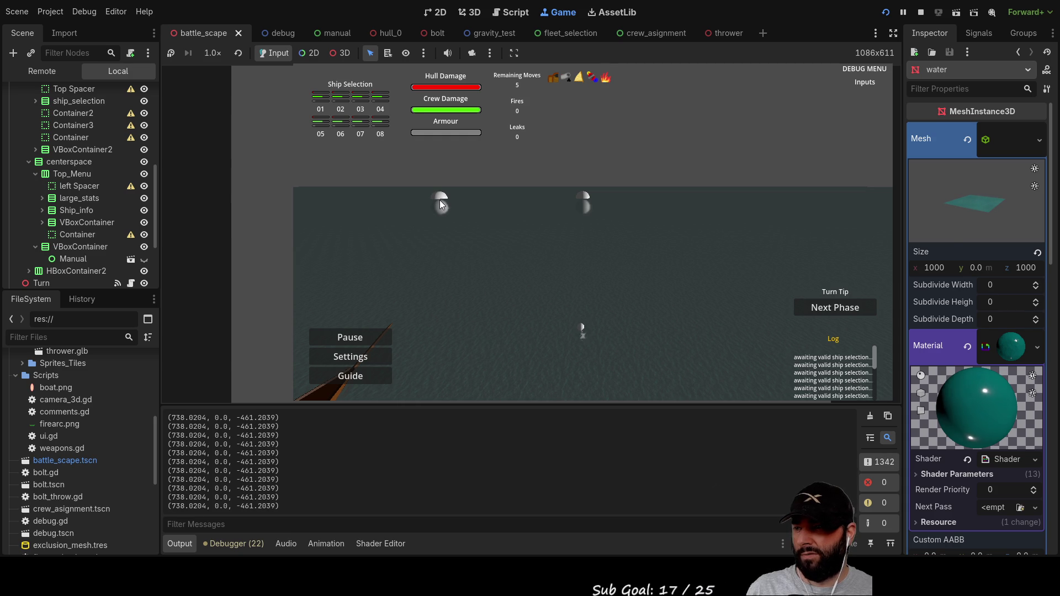
pyautogui.moveTo(515, 214); pyautogui.dragTo(599, 182)
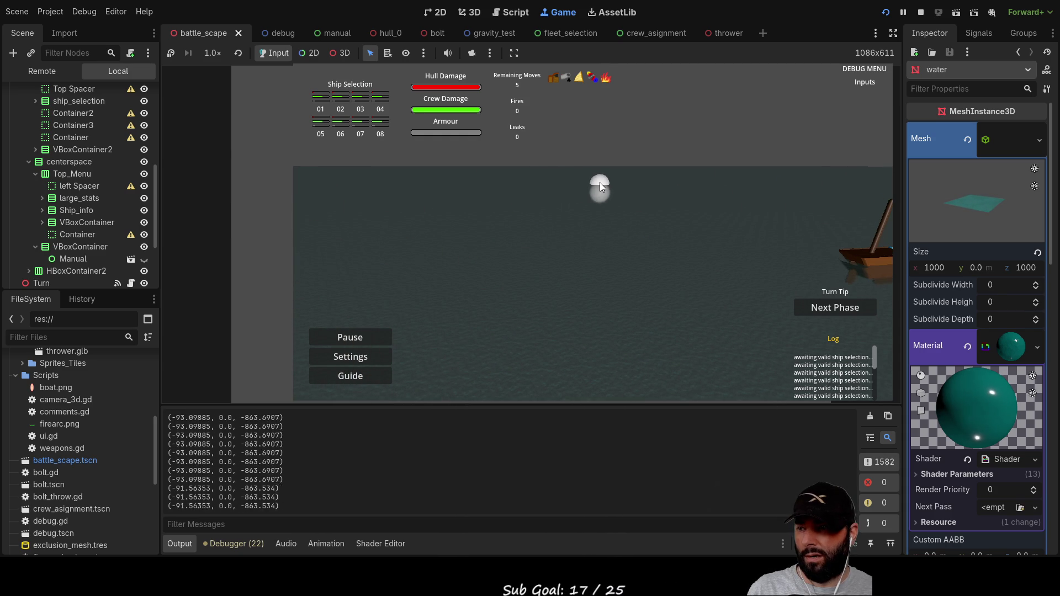
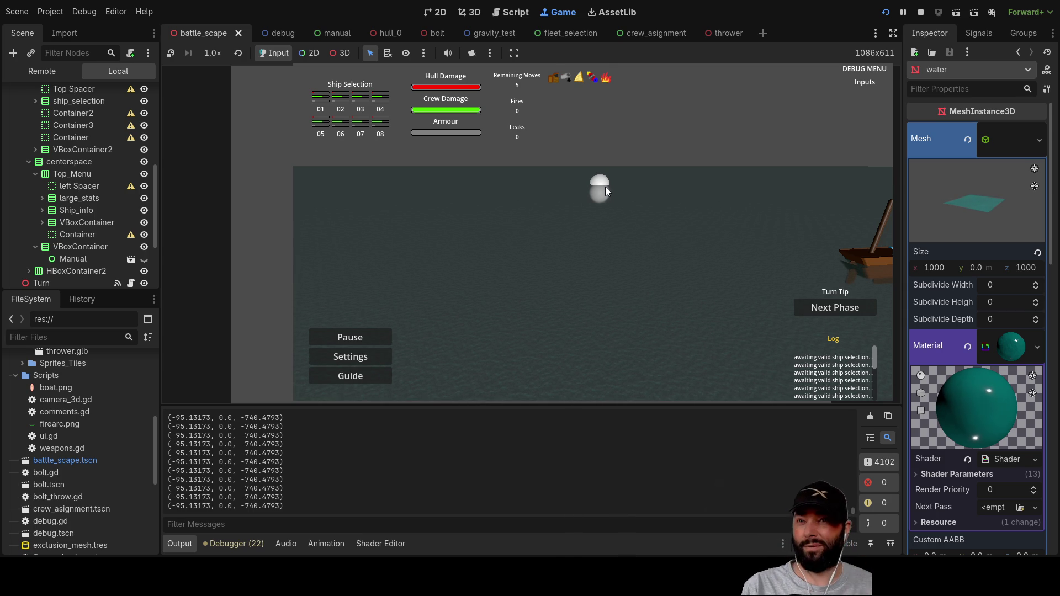
# Step: Stop the playtest and frame the water and ball4 in the 3D view
pyautogui.press('F8')
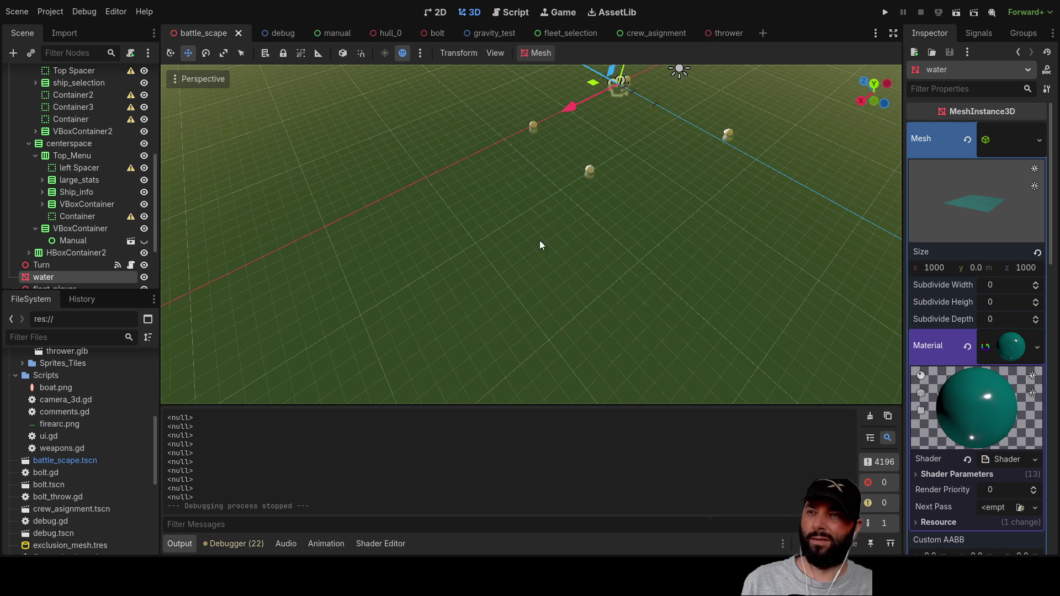
pyautogui.press('f')
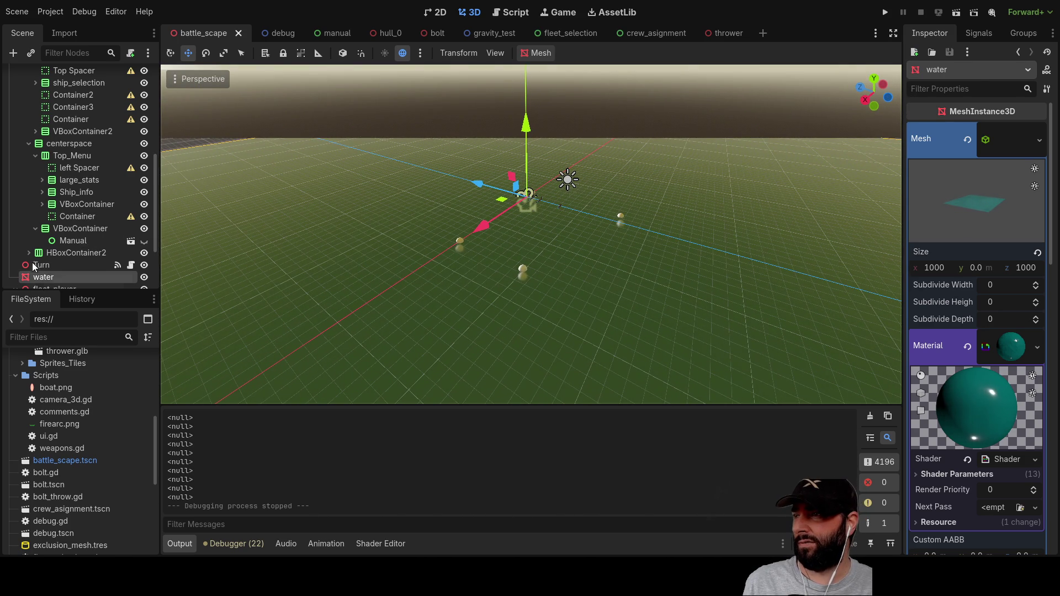
pyautogui.scroll(3)
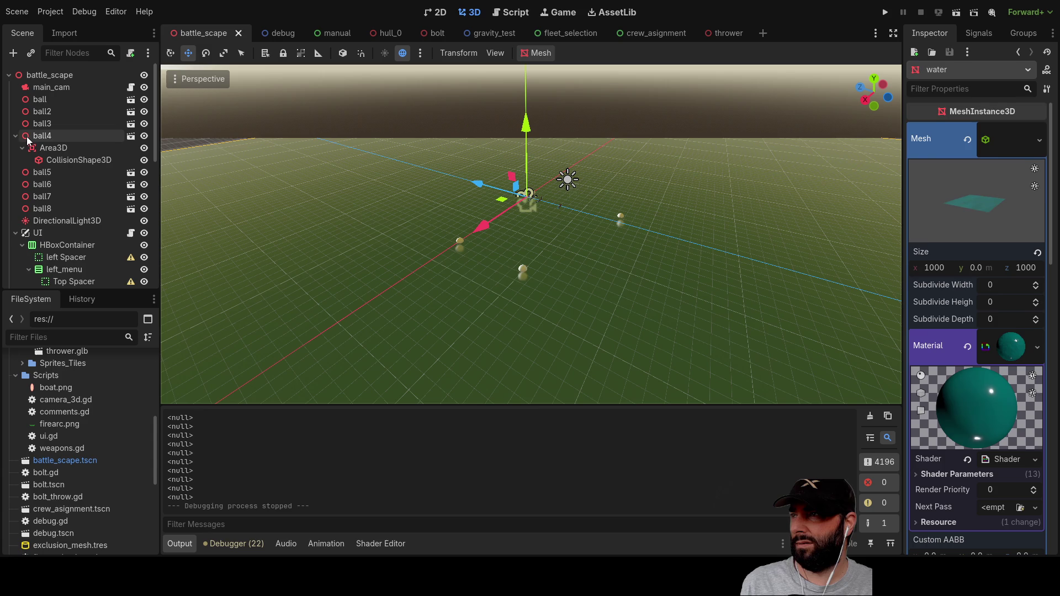
pyautogui.doubleClick(25, 137)
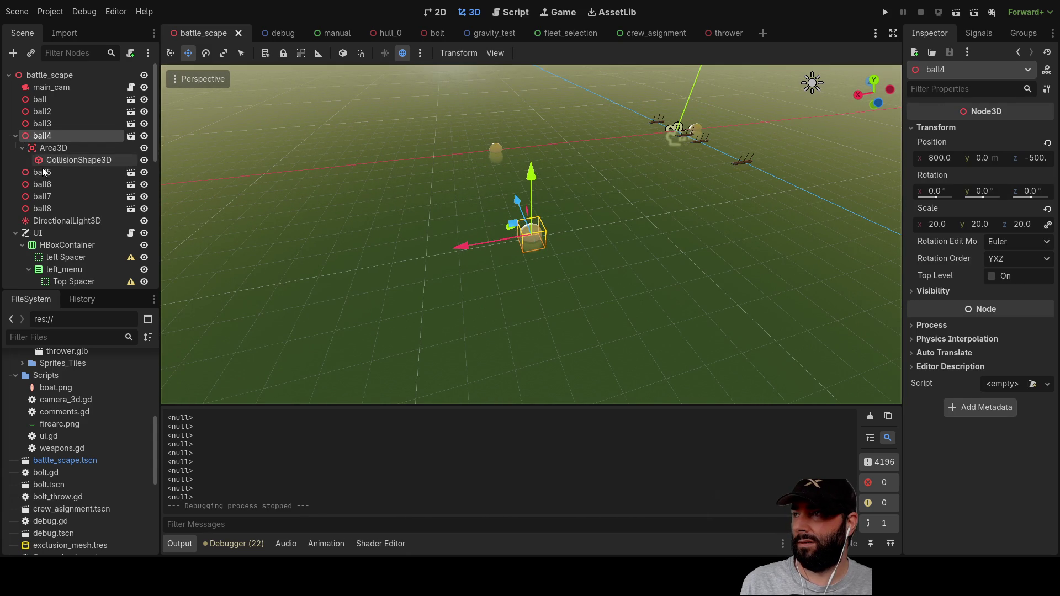
pyautogui.scroll(-3)
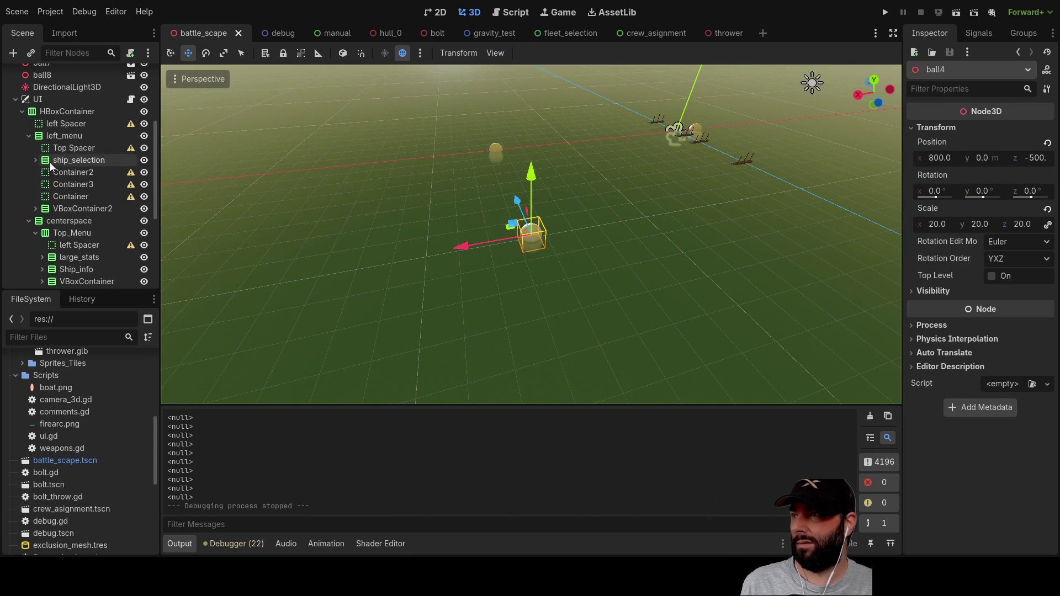
pyautogui.scroll(-3)
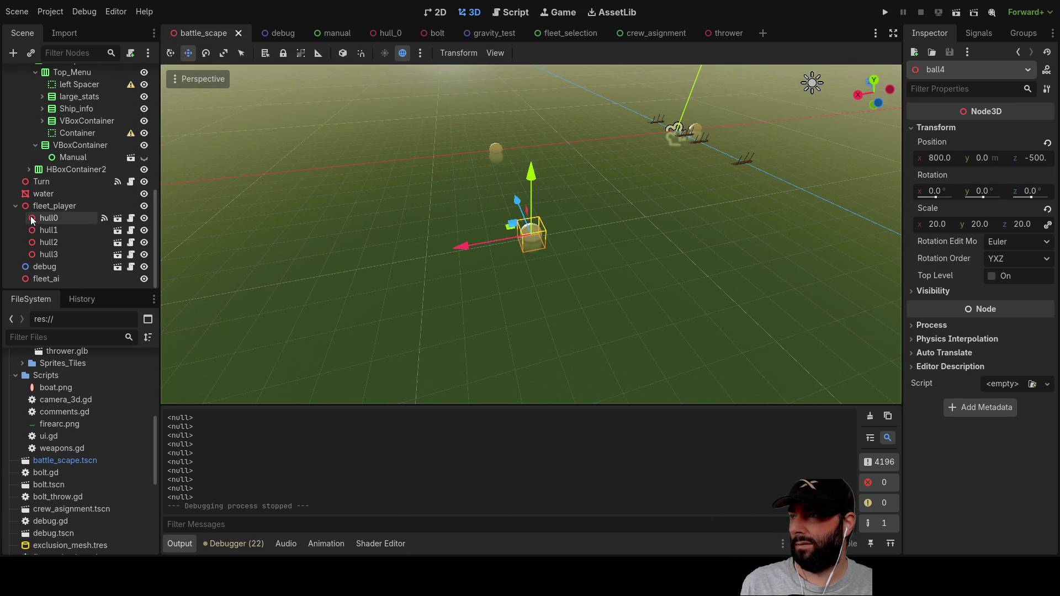
# Step: Focus the 3D view on hull0 and orbit and zoom in close on its masts
pyautogui.doubleClick(32, 218)
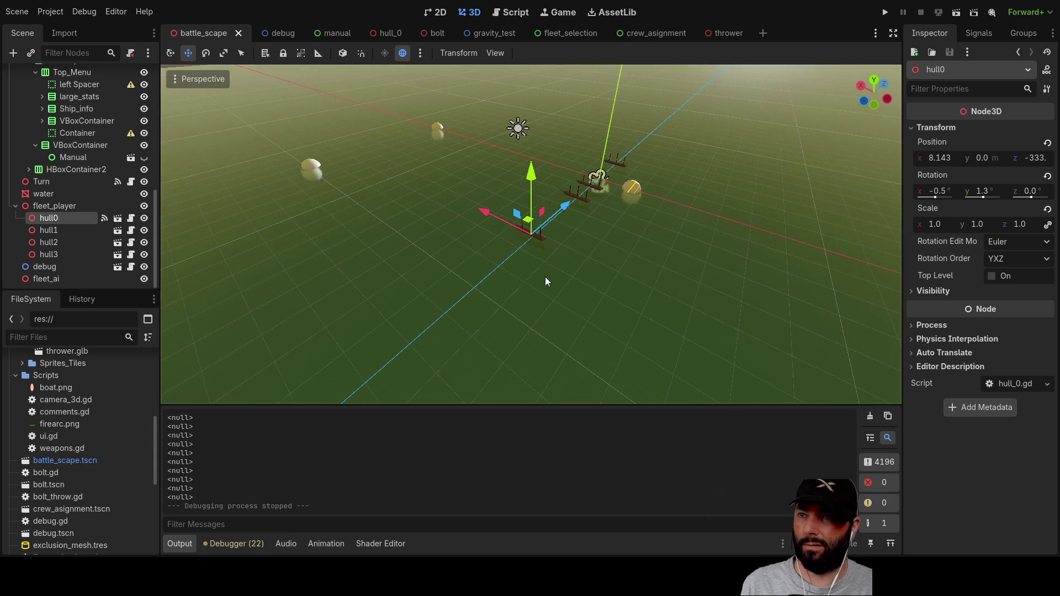
pyautogui.moveTo(535, 280); pyautogui.dragTo(394, 230)
pyautogui.scroll(3)
pyautogui.moveTo(618, 251); pyautogui.dragTo(619, 277)
pyautogui.scroll(3)
pyautogui.scroll(3)
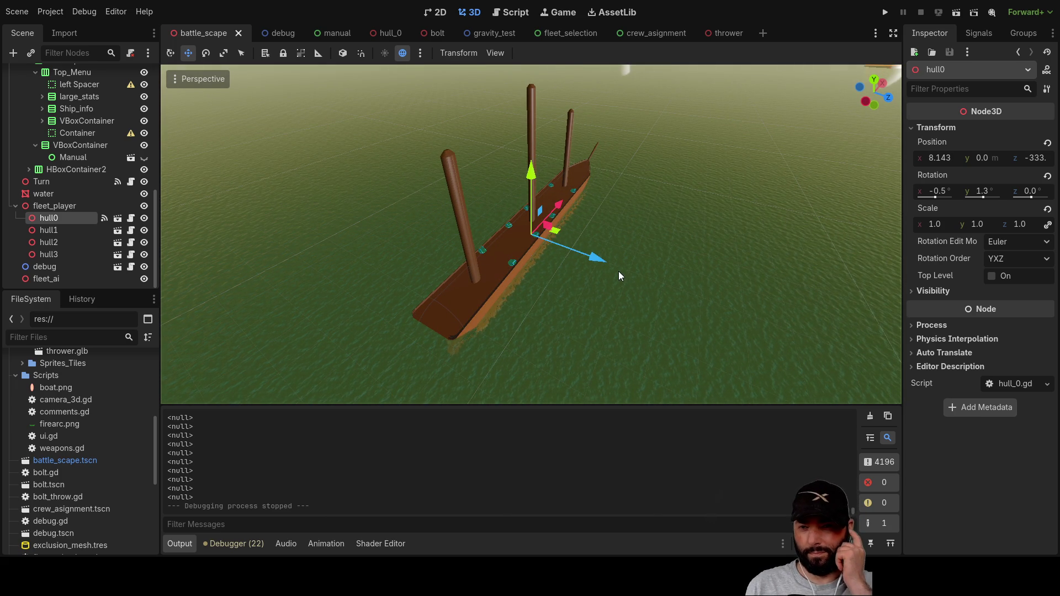
pyautogui.moveTo(605, 240); pyautogui.dragTo(677, 223)
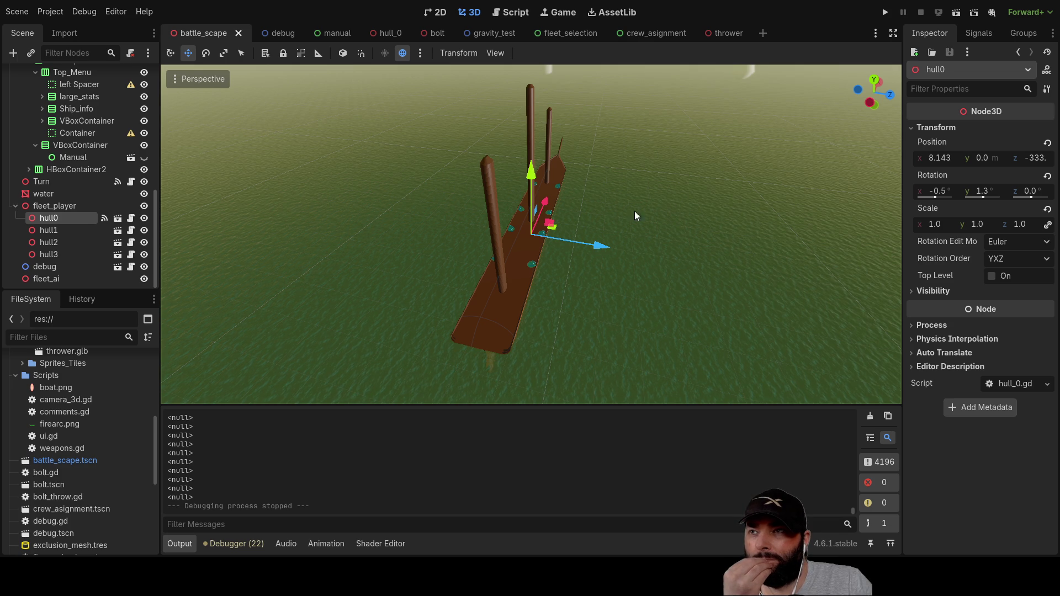
# Step: Switch to the script editor and browse the hull_0 scene
pyautogui.click(508, 14)
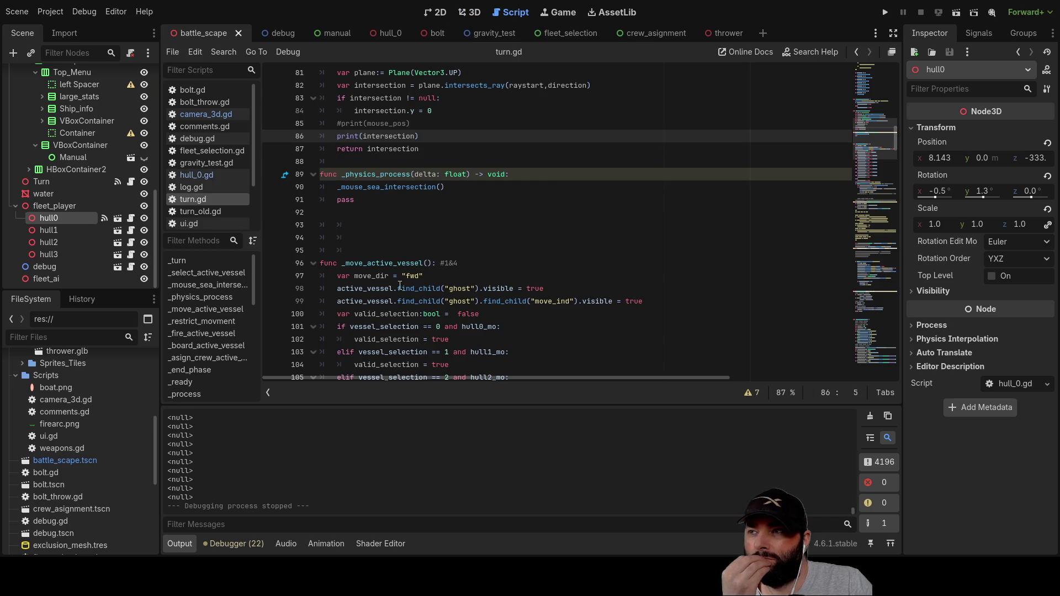
pyautogui.scroll(3)
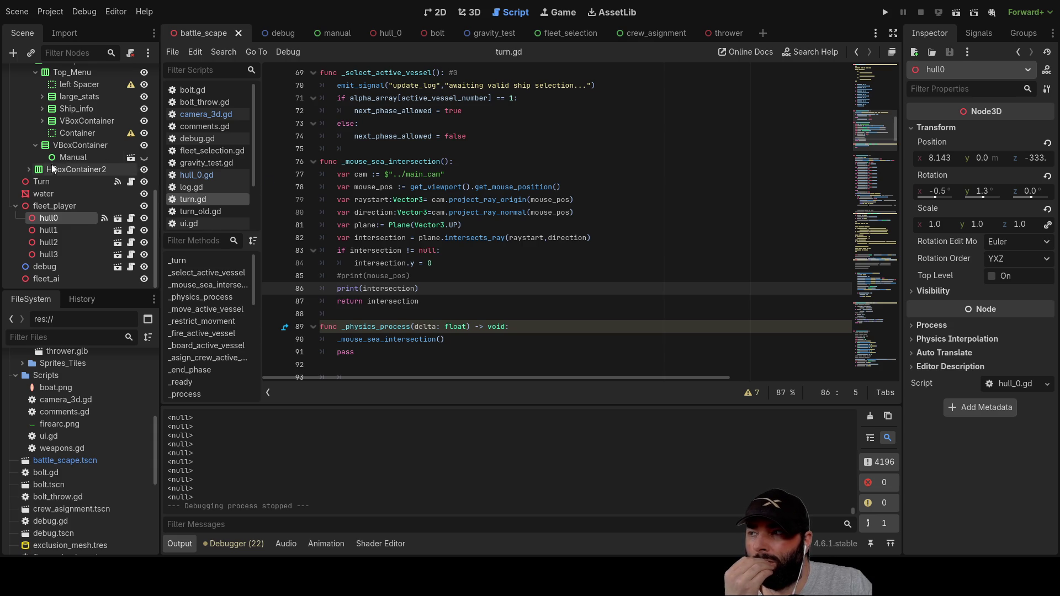
pyautogui.scroll(3)
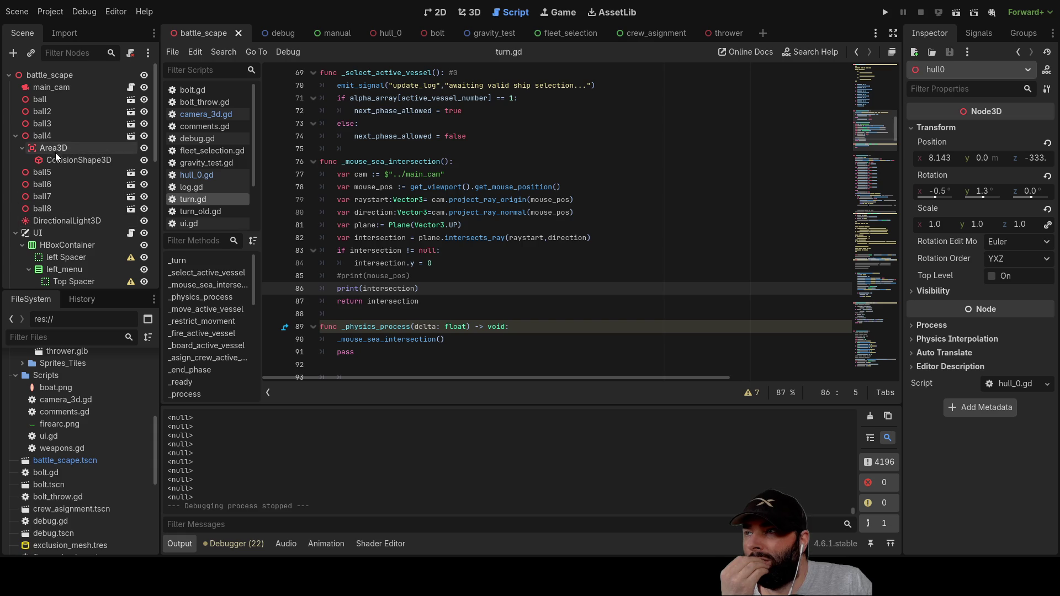
pyautogui.click(387, 33)
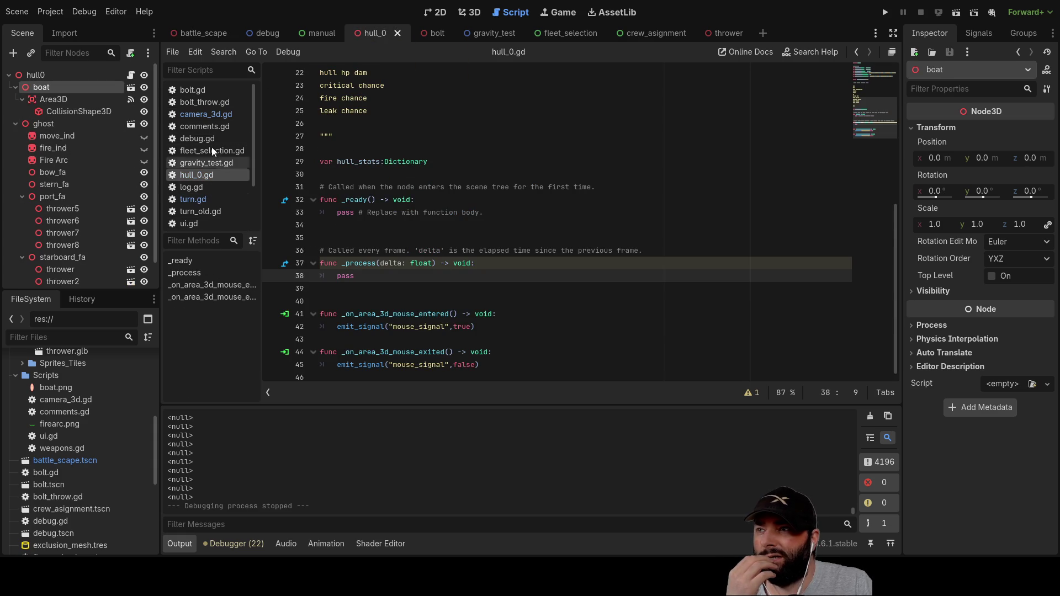
pyautogui.scroll(-3)
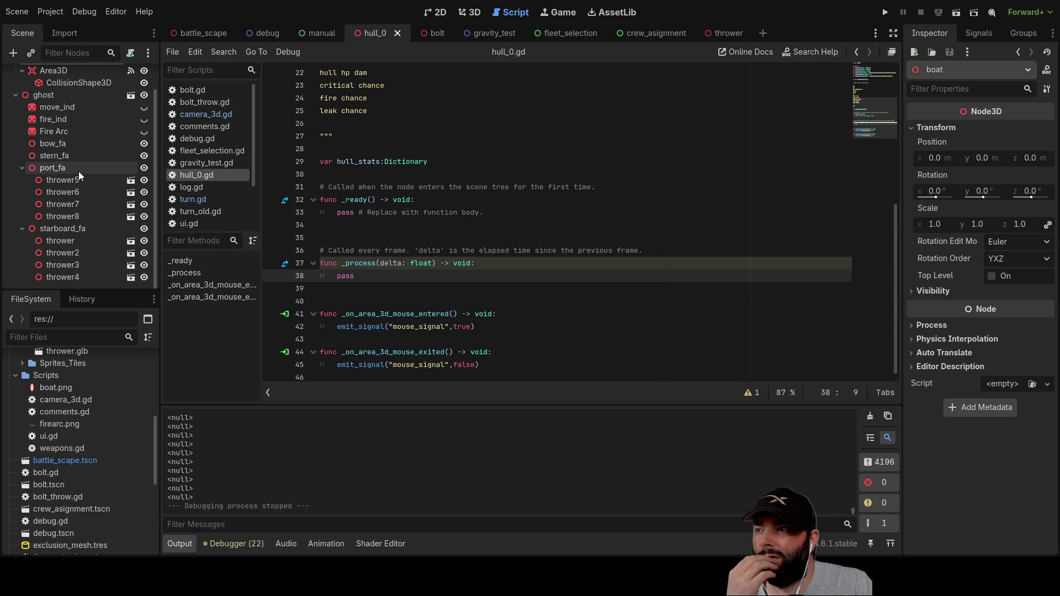
pyautogui.scroll(3)
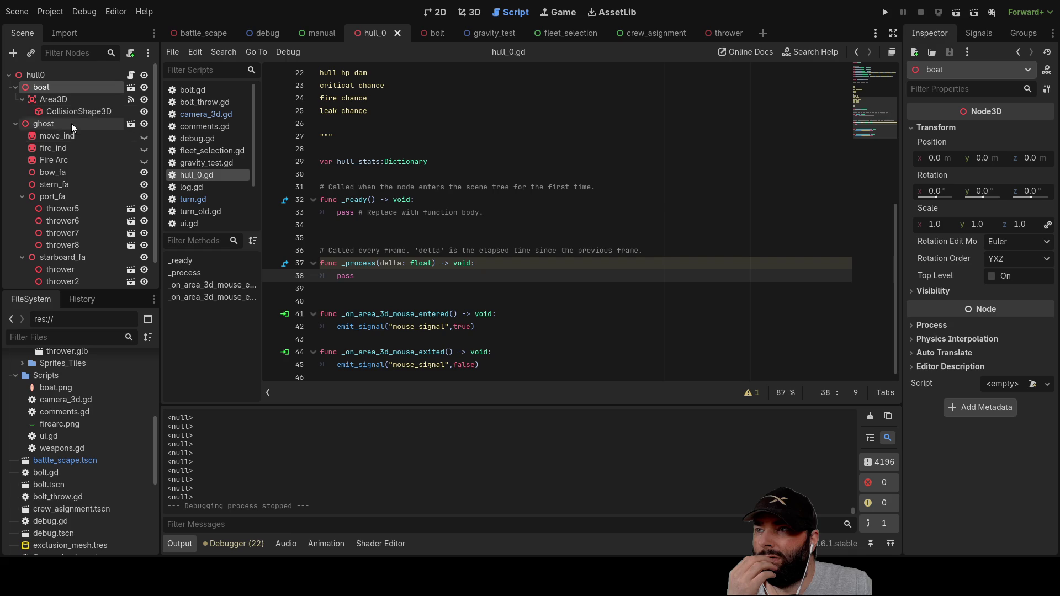
# Step: Delete the Camera3D and DirectionalLight3D from the thrower scene
pyautogui.click(725, 35)
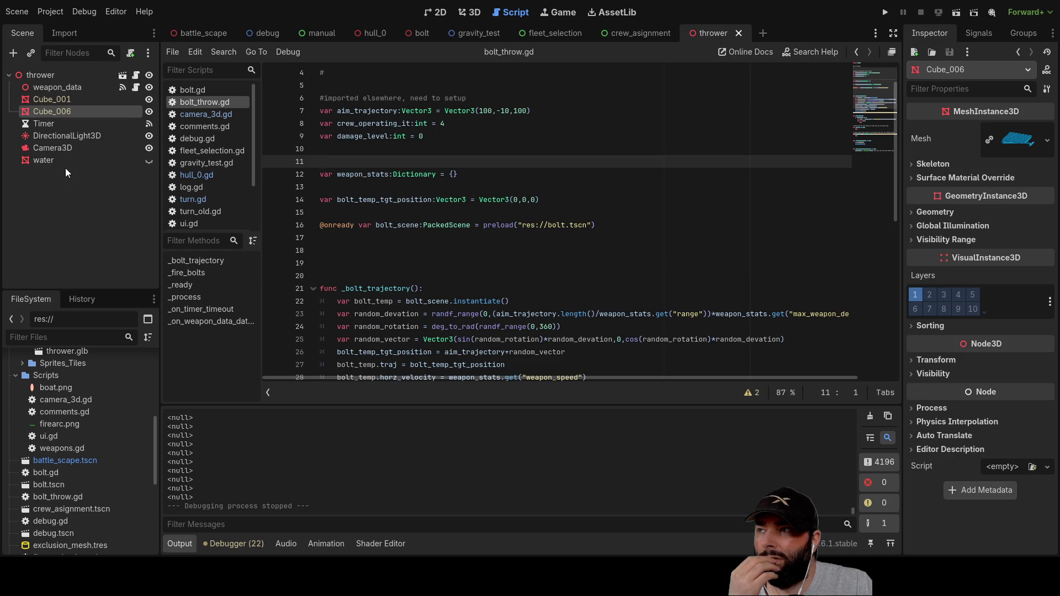
pyautogui.click(58, 147)
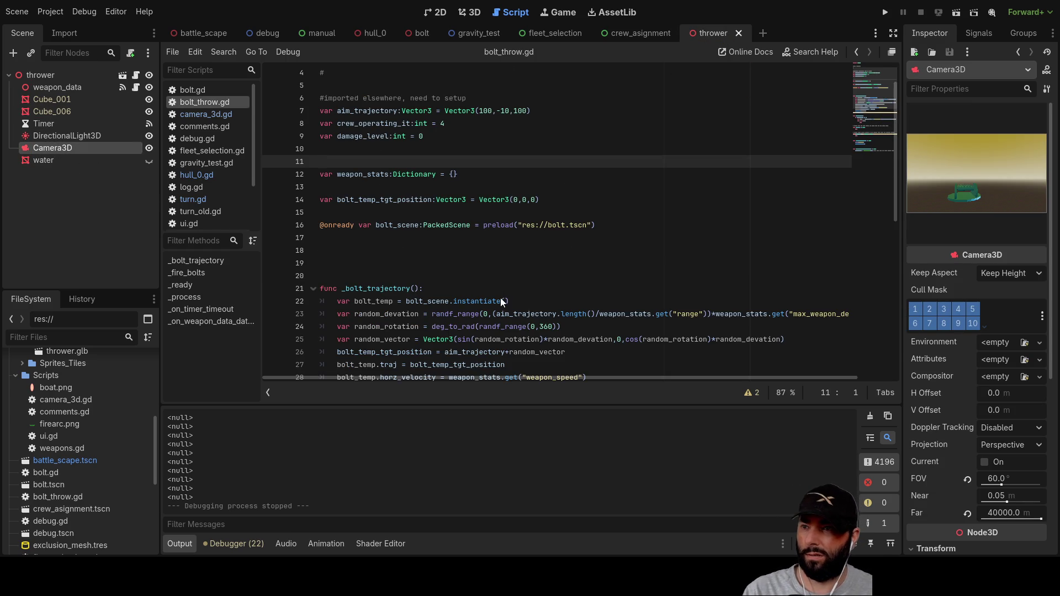
pyautogui.press('Delete')
pyautogui.click(92, 136)
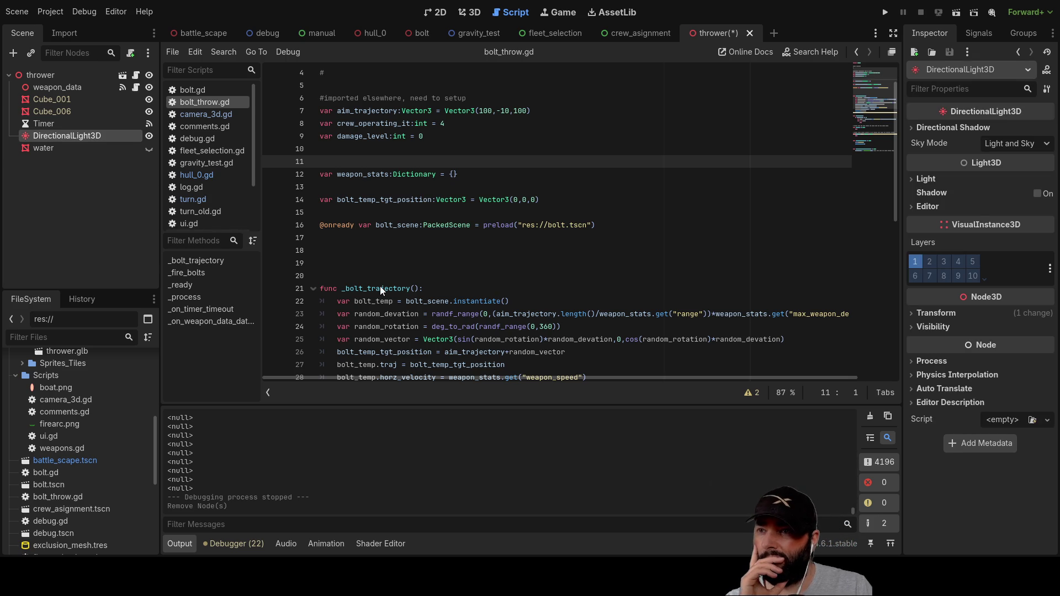
pyautogui.press('Delete')
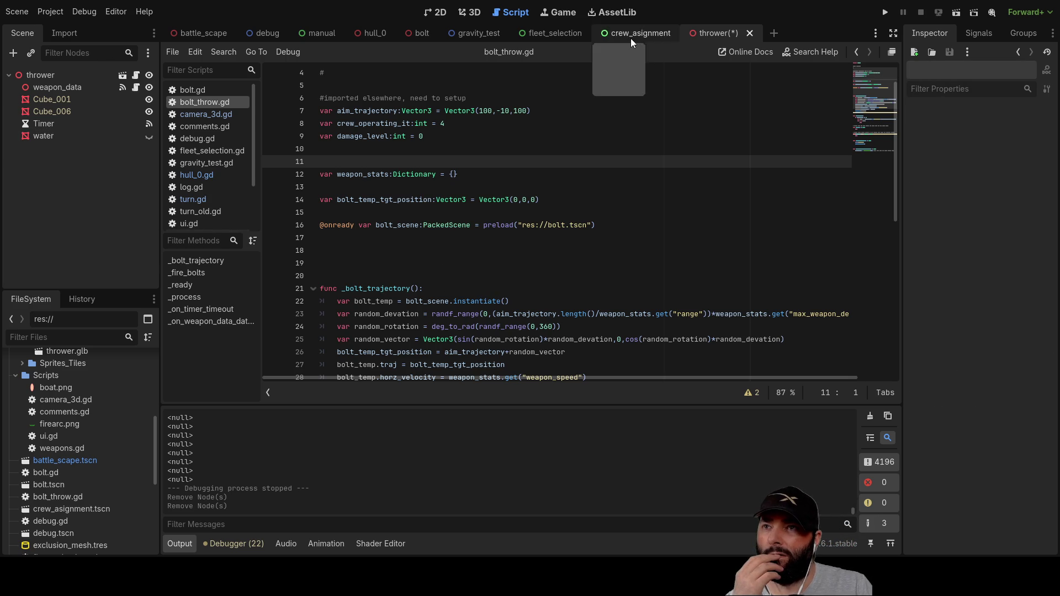
# Step: Look through the bolt and hull_0 scenes, then return to battle_scape
pyautogui.click(412, 34)
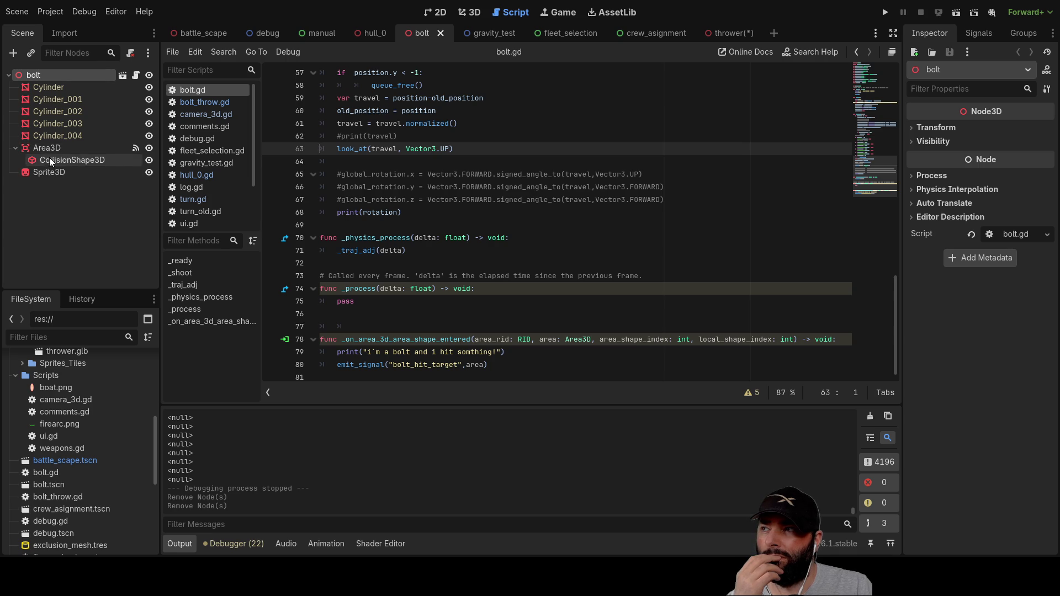
pyautogui.click(373, 34)
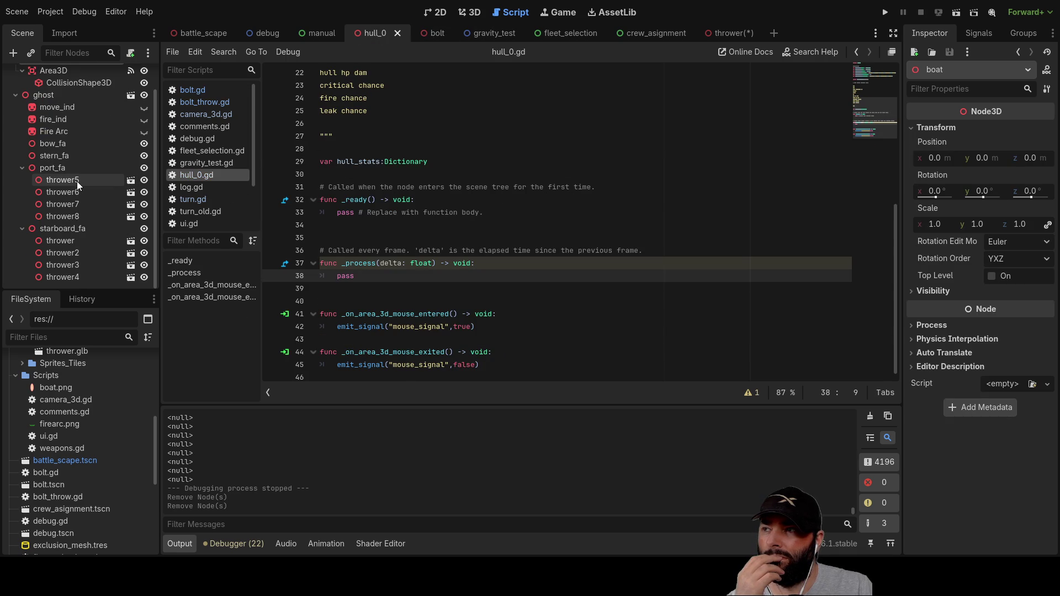
pyautogui.scroll(3)
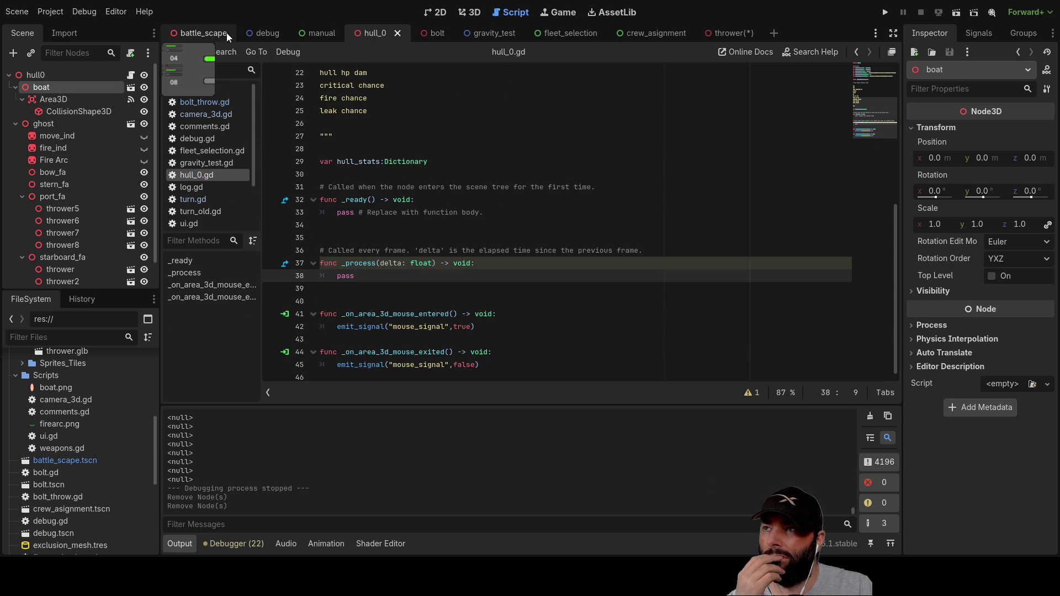
pyautogui.click(213, 35)
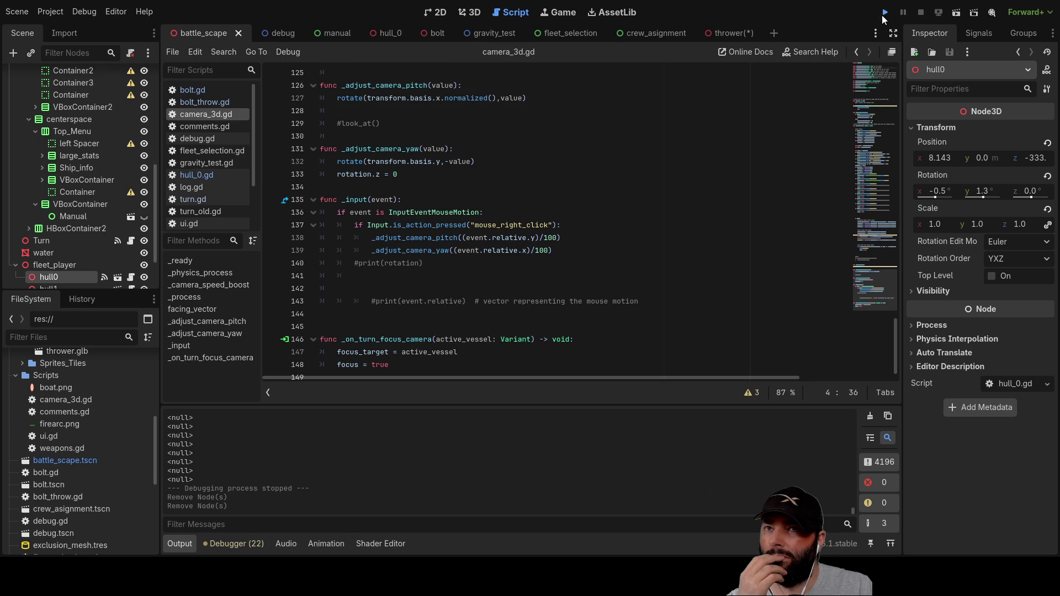
# Step: Run the game, position the camera over the ships, and advance to the first move phase
pyautogui.click(884, 15)
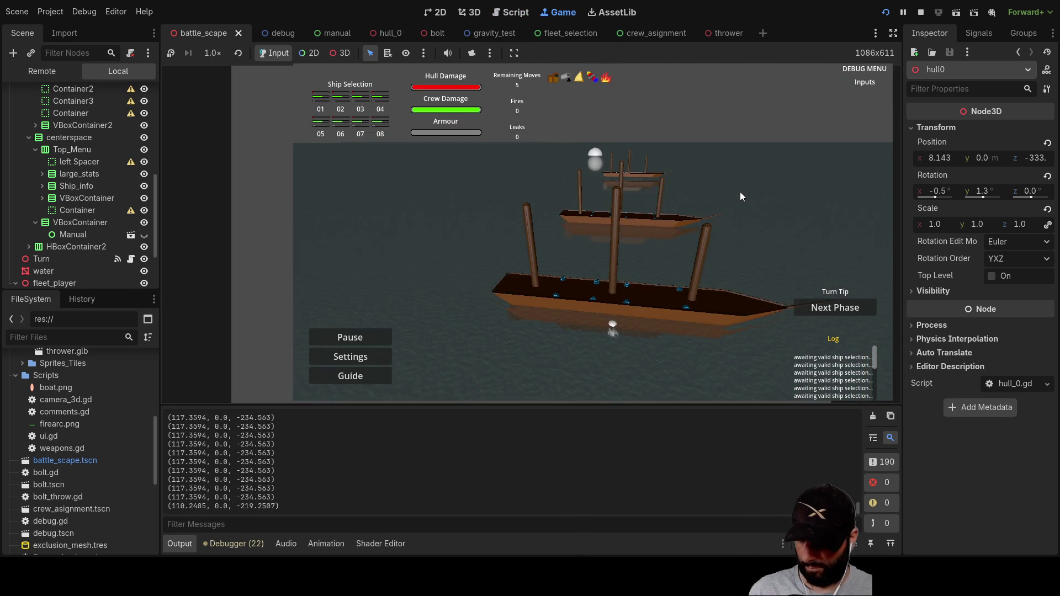
pyautogui.scroll(3)
pyautogui.press('q')
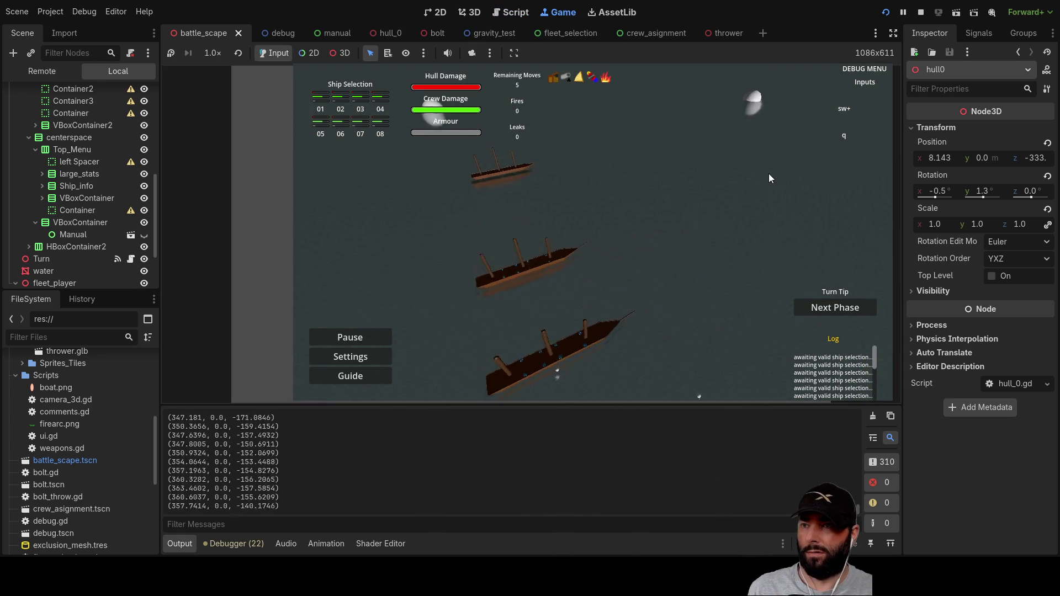
pyautogui.press('a')
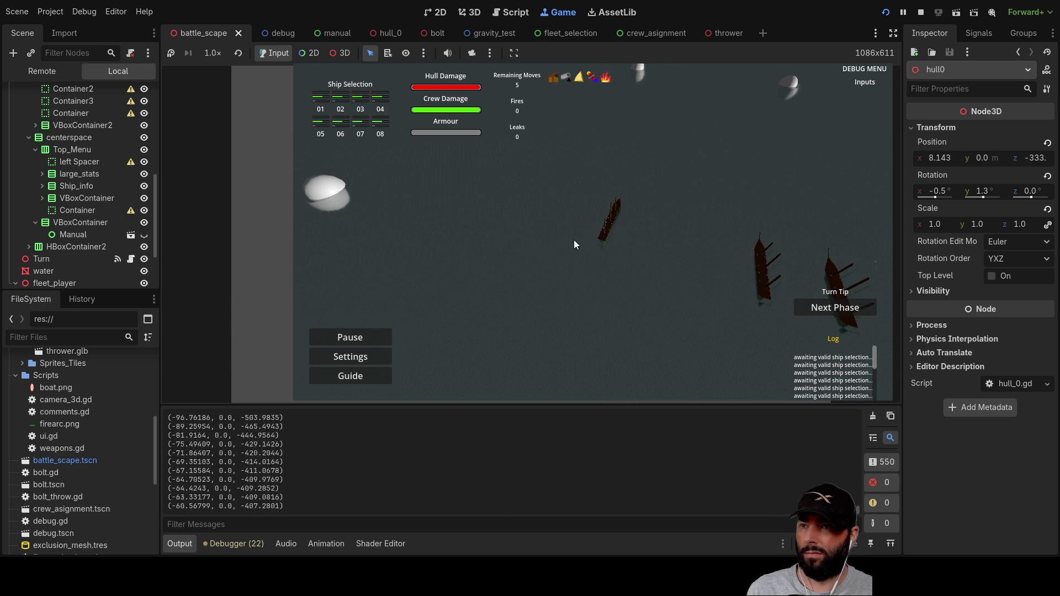
pyautogui.click(840, 306)
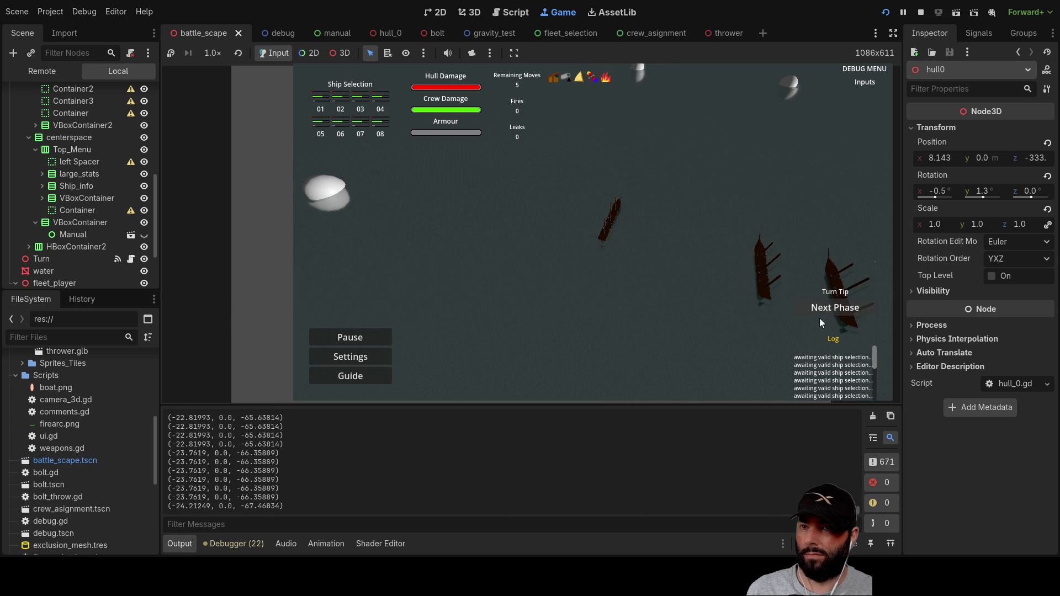
pyautogui.click(816, 310)
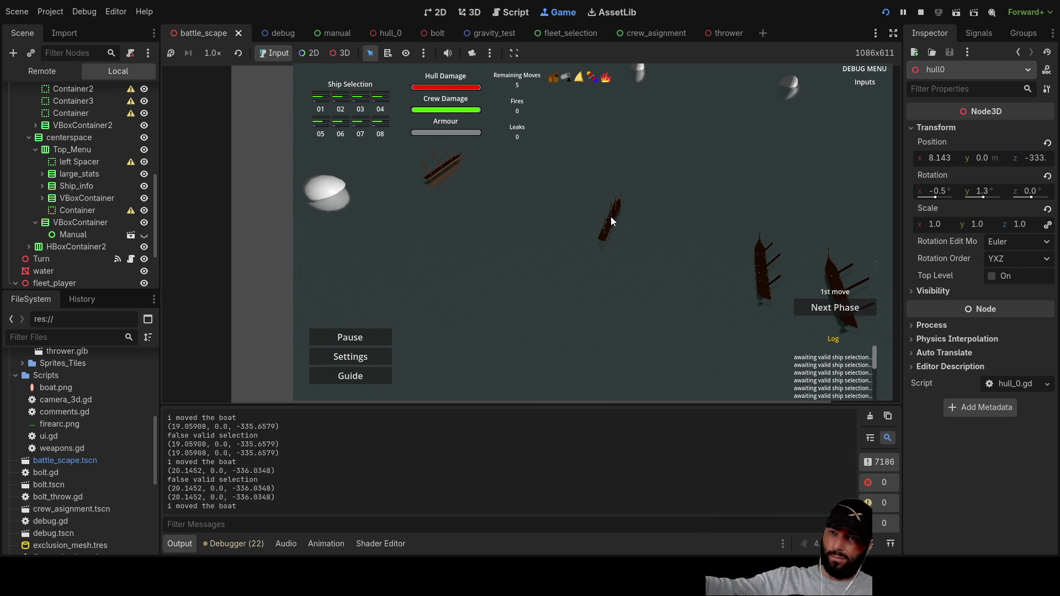
# Step: Click four spots on the water as ship move targets, then stop the game
pyautogui.click(562, 197)
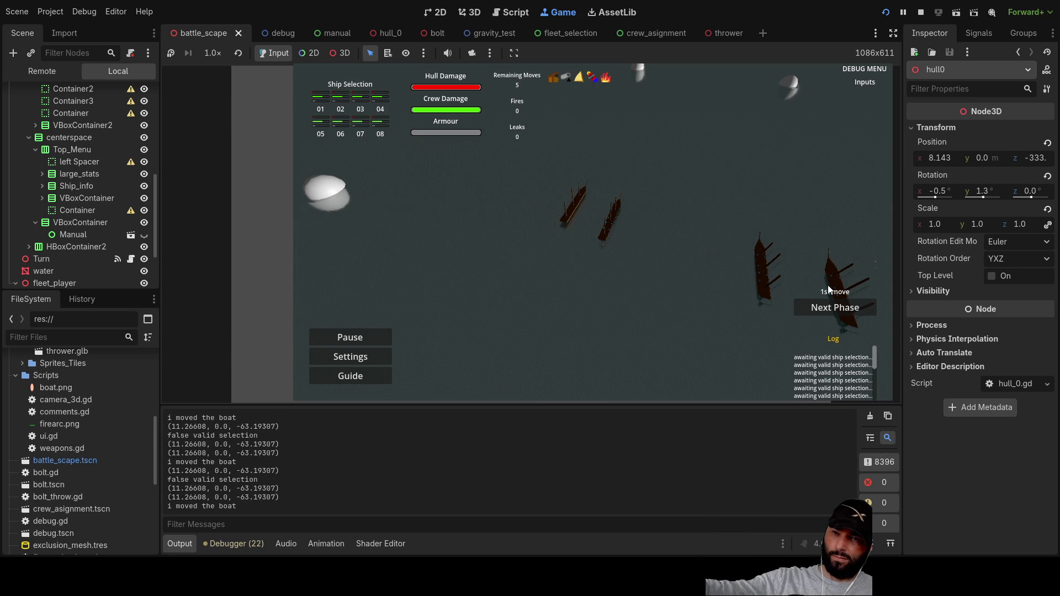
pyautogui.click(655, 216)
pyautogui.click(645, 190)
pyautogui.click(645, 203)
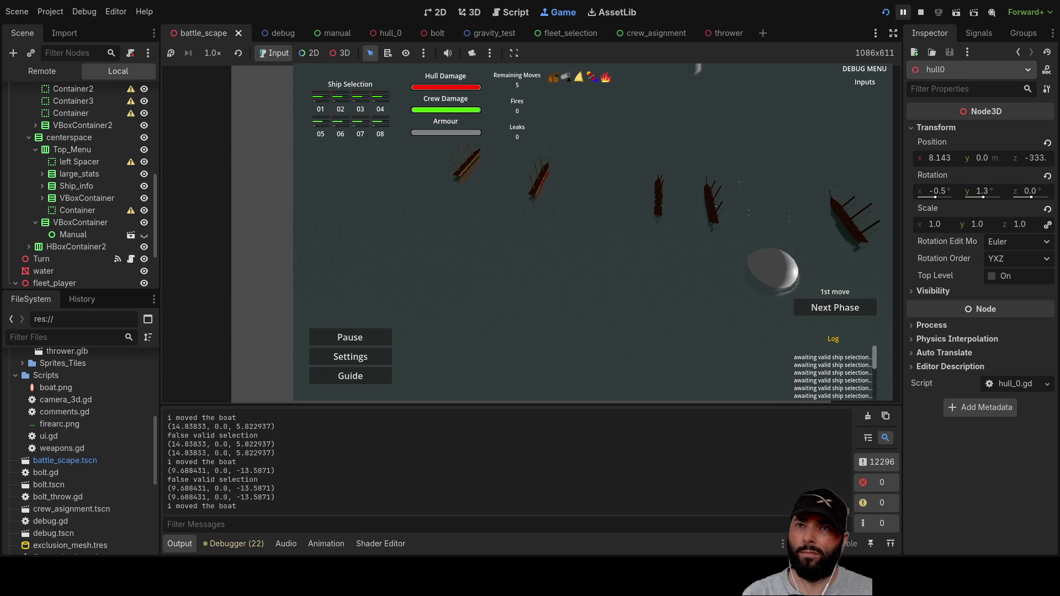
pyautogui.press('F8')
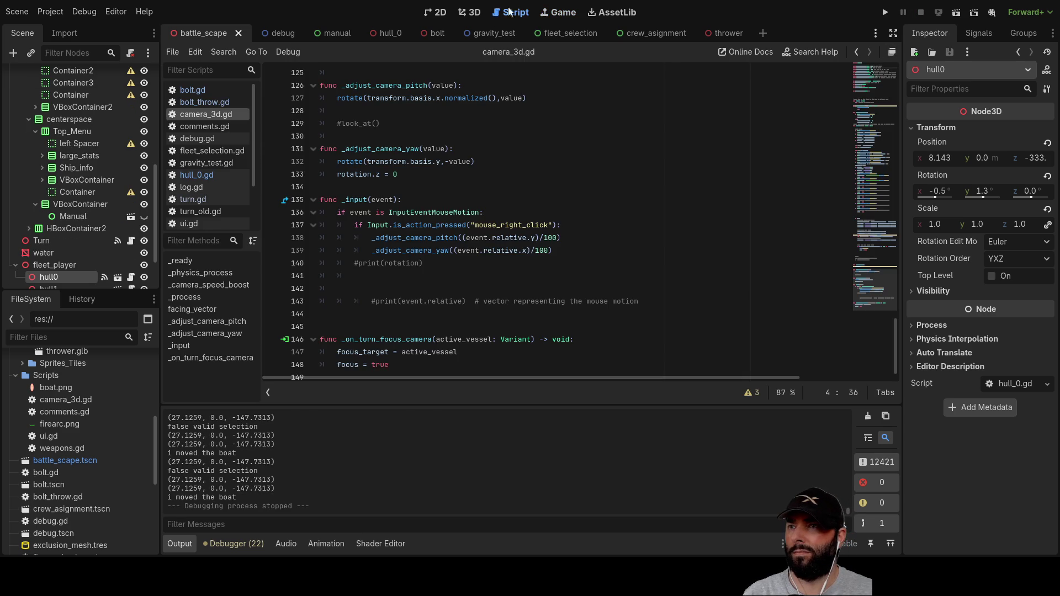
# Step: In the 3D view, set hull0's Position X and Z to 0 and frame it
pyautogui.click(474, 13)
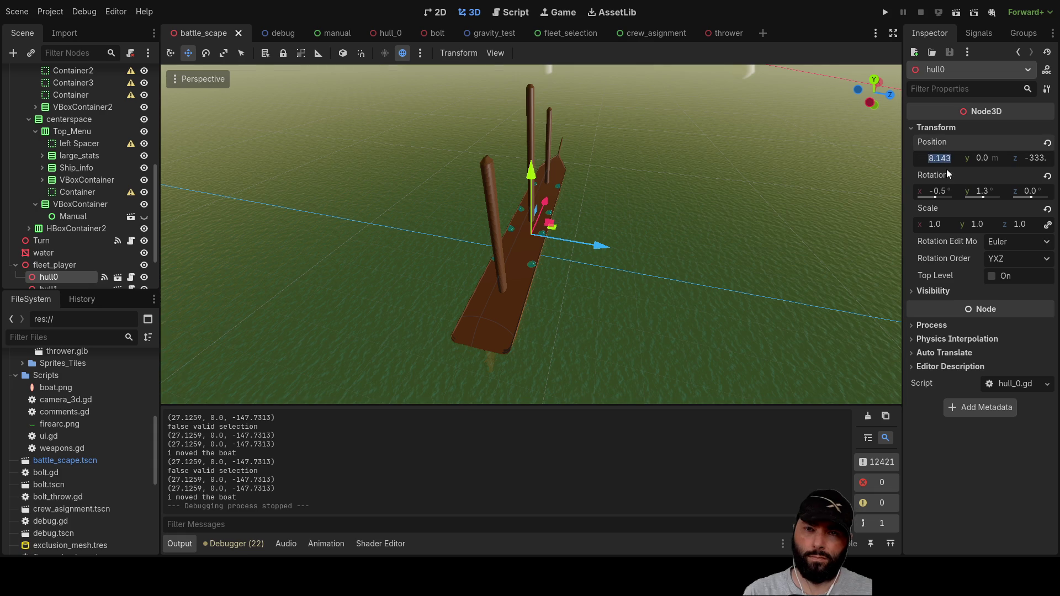
pyautogui.write('0')
pyautogui.press('Return')
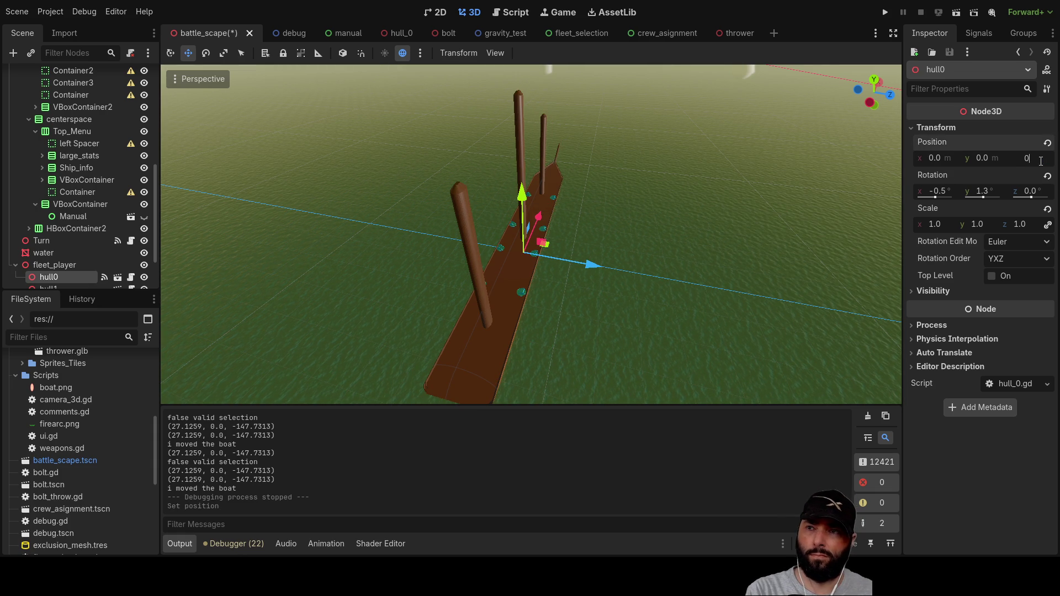
pyautogui.press('Return')
pyautogui.scroll(-3)
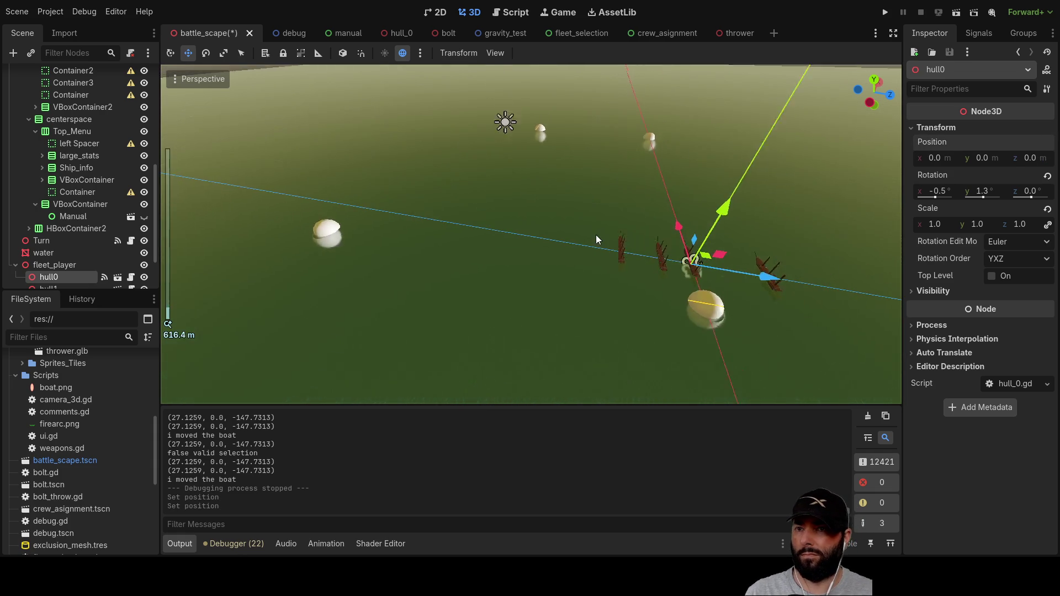
pyautogui.doubleClick(32, 280)
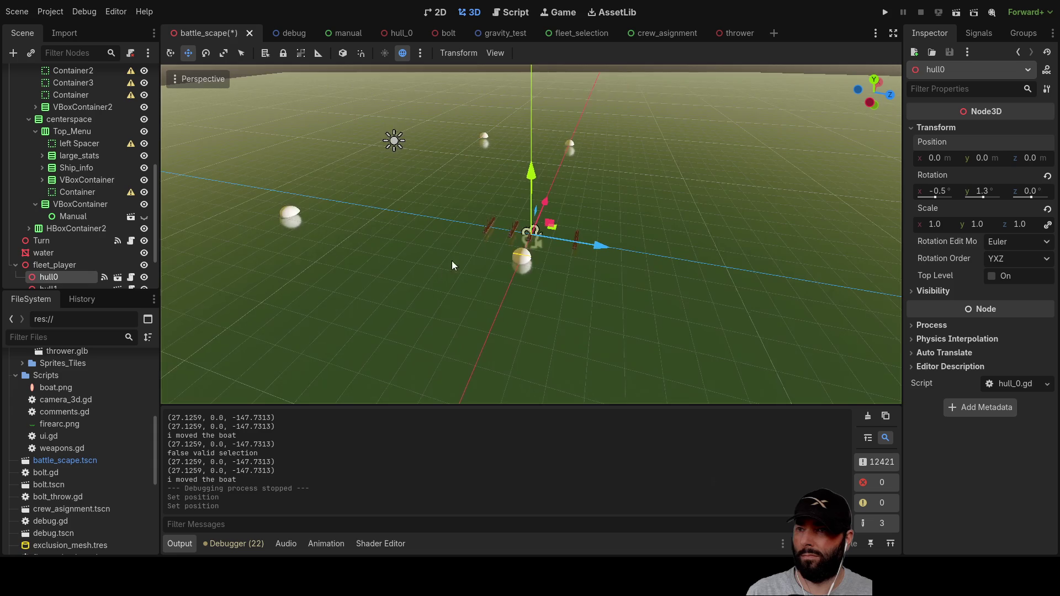
pyautogui.scroll(-3)
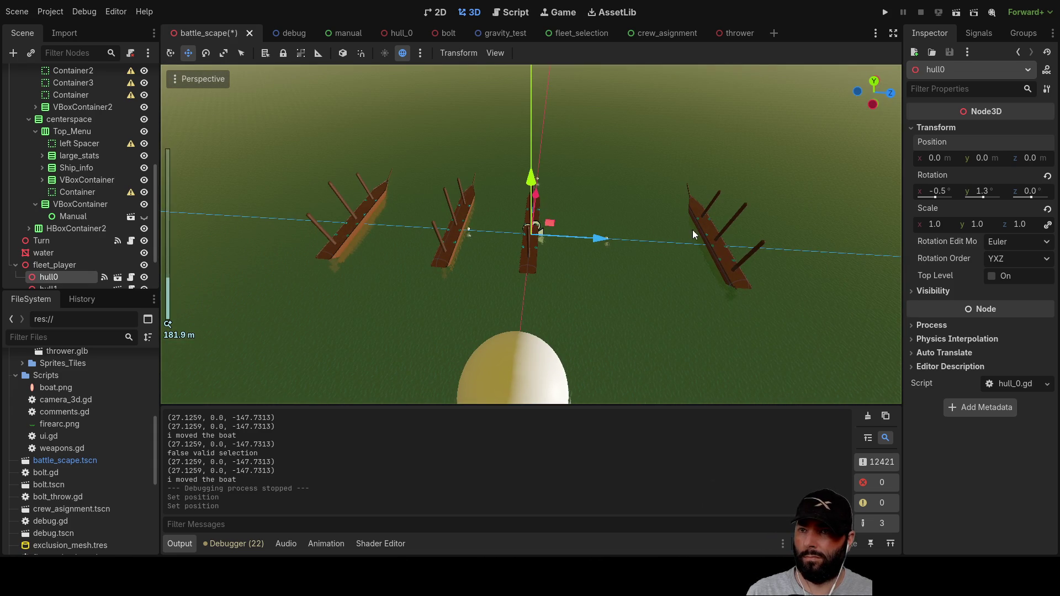
pyautogui.scroll(-3)
# Step: Drag hull1, hull2 and hull3 away from hull0, reselect hull0, and run the game
pyautogui.click(54, 237)
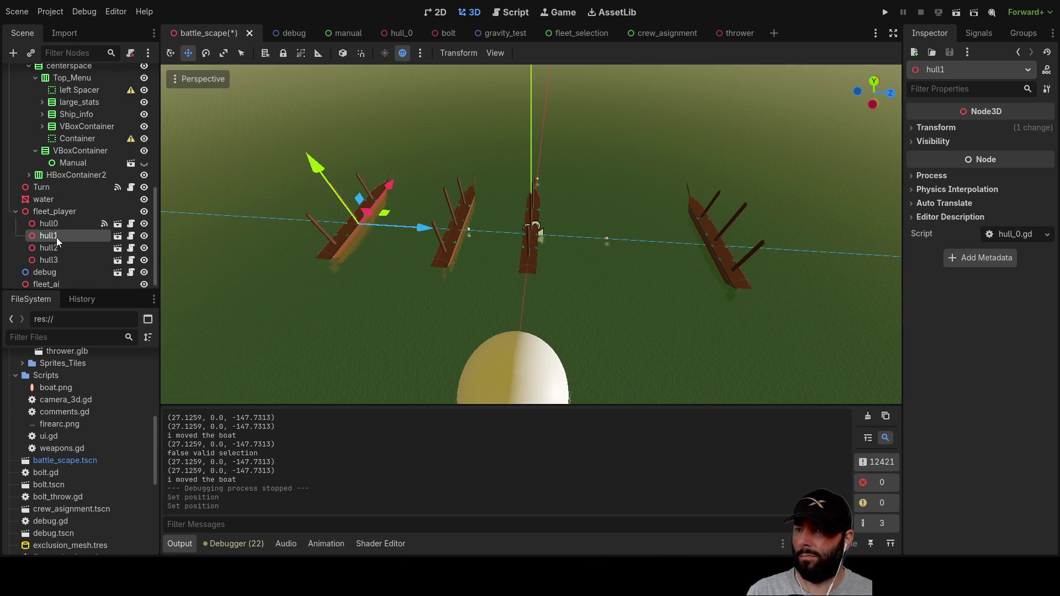
pyautogui.moveTo(430, 228); pyautogui.dragTo(152, 210)
pyautogui.click(63, 249)
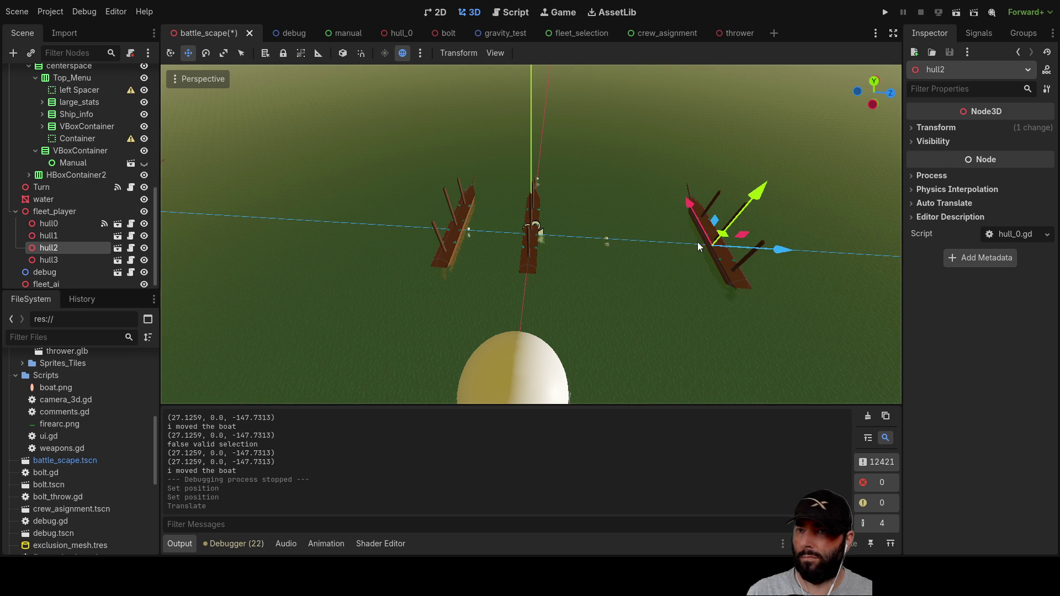
pyautogui.moveTo(689, 203); pyautogui.dragTo(704, 353)
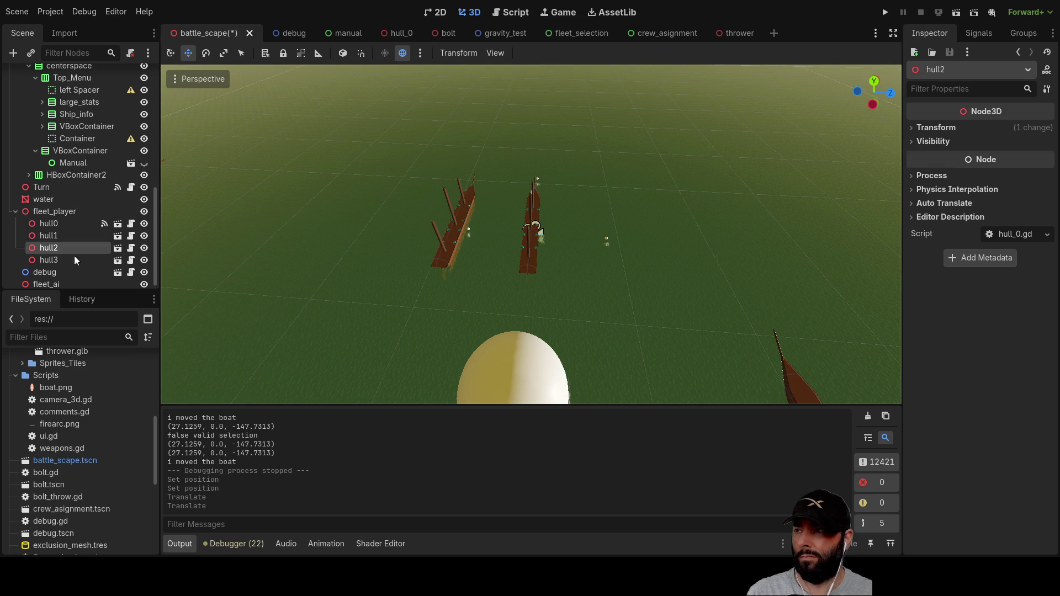
pyautogui.moveTo(472, 188); pyautogui.dragTo(416, 313)
pyautogui.moveTo(578, 249); pyautogui.dragTo(597, 215)
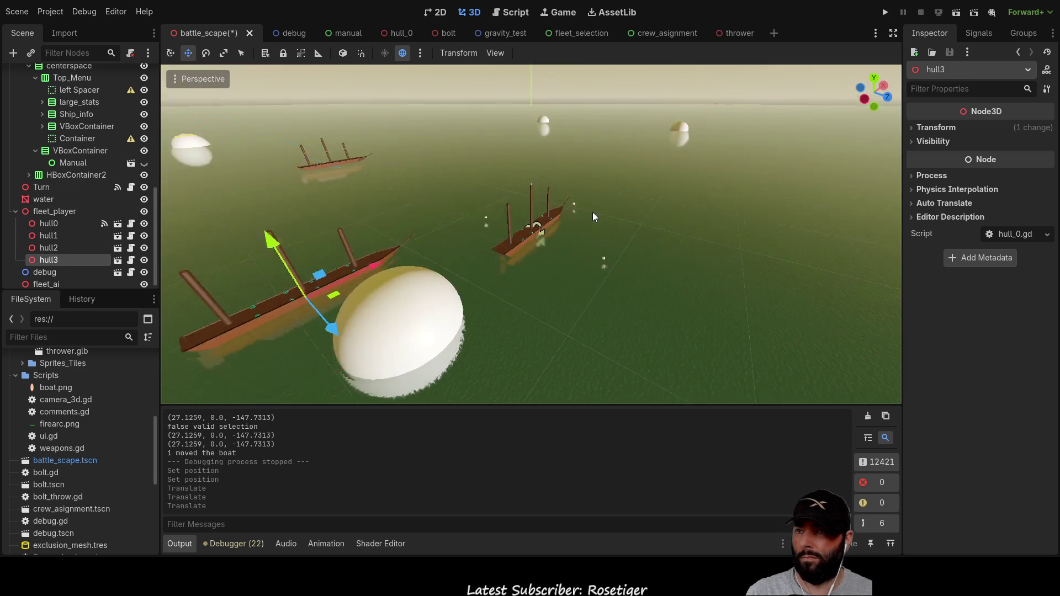
pyautogui.click(51, 224)
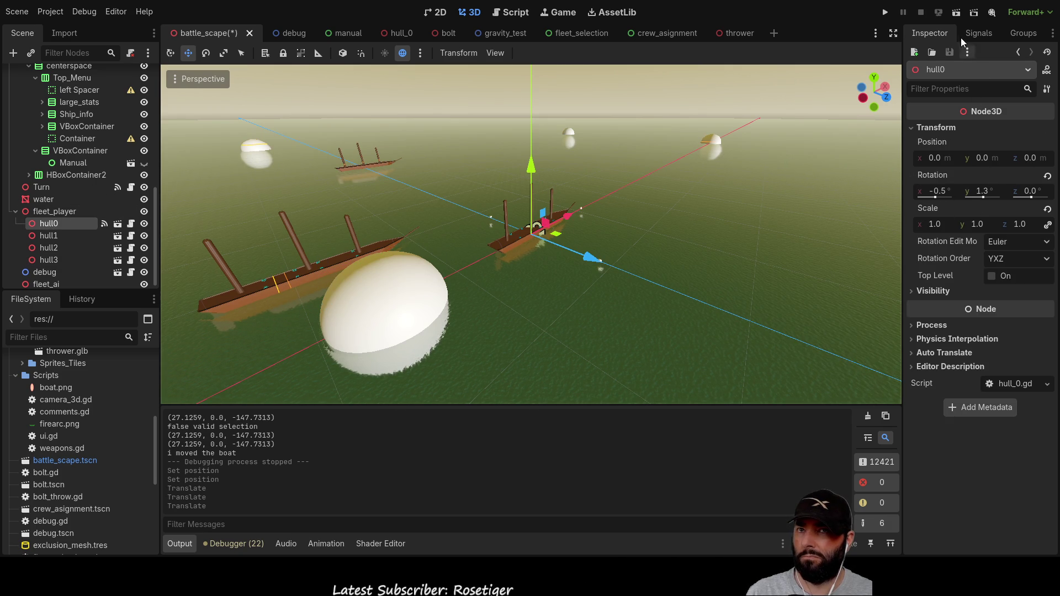
pyautogui.click(886, 12)
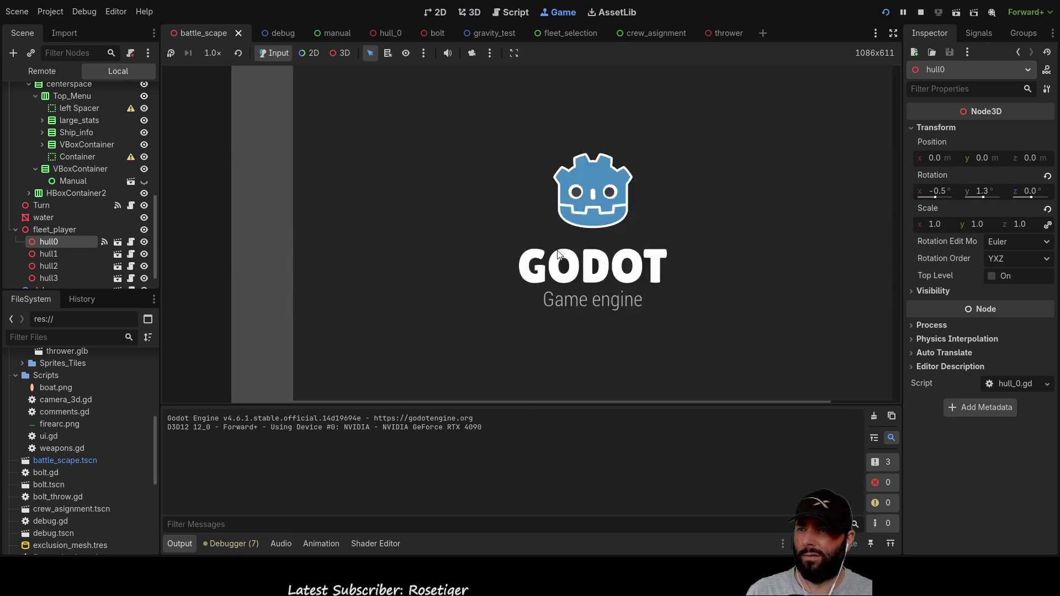
# Step: Pull the game camera back and advance through crew assignment to the 1st move phase
pyautogui.press('a')
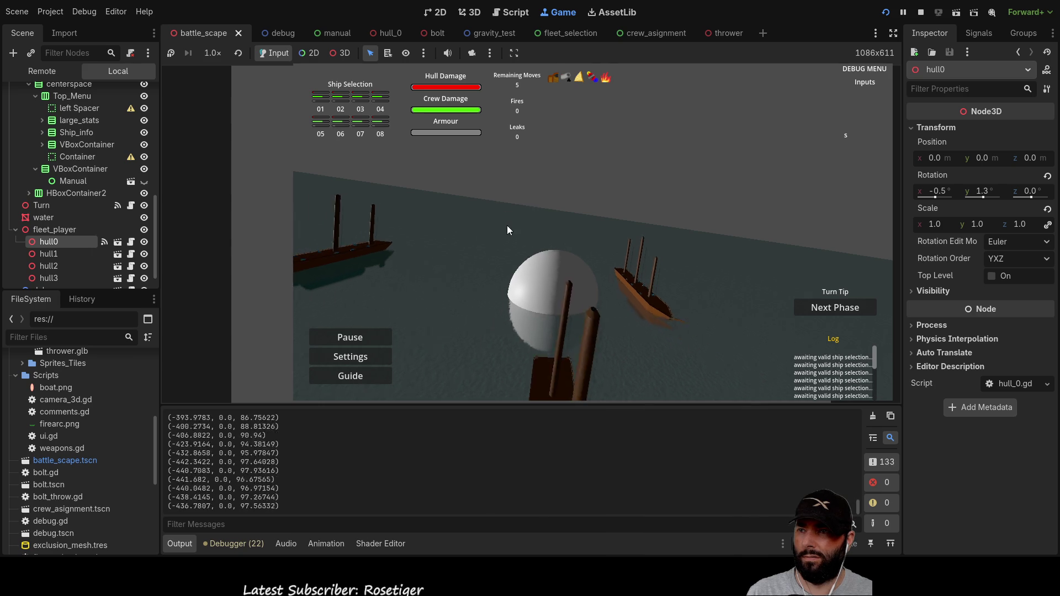
pyautogui.press('s')
pyautogui.press('w')
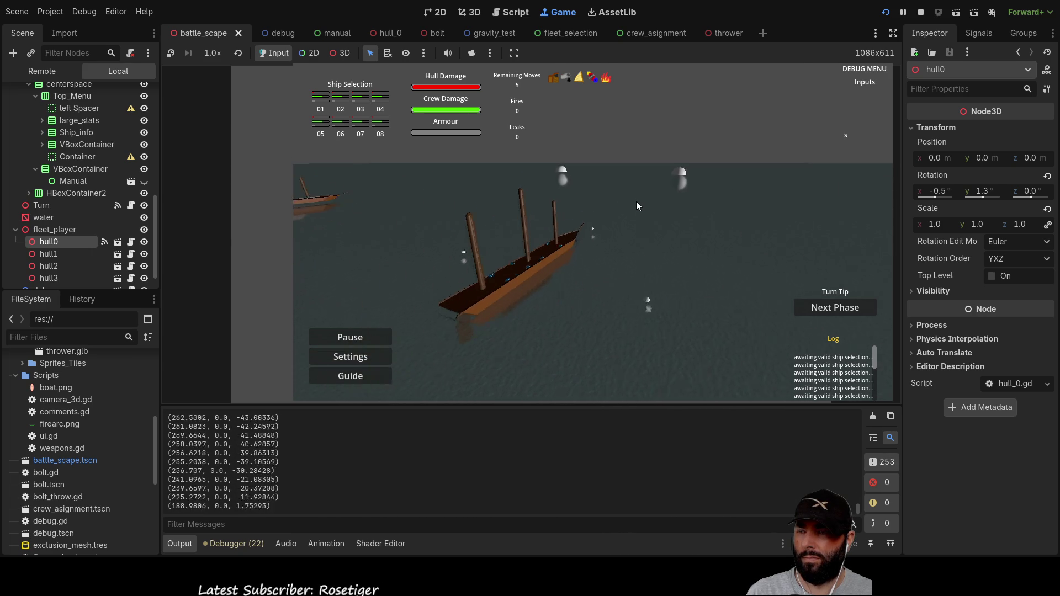
pyautogui.press('q')
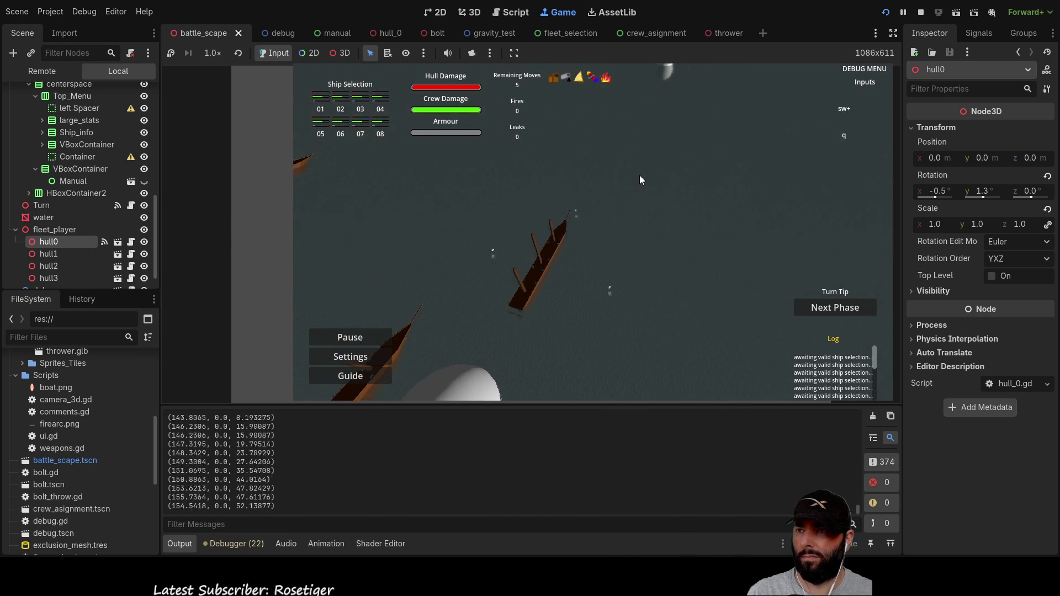
pyautogui.click(826, 314)
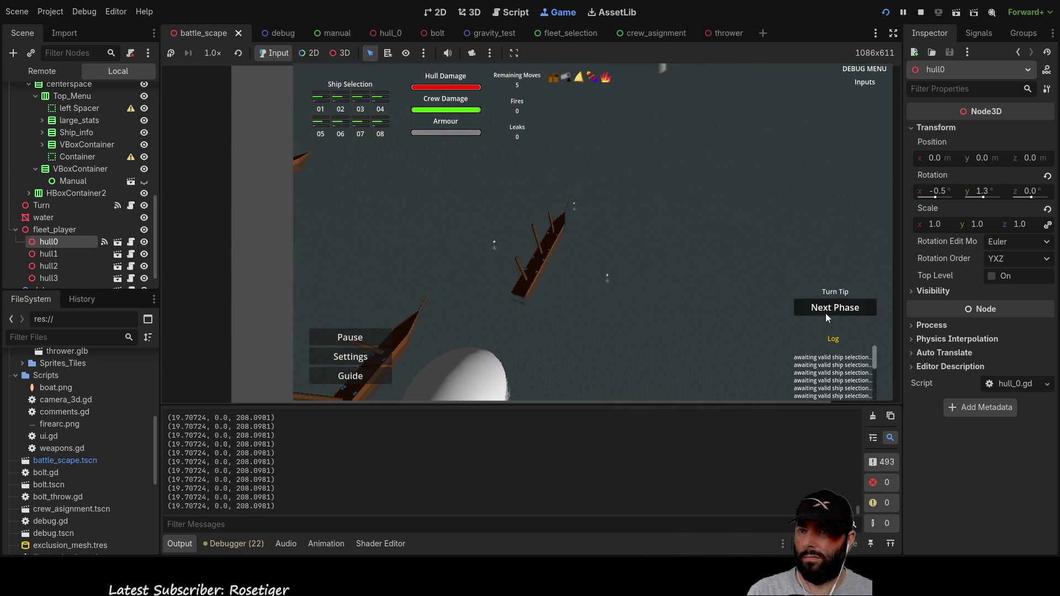
pyautogui.click(831, 309)
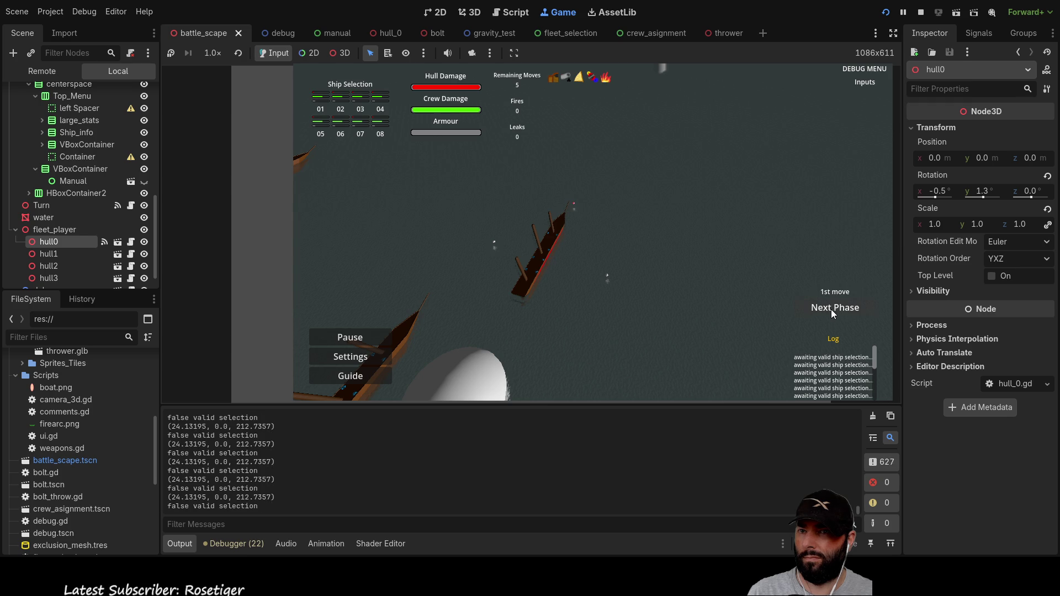
# Step: Steer the ghost ship around the sea, ending near the top centre
pyautogui.moveTo(544, 250); pyautogui.dragTo(604, 137)
pyautogui.moveTo(755, 199); pyautogui.dragTo(583, 147)
pyautogui.moveTo(680, 149); pyautogui.dragTo(686, 189)
pyautogui.moveTo(864, 128); pyautogui.dragTo(596, 158)
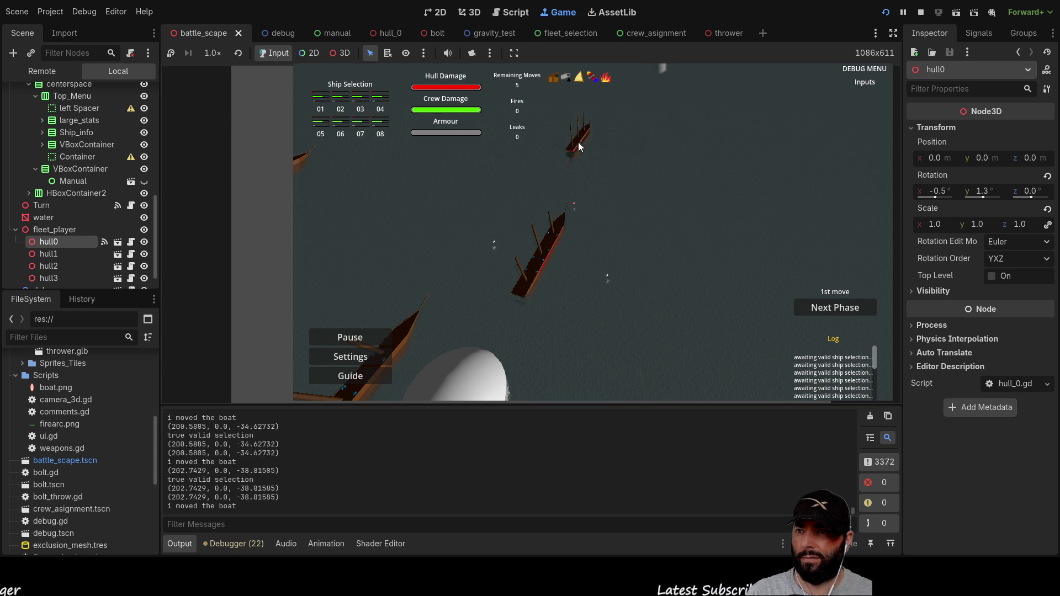
pyautogui.moveTo(576, 270); pyautogui.dragTo(571, 181)
# Step: Drag the left ship while flying the camera to a top-down view, then stop the game
pyautogui.press('s')
pyautogui.press('w')
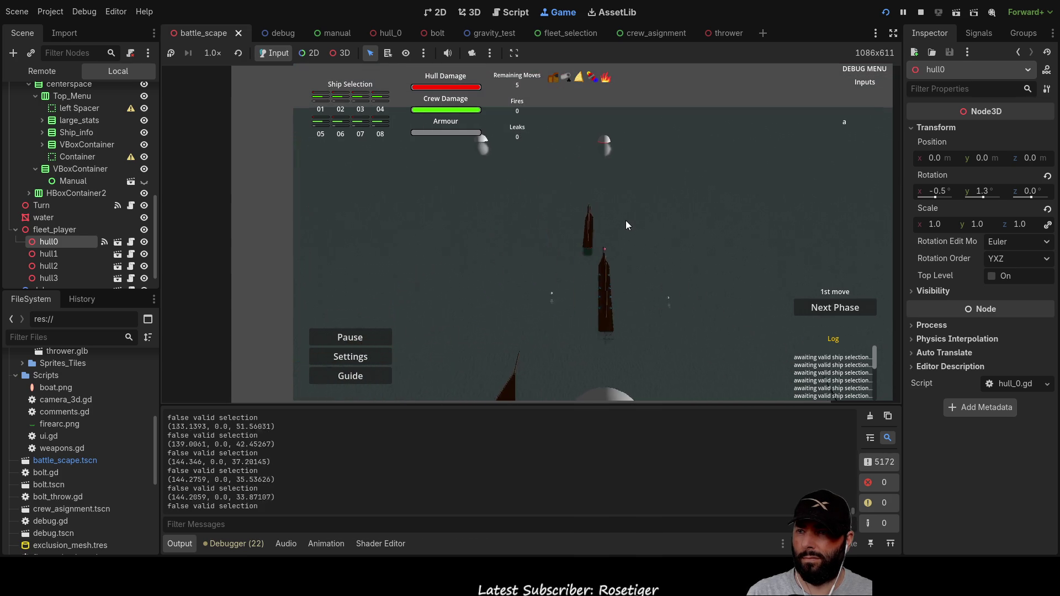
pyautogui.press('q')
pyautogui.press('a')
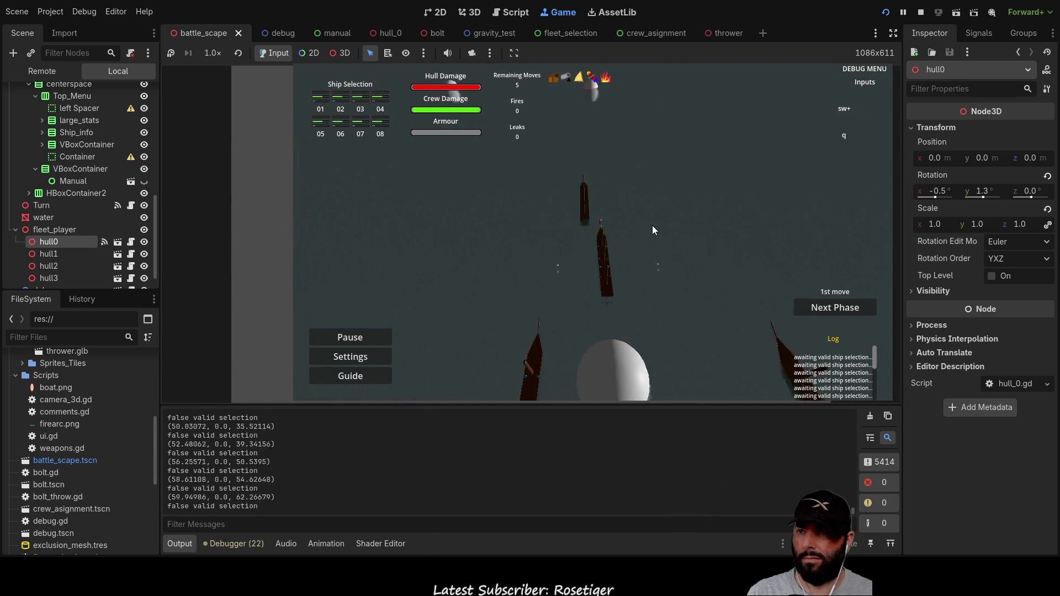
pyautogui.press('w')
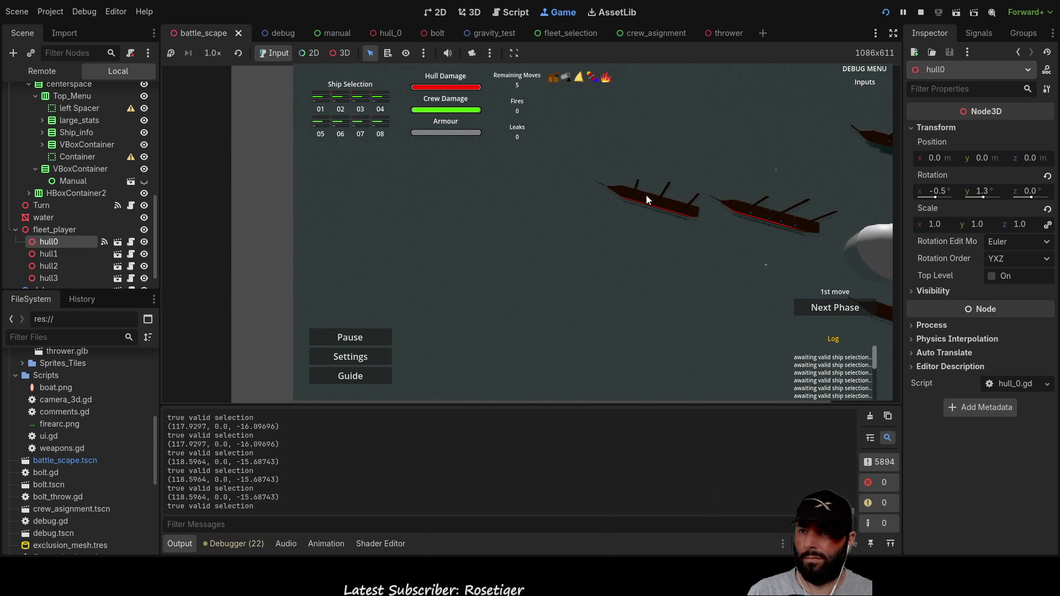
pyautogui.moveTo(638, 197); pyautogui.dragTo(677, 243)
pyautogui.press('a')
pyautogui.press('s')
pyautogui.press('w')
pyautogui.press('d')
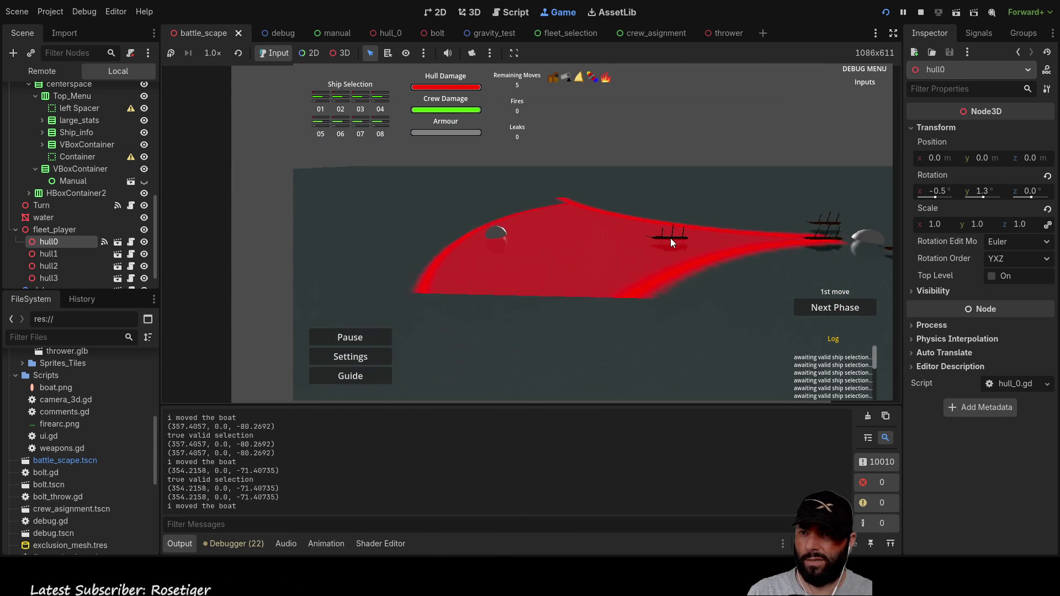
pyautogui.press('s')
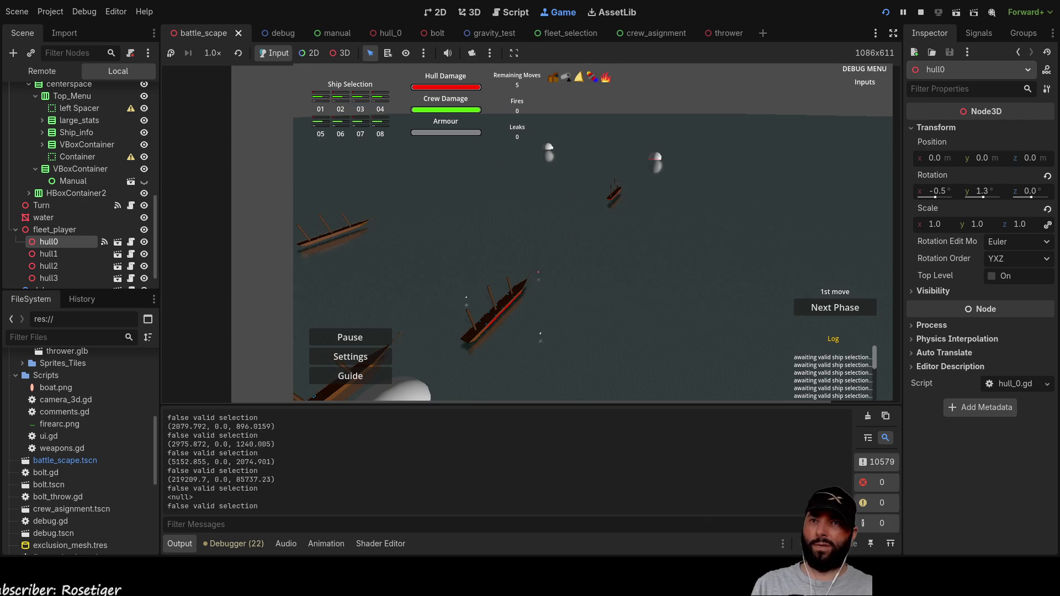
pyautogui.click(921, 15)
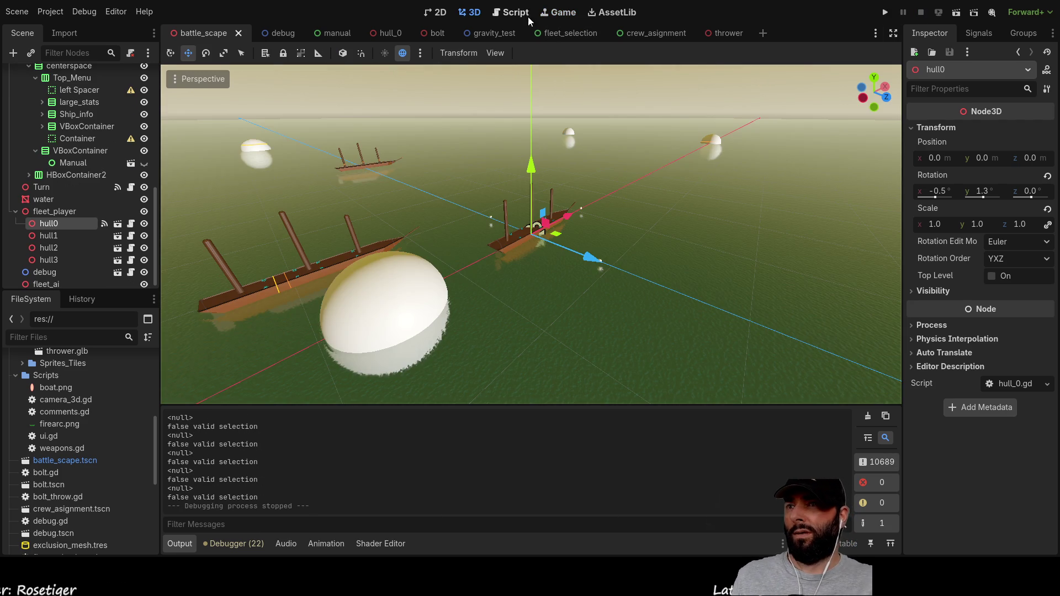
# Step: Open camera_3d.gd and scroll through it
pyautogui.click(511, 12)
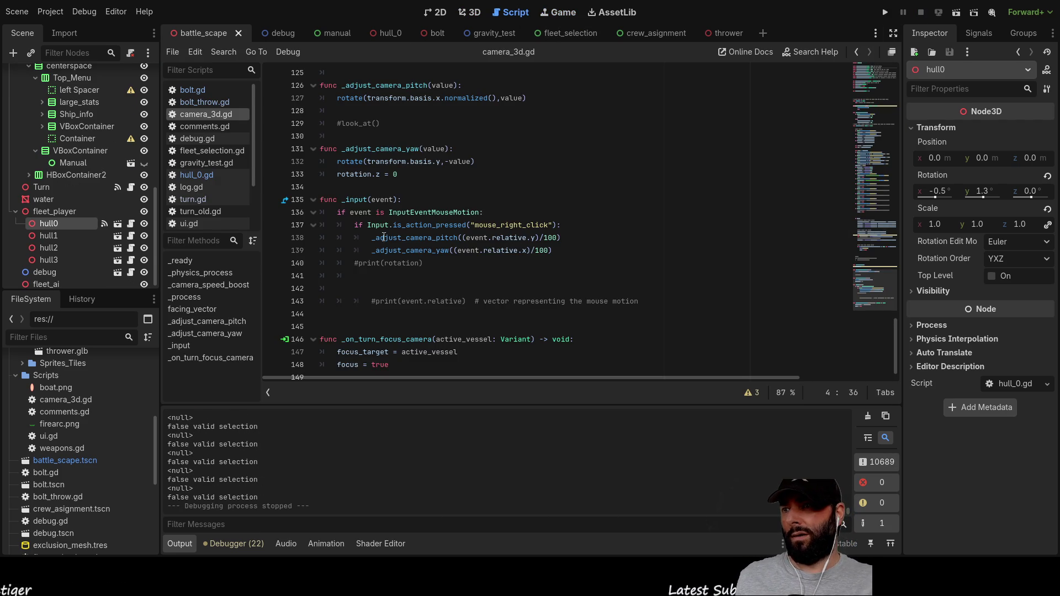
pyautogui.scroll(-3)
pyautogui.scroll(3)
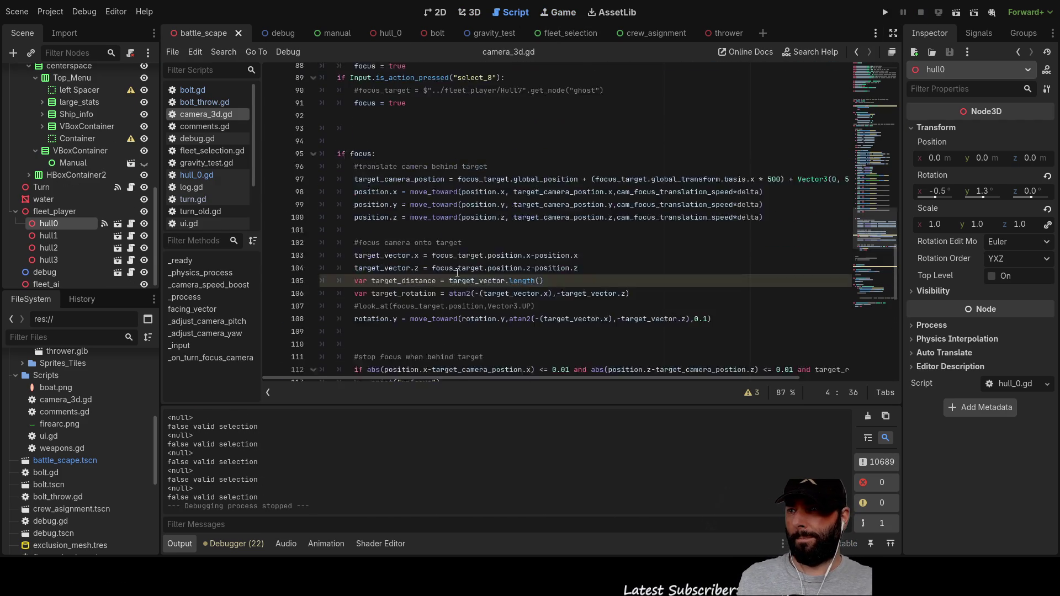
pyautogui.scroll(-3)
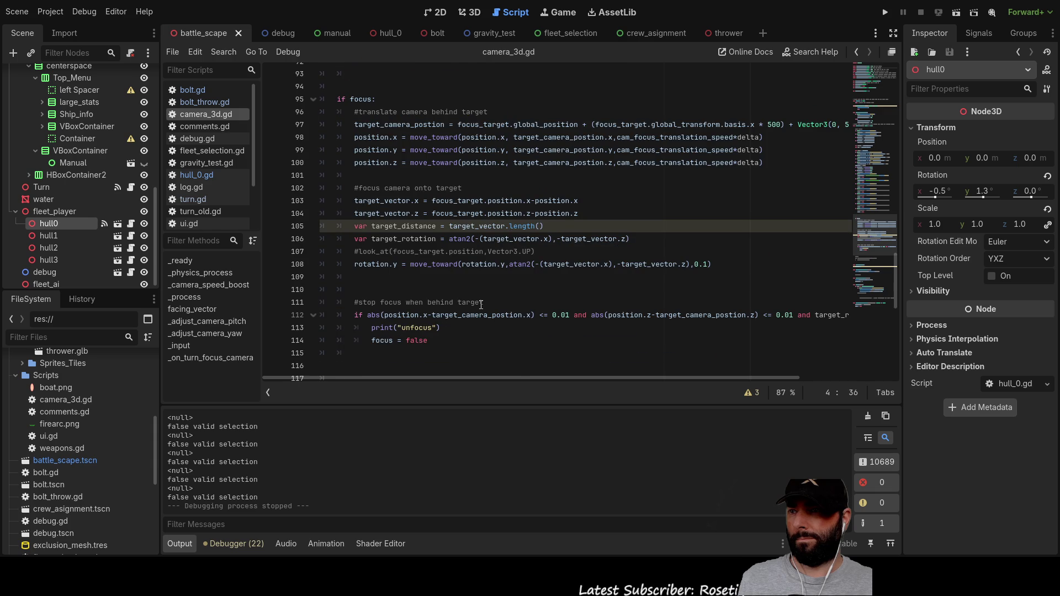
pyautogui.scroll(3)
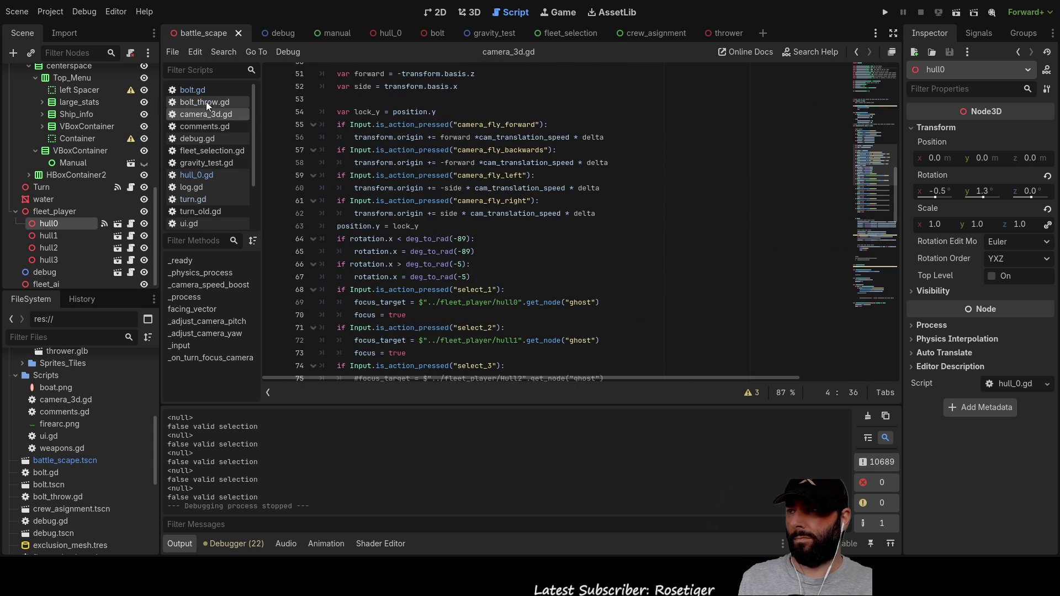
# Step: Open turn.gd and highlight the _mouse_sea_intersection call on line 90
pyautogui.click(193, 200)
pyautogui.scroll(3)
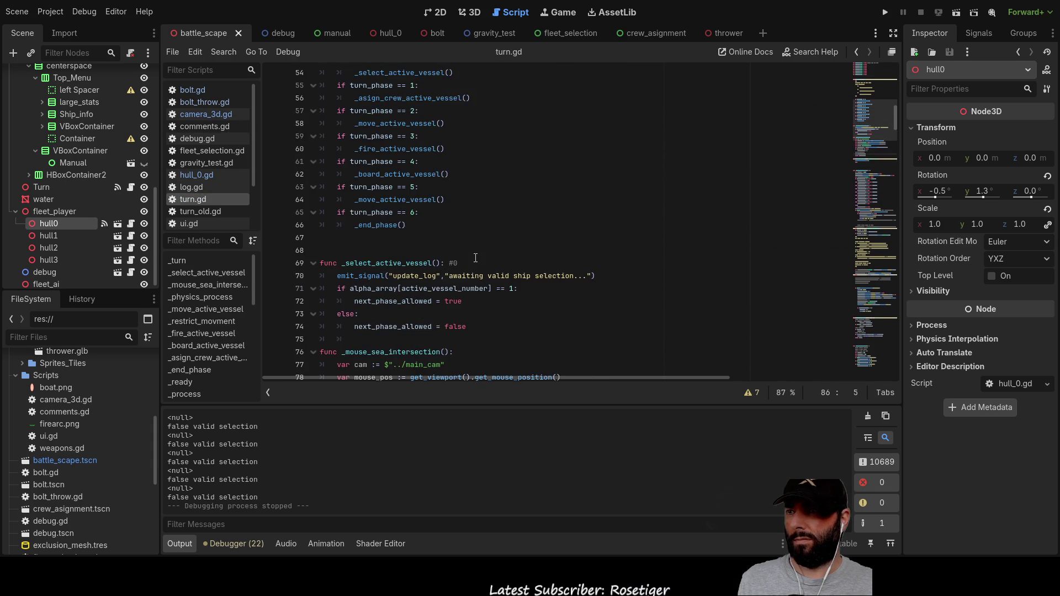
pyautogui.scroll(-3)
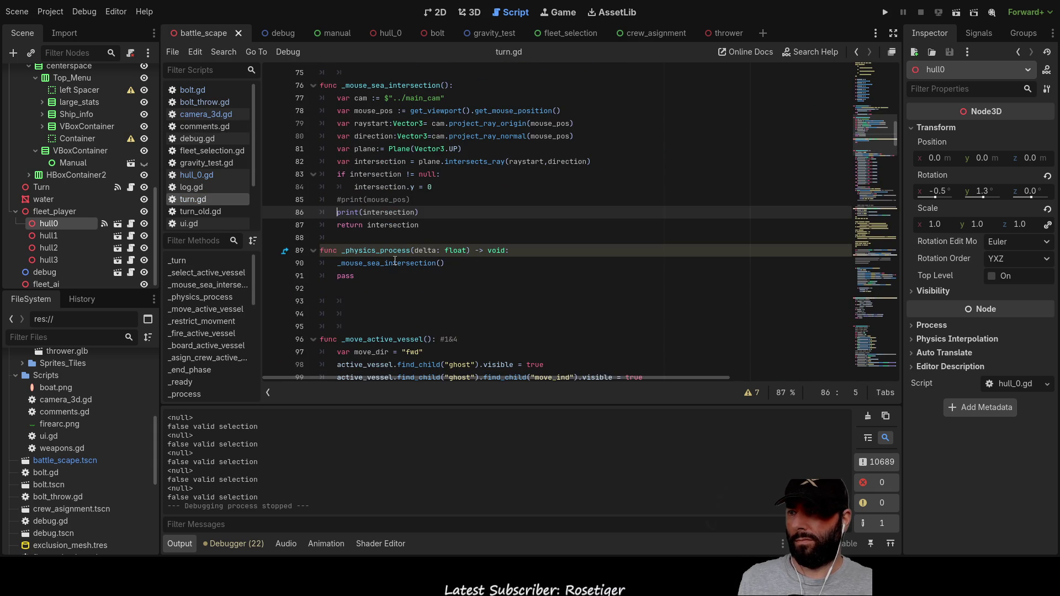
pyautogui.doubleClick(394, 263)
pyautogui.scroll(-3)
pyautogui.scroll(3)
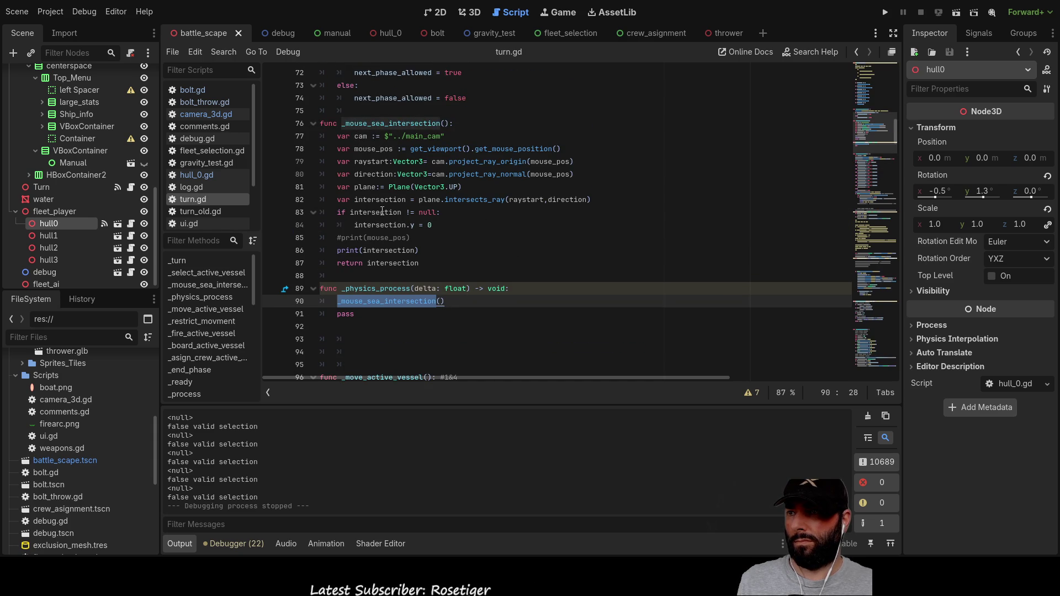
pyautogui.scroll(-3)
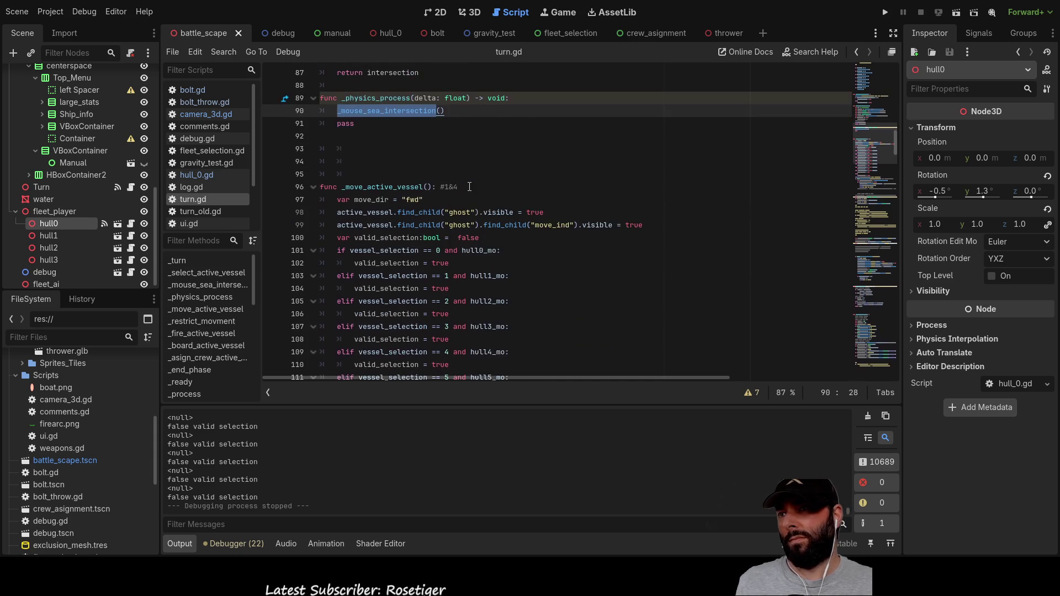
pyautogui.scroll(3)
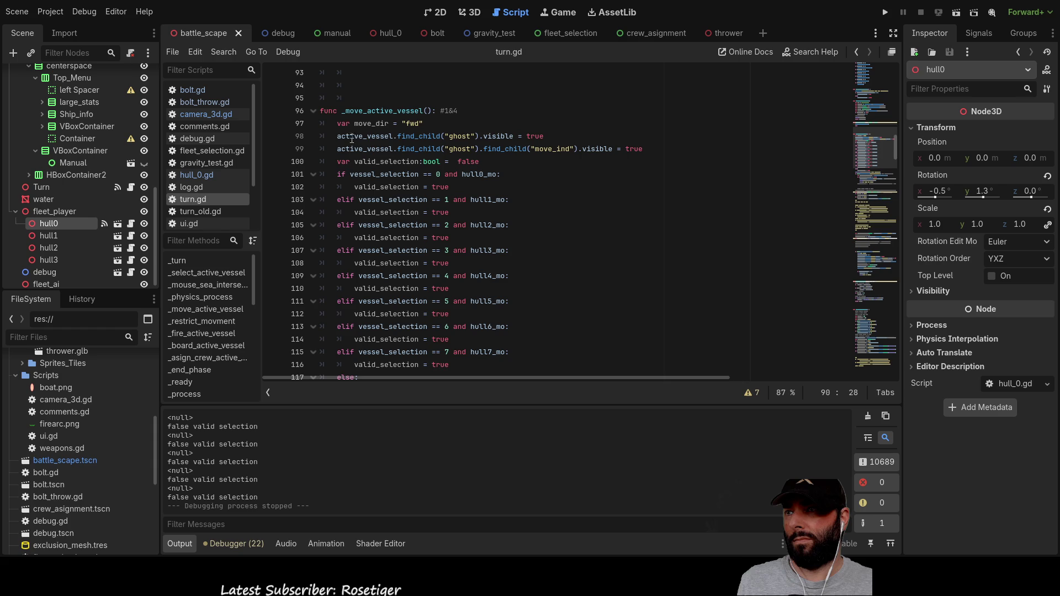
# Step: Find _move_active_vessel and place the caret after its left-click condition
pyautogui.doubleClick(385, 111)
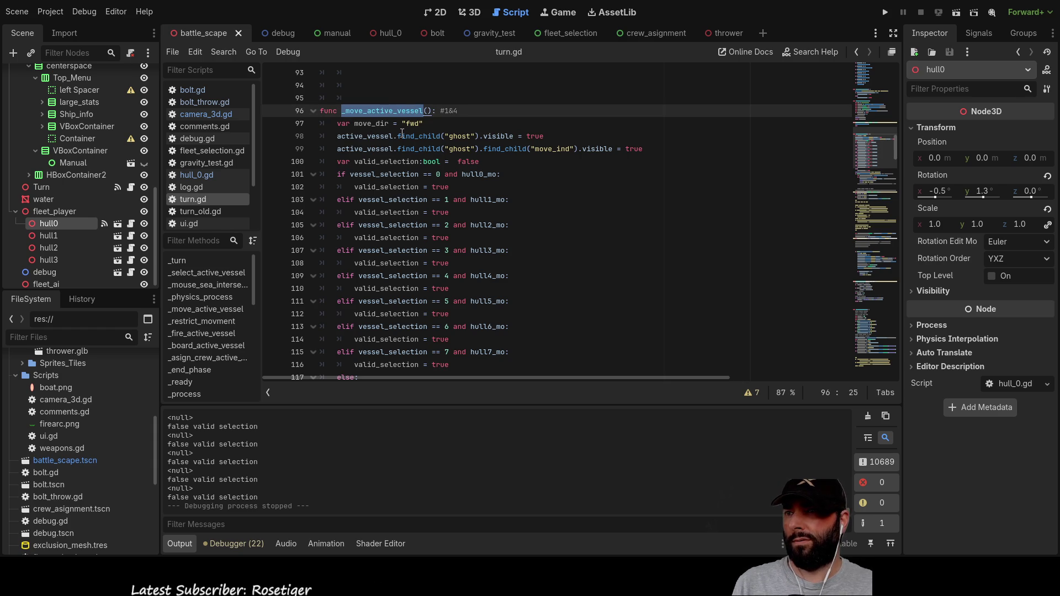
pyautogui.scroll(-3)
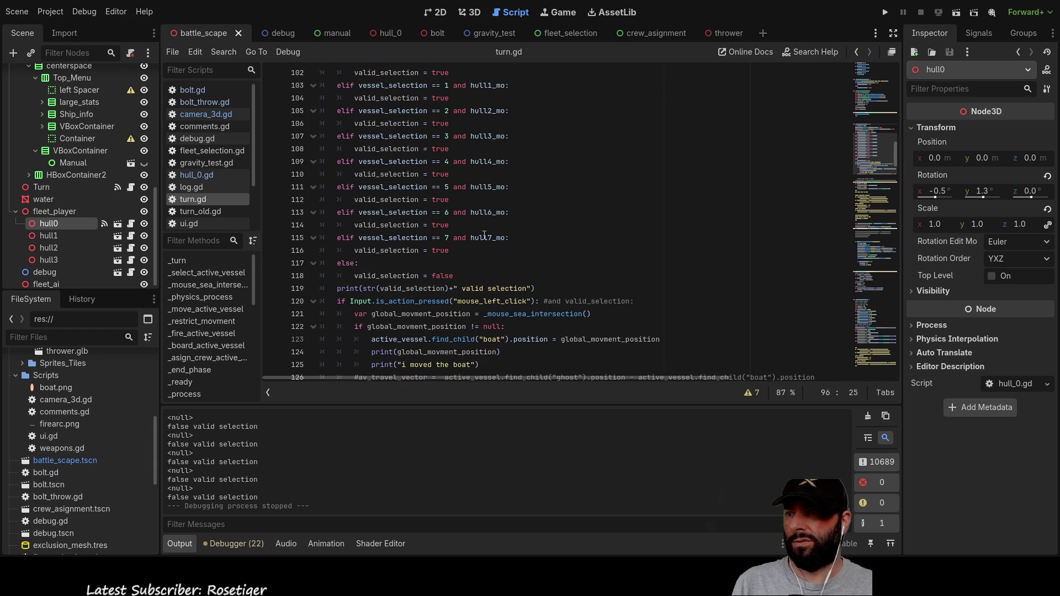
pyautogui.scroll(-3)
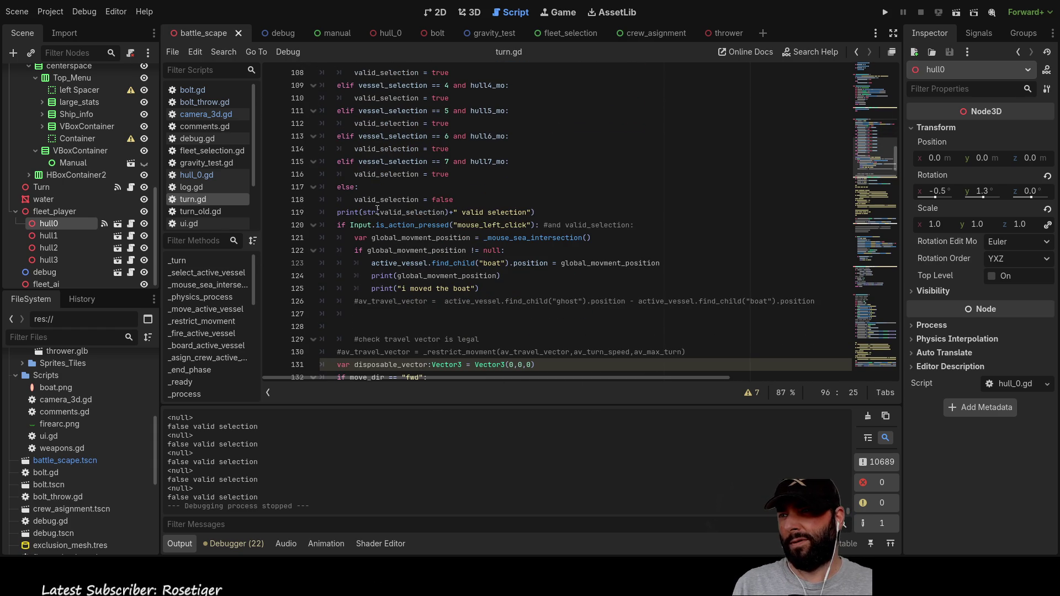
pyautogui.click(542, 225)
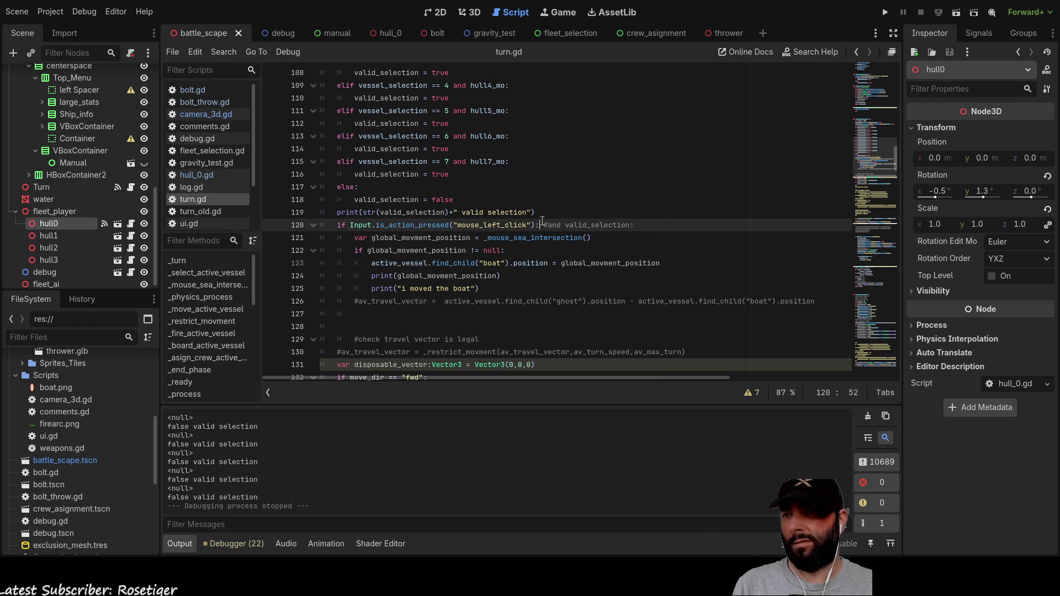
# Step: Remove the '#' so 'and valid_selection' is active, and highlight global_movment_position and _mouse_sea_intersection
pyautogui.press('Delete')
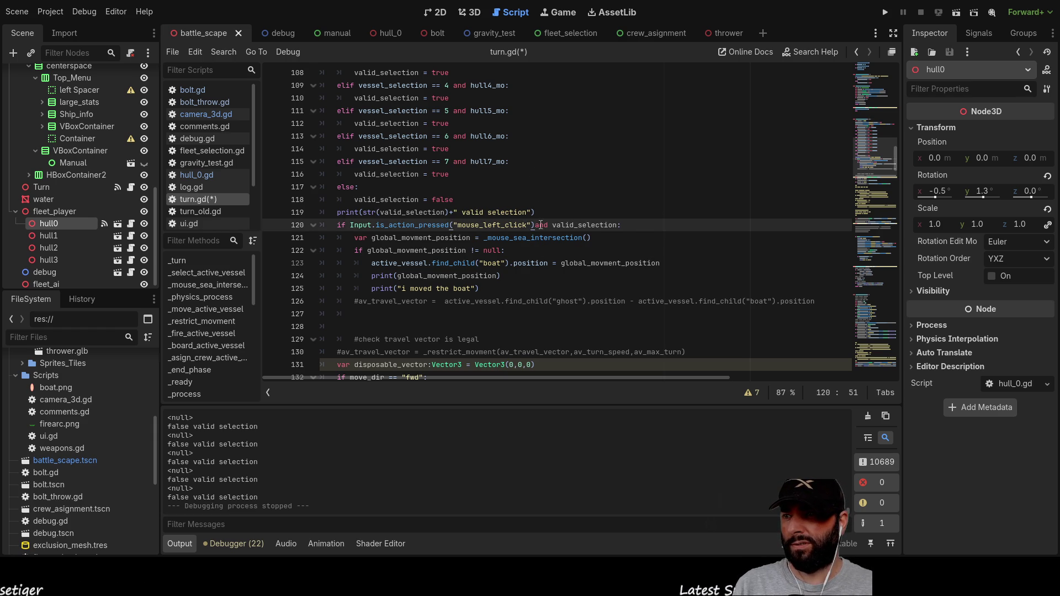
pyautogui.doubleClick(422, 238)
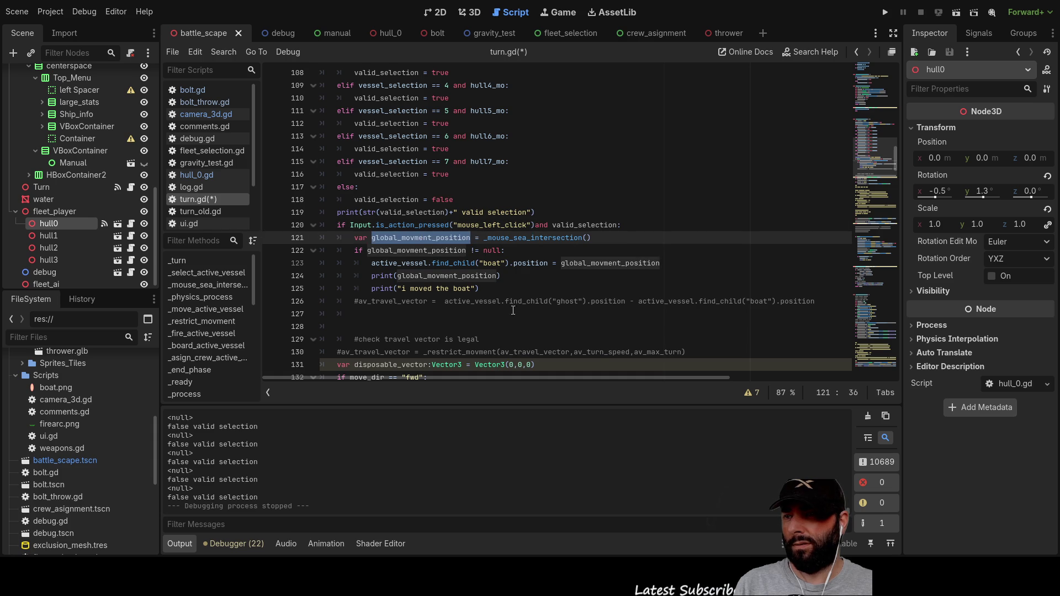
pyautogui.doubleClick(516, 238)
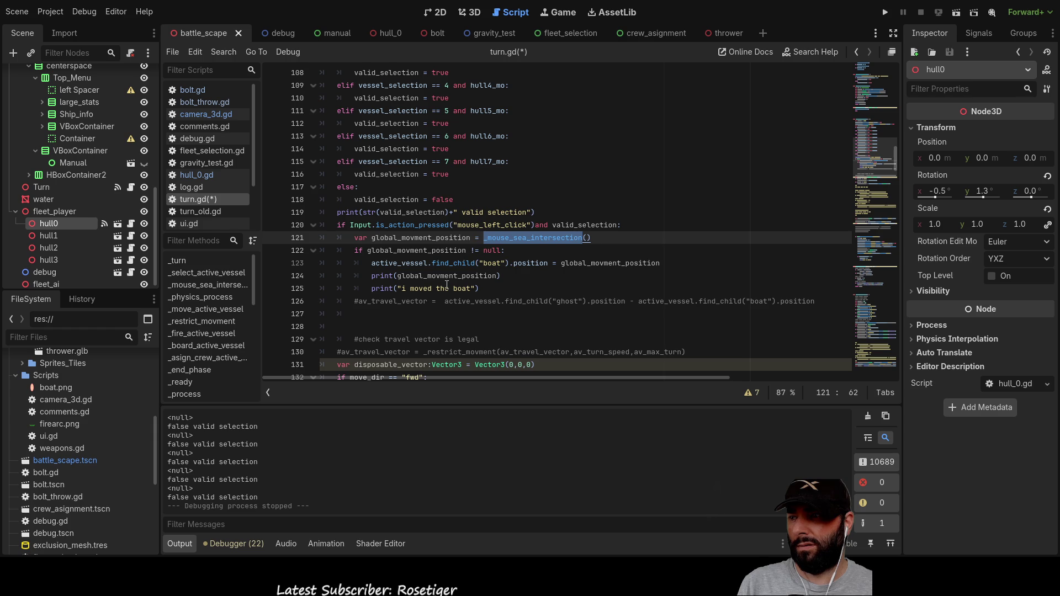
# Step: Scroll through turn.gd to review how valid_selection is set per hull
pyautogui.scroll(3)
pyautogui.scroll(3)
pyautogui.scroll(3)
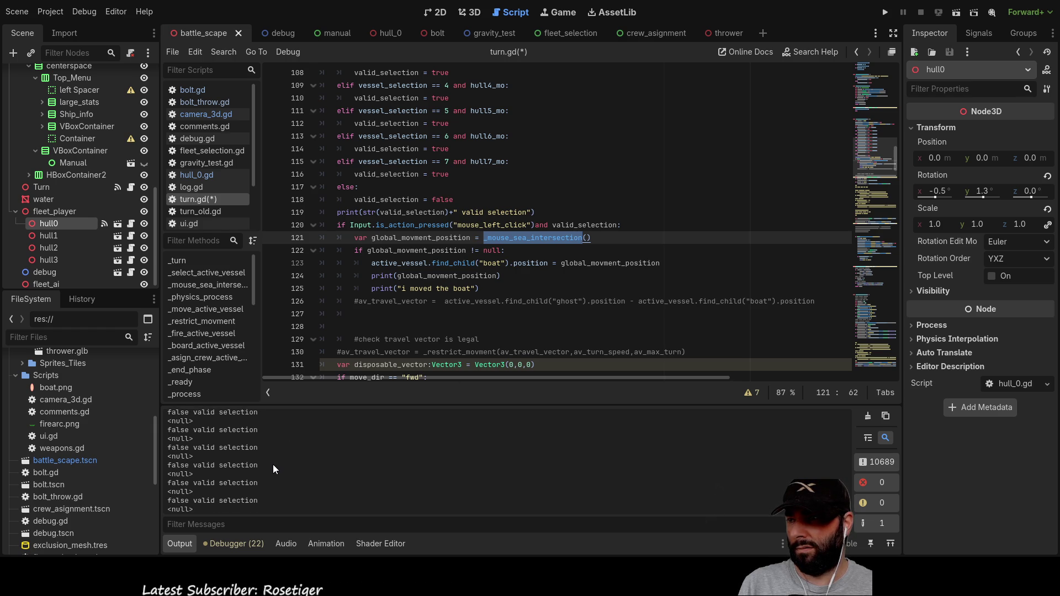
pyautogui.scroll(-3)
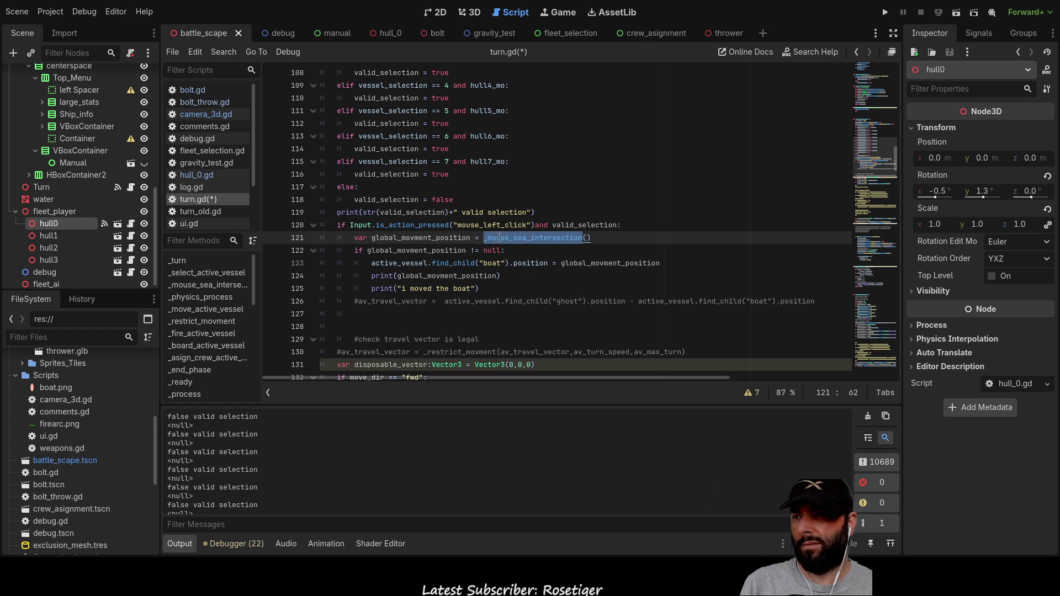
pyautogui.scroll(3)
pyautogui.scroll(-3)
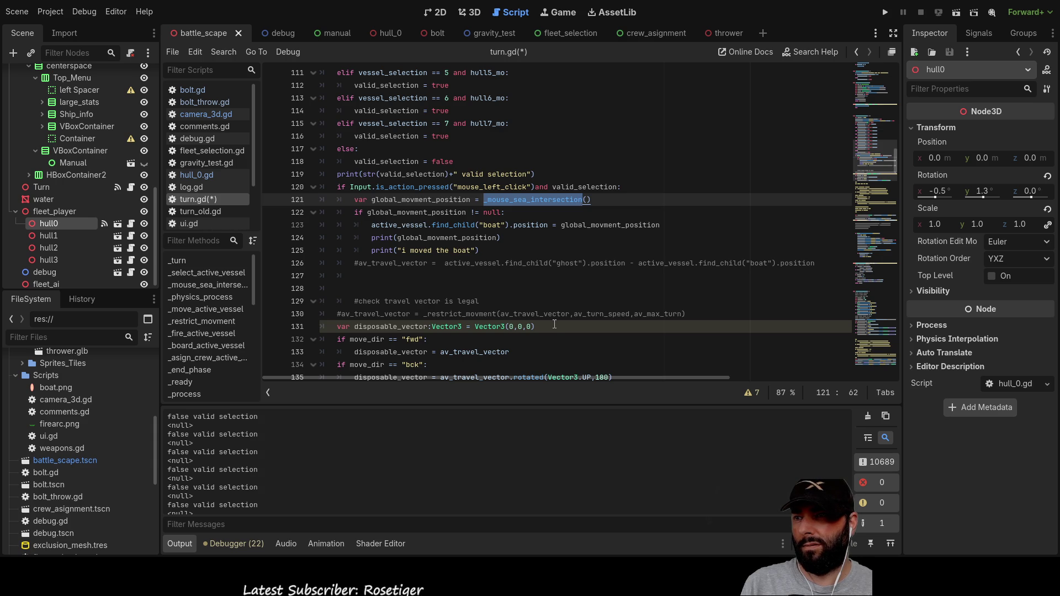
# Step: Run the game, select a ship, and set its first move target
pyautogui.click(885, 12)
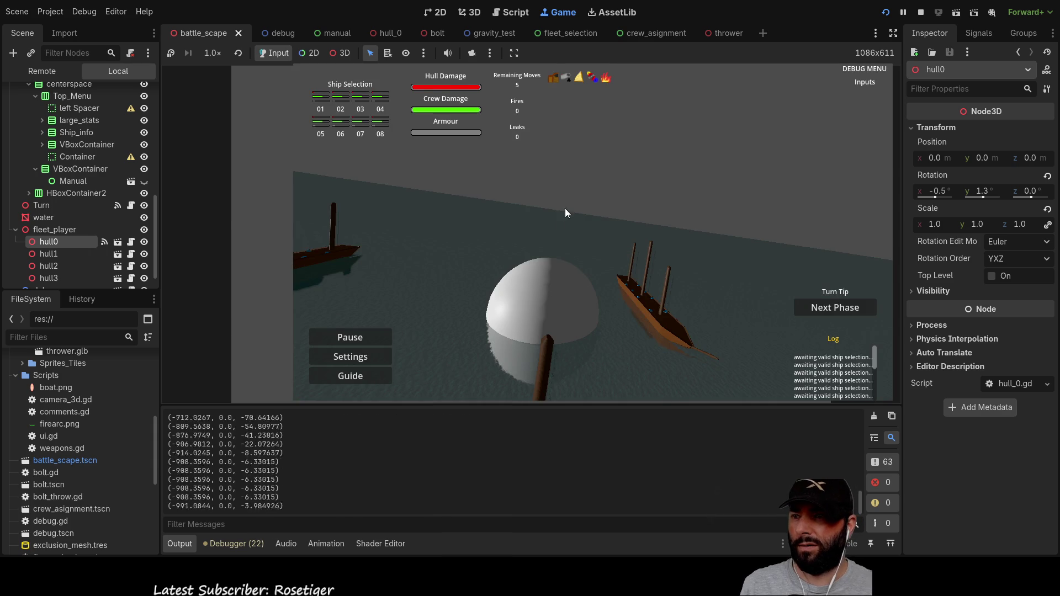
pyautogui.press('a')
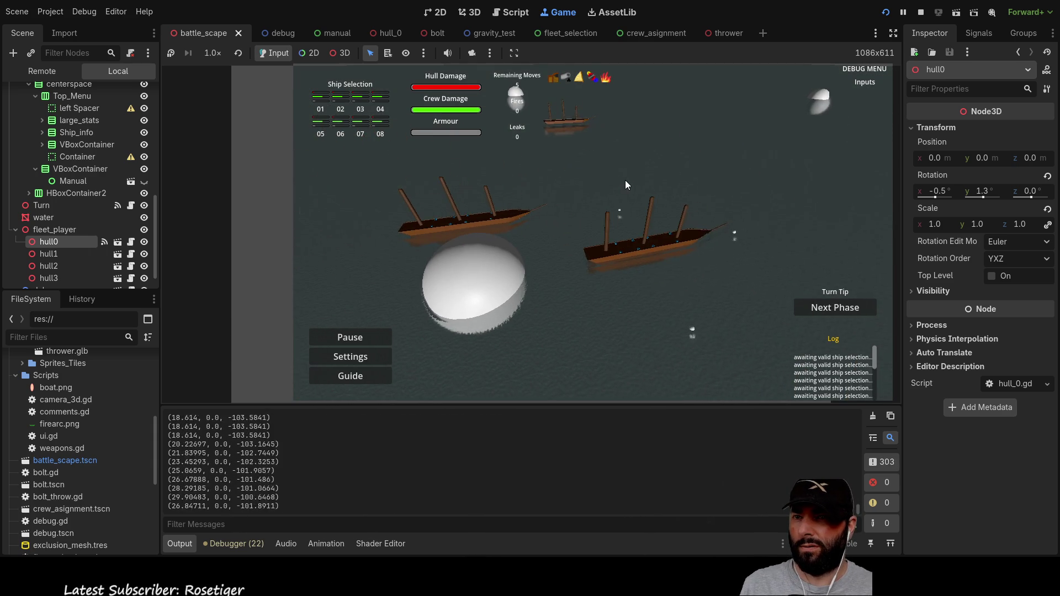
pyautogui.click(836, 315)
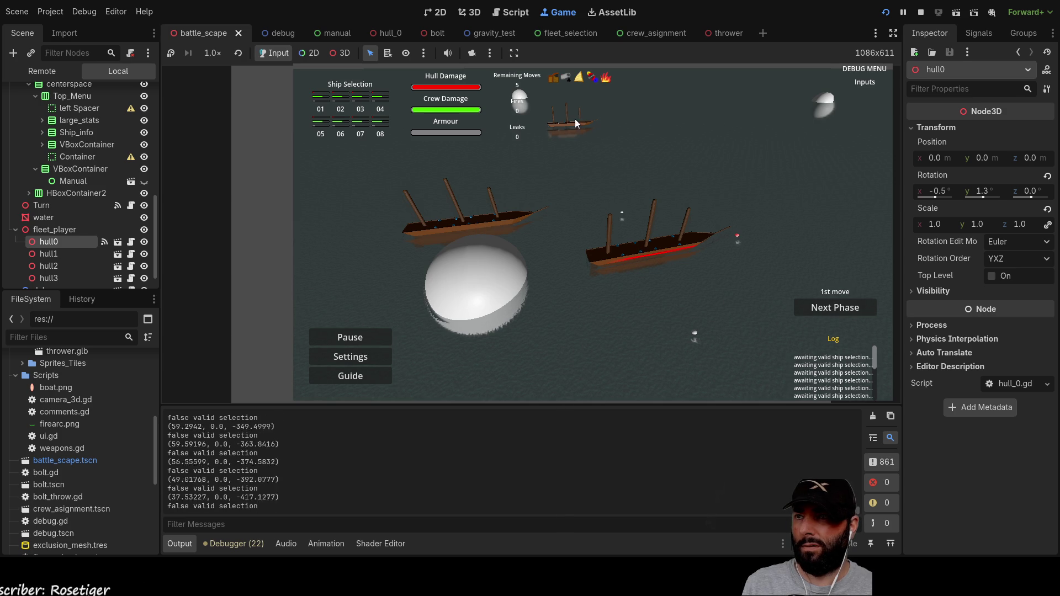
pyautogui.click(441, 252)
pyautogui.click(611, 236)
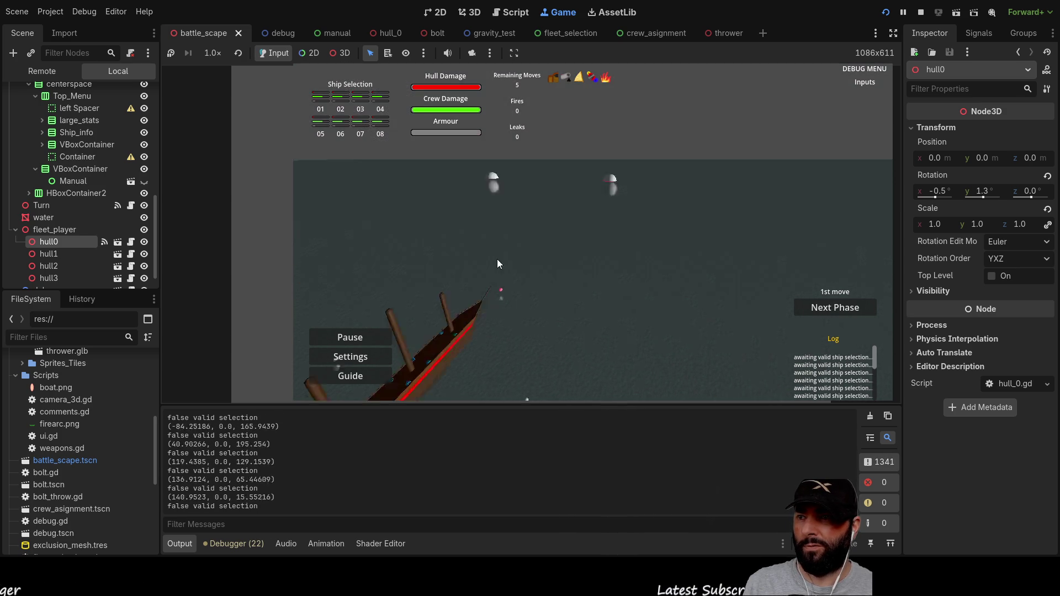
pyautogui.click(518, 257)
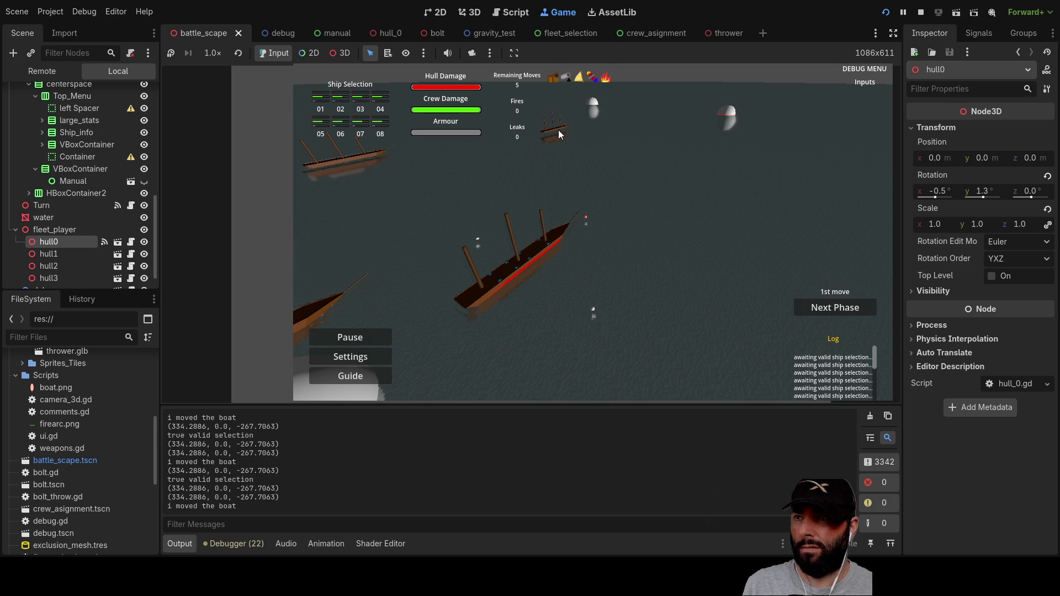
# Step: Move the selected ship to a clicked spot and slide it along its red movement area
pyautogui.press('a')
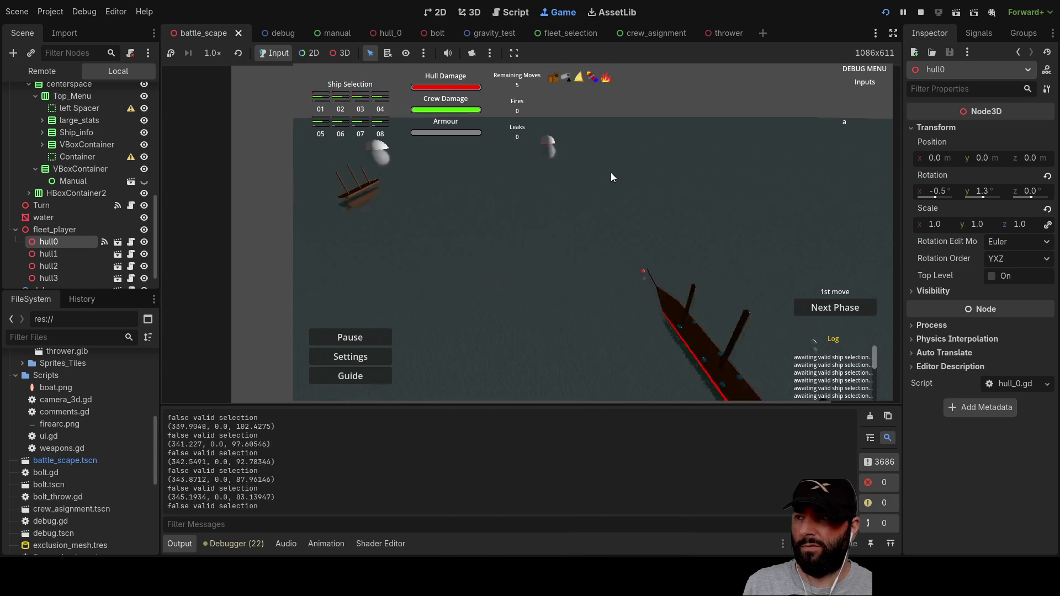
pyautogui.click(639, 174)
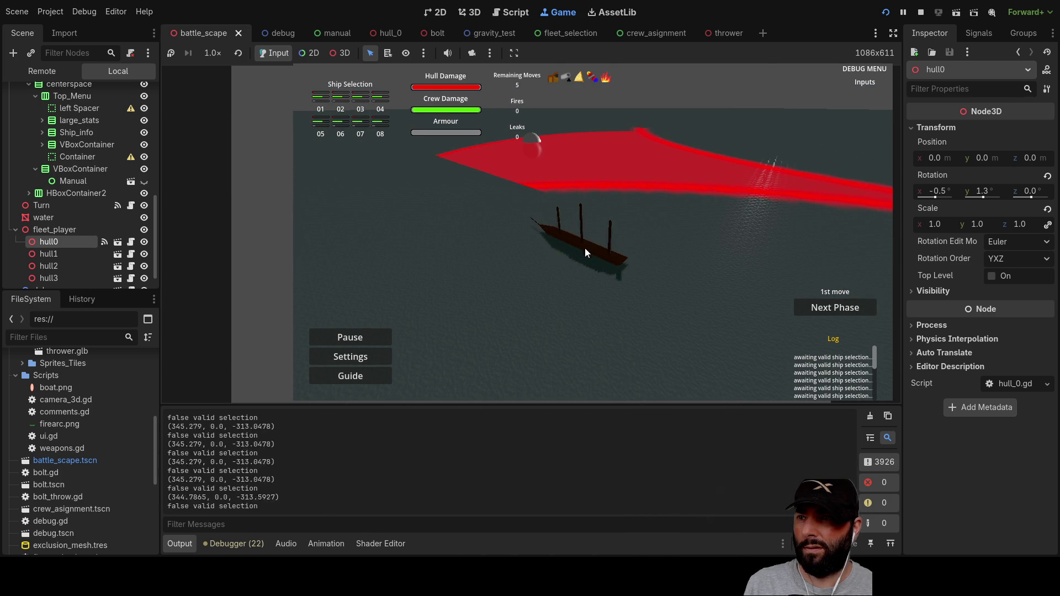
pyautogui.moveTo(661, 157); pyautogui.dragTo(733, 181)
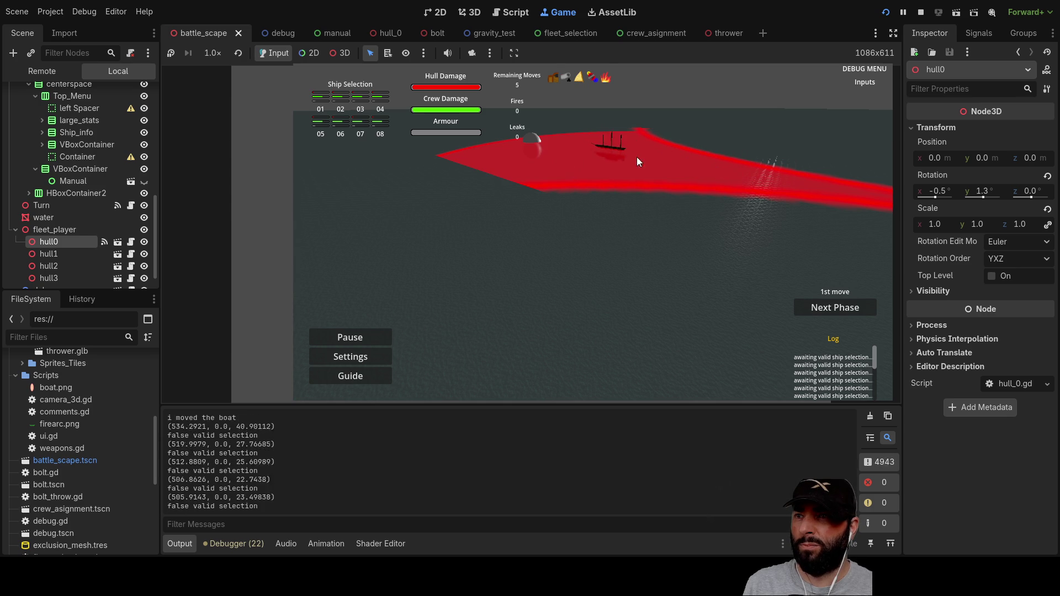
pyautogui.press('w')
pyautogui.press('d')
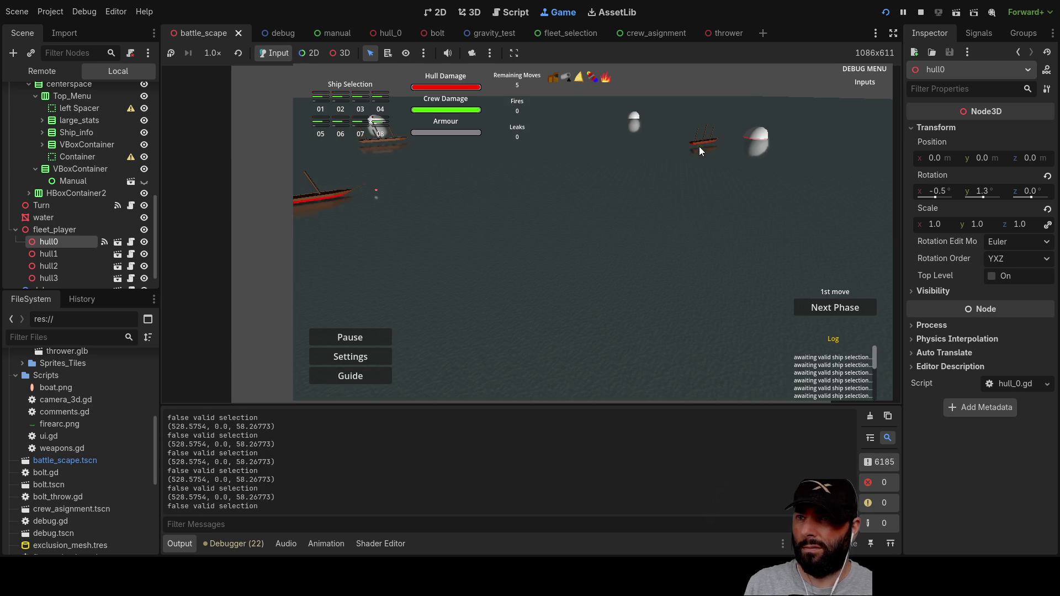
# Step: Centre the camera on the ship, move it forward in four clicks, and stop the game
pyautogui.scroll(3)
pyautogui.press('w')
pyautogui.press('q')
pyautogui.press('a')
pyautogui.press('s')
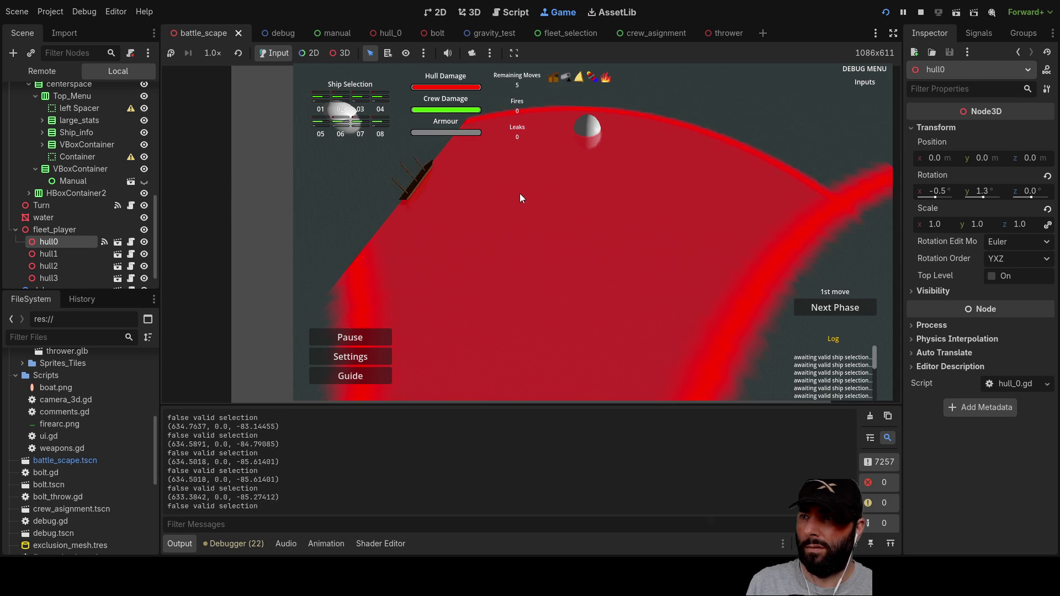
pyautogui.click(549, 254)
pyautogui.click(547, 263)
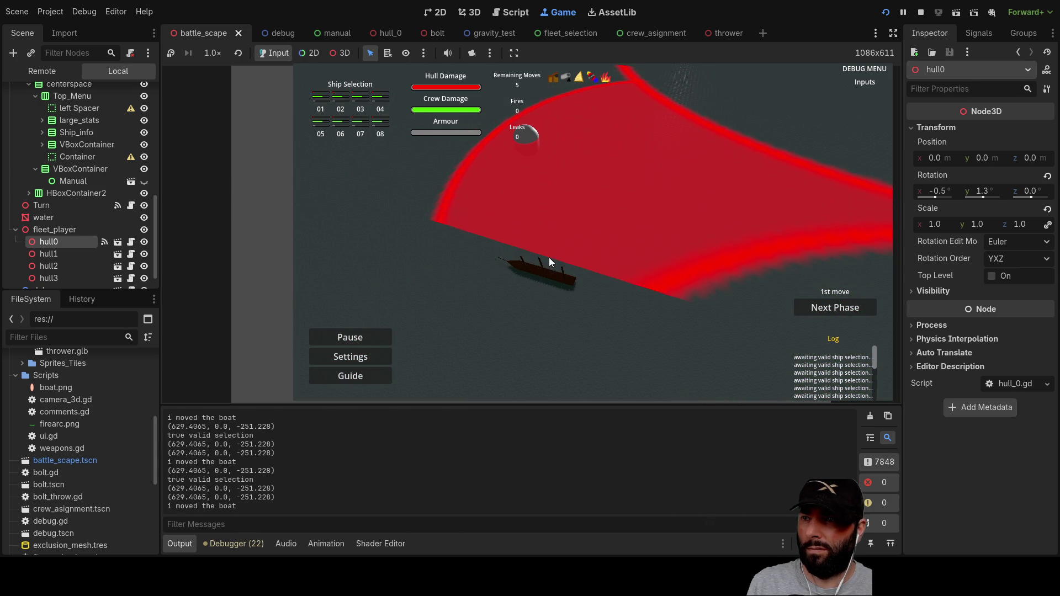
pyautogui.click(543, 274)
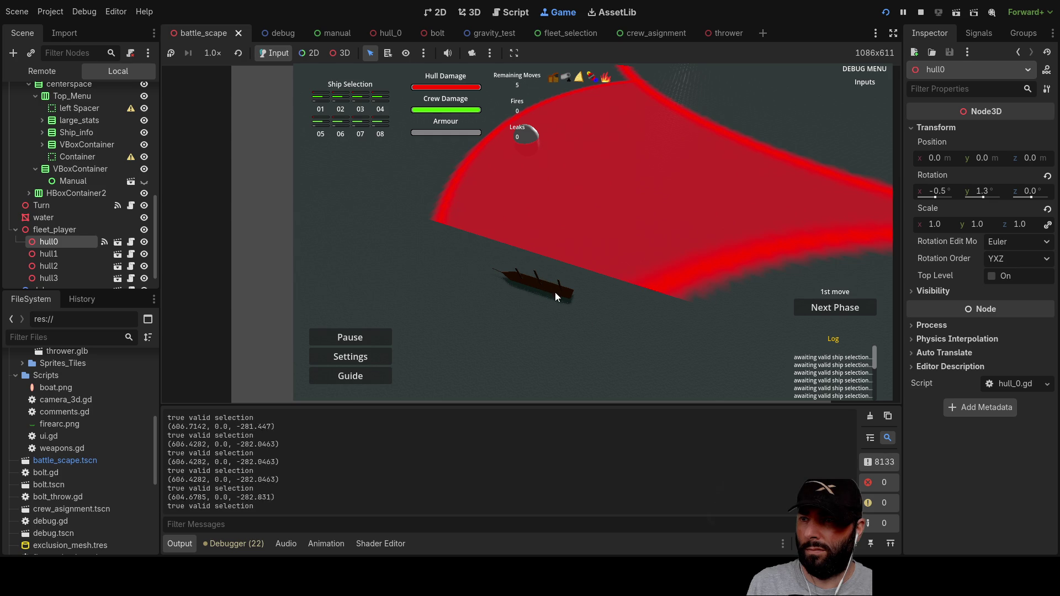
pyautogui.click(559, 293)
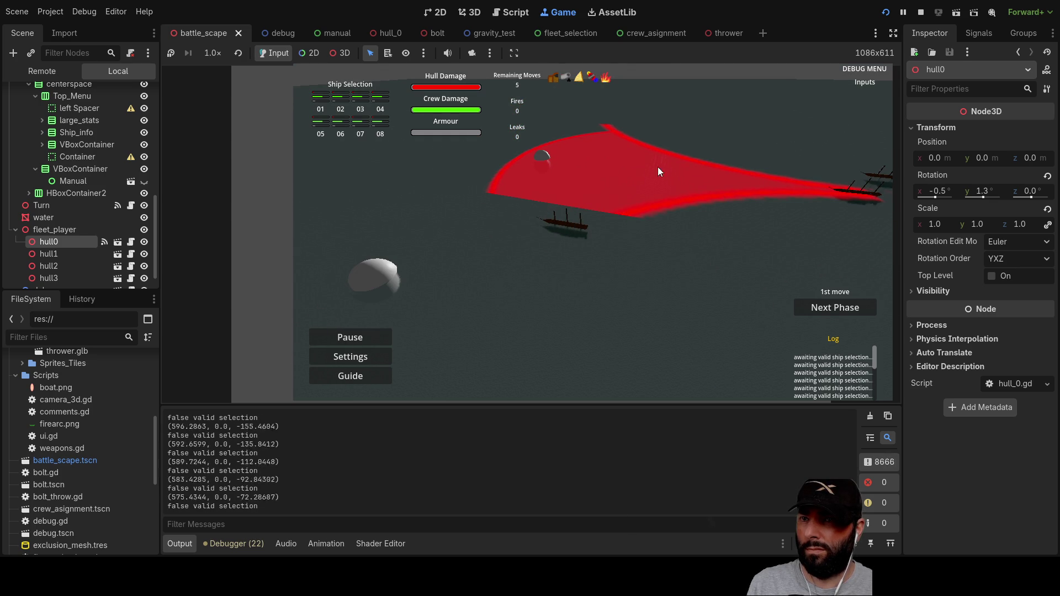
pyautogui.click(921, 11)
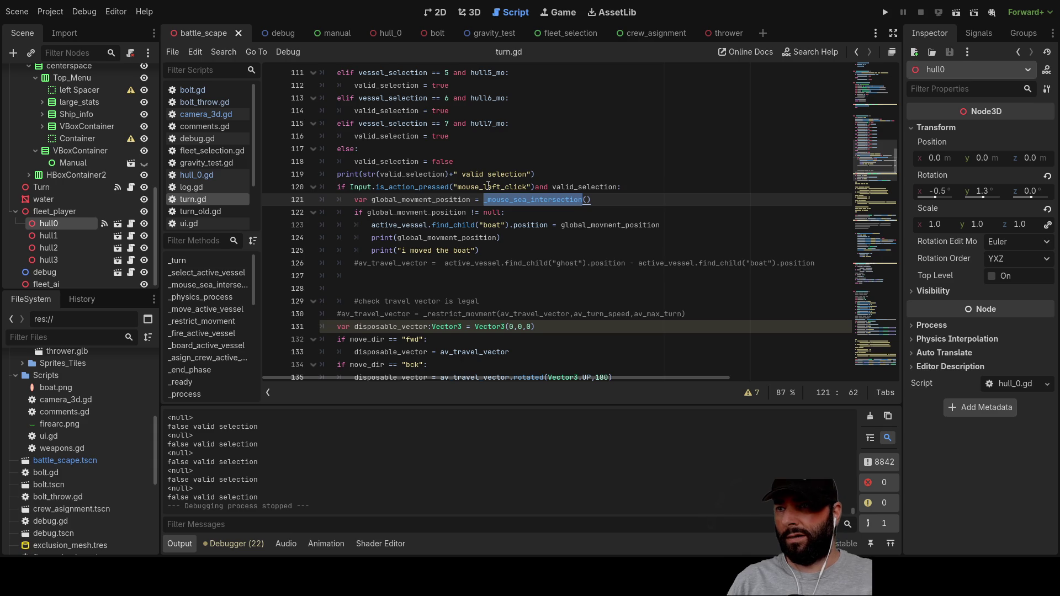
# Step: Paste a copy of the Input.is_action_pressed left-click check on a new line above the original
pyautogui.doubleClick(489, 187)
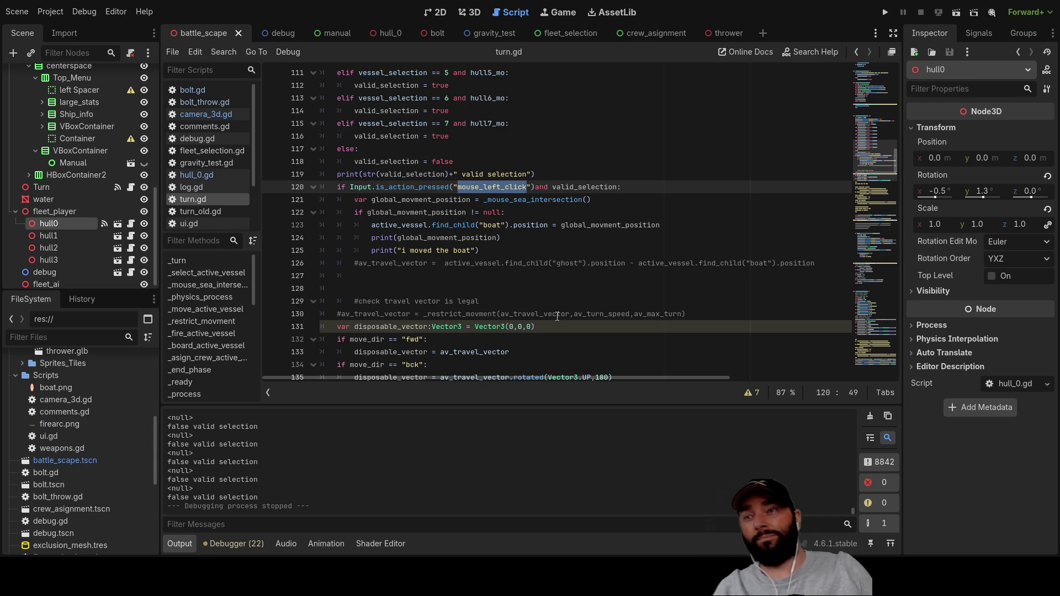
pyautogui.press('Left')
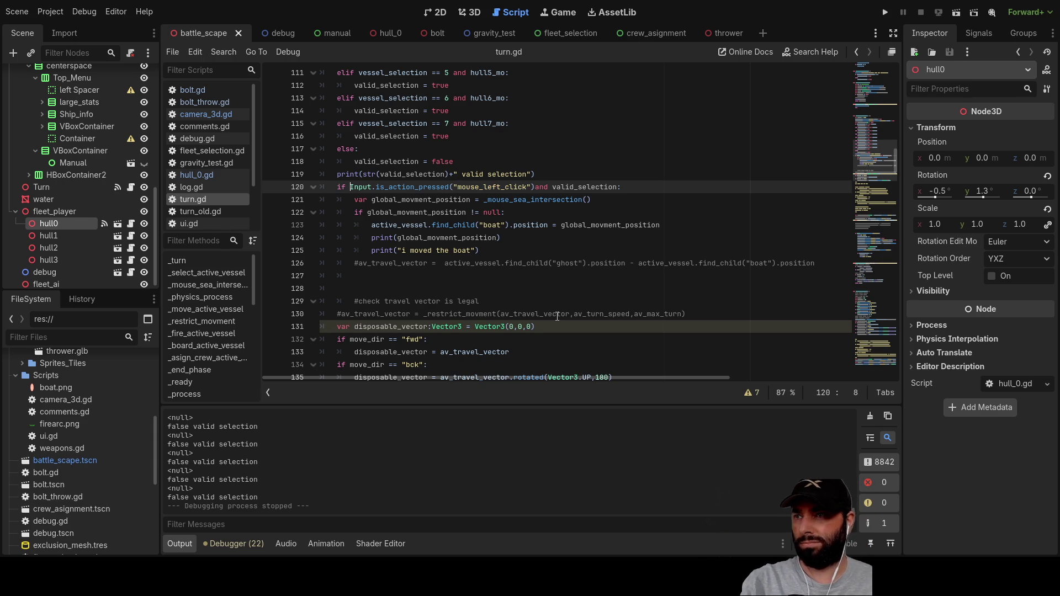
pyautogui.hotkey('ctrl', 'shift', 'Return')
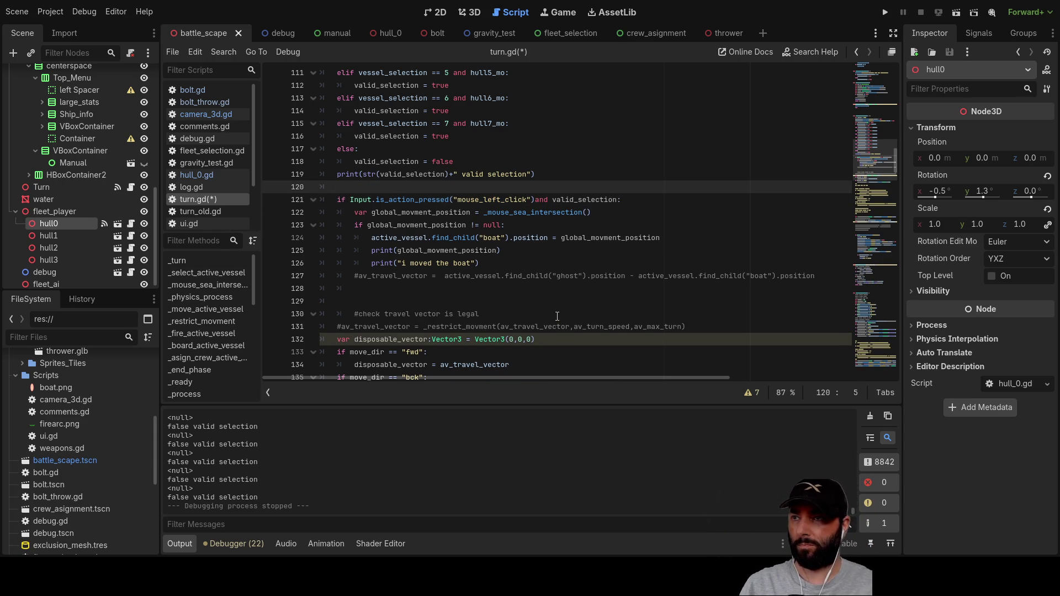
pyautogui.press('Down')
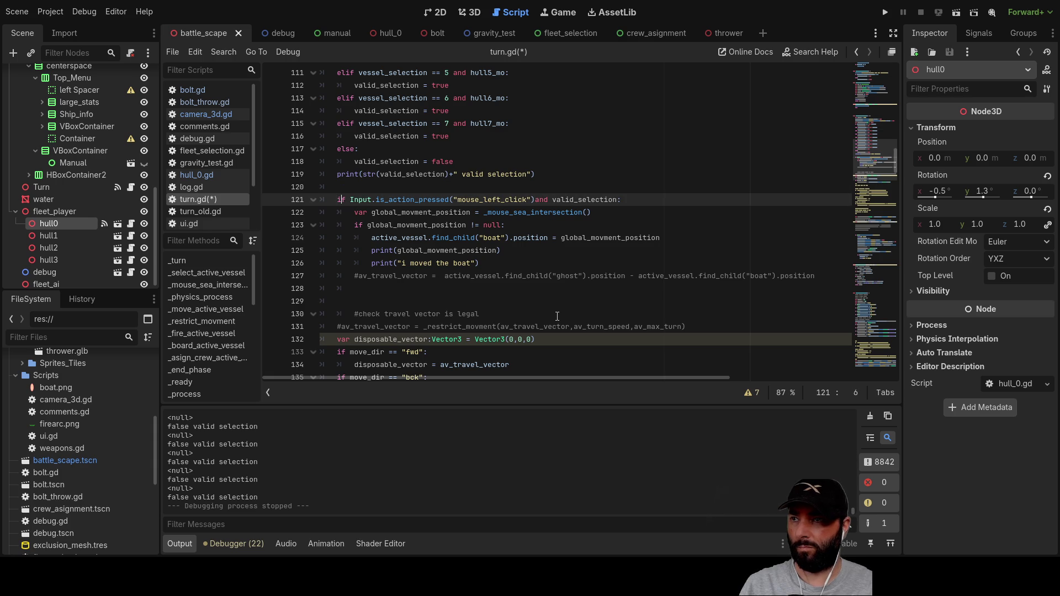
pyautogui.hotkey('shift', 'Right')
pyautogui.hotkey('shift', 'Right')
pyautogui.hotkey('shift', 'Right')
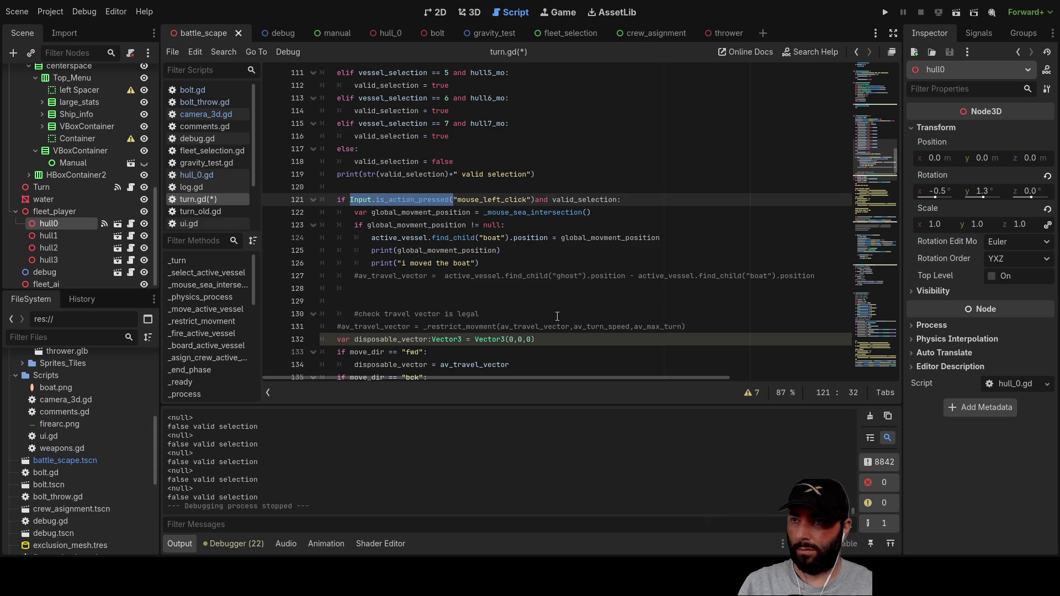
pyautogui.press('Up')
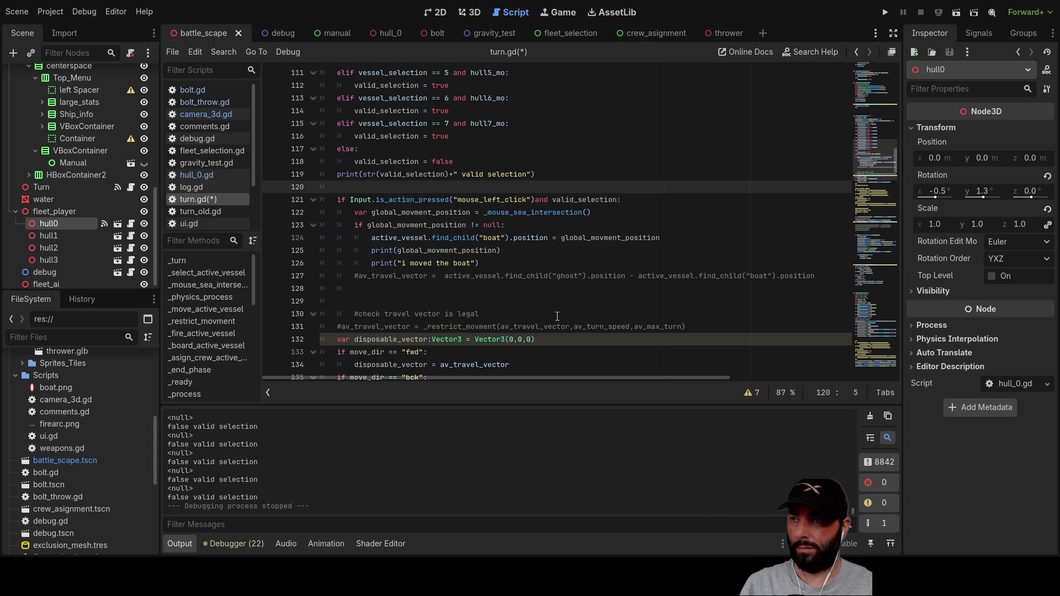
pyautogui.press('Return')
pyautogui.press('Up')
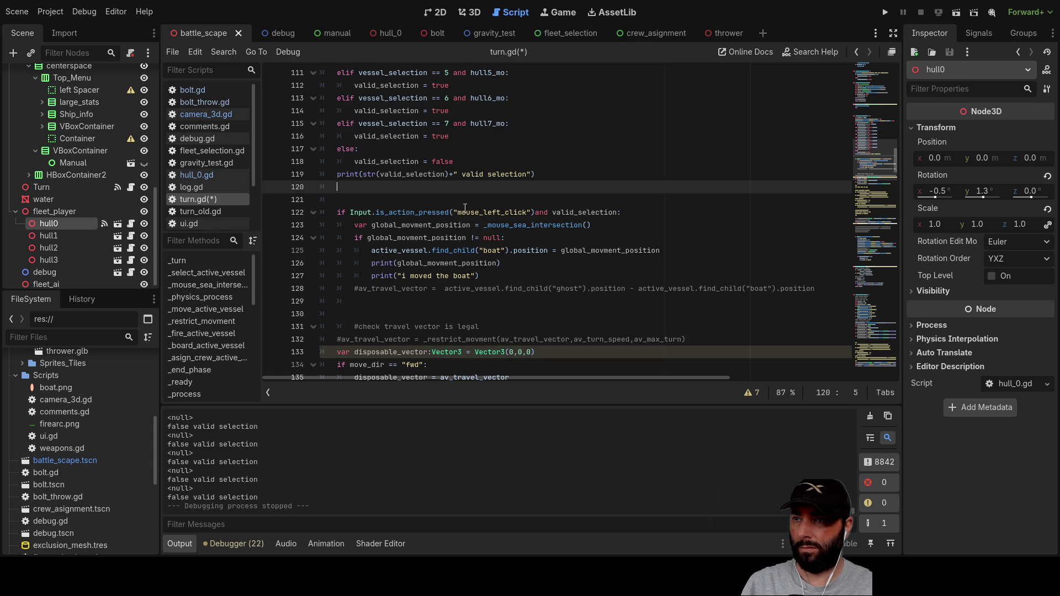
pyautogui.moveTo(621, 212); pyautogui.dragTo(336, 212)
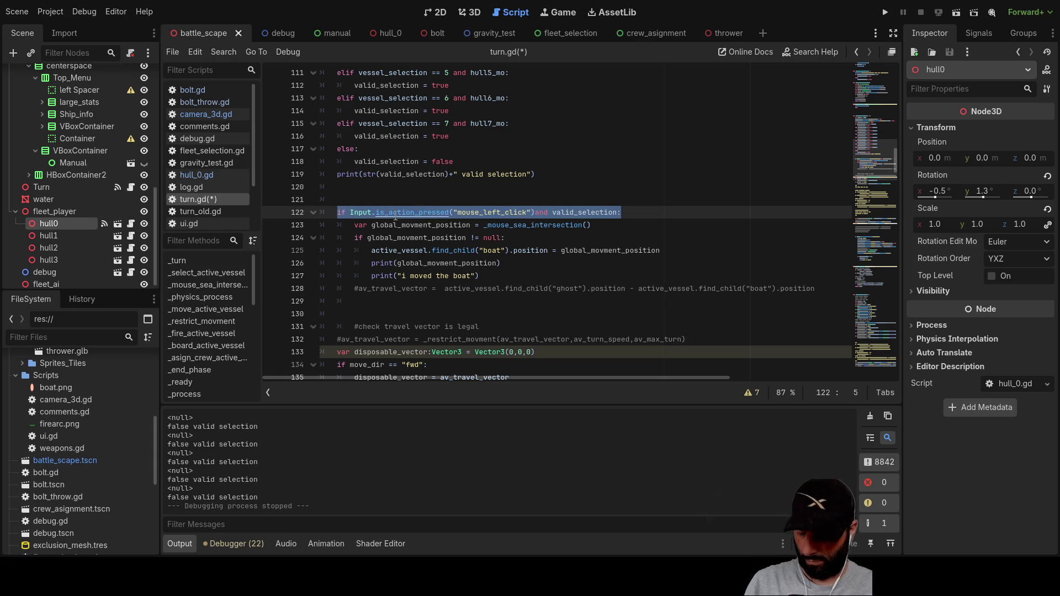
pyautogui.click(351, 187)
pyautogui.hotkey('ctrl', 'v')
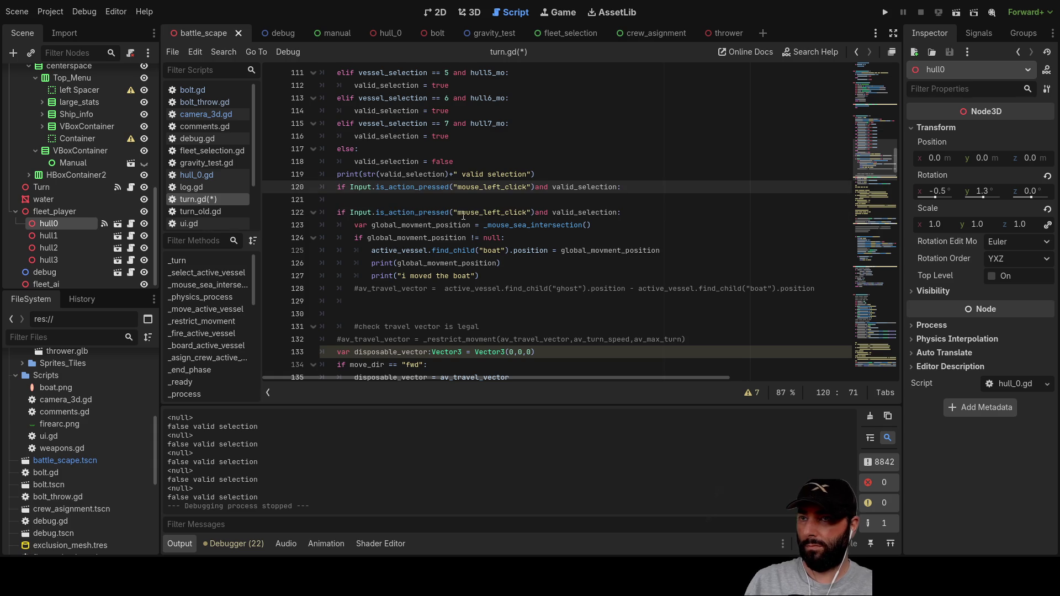
pyautogui.press('Down')
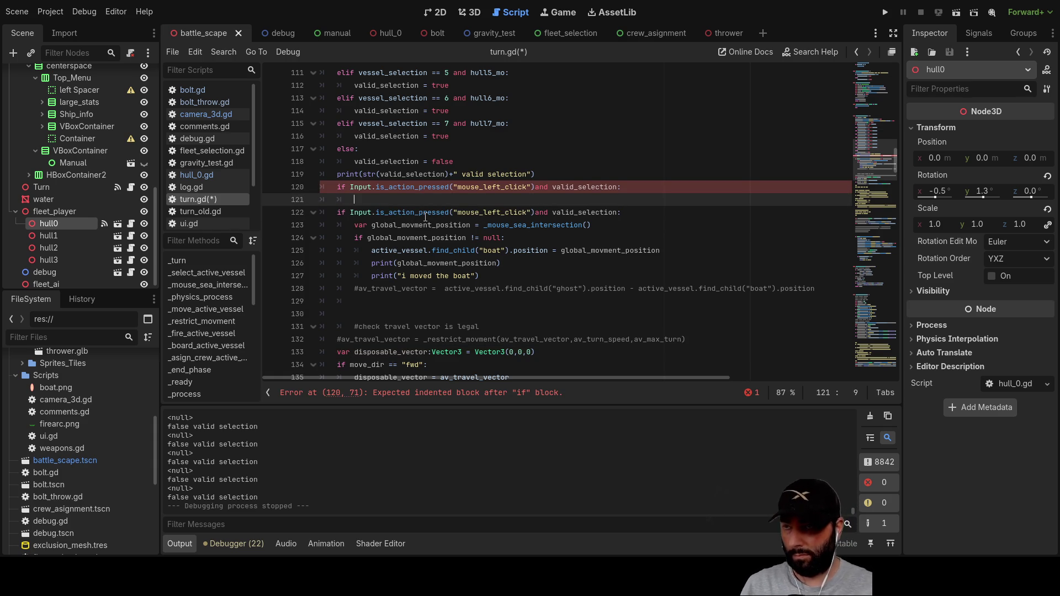
# Step: Set move_vessel = true inside the new check and change the original condition to if move_vessel:
pyautogui.write('move_')
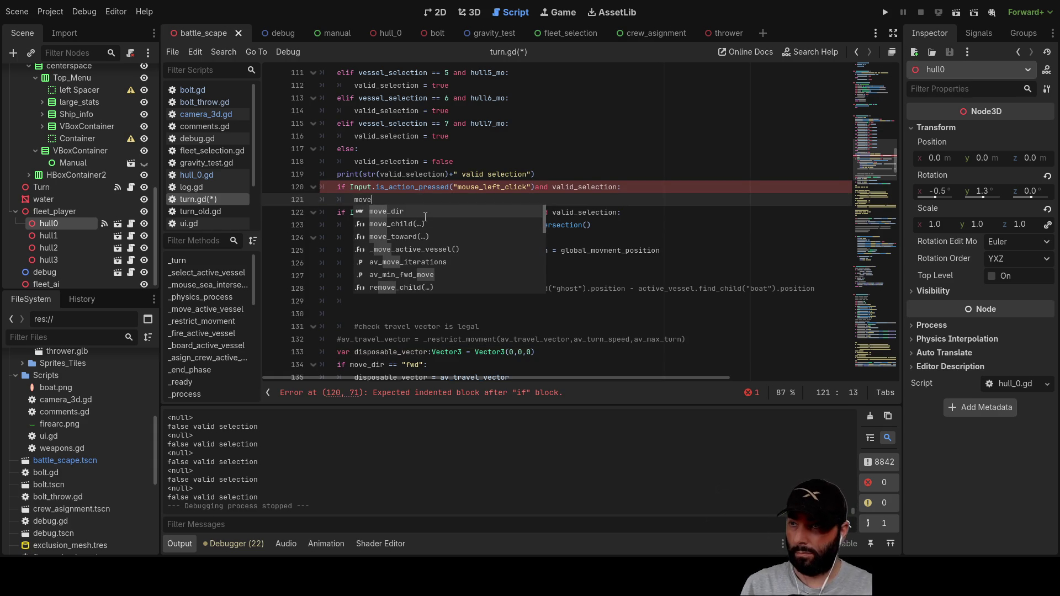
pyautogui.write('ves')
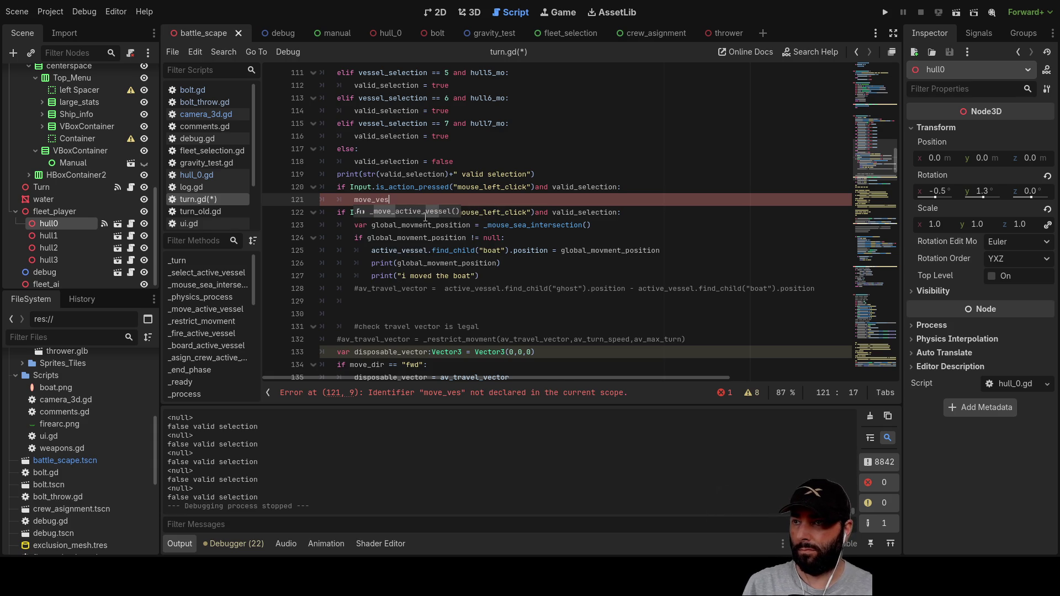
pyautogui.write('sel')
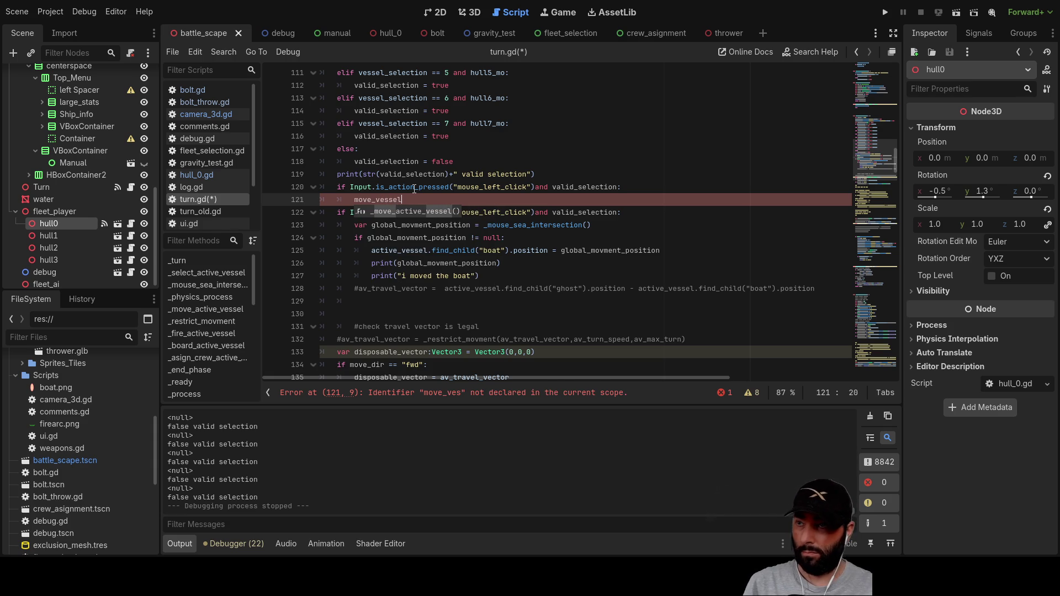
pyautogui.write(' = tr')
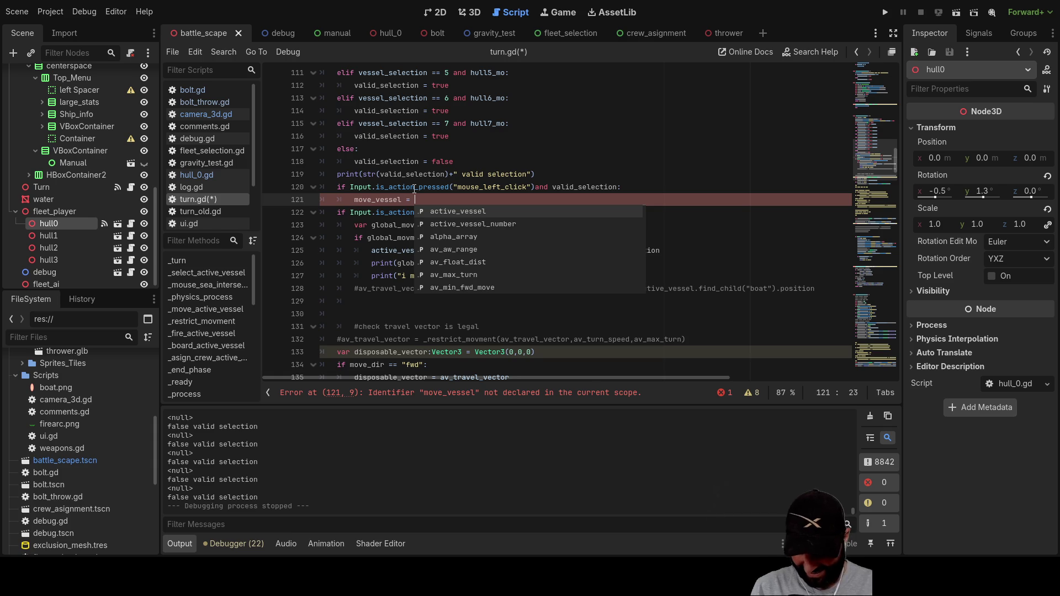
pyautogui.write('ue')
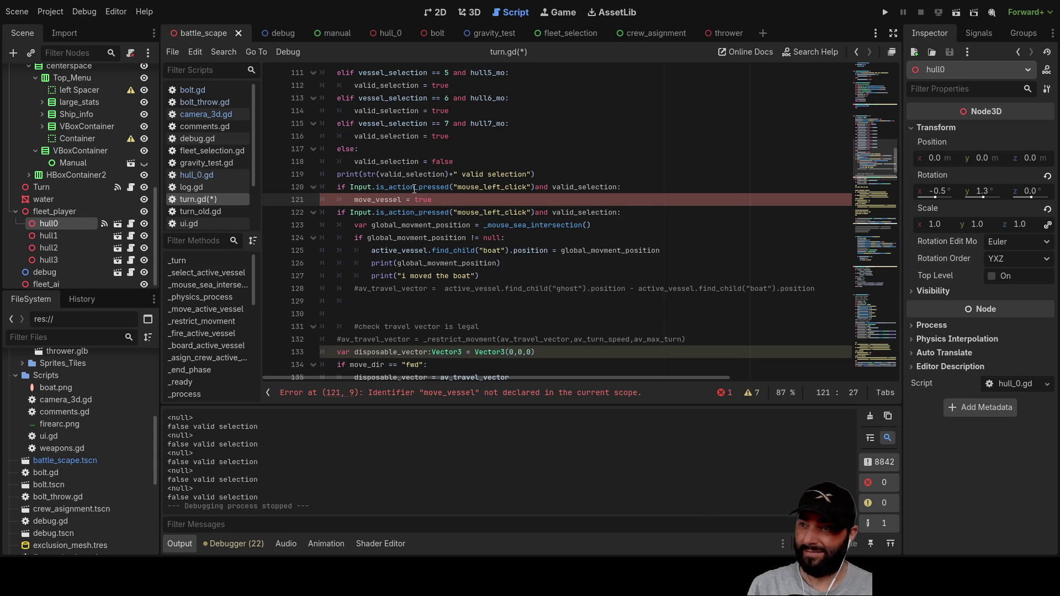
pyautogui.doubleClick(394, 200)
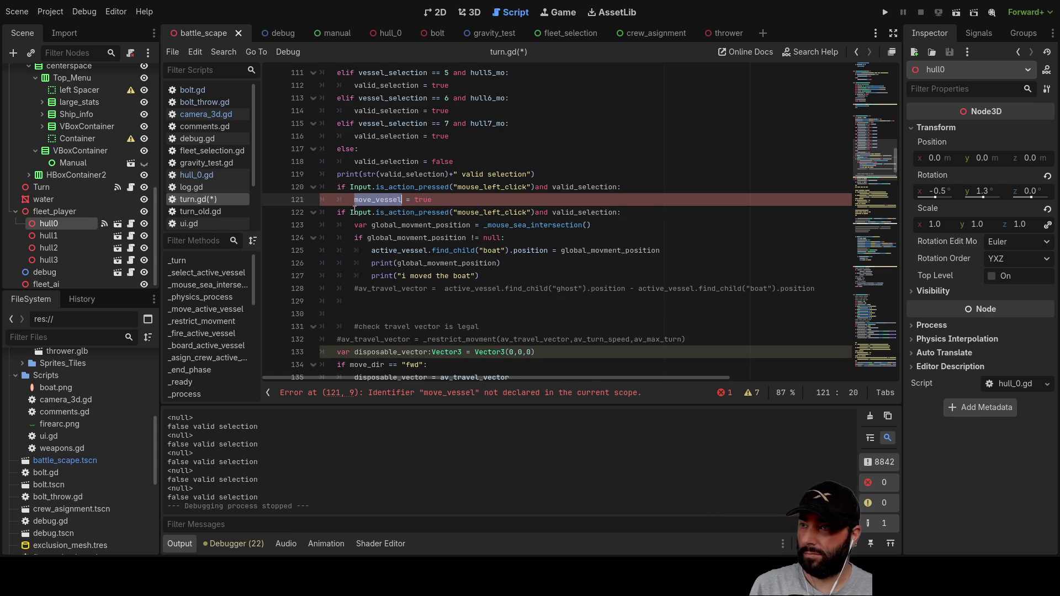
pyautogui.moveTo(351, 212); pyautogui.dragTo(619, 213)
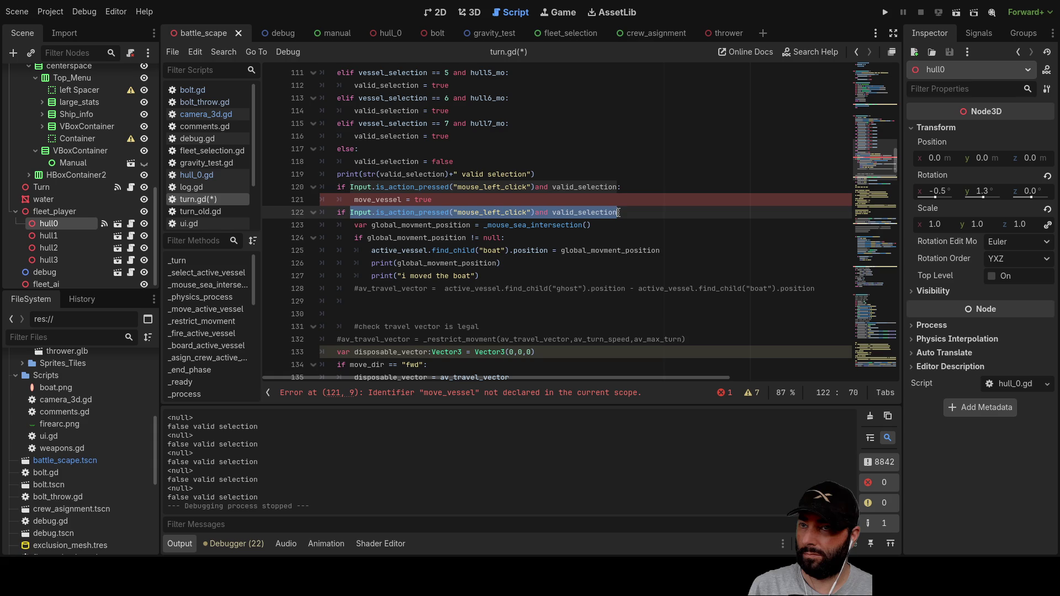
pyautogui.hotkey('ctrl', 'v')
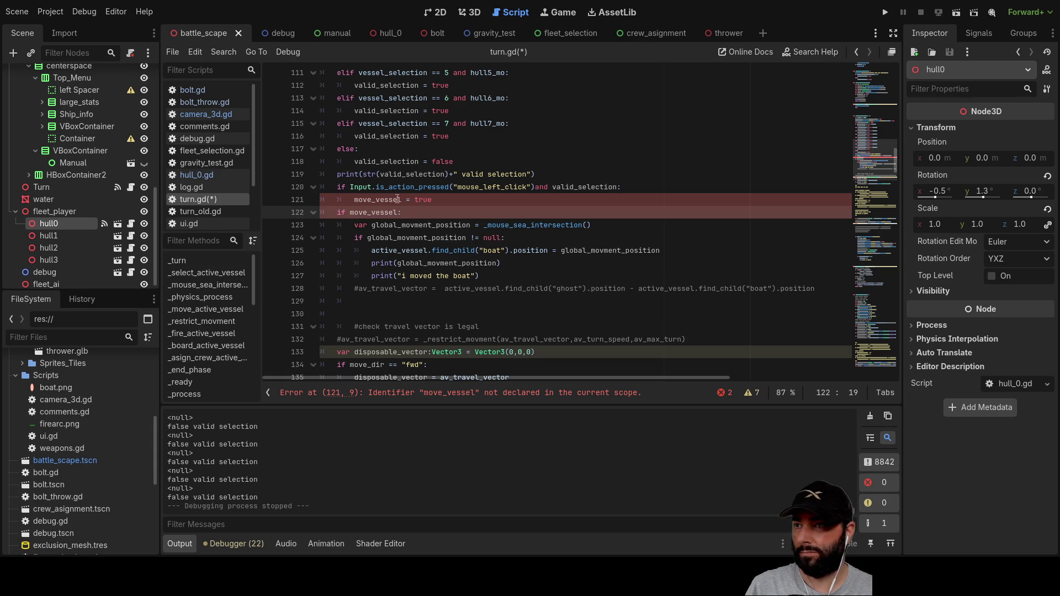
pyautogui.doubleClick(380, 199)
# Step: Declare var move_vessel:bool = false among the state variables at the top of turn.gd
pyautogui.scroll(3)
pyautogui.scroll(3)
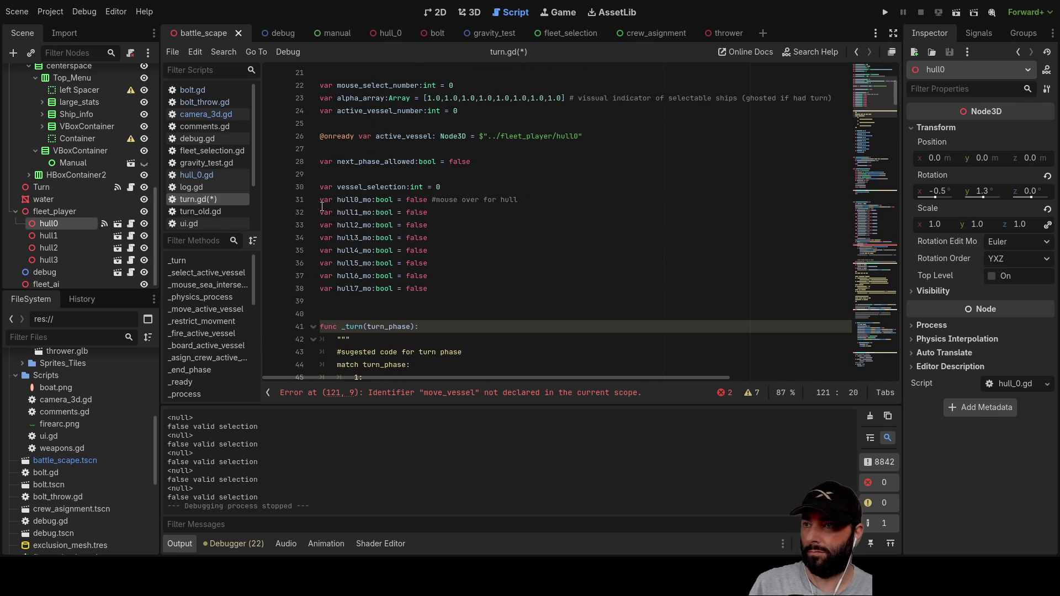
pyautogui.click(322, 177)
pyautogui.press('Return')
pyautogui.press('Up')
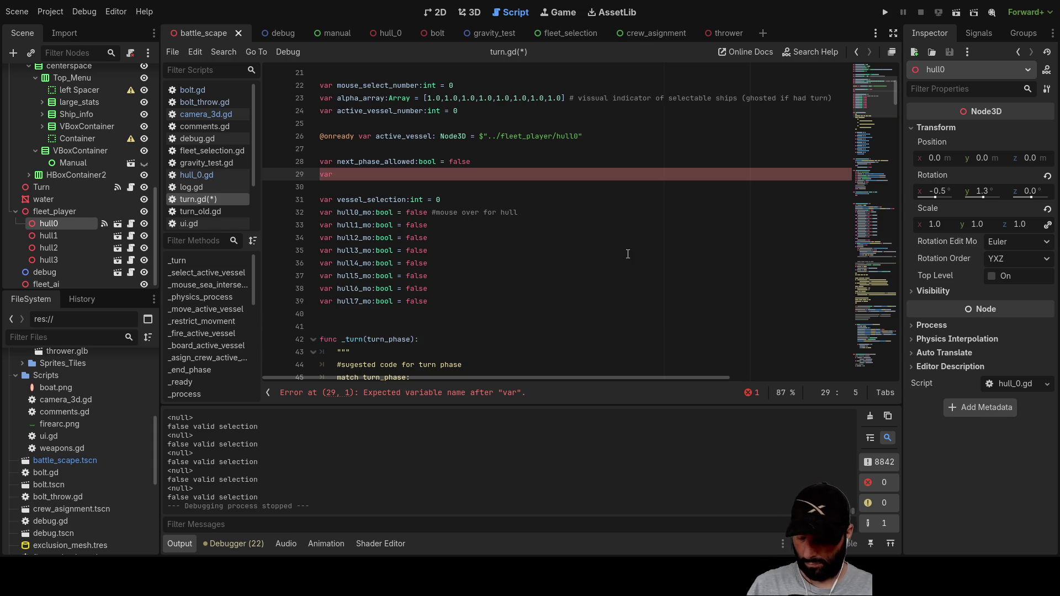
pyautogui.write('move_vessel = ')
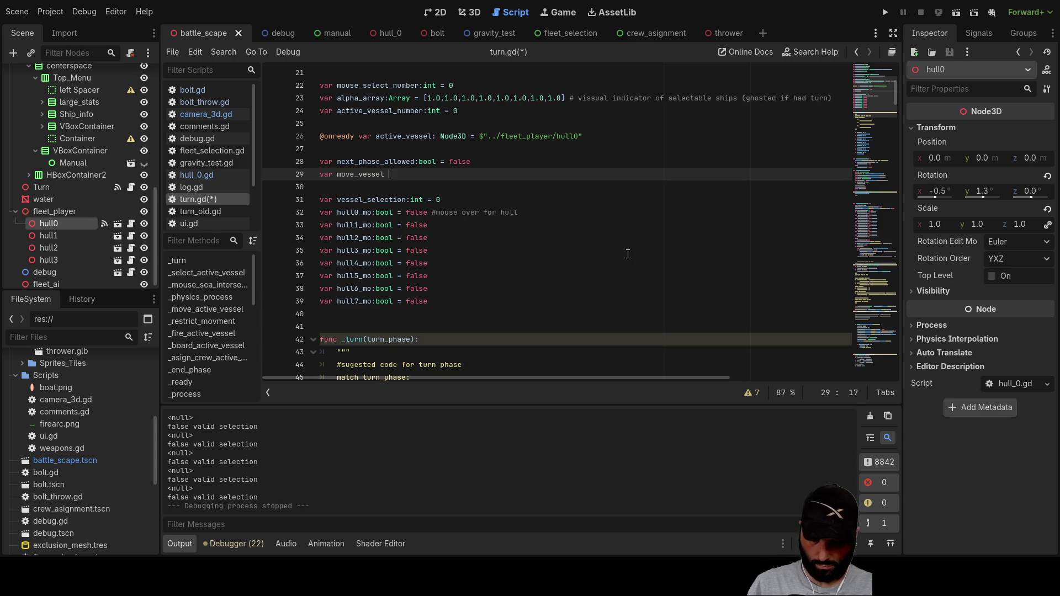
pyautogui.write('tr')
pyautogui.press('BackSpace')
pyautogui.press('BackSpace')
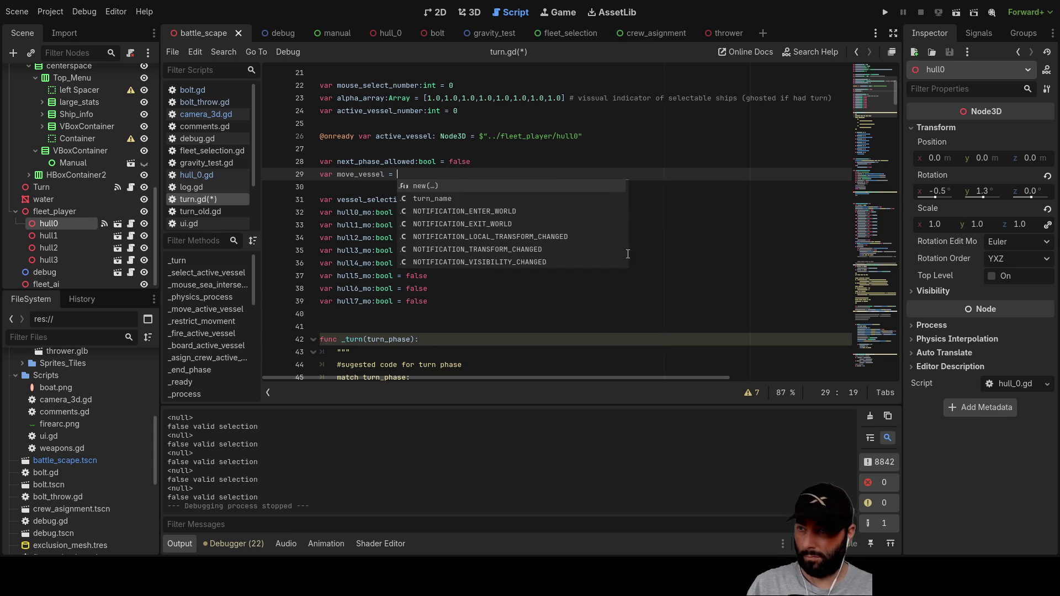
pyautogui.write('false')
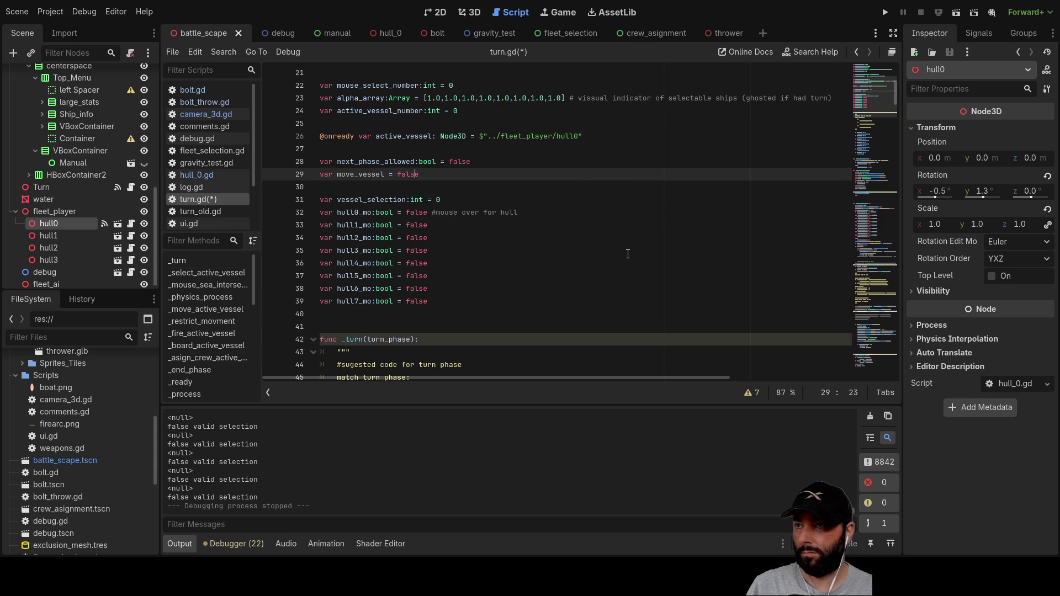
pyautogui.write(':bool')
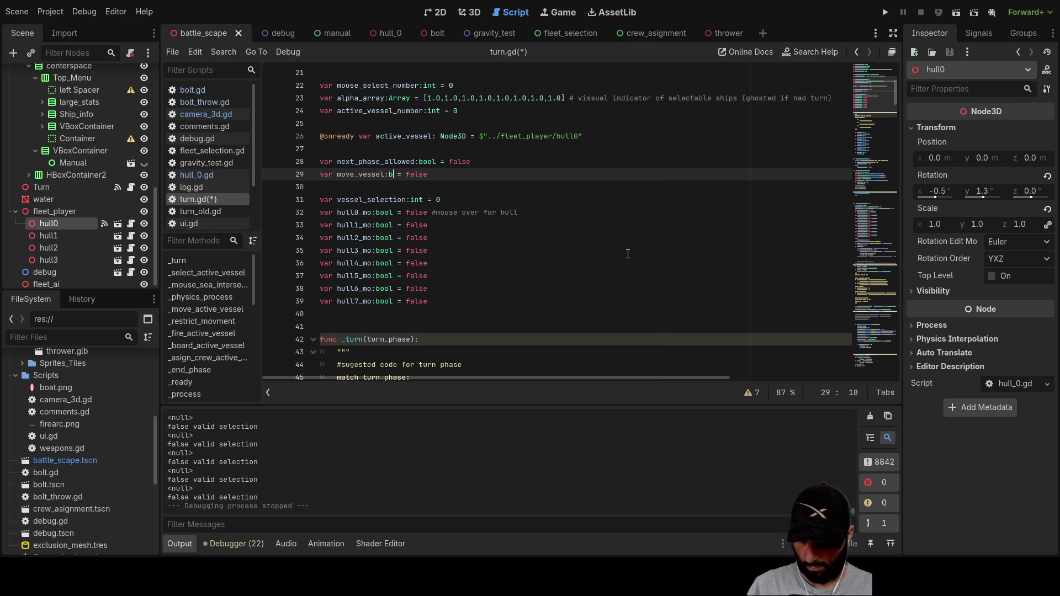
pyautogui.click(635, 339)
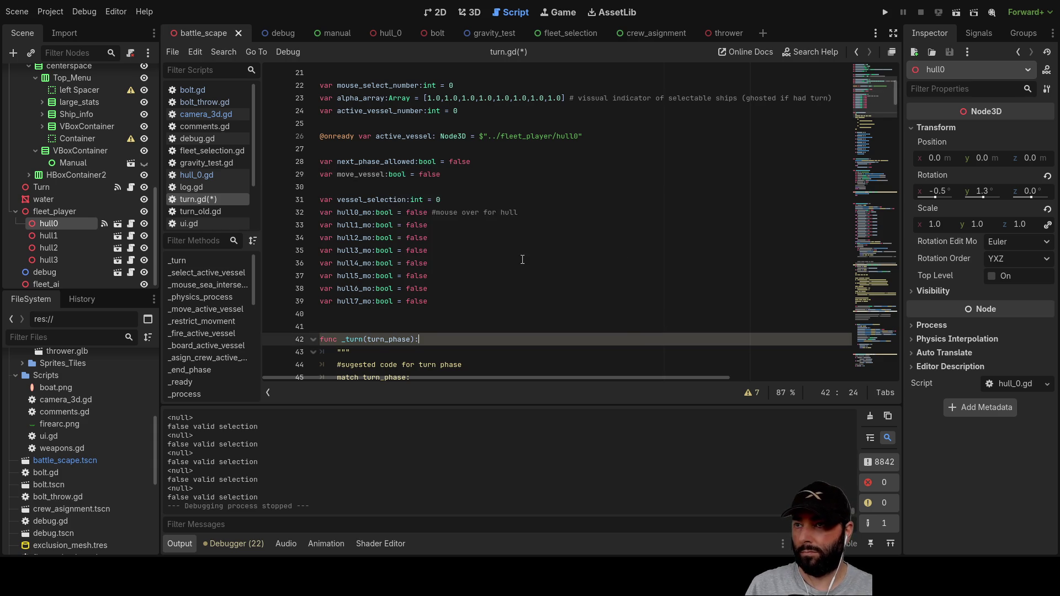
pyautogui.scroll(-3)
pyautogui.scroll(3)
pyautogui.scroll(3)
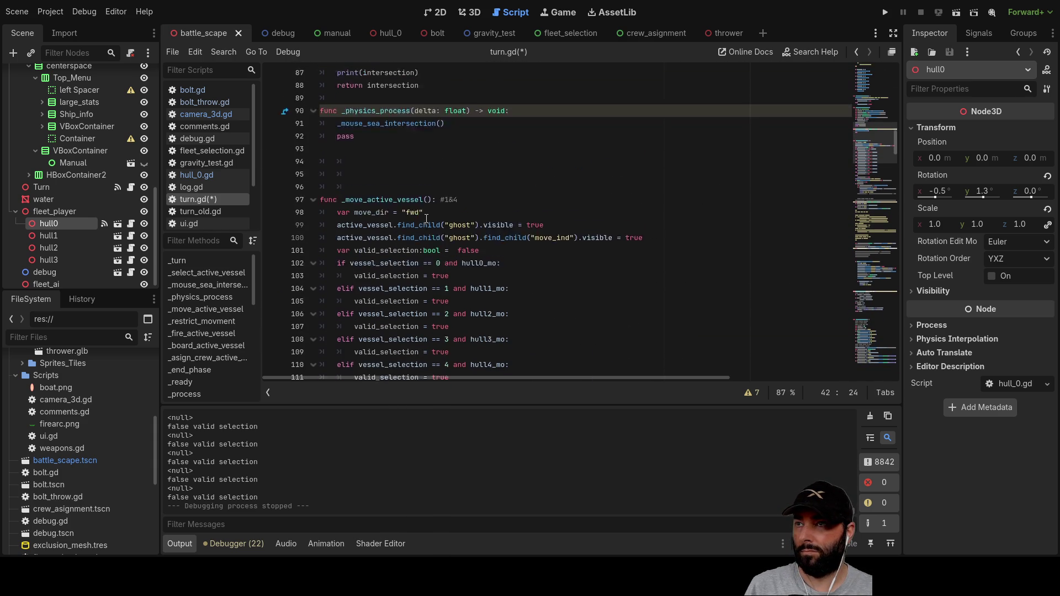
pyautogui.scroll(-3)
pyautogui.scroll(3)
pyautogui.scroll(-3)
pyautogui.scroll(3)
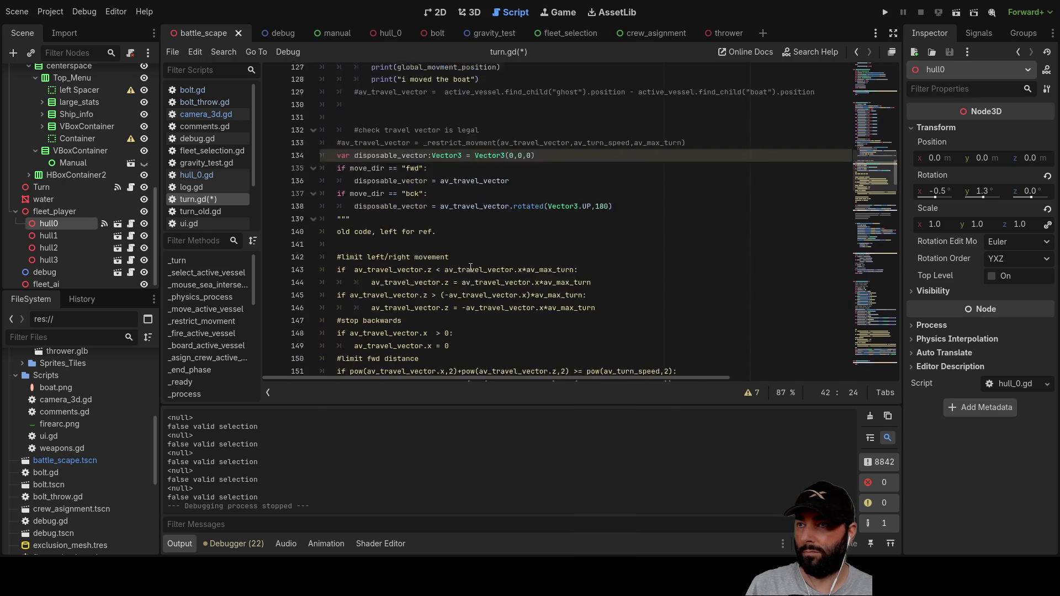
pyautogui.scroll(-3)
pyautogui.scroll(3)
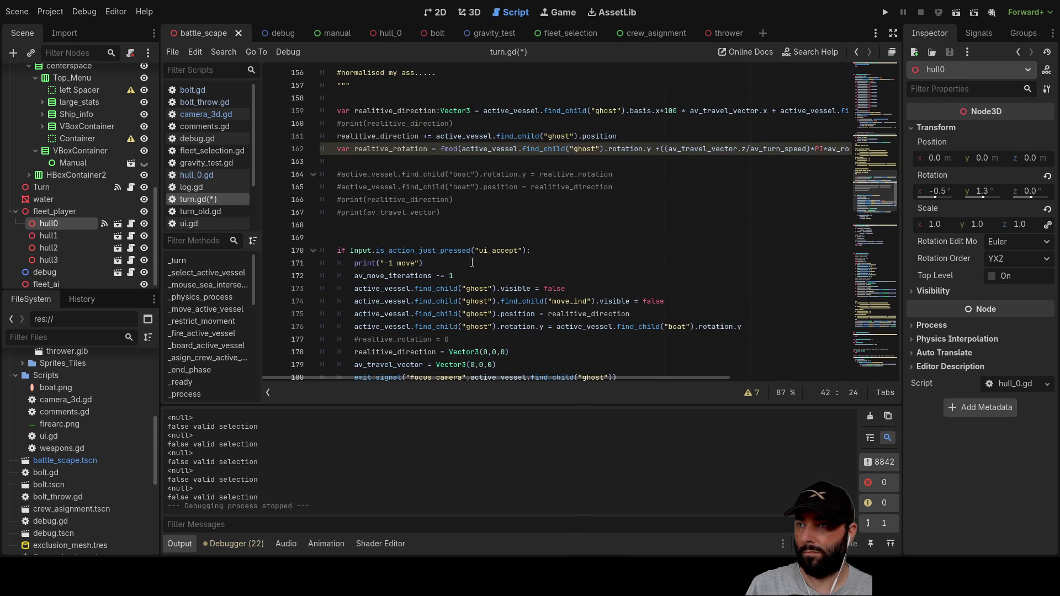
pyautogui.scroll(-3)
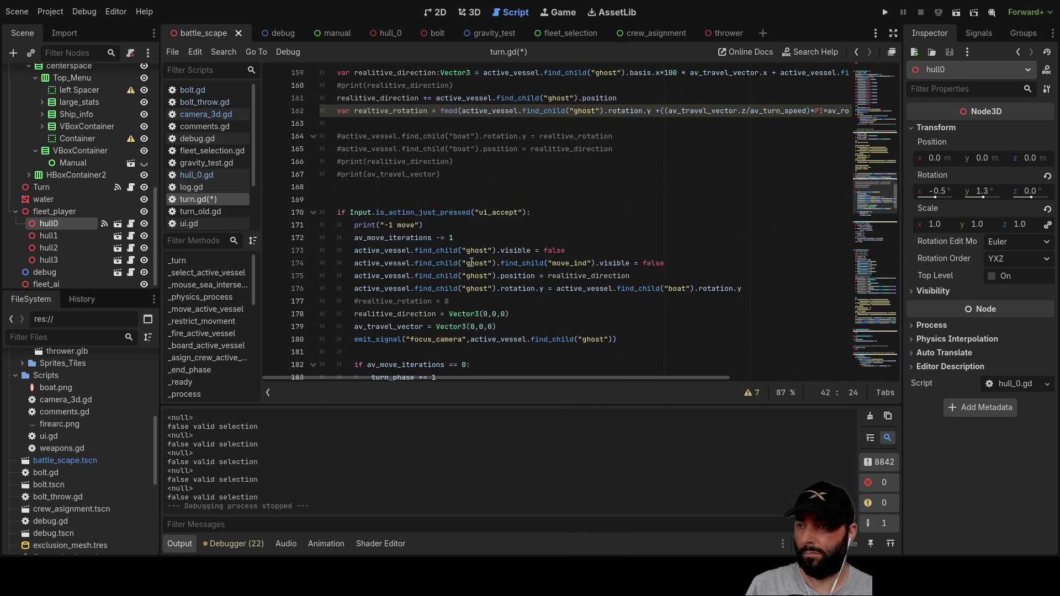
pyautogui.scroll(3)
pyautogui.scroll(3)
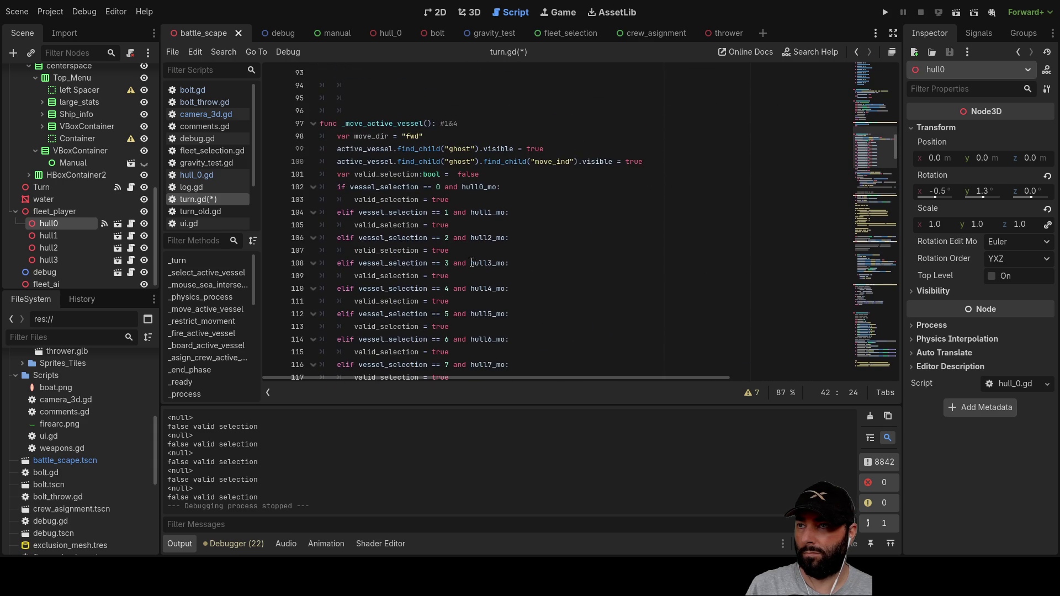
pyautogui.scroll(3)
pyautogui.scroll(-3)
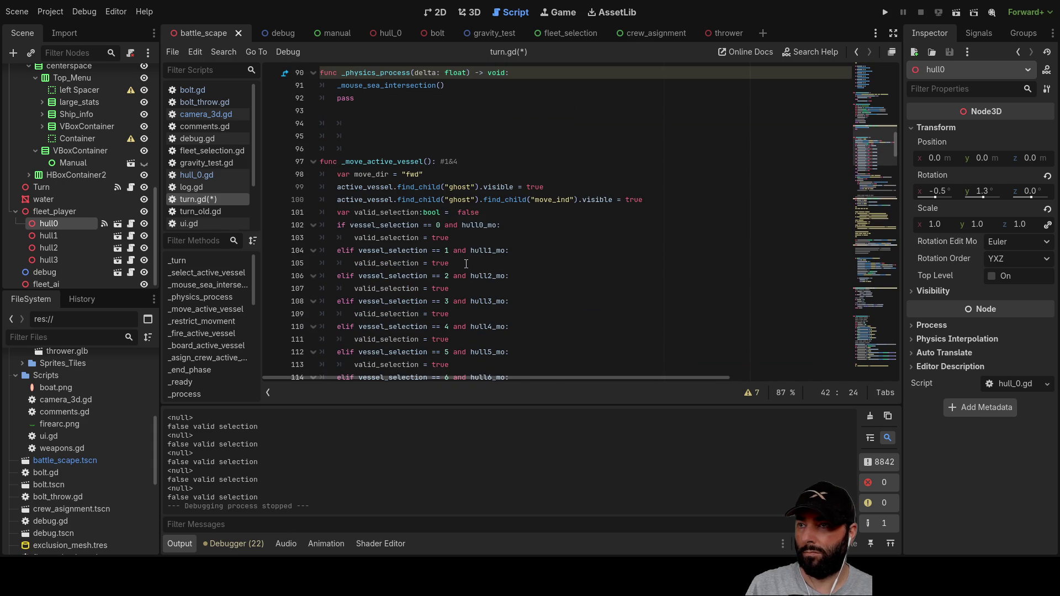
pyautogui.scroll(3)
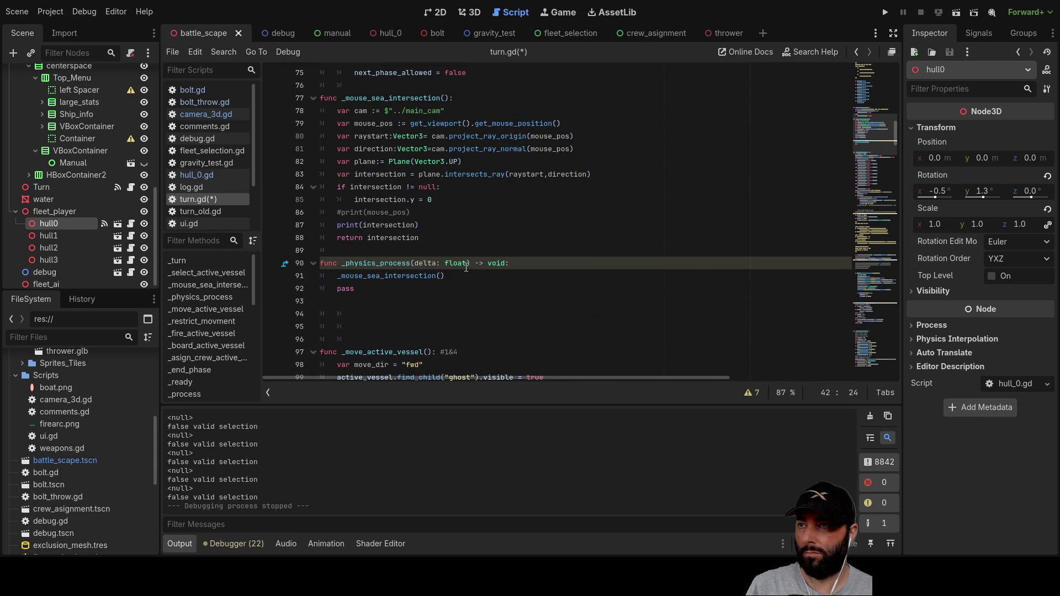
pyautogui.scroll(-3)
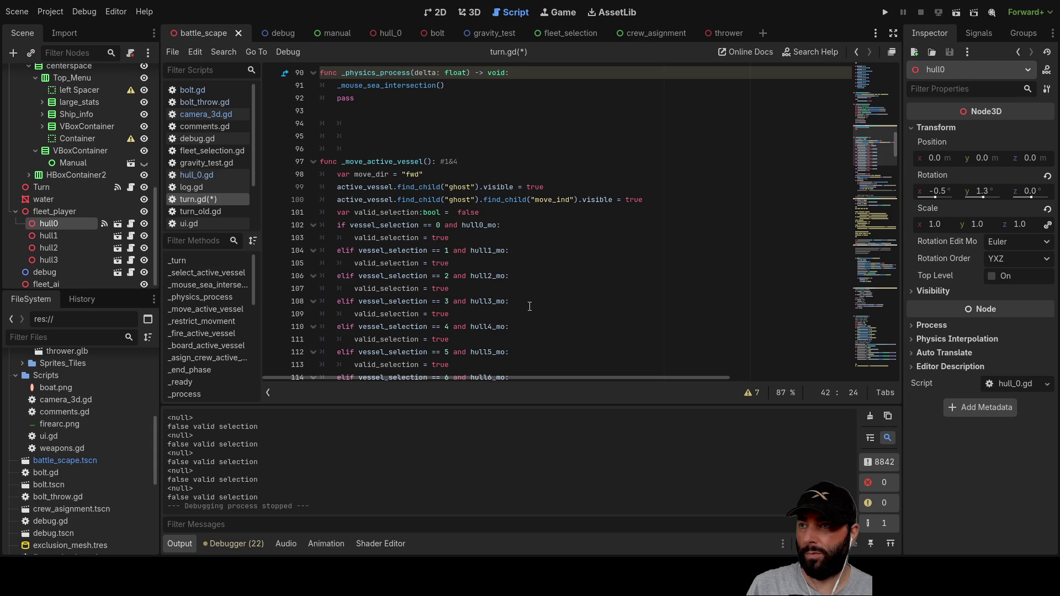
pyautogui.scroll(-3)
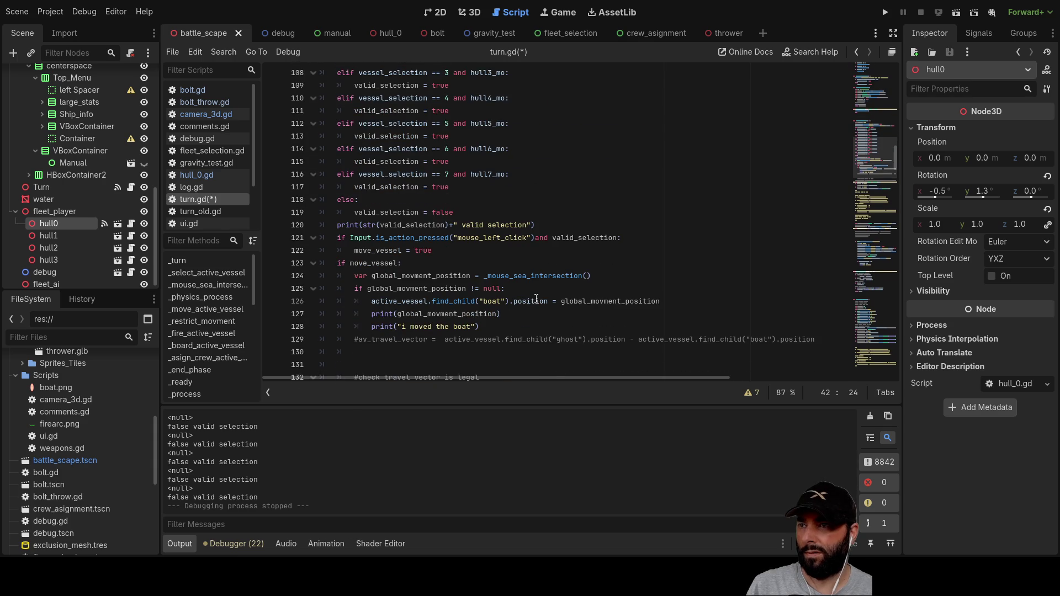
pyautogui.click(466, 253)
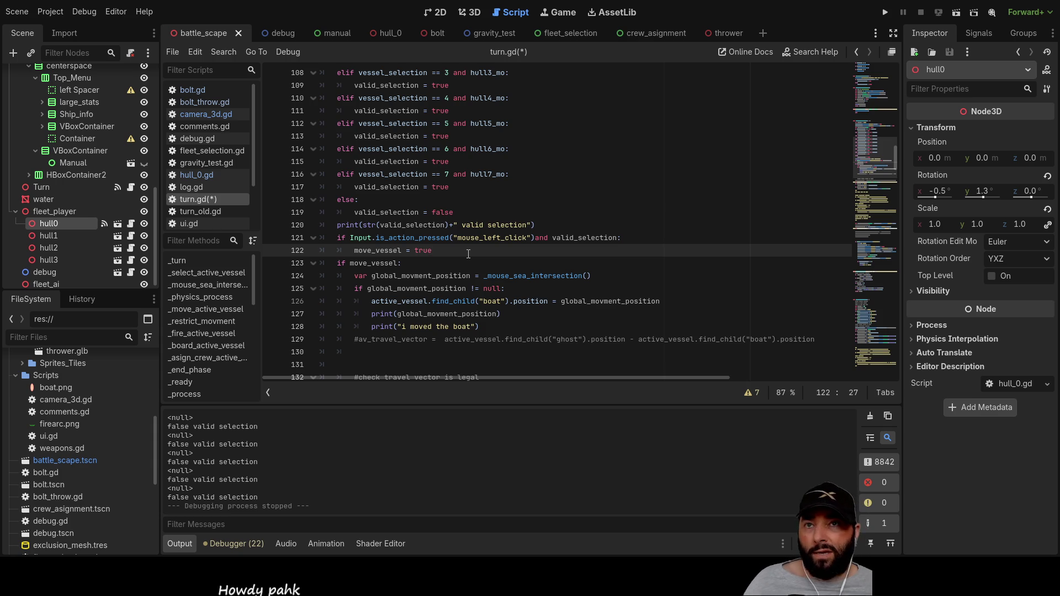
pyautogui.click(886, 12)
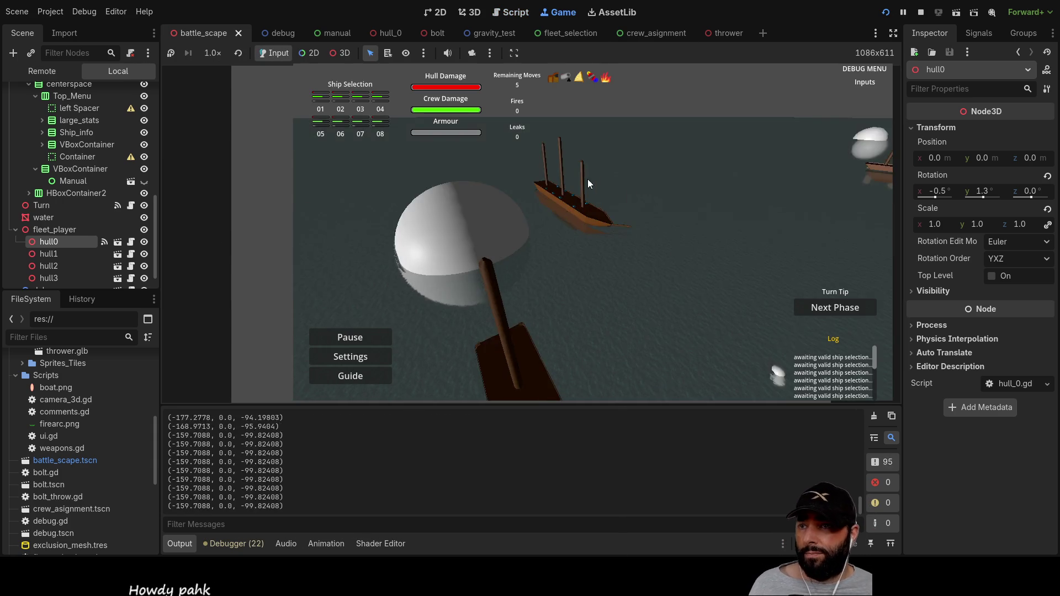
# Step: Fly the game camera around the fleet with WASD to view the ships, then stop the playtest with F8
pyautogui.press('a')
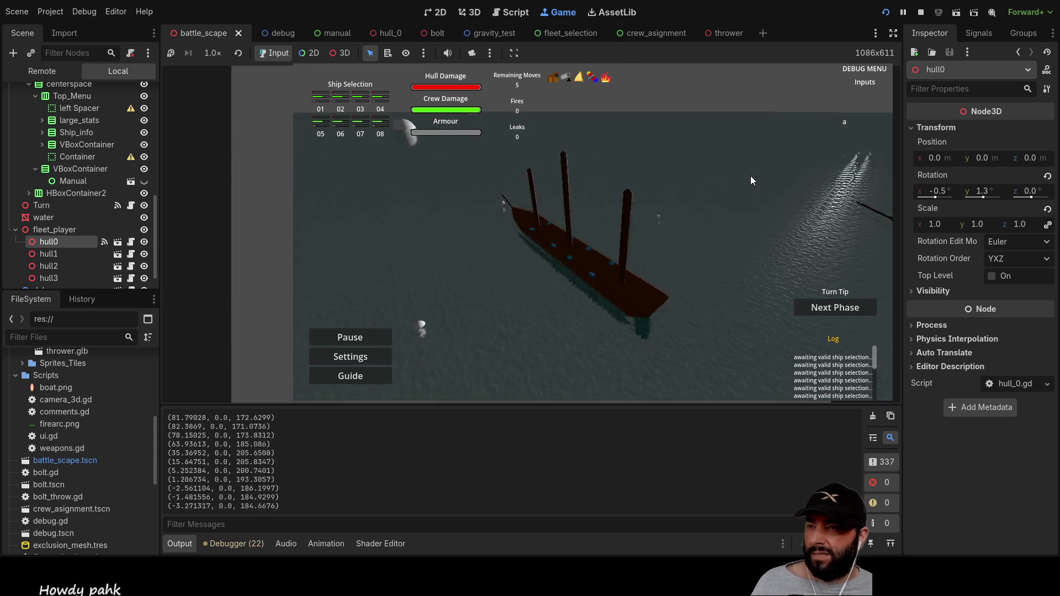
pyautogui.press('s')
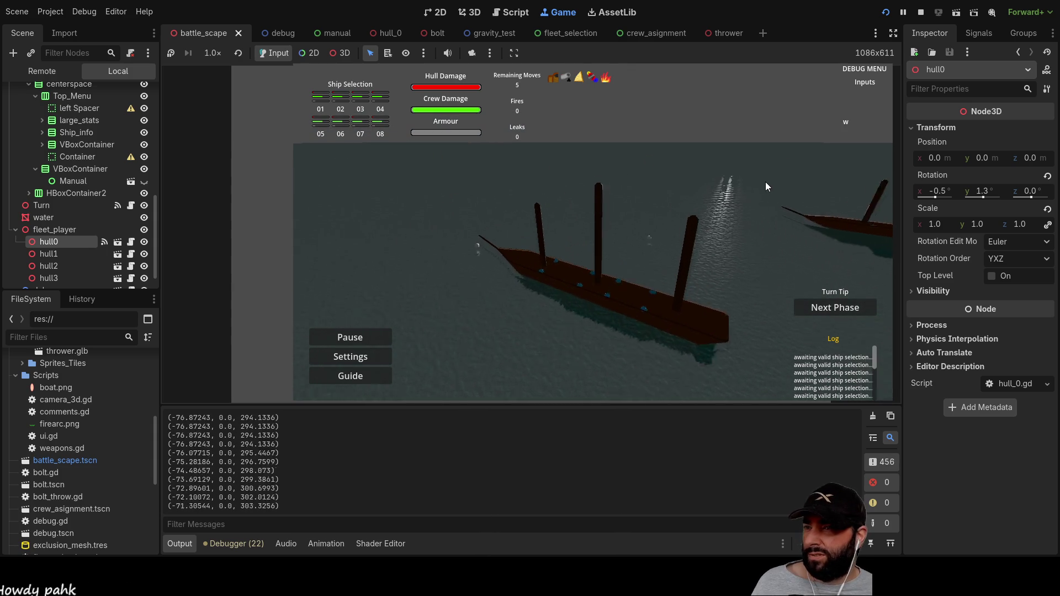
pyautogui.press('a')
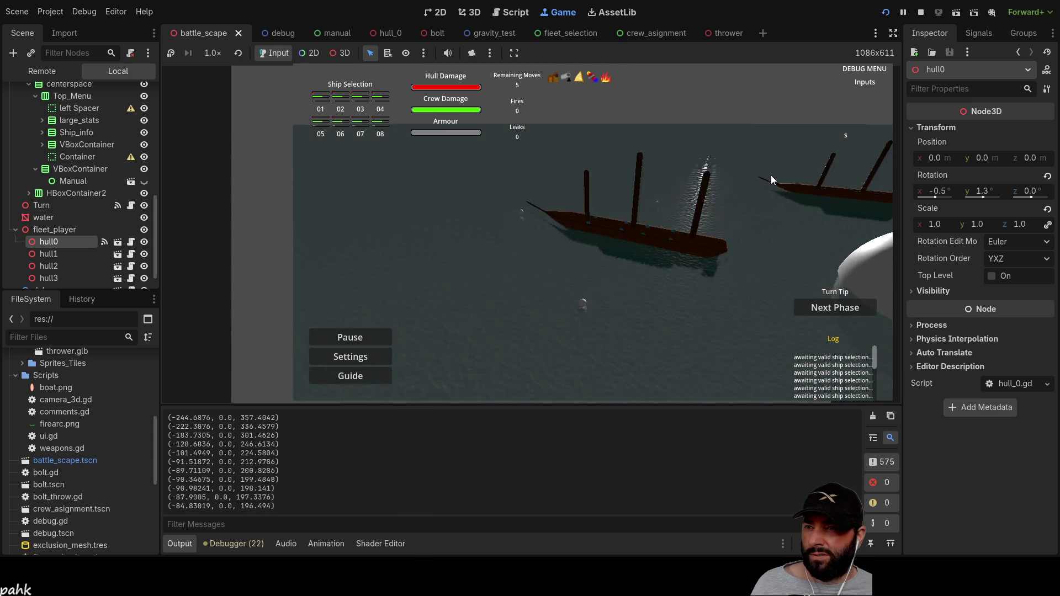
pyautogui.press('w')
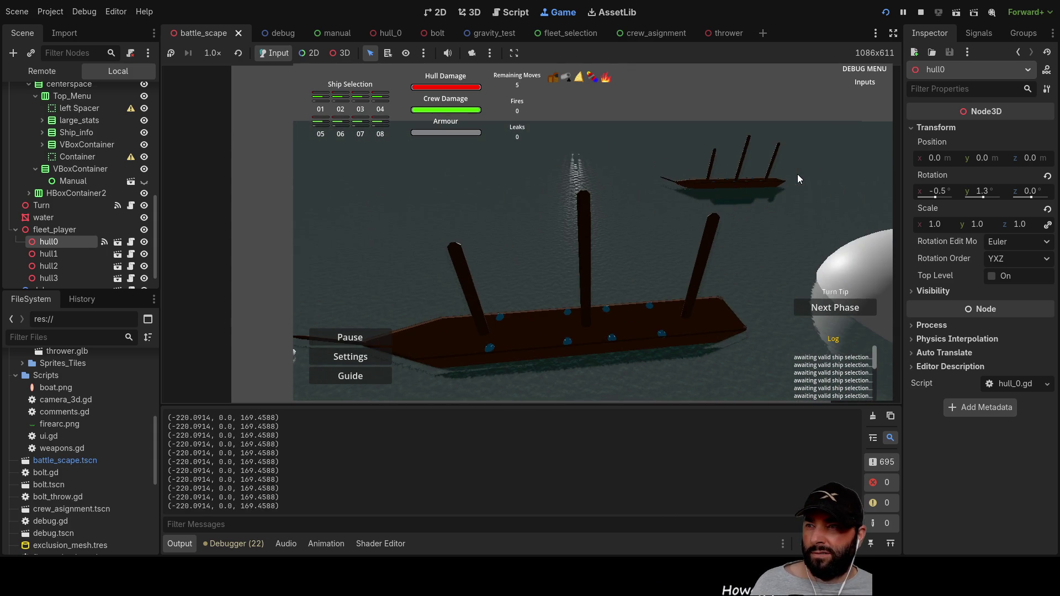
pyautogui.press('s')
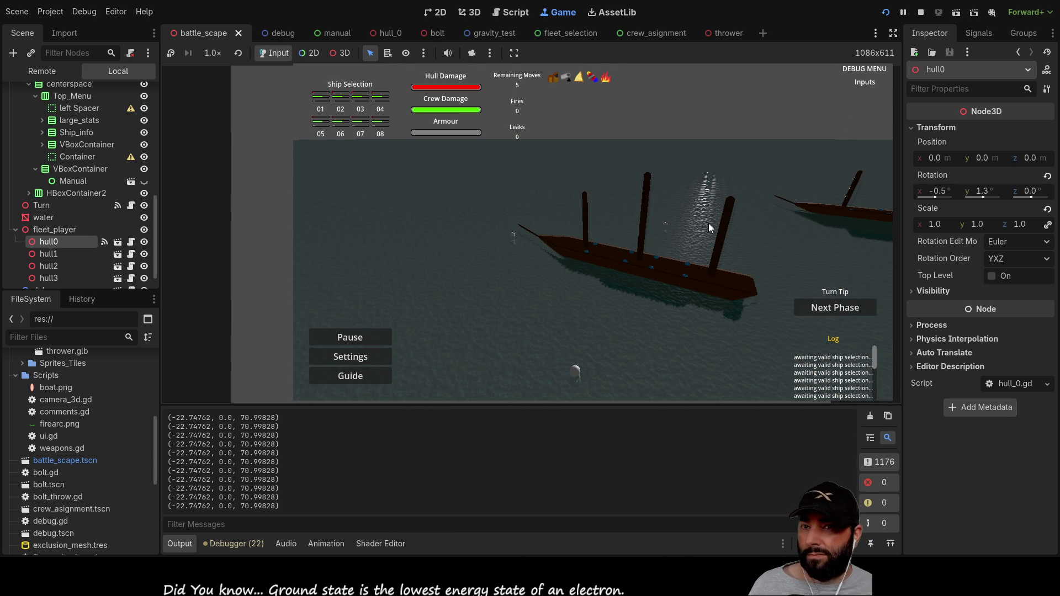
pyautogui.press('d')
pyautogui.press('s')
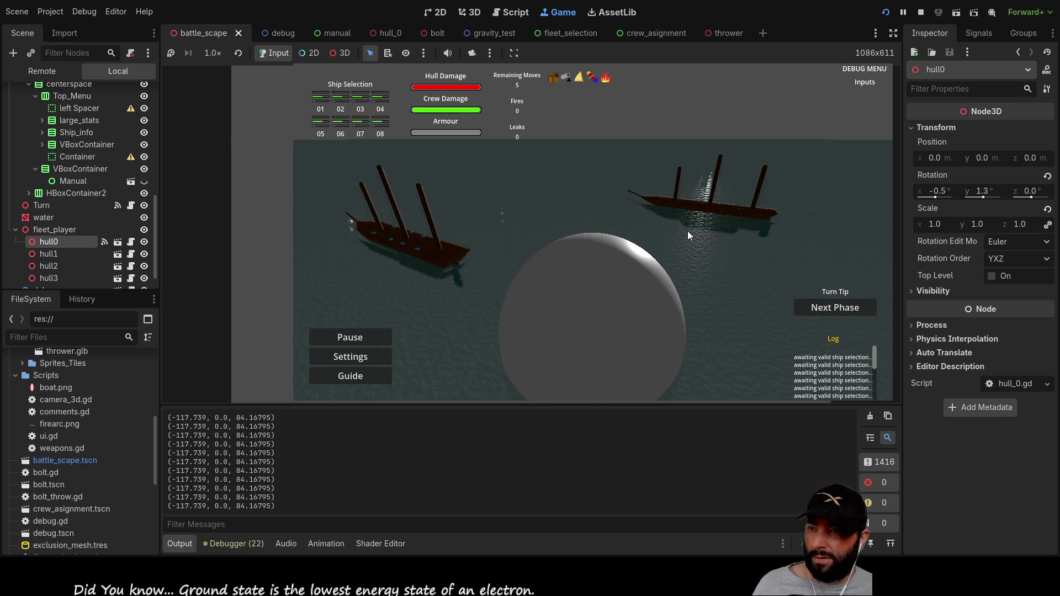
pyautogui.press('a')
pyautogui.press('w')
pyautogui.press('d')
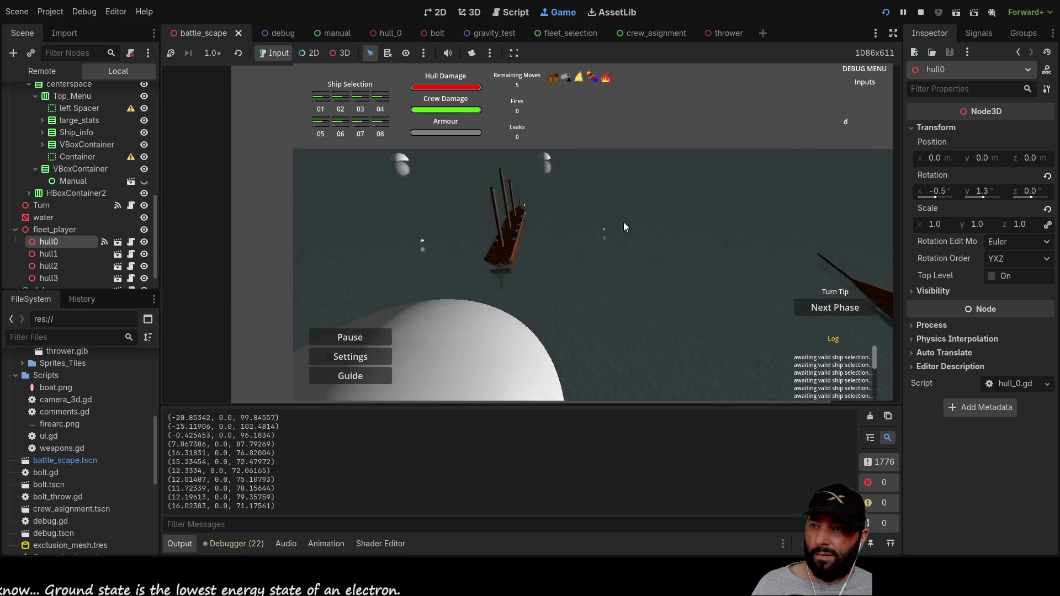
pyautogui.press('w')
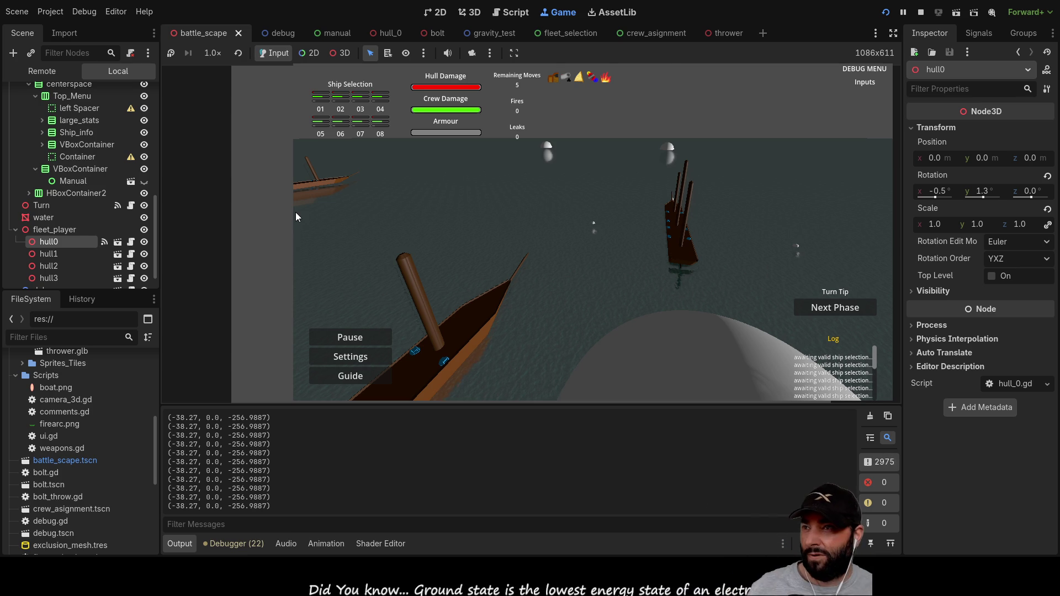
pyautogui.press('F8')
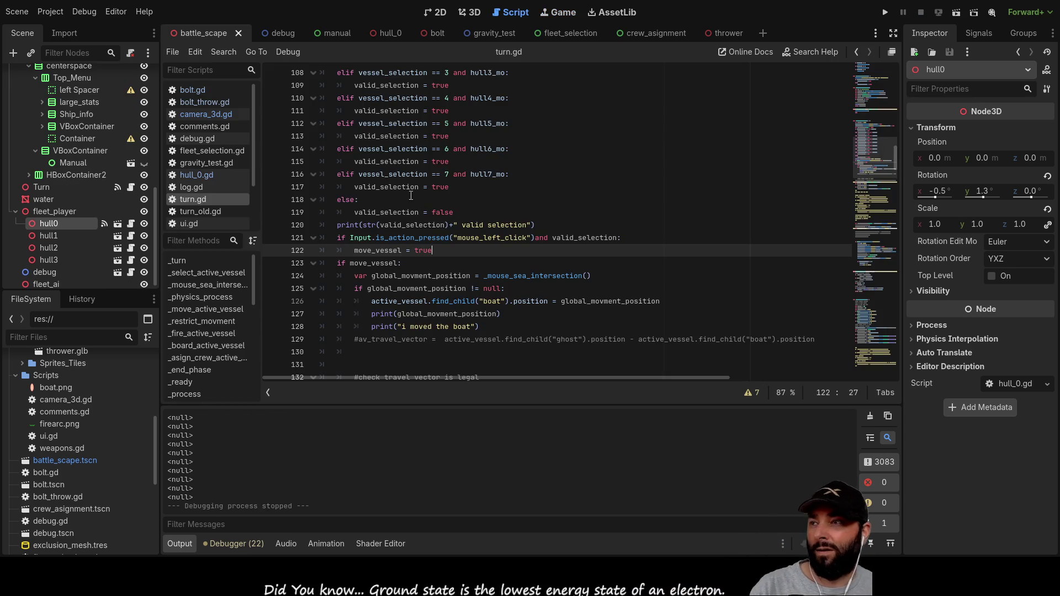
pyautogui.click(210, 129)
pyautogui.scroll(-3)
pyautogui.scroll(-3)
pyautogui.scroll(3)
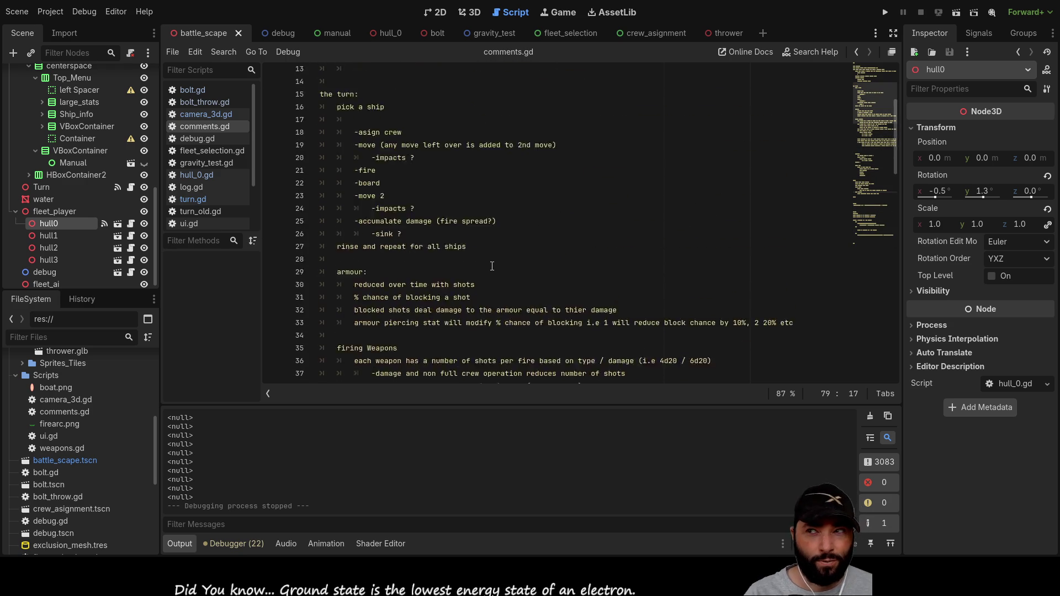
pyautogui.scroll(3)
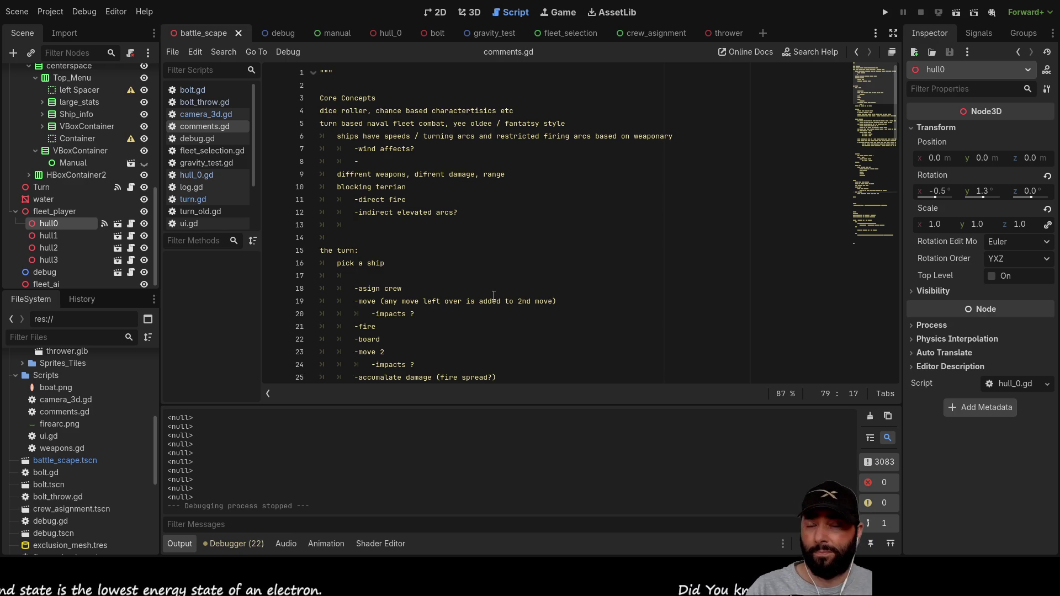
pyautogui.scroll(-3)
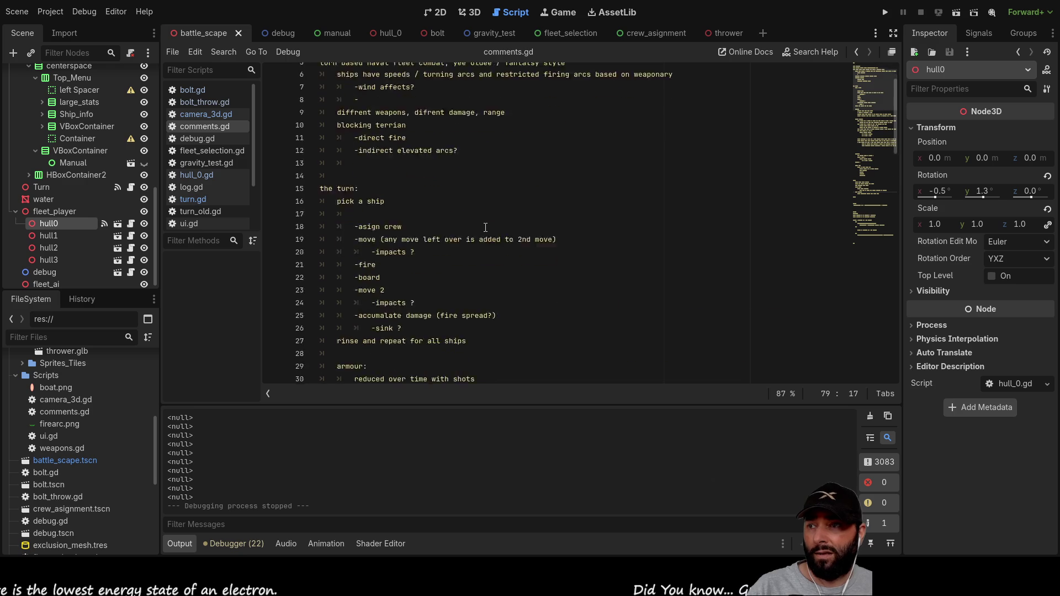
pyautogui.scroll(-3)
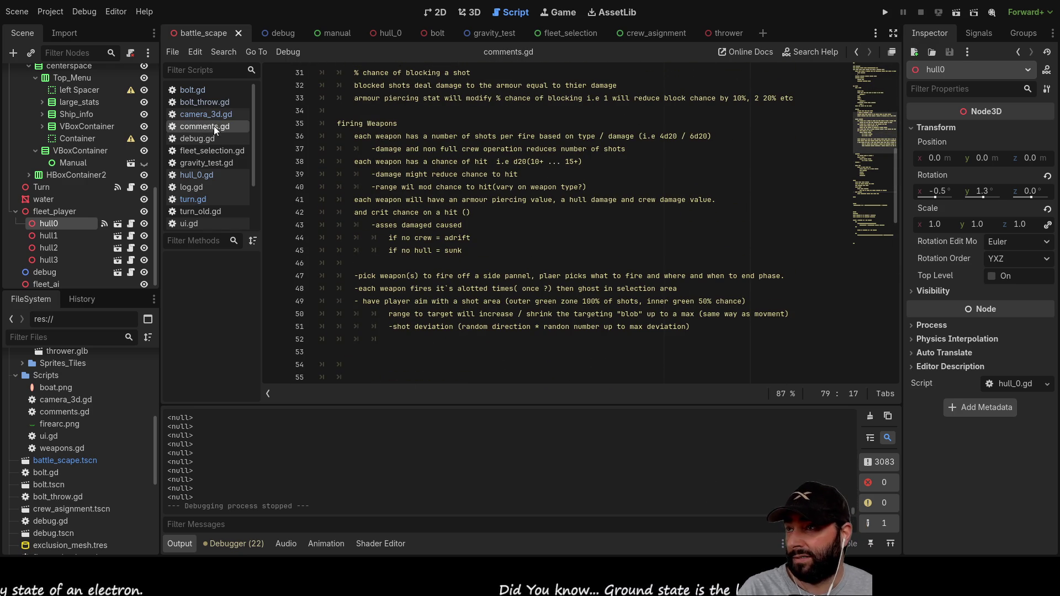
pyautogui.click(207, 200)
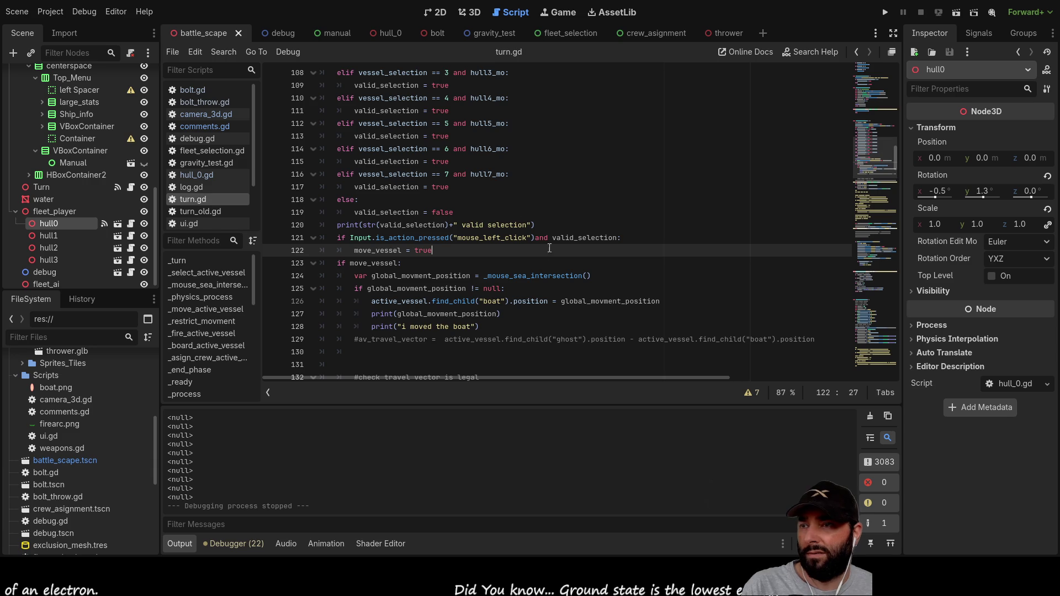
pyautogui.scroll(-3)
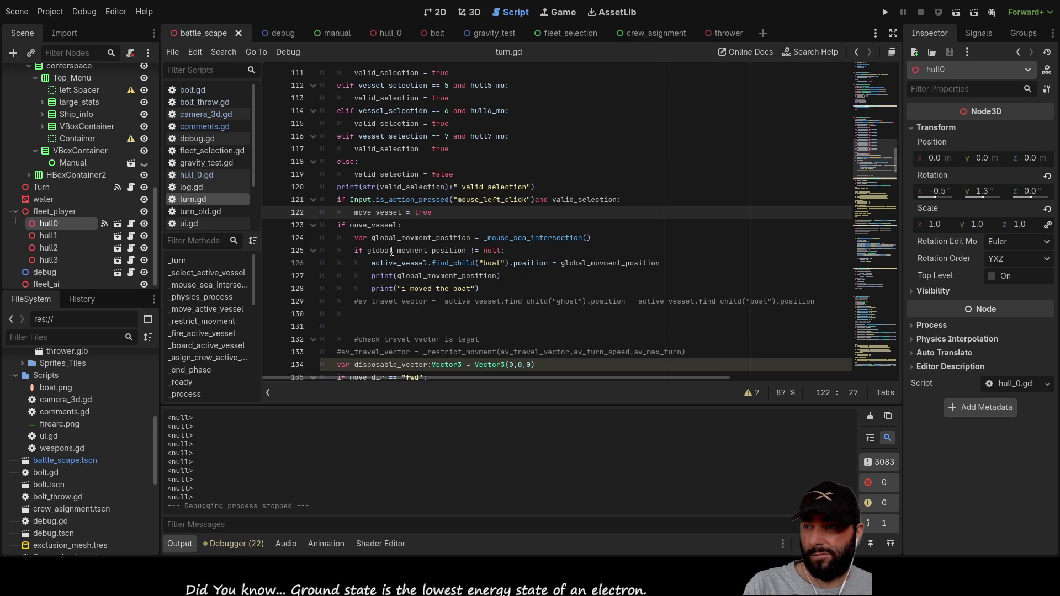
# Step: Review the global_movment_position null check on line 125, then run the game again
pyautogui.moveTo(518, 250); pyautogui.dragTo(448, 250)
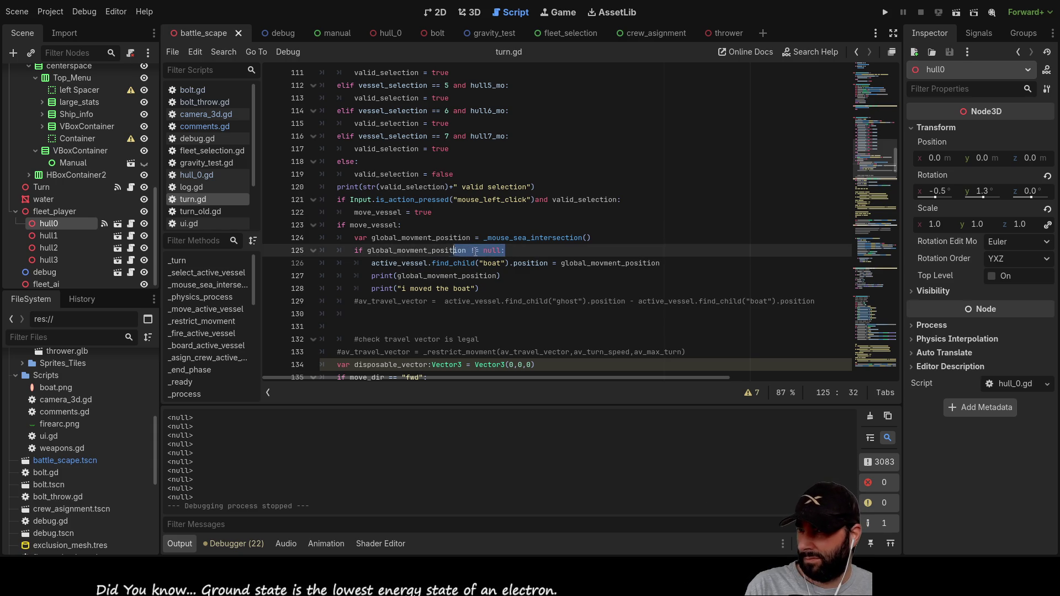
pyautogui.click(512, 256)
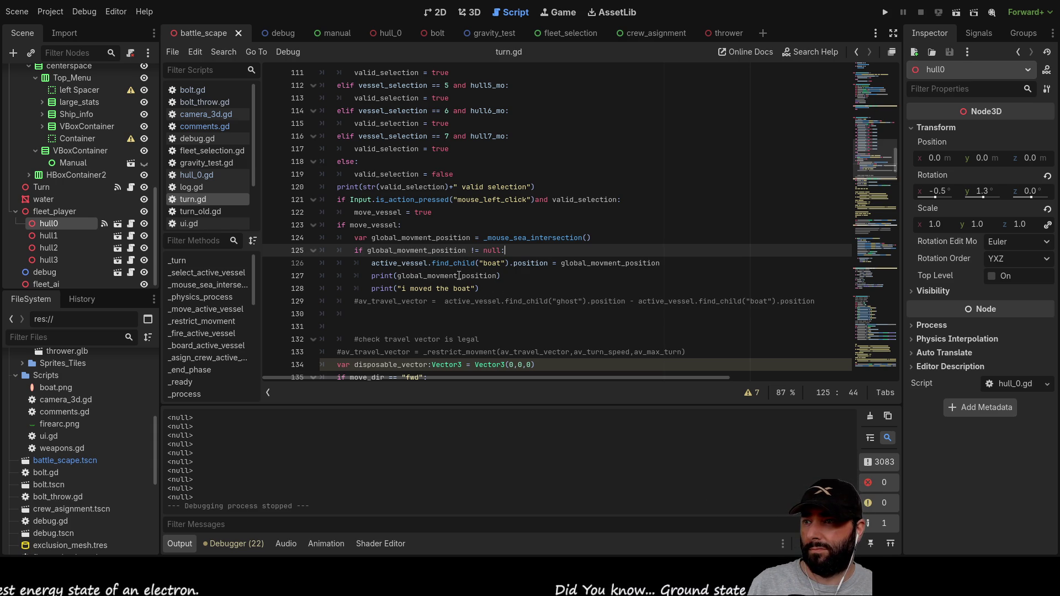
pyautogui.click(884, 13)
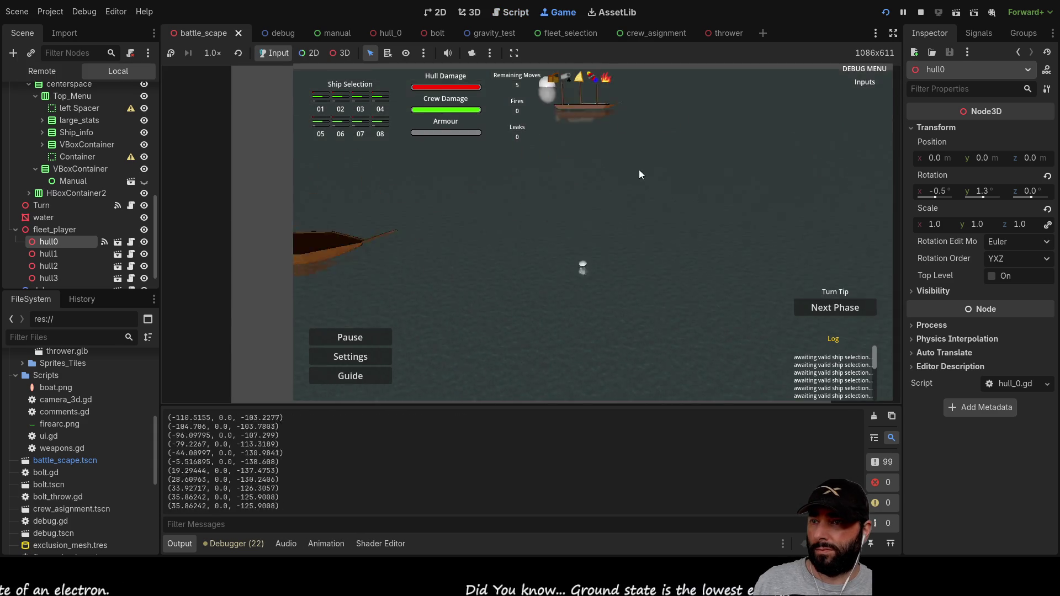
# Step: Pan the camera over the fleet and advance the turn through crew assignment to the 1st move phase
pyautogui.press('s')
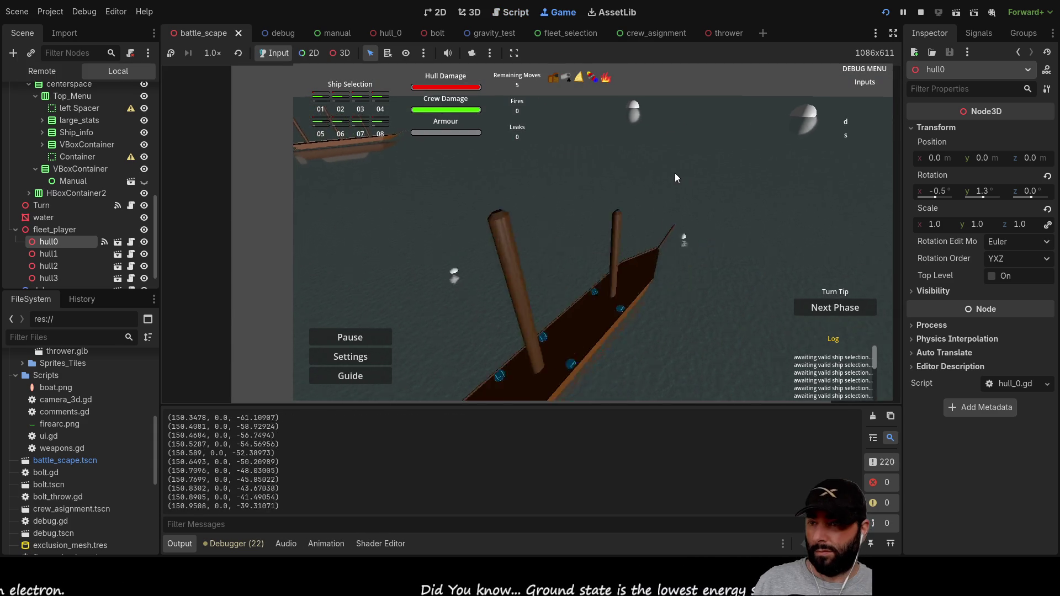
pyautogui.press('w')
pyautogui.press('q')
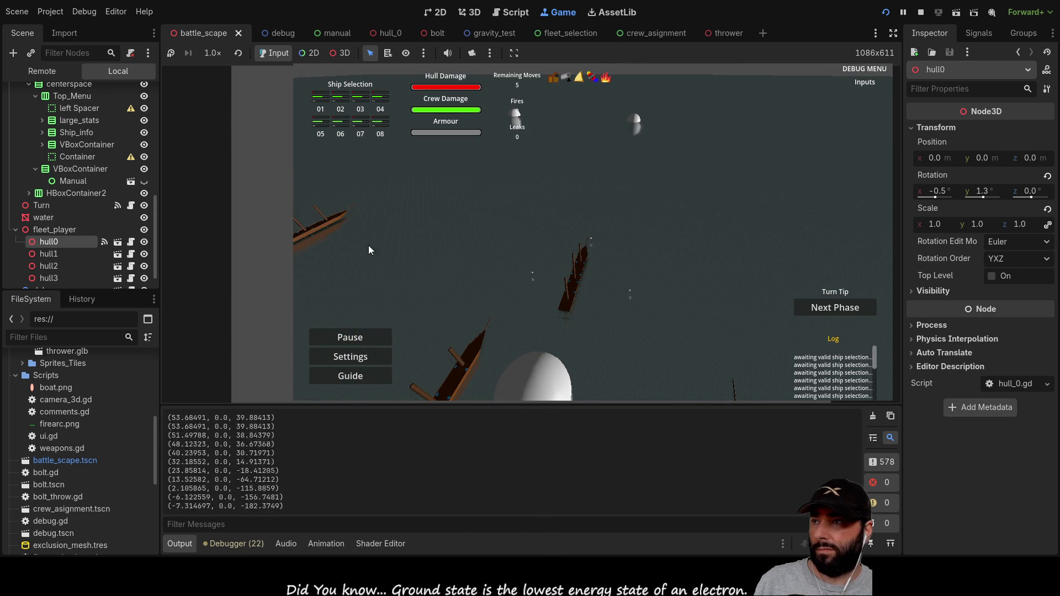
pyautogui.click(817, 309)
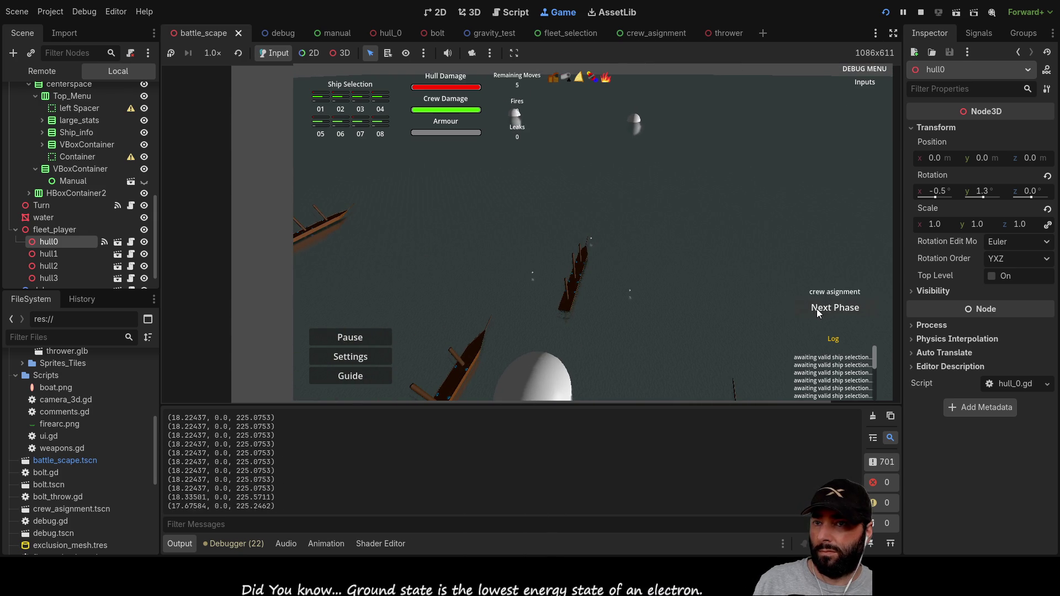
pyautogui.click(817, 312)
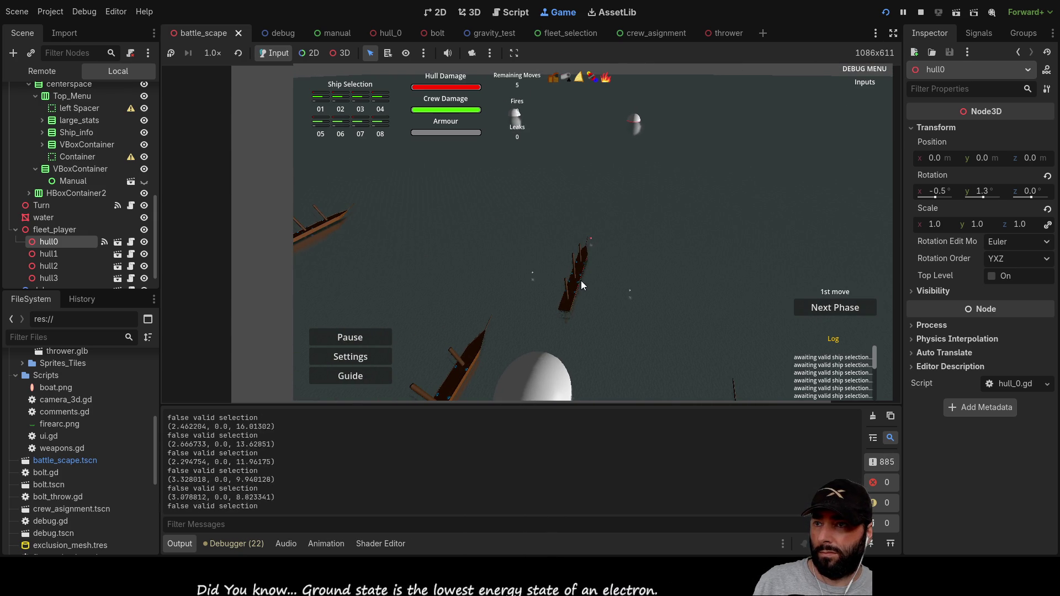
# Step: Drag across the sea to steer the selected ship to several spots, then stop the playtest
pyautogui.moveTo(576, 270); pyautogui.dragTo(784, 201)
pyautogui.moveTo(840, 224); pyautogui.dragTo(690, 176)
pyautogui.moveTo(587, 201); pyautogui.dragTo(602, 185)
pyautogui.click(921, 12)
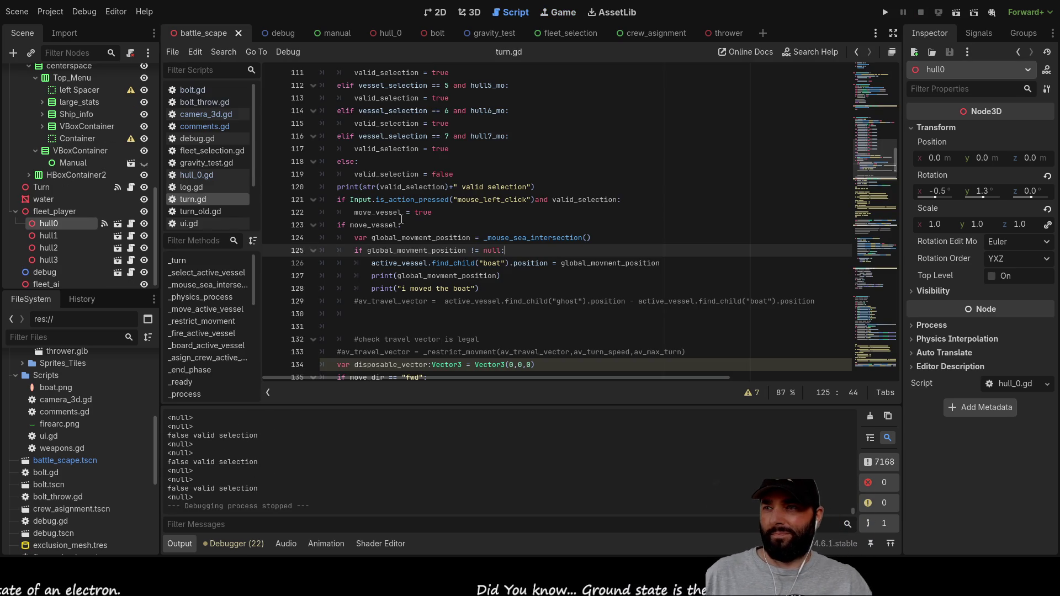
# Step: Wrap the assignment in 'if move_vessel:' whose body sets move_vessel = false
pyautogui.click(354, 212)
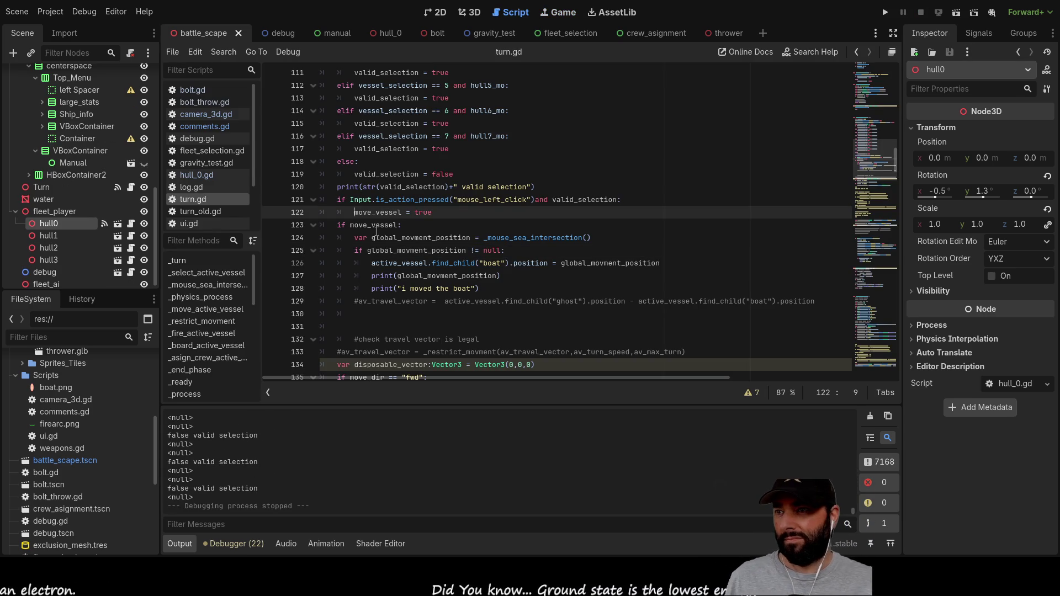
pyautogui.press('Return')
pyautogui.press('Up')
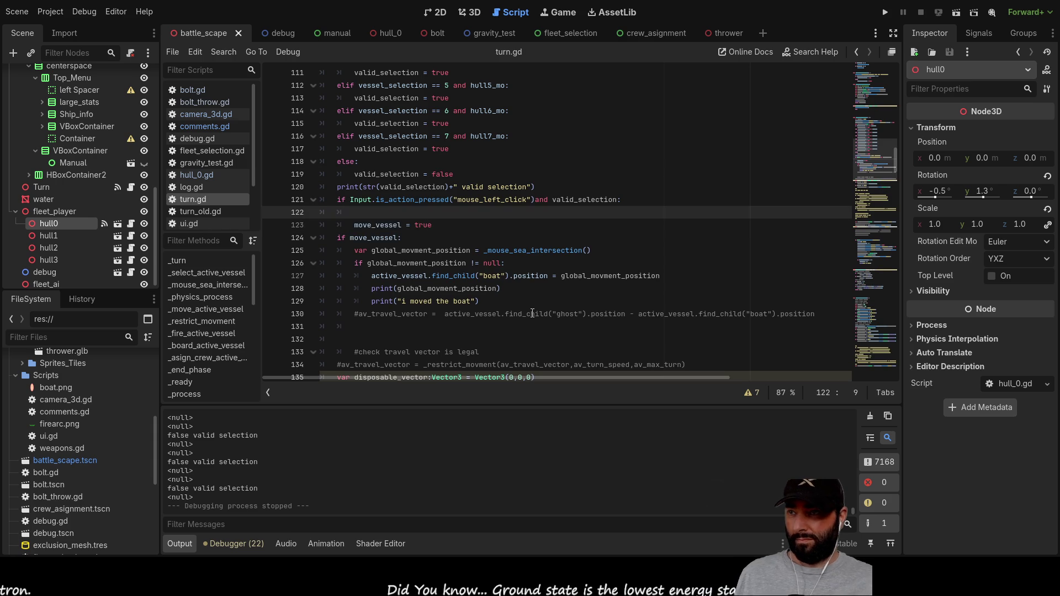
pyautogui.write('IF')
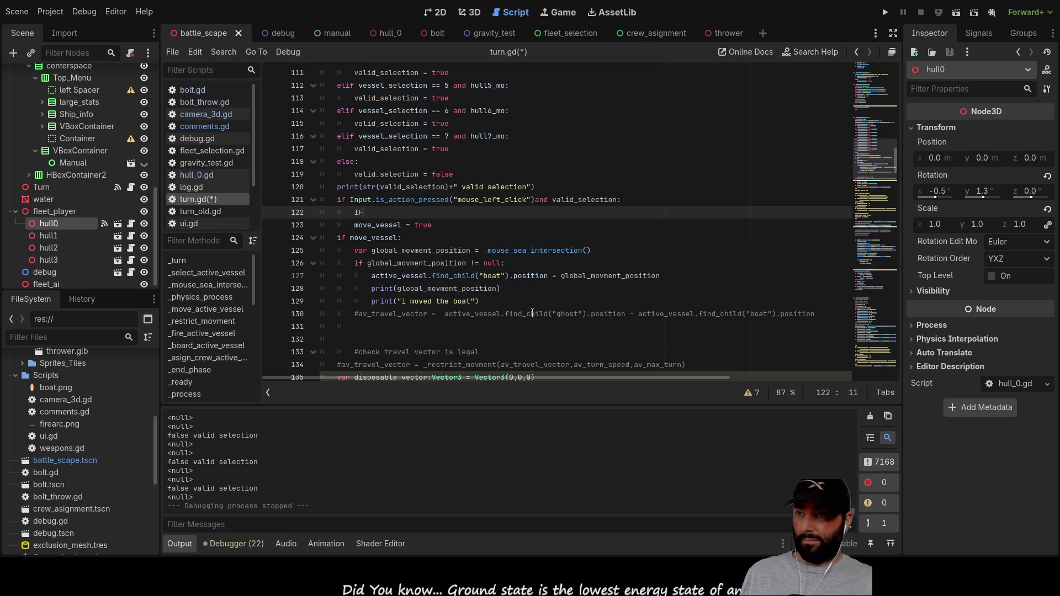
pyautogui.press('BackSpace')
pyautogui.write('if')
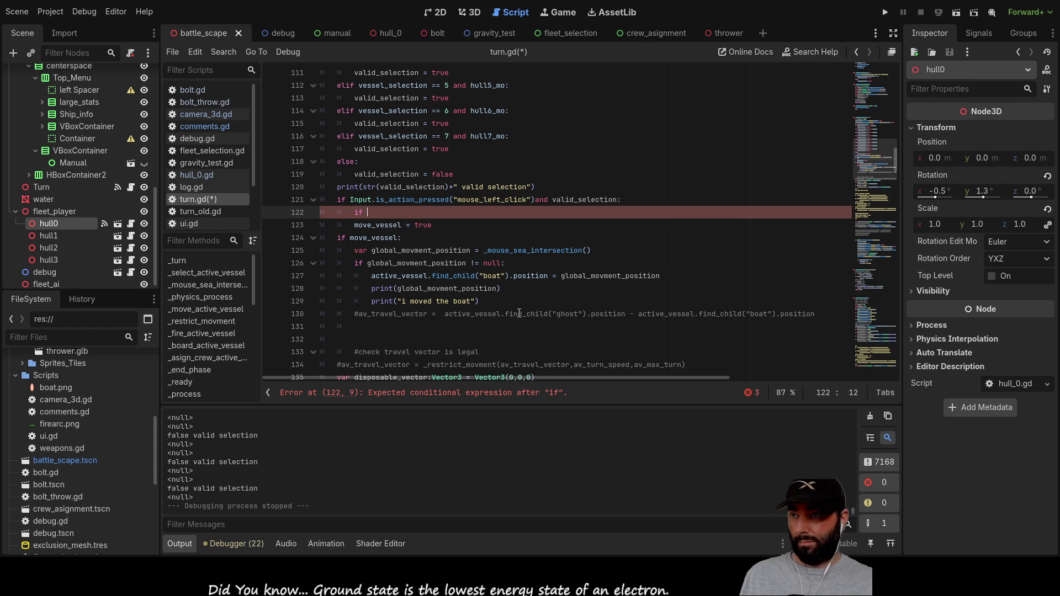
pyautogui.doubleClick(382, 226)
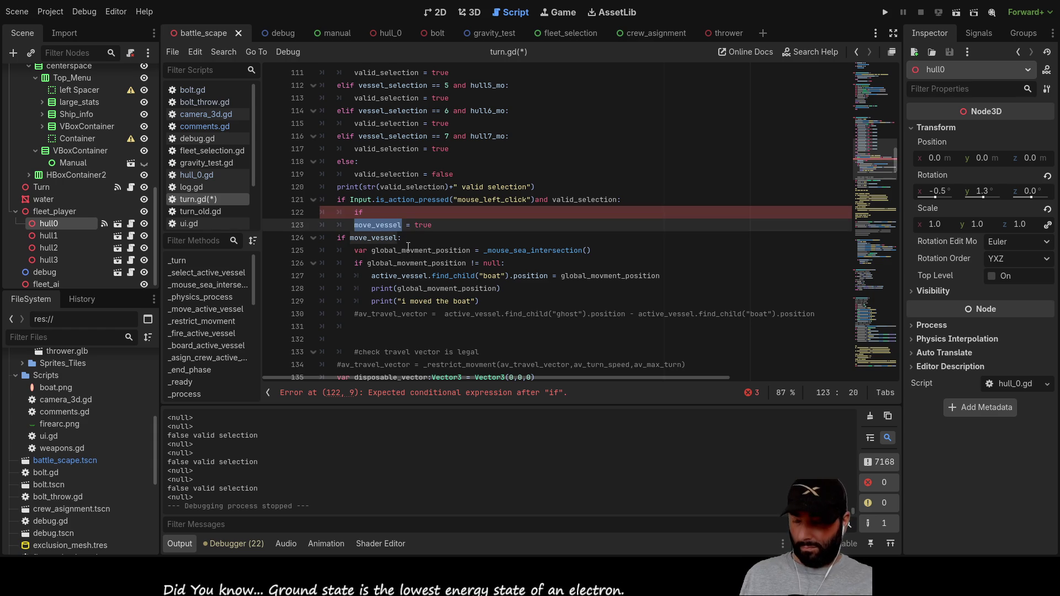
pyautogui.click(396, 210)
pyautogui.hotkey('ctrl', 'v')
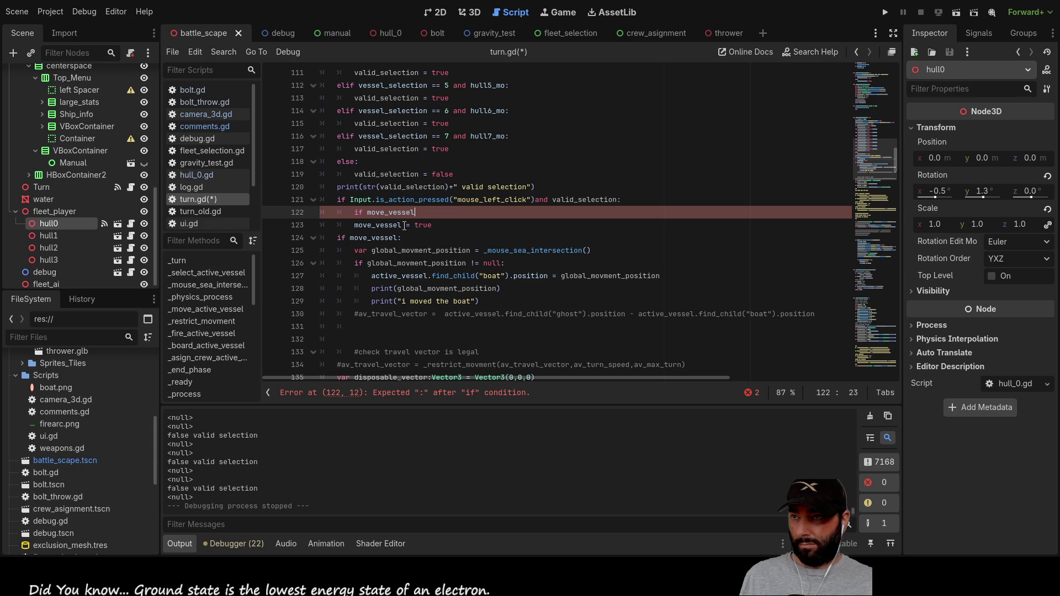
pyautogui.press('Return')
pyautogui.press('Tab')
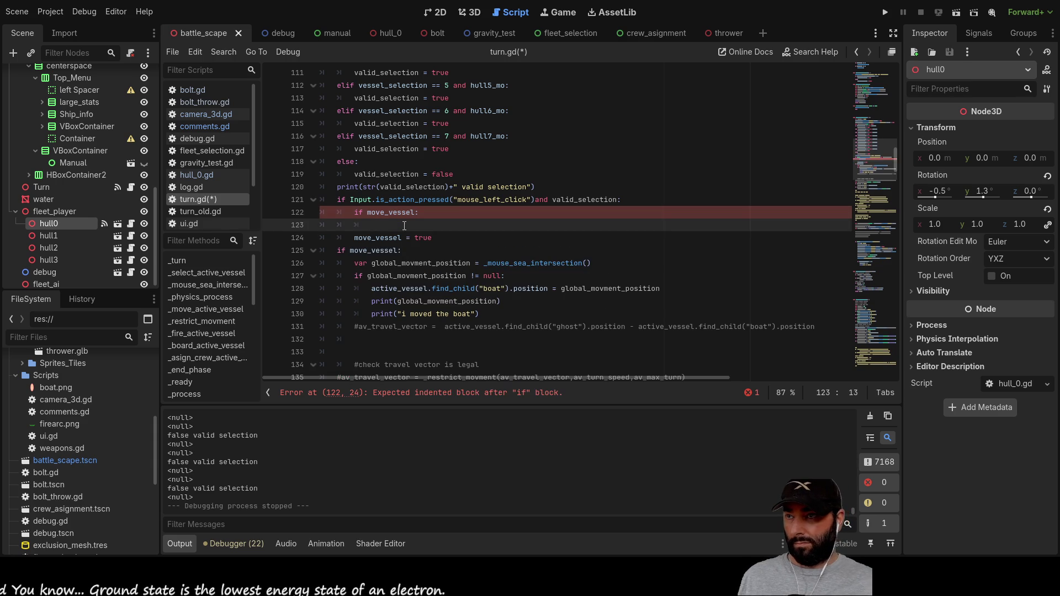
pyautogui.hotkey('ctrl', 'v')
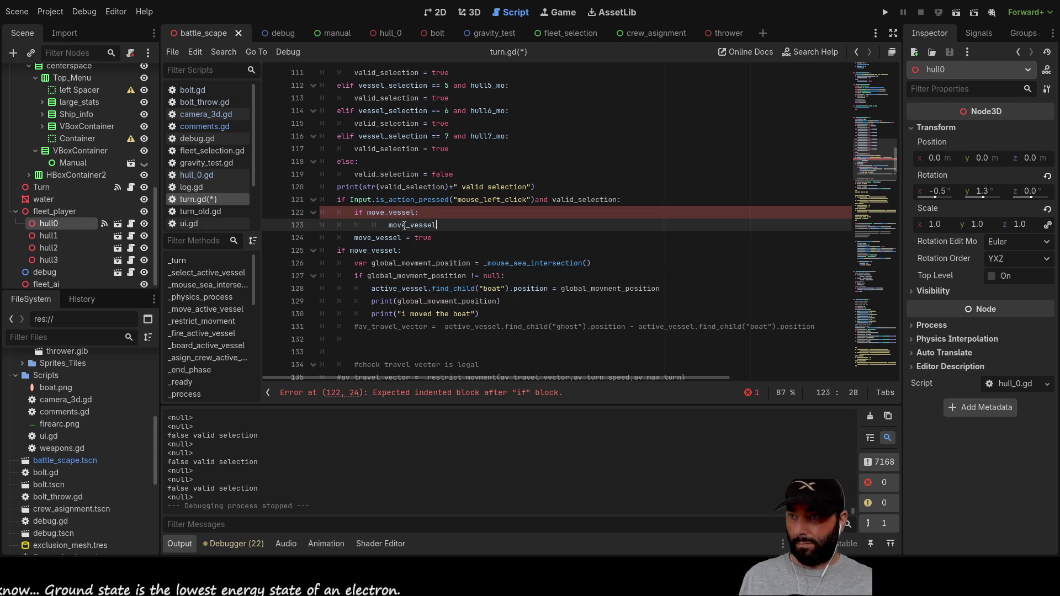
pyautogui.write(' = false')
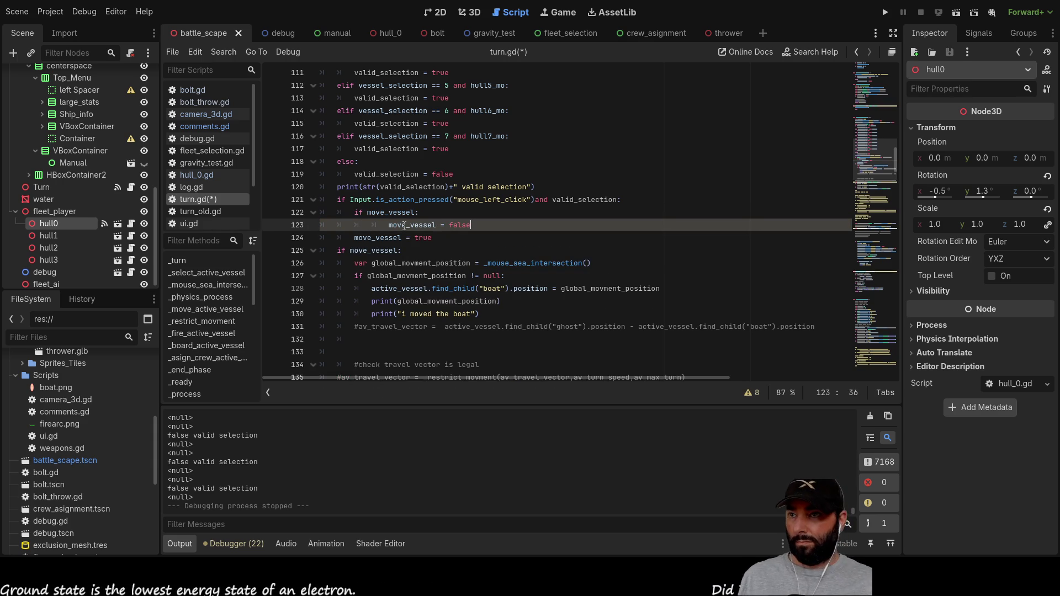
# Step: Add an else: branch setting move_vessel = true, fix the indentation, and briefly run the scene
pyautogui.click(409, 238)
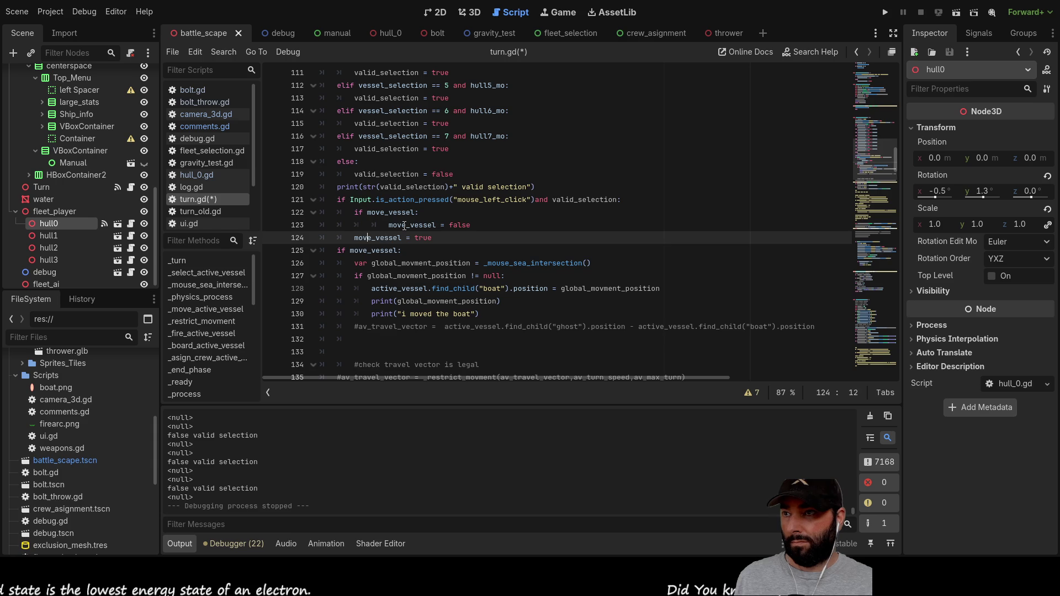
pyautogui.press('Home')
pyautogui.press('Return')
pyautogui.press('Up')
pyautogui.write('else:')
pyautogui.press('Down')
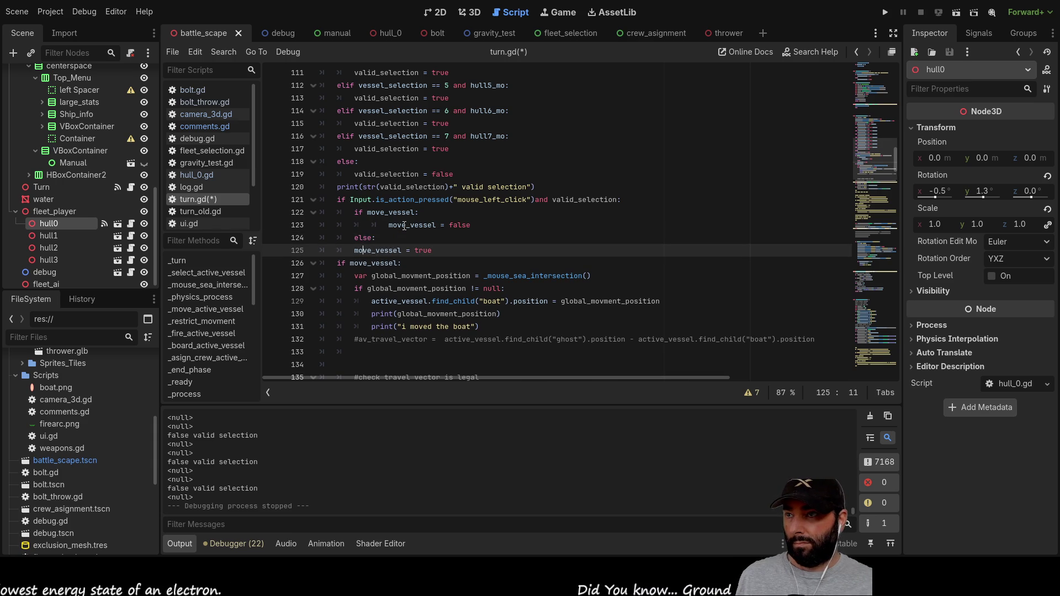
pyautogui.press('Tab')
pyautogui.press('Up')
pyautogui.press('Up')
pyautogui.press('Up')
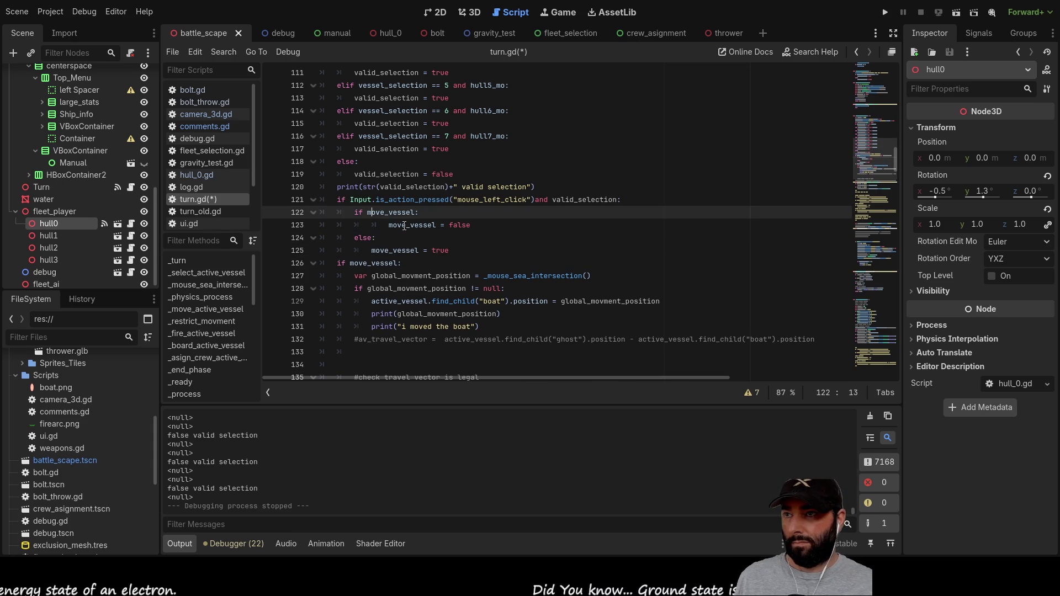
pyautogui.press('Down')
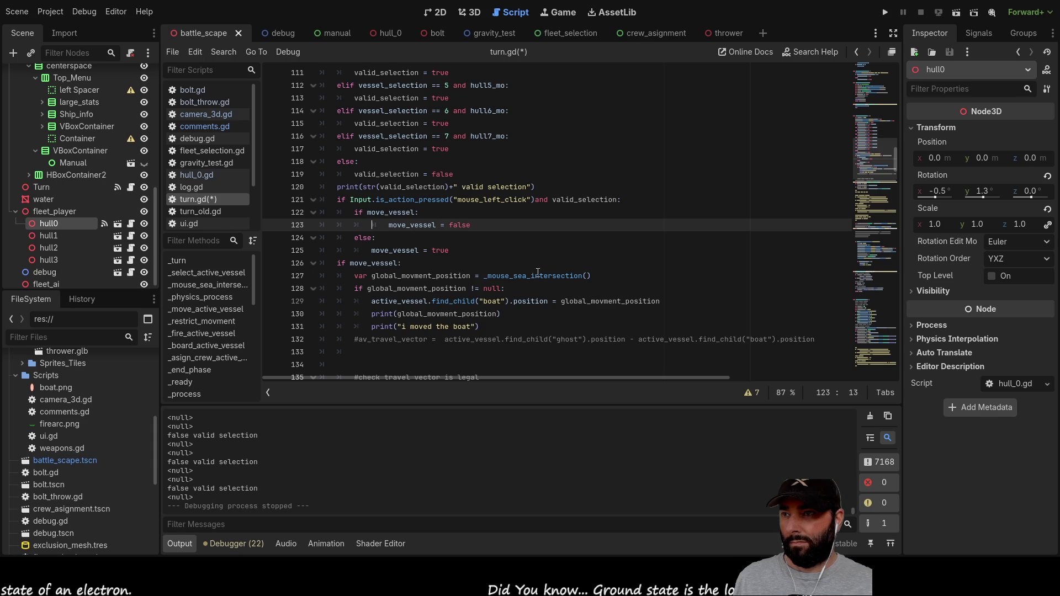
pyautogui.press('Delete')
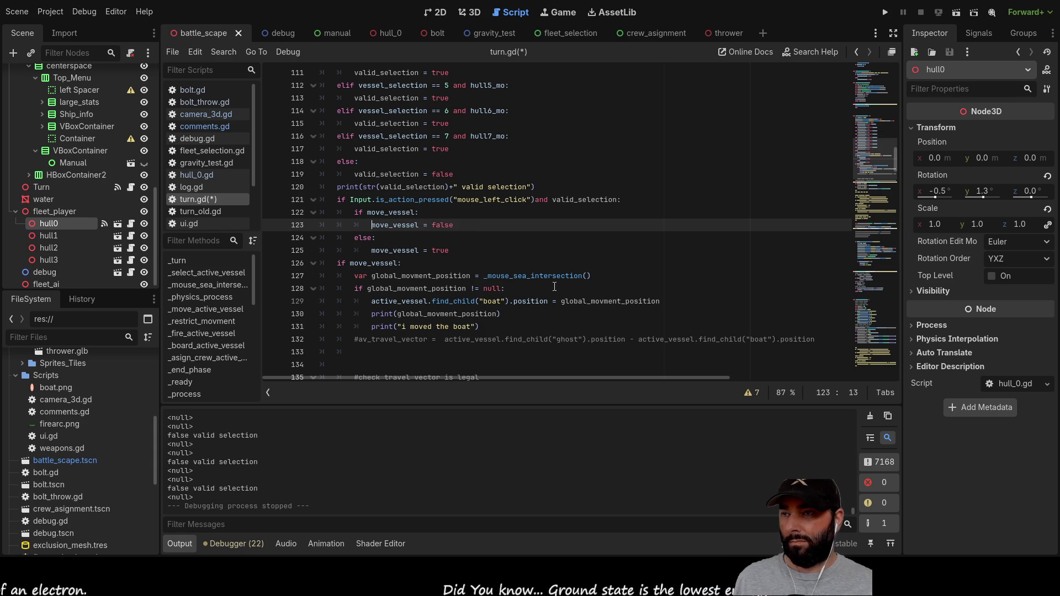
pyautogui.click(954, 15)
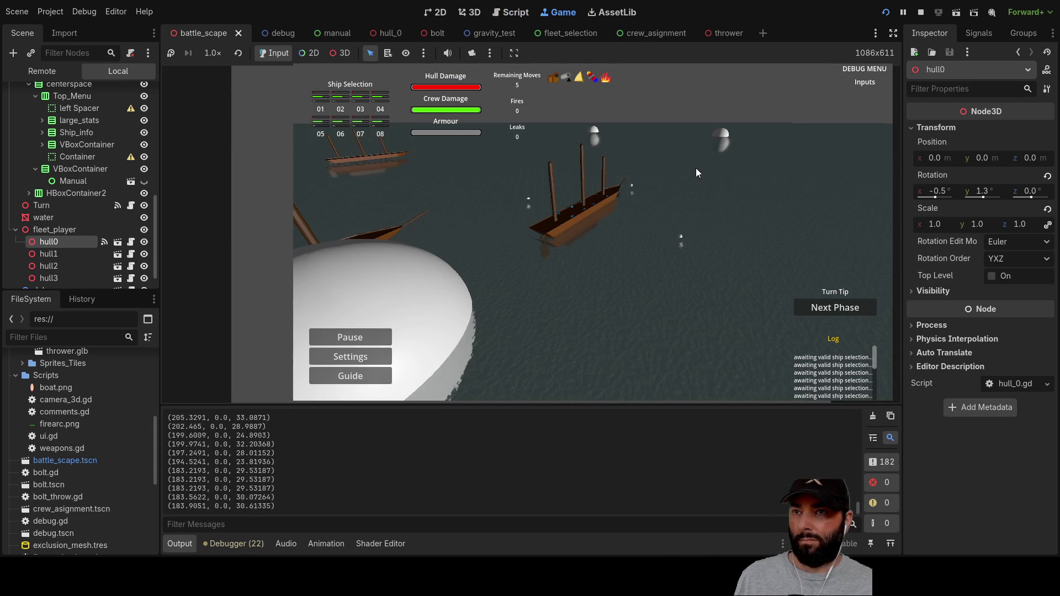
pyautogui.press('F8')
# Step: Highlight every use of turn_phase and scroll through turn.gd to review them
pyautogui.scroll(-3)
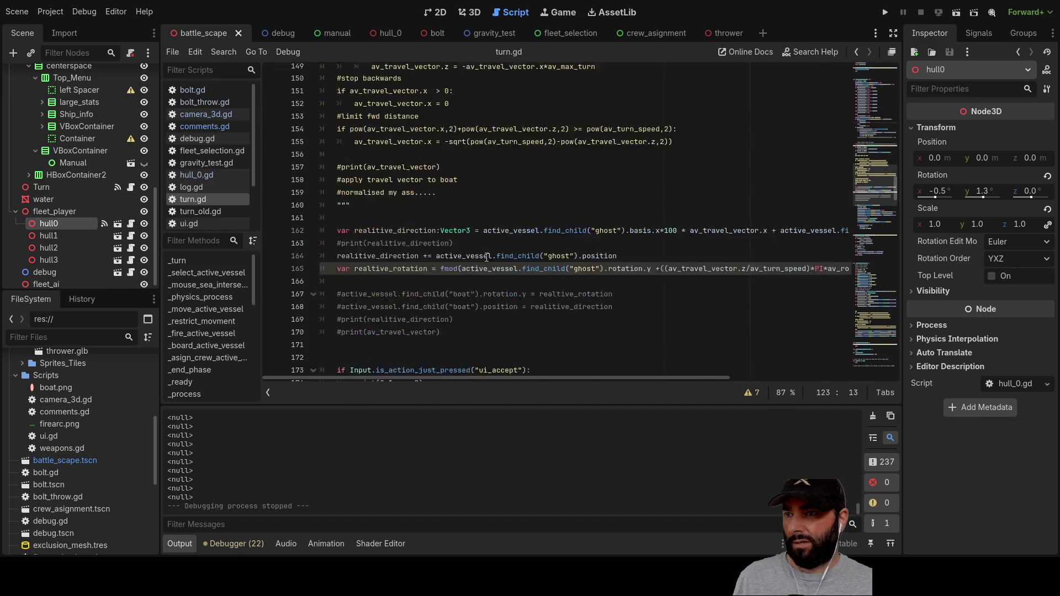
pyautogui.scroll(-3)
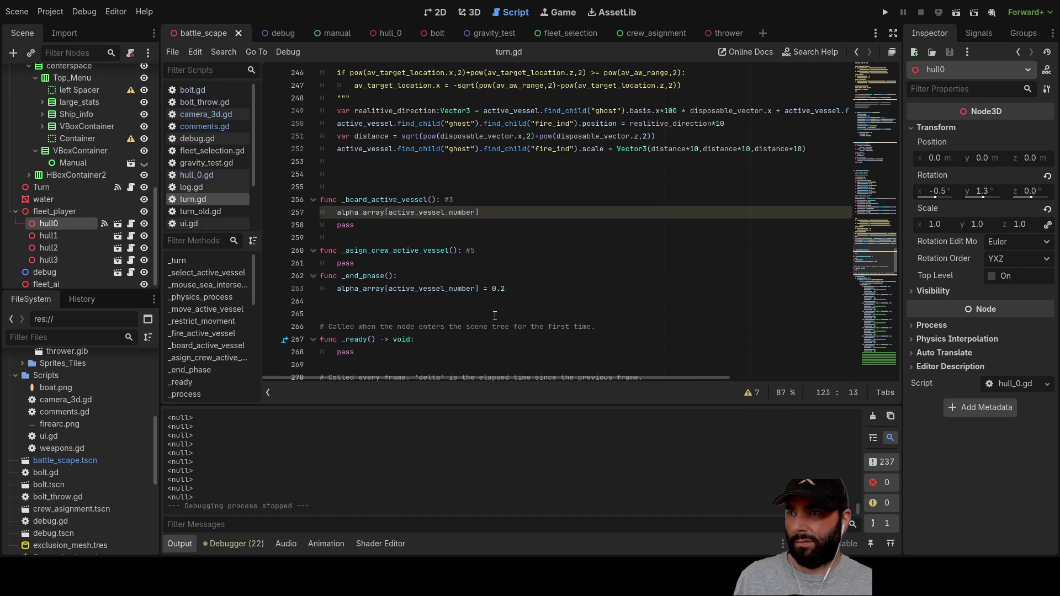
pyautogui.scroll(3)
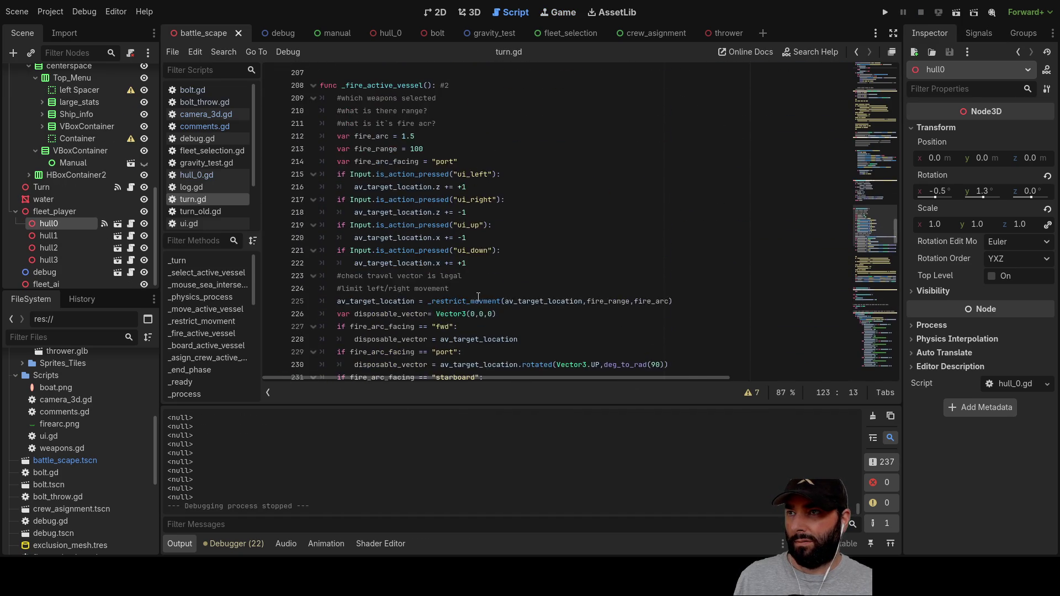
pyautogui.scroll(3)
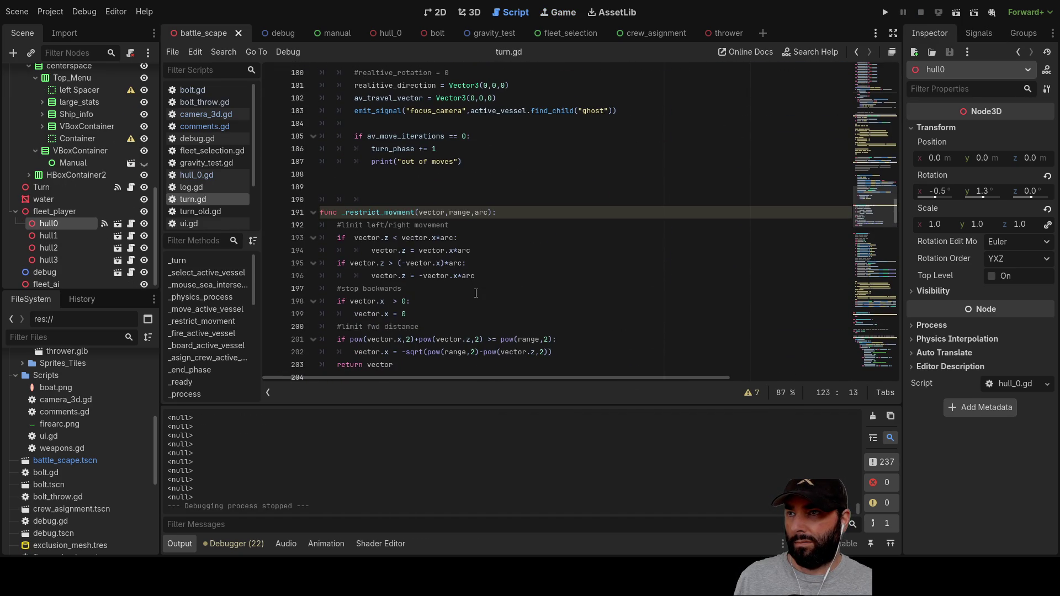
pyautogui.scroll(3)
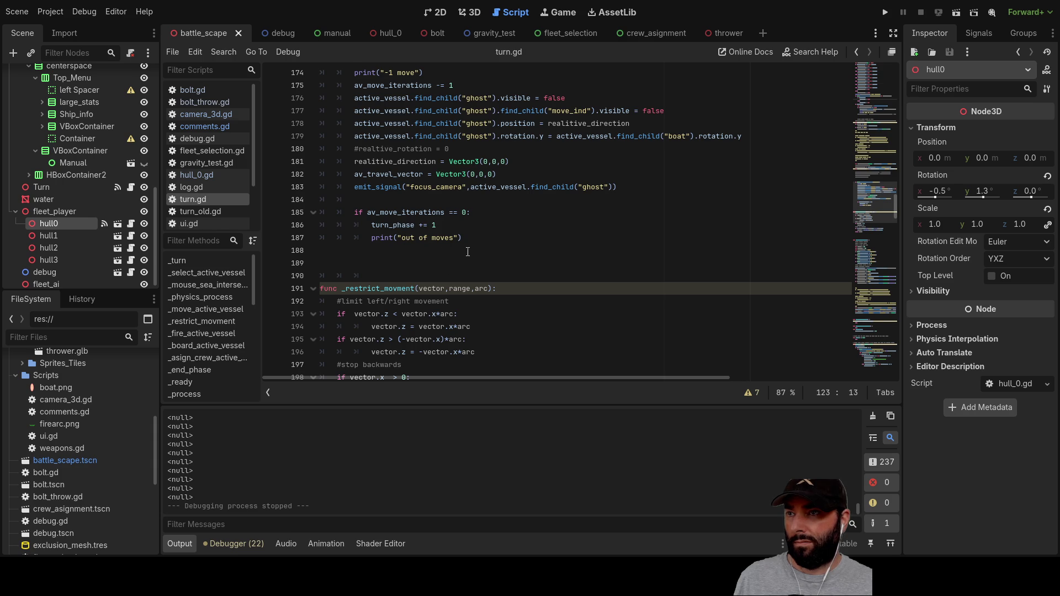
pyautogui.scroll(3)
pyautogui.scroll(3)
pyautogui.scroll(3)
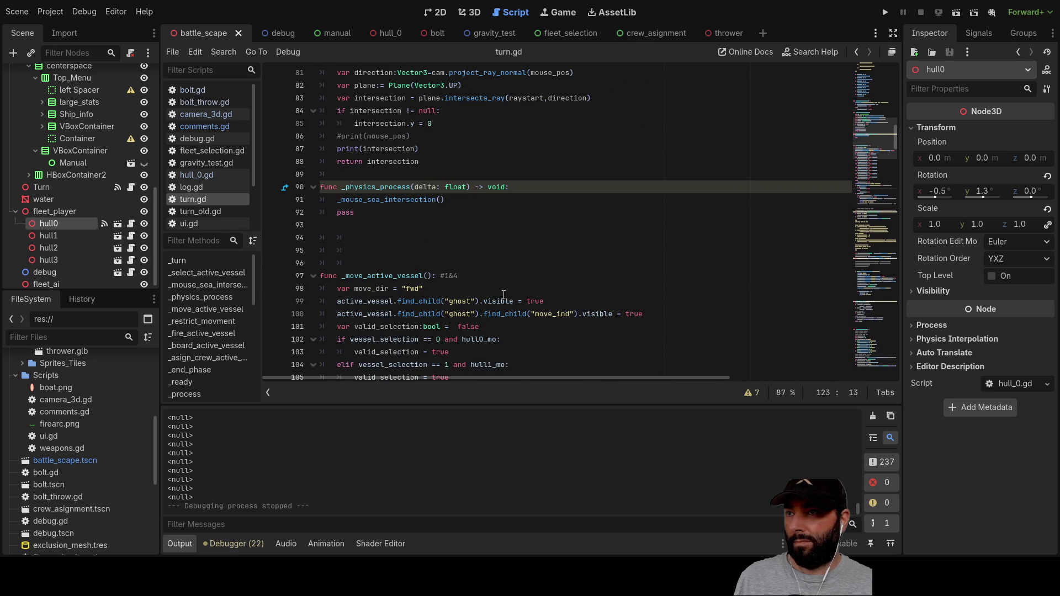
pyautogui.scroll(3)
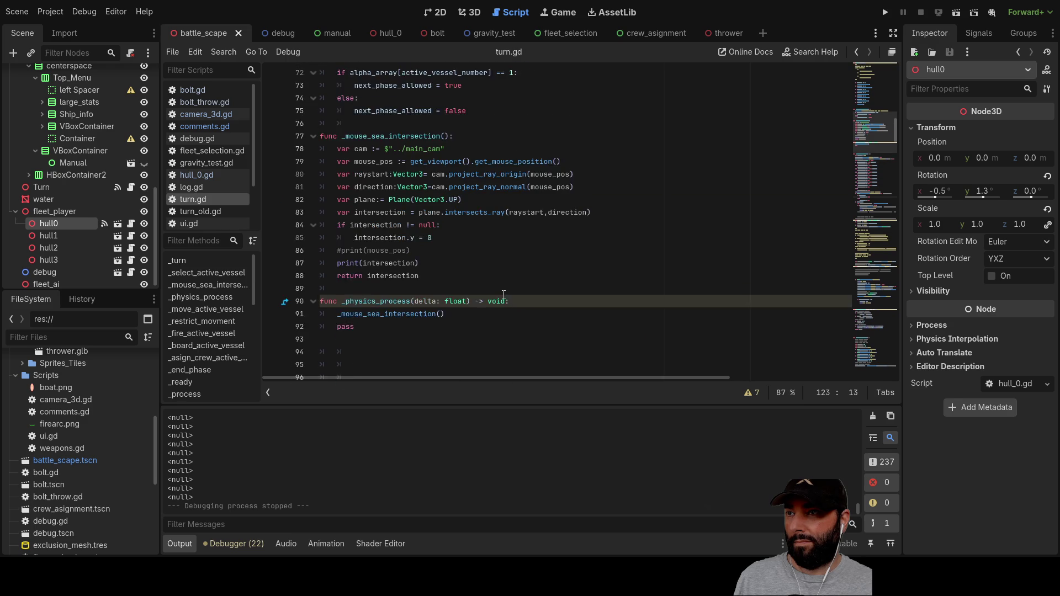
pyautogui.scroll(3)
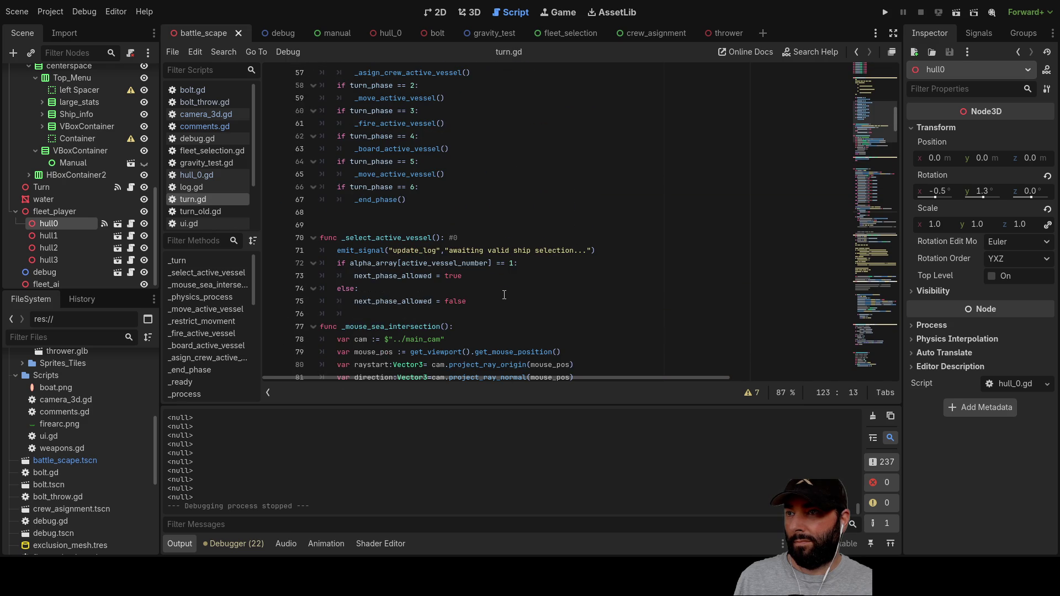
pyautogui.scroll(3)
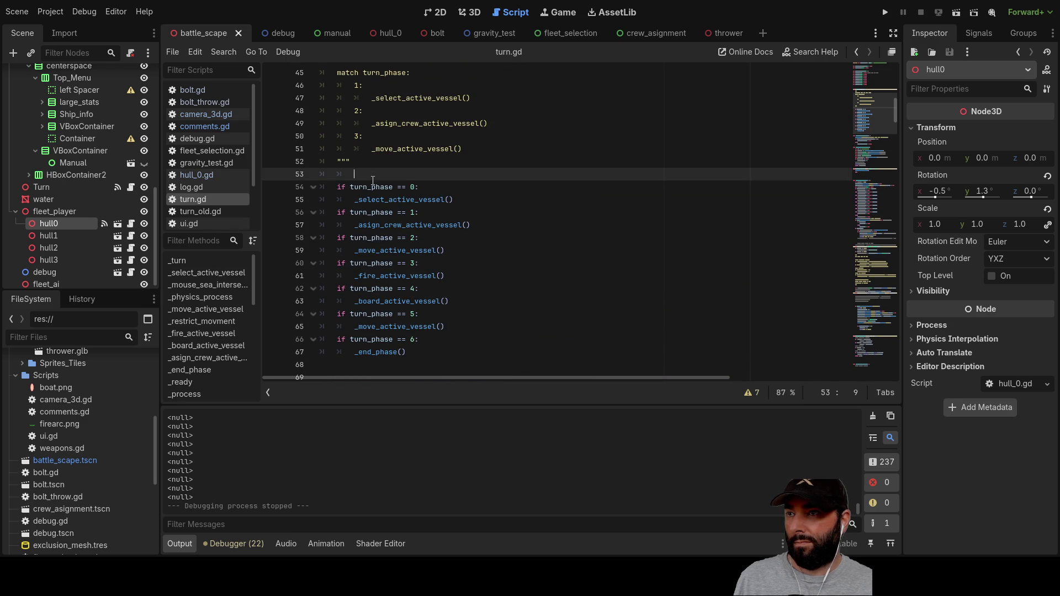
pyautogui.doubleClick(375, 185)
pyautogui.scroll(-3)
pyautogui.scroll(3)
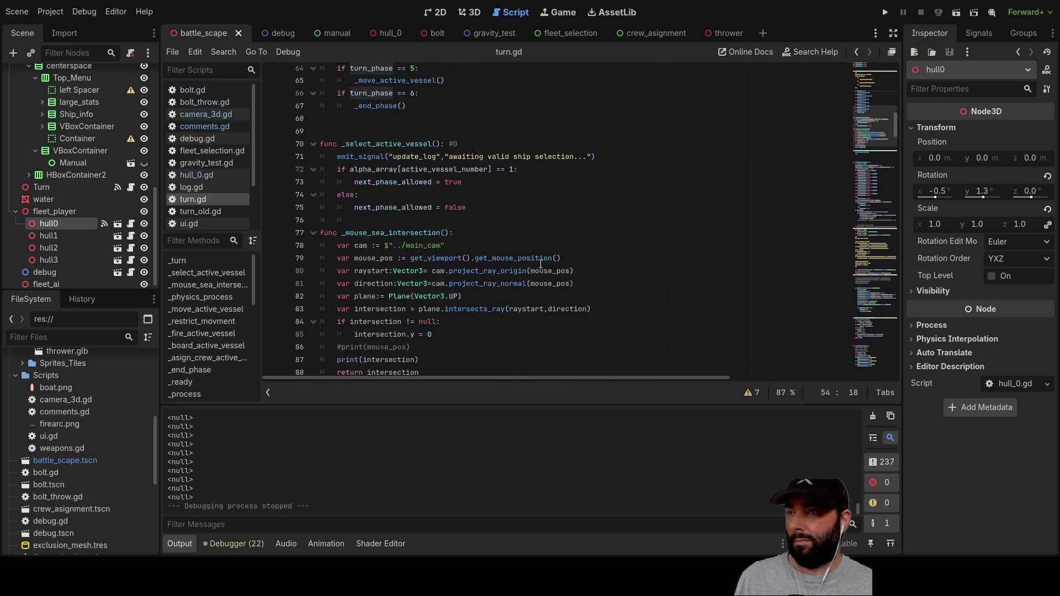
pyautogui.scroll(-3)
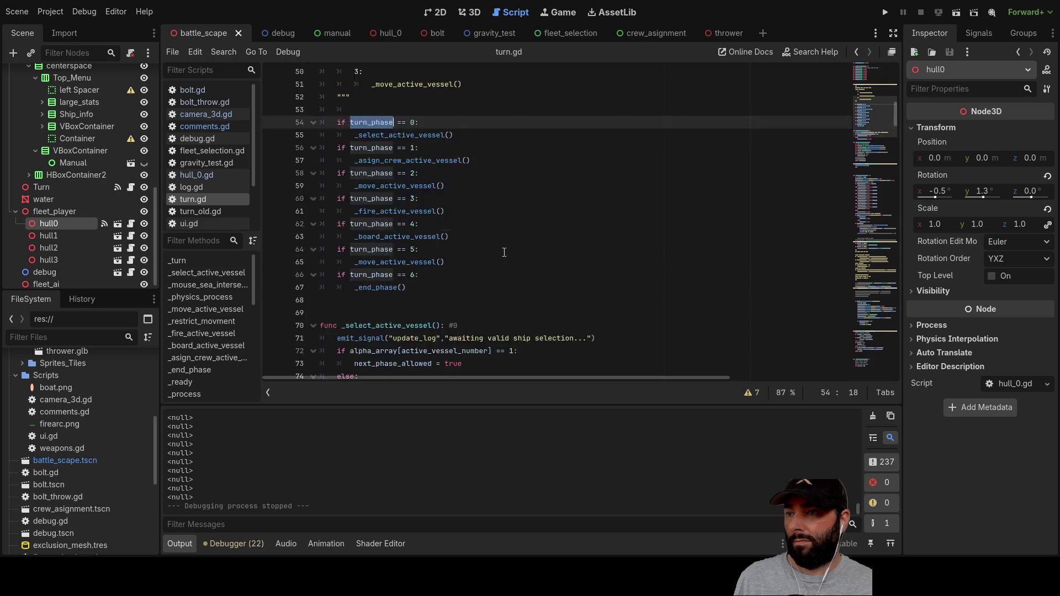
pyautogui.scroll(-3)
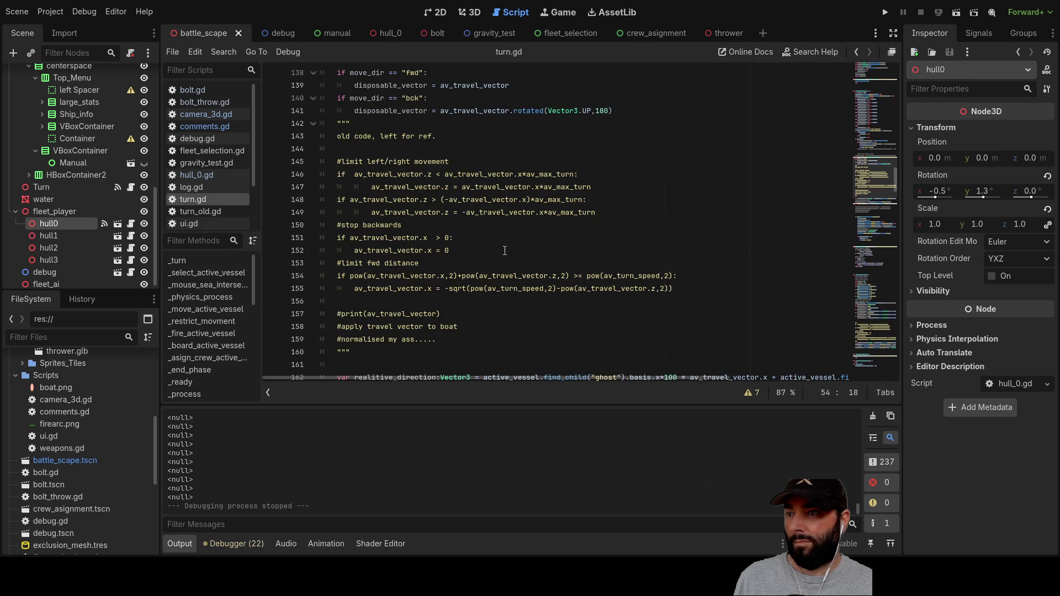
pyautogui.scroll(3)
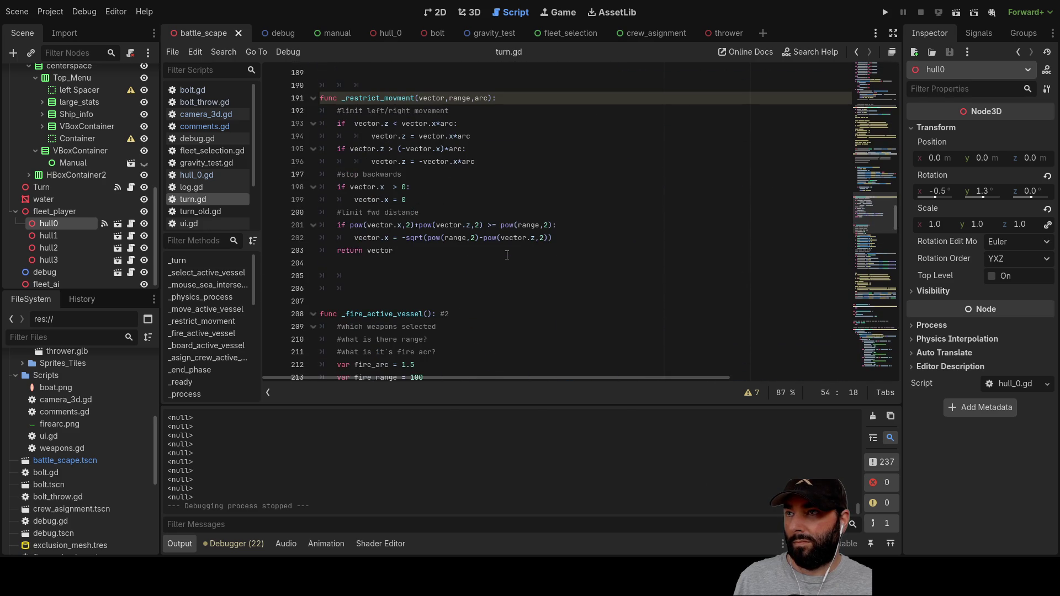
pyautogui.scroll(-3)
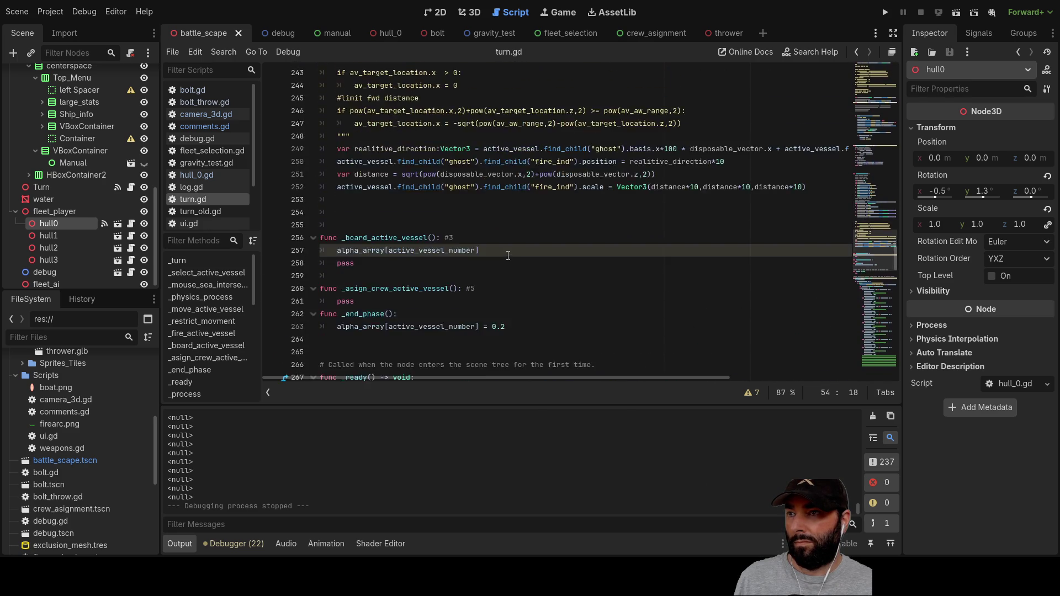
pyautogui.scroll(-3)
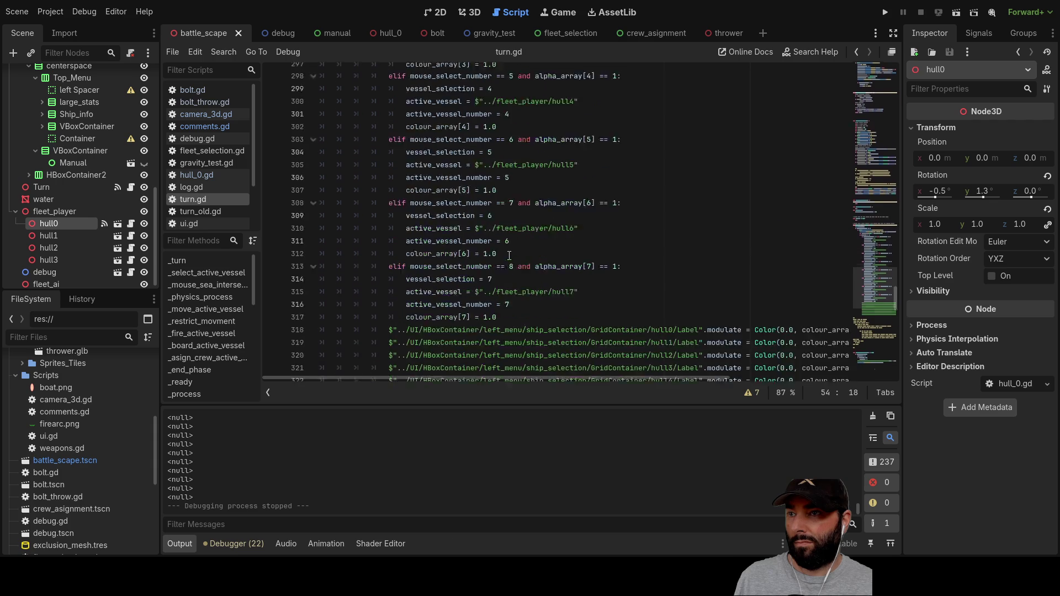
pyautogui.scroll(-3)
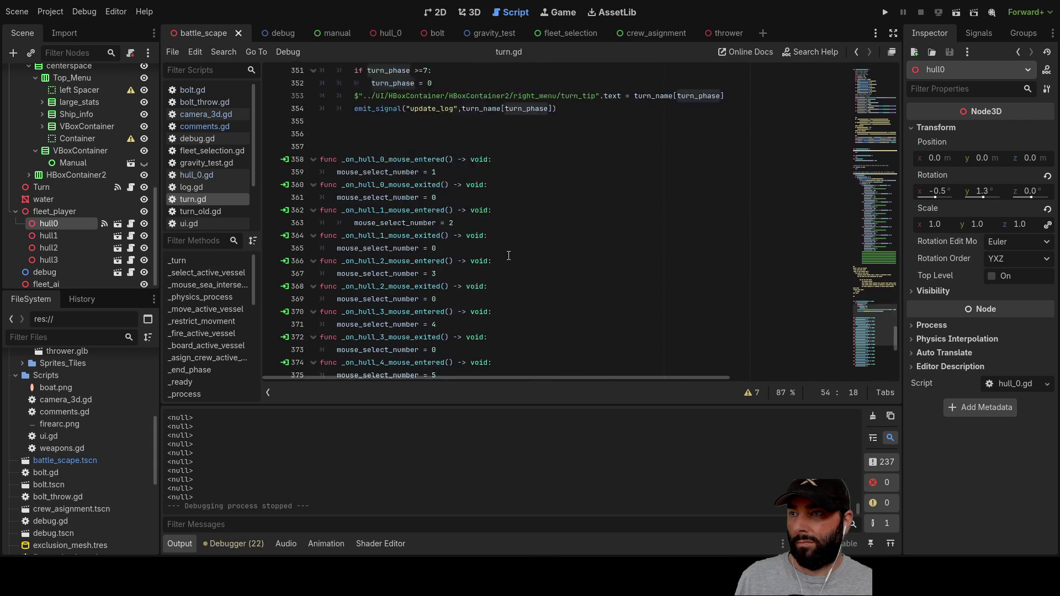
pyautogui.scroll(3)
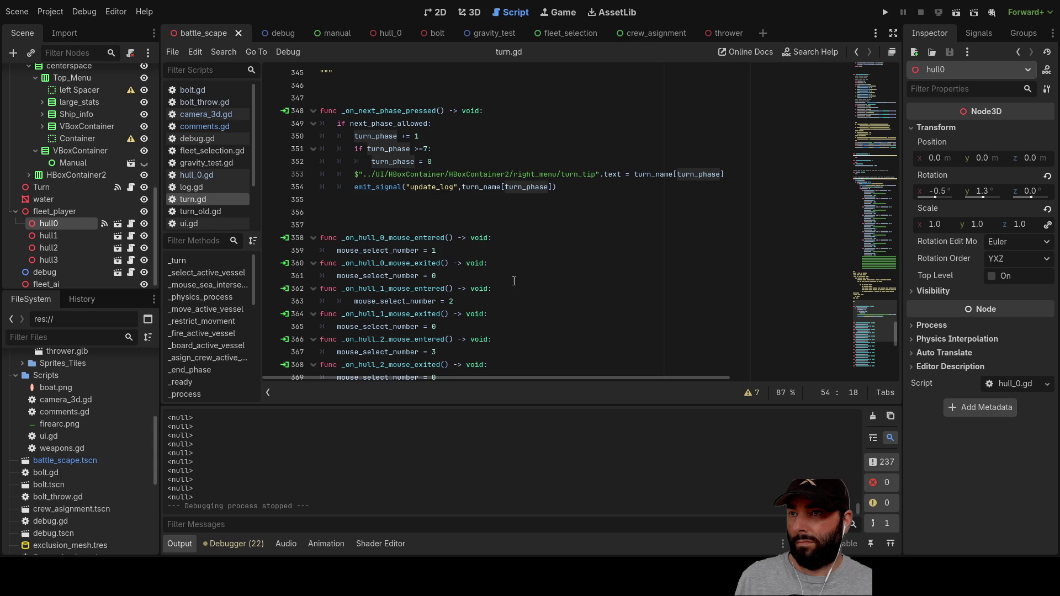
pyautogui.scroll(-3)
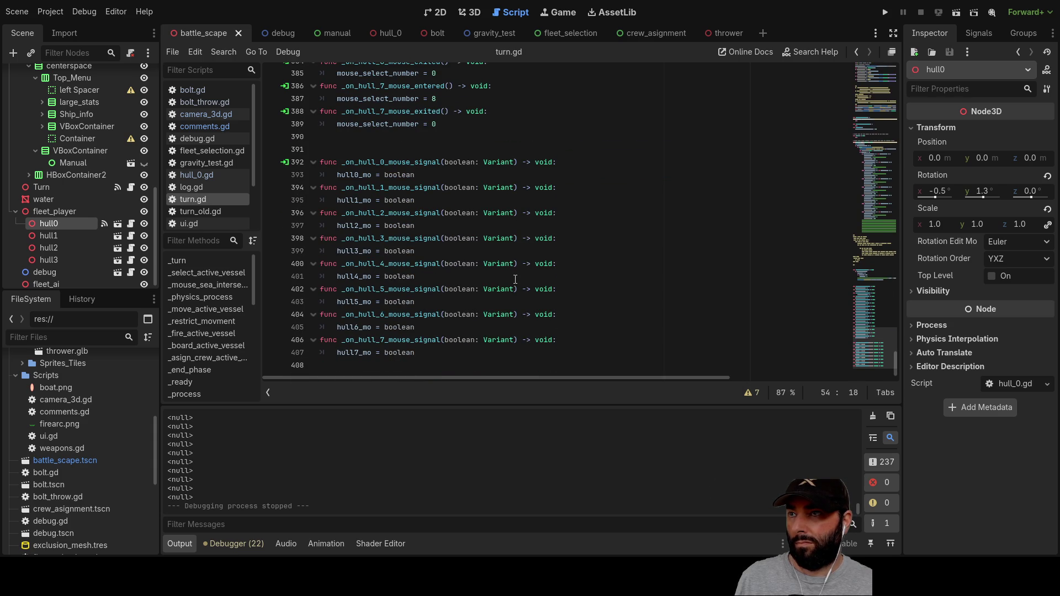
pyautogui.scroll(3)
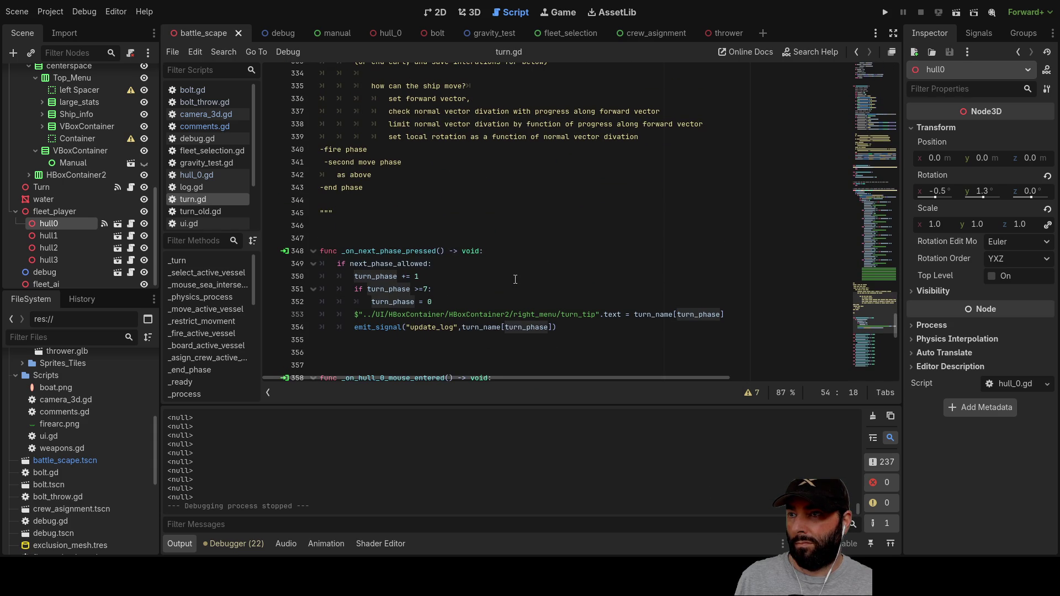
pyautogui.scroll(3)
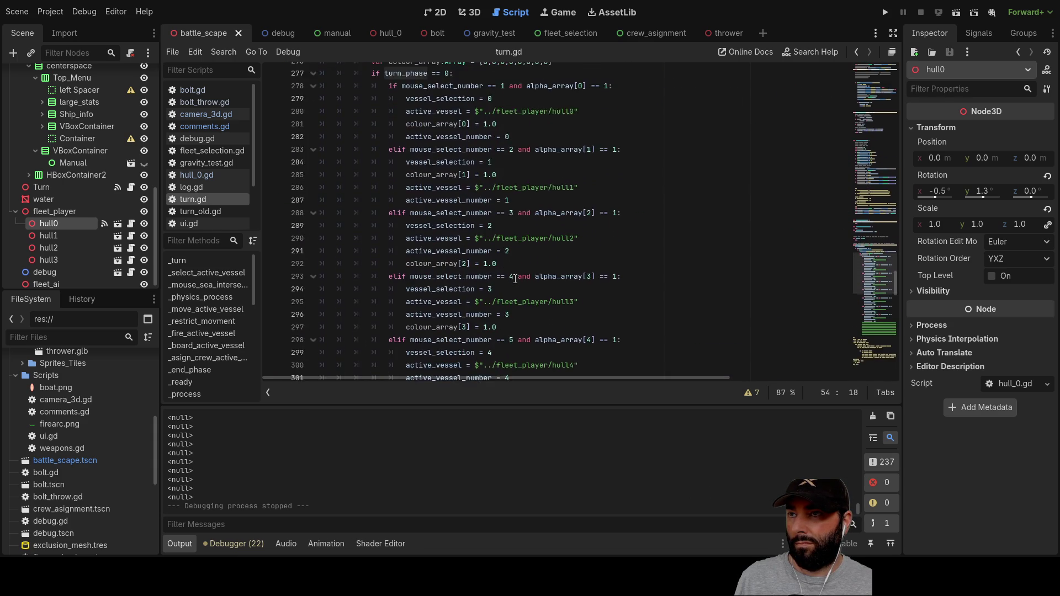
pyautogui.scroll(3)
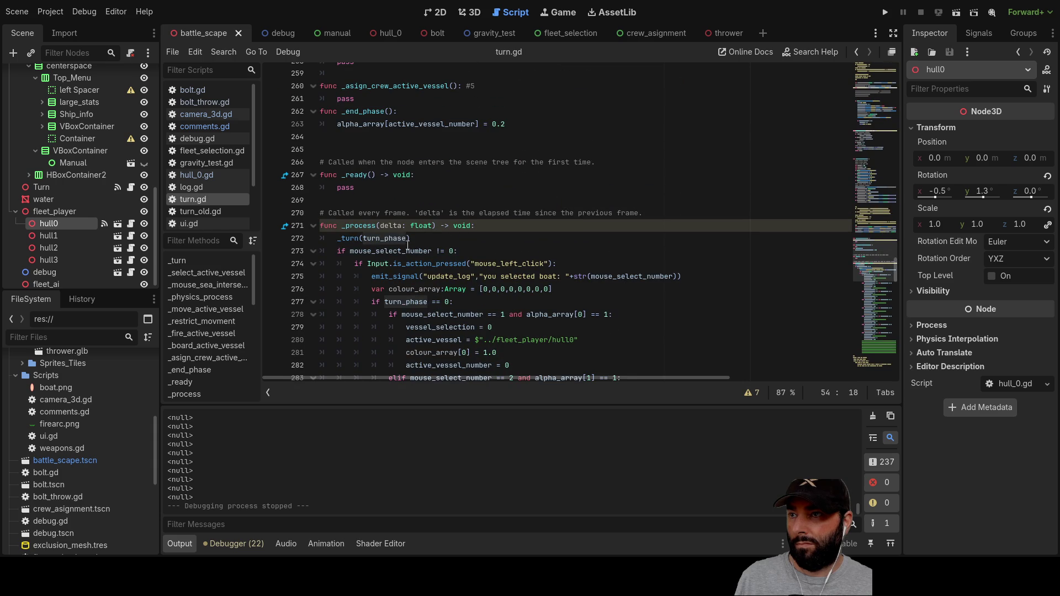
# Step: Replace the turn_phase argument in _process's _turn() call with 3
pyautogui.doubleClick(390, 239)
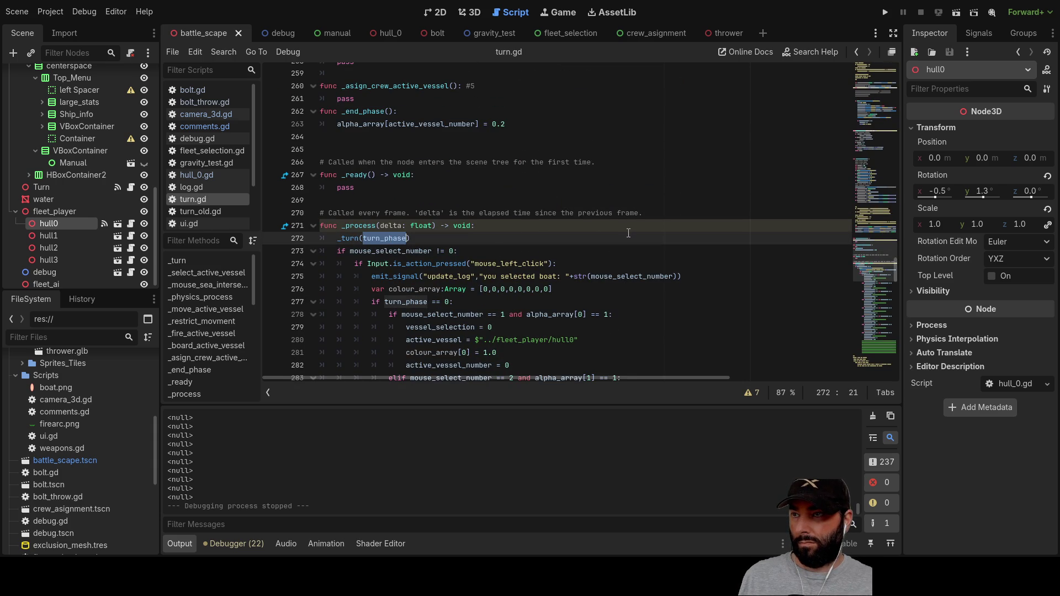
pyautogui.write('3')
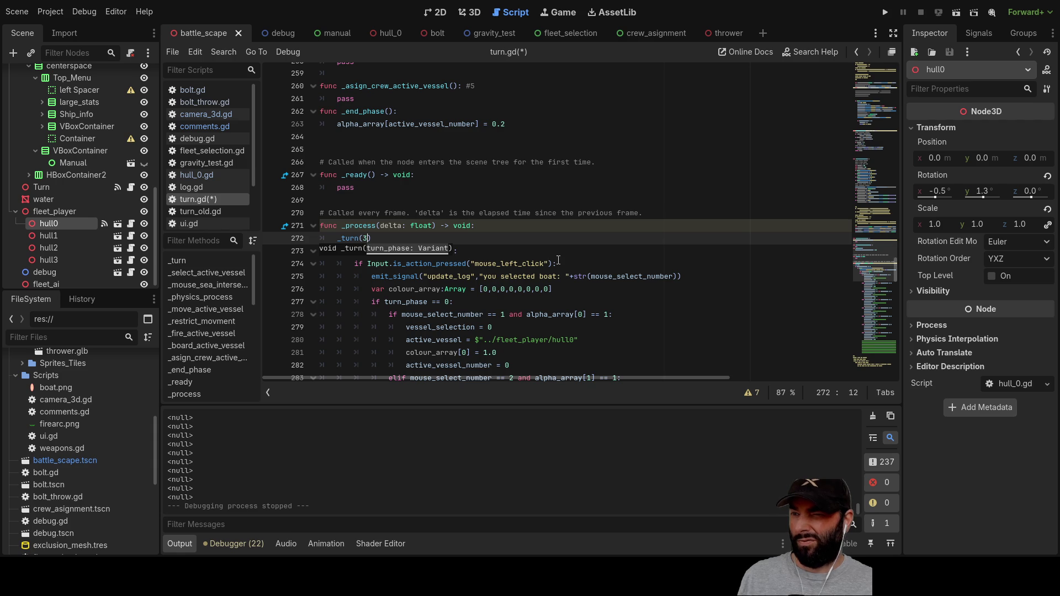
pyautogui.scroll(3)
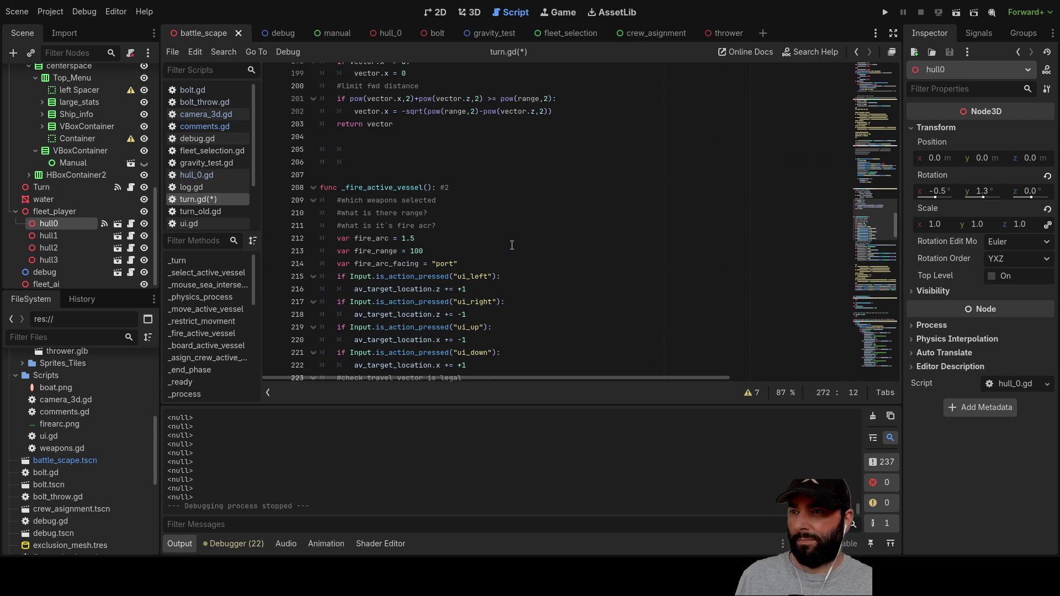
pyautogui.scroll(3)
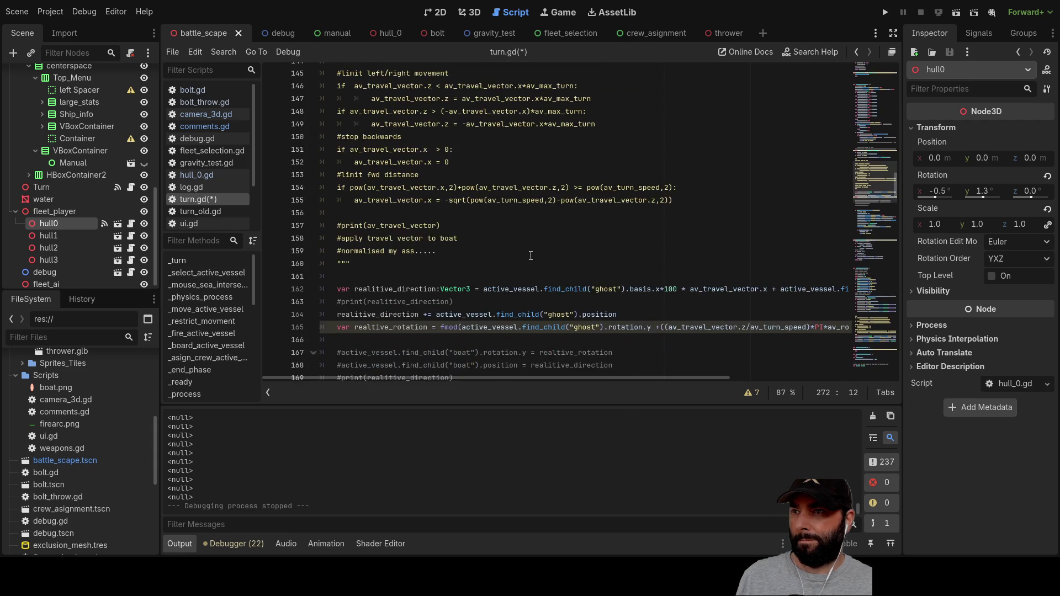
pyautogui.scroll(3)
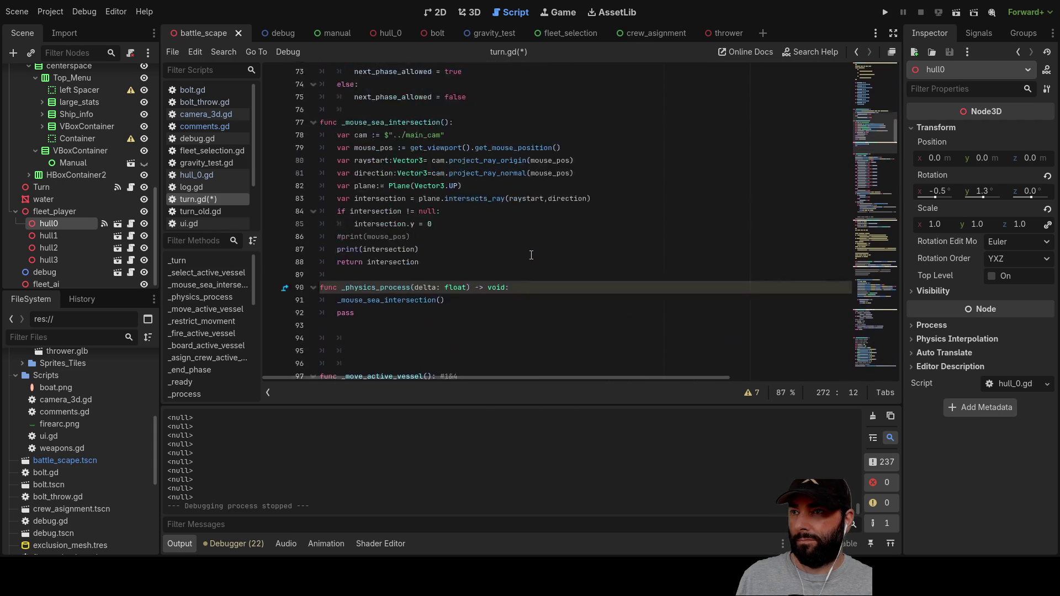
pyautogui.scroll(3)
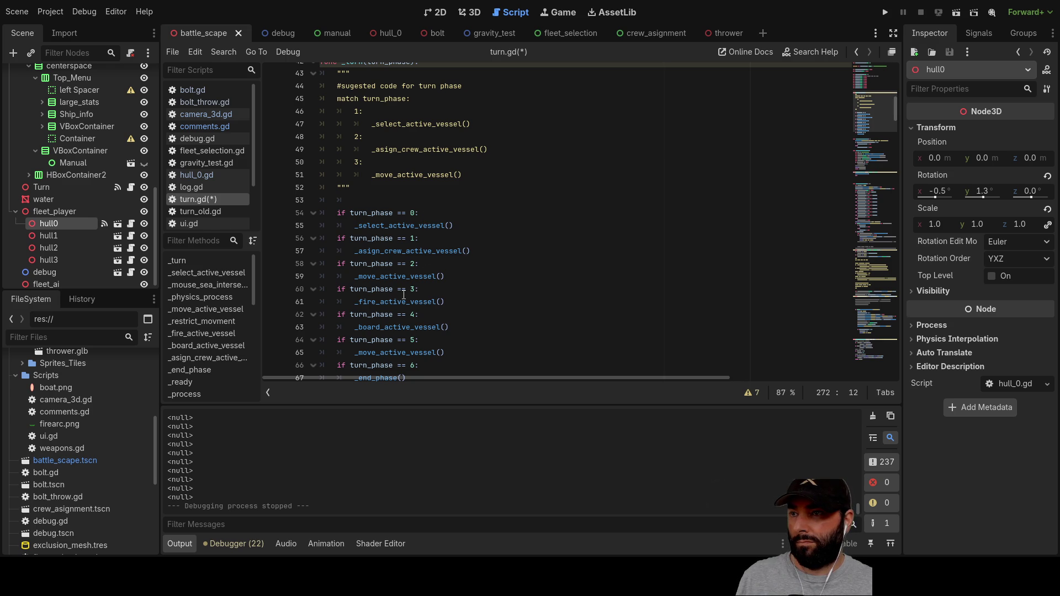
pyautogui.scroll(-3)
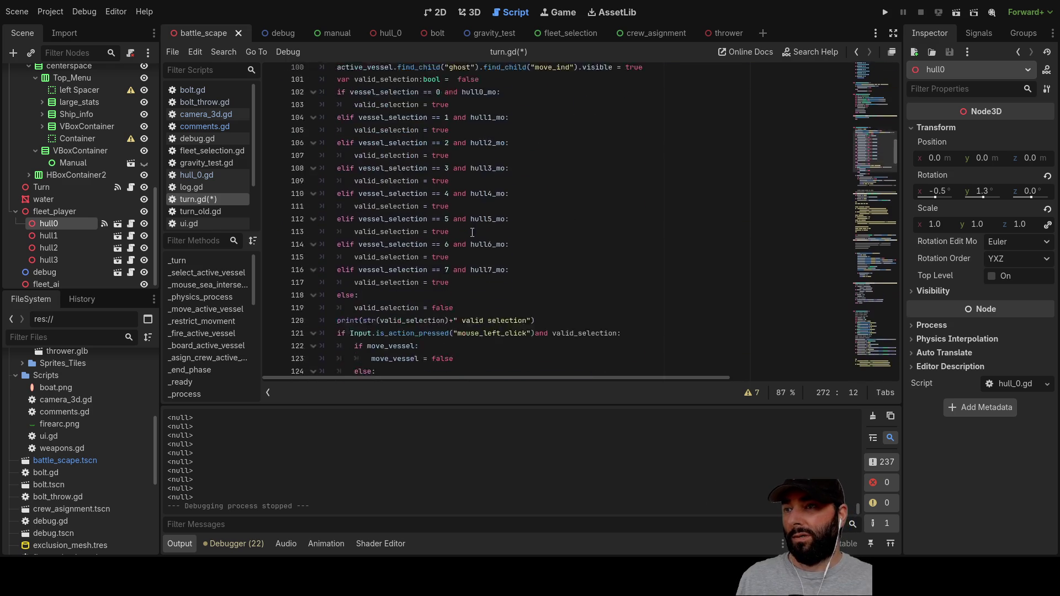
pyautogui.scroll(-3)
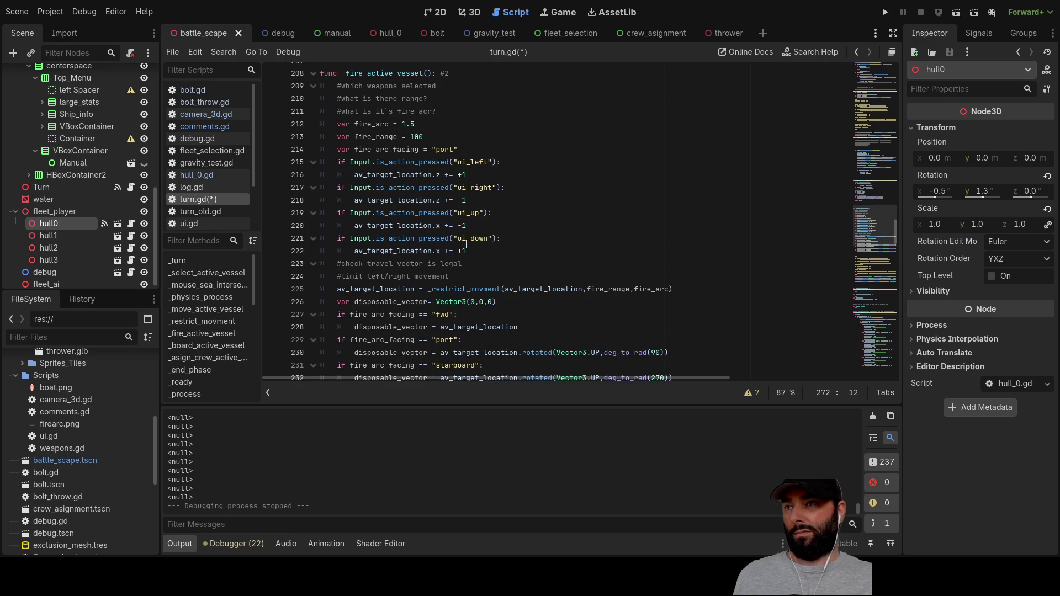
pyautogui.scroll(3)
pyautogui.scroll(-3)
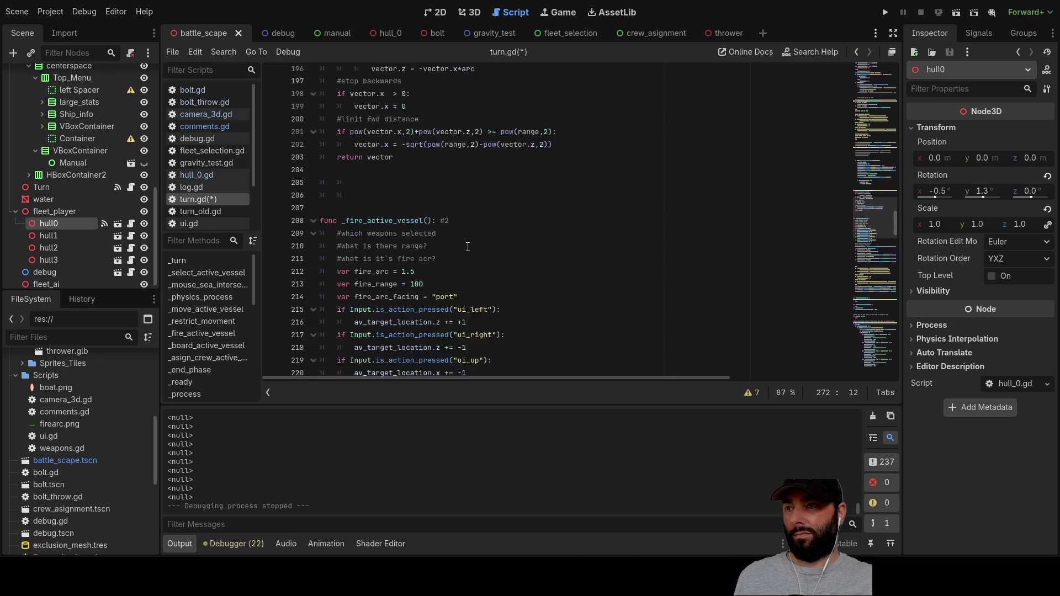
pyautogui.scroll(-3)
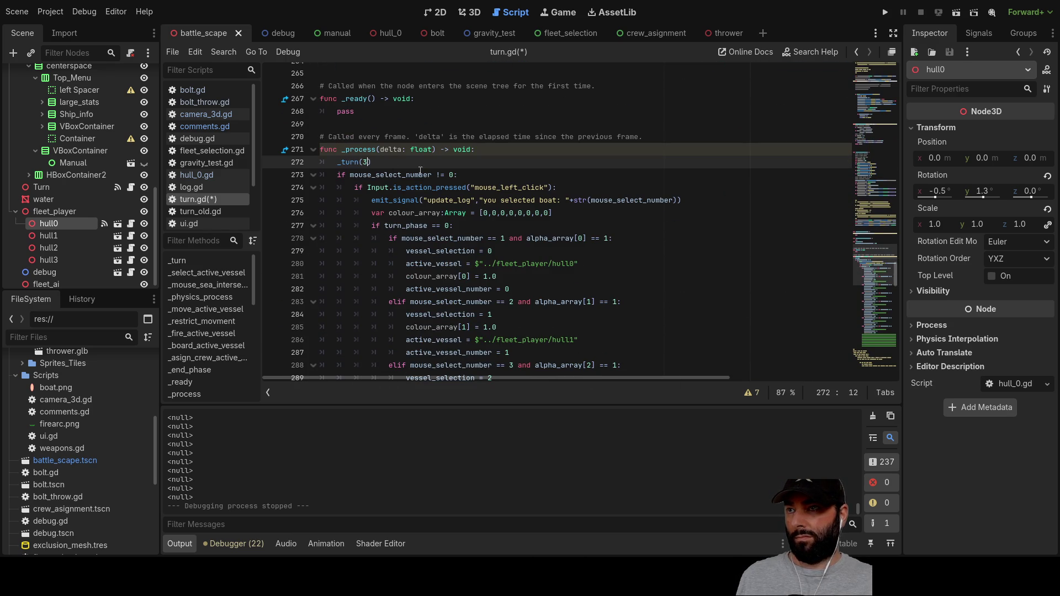
# Step: Change the _turn argument to 2, run the game, and click sea spots to move the ship
pyautogui.write('2')
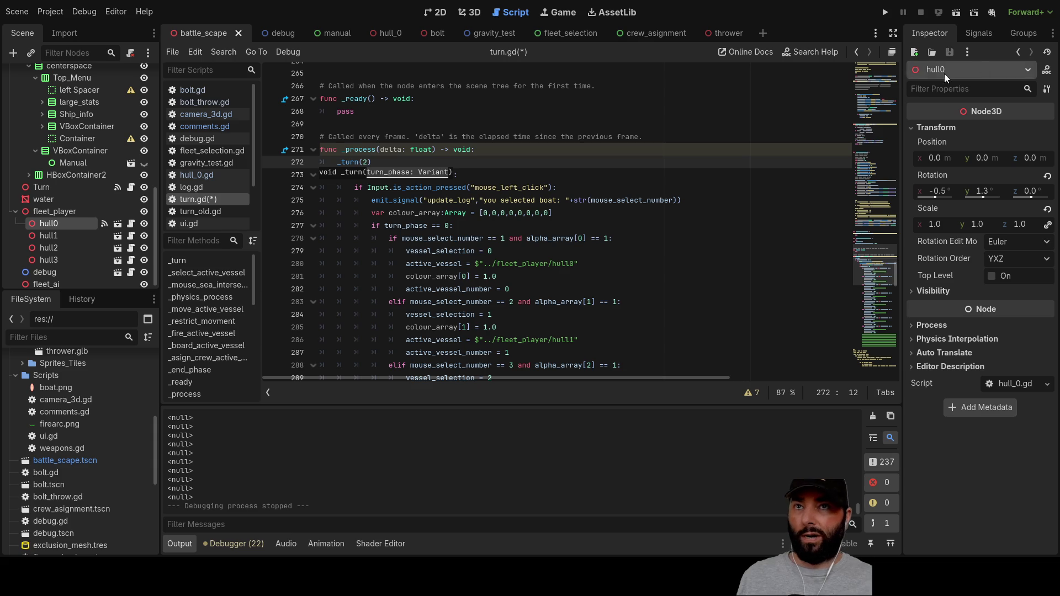
pyautogui.click(884, 13)
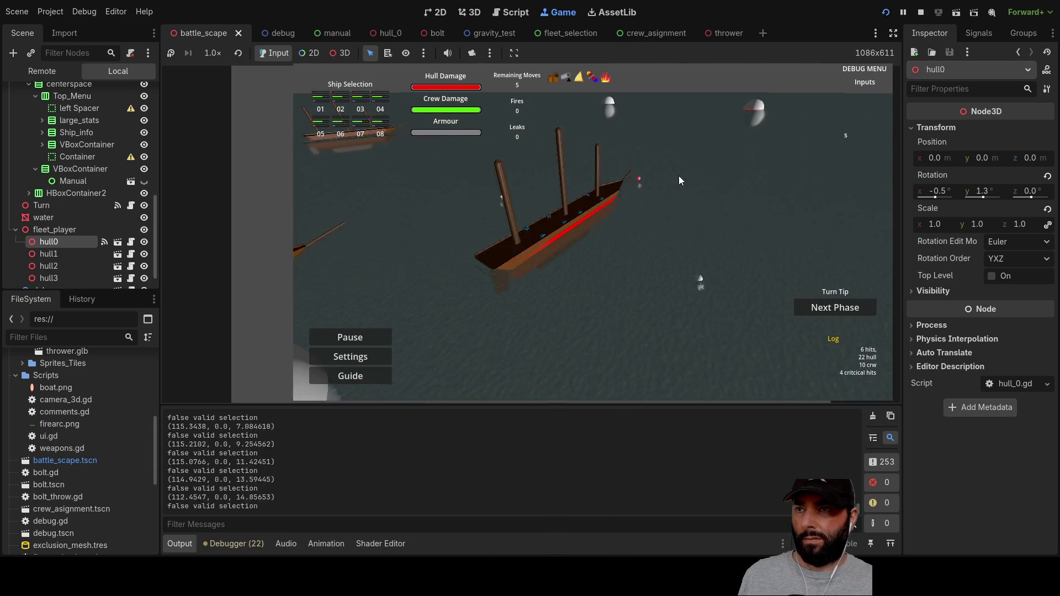
pyautogui.click(578, 199)
pyautogui.click(604, 175)
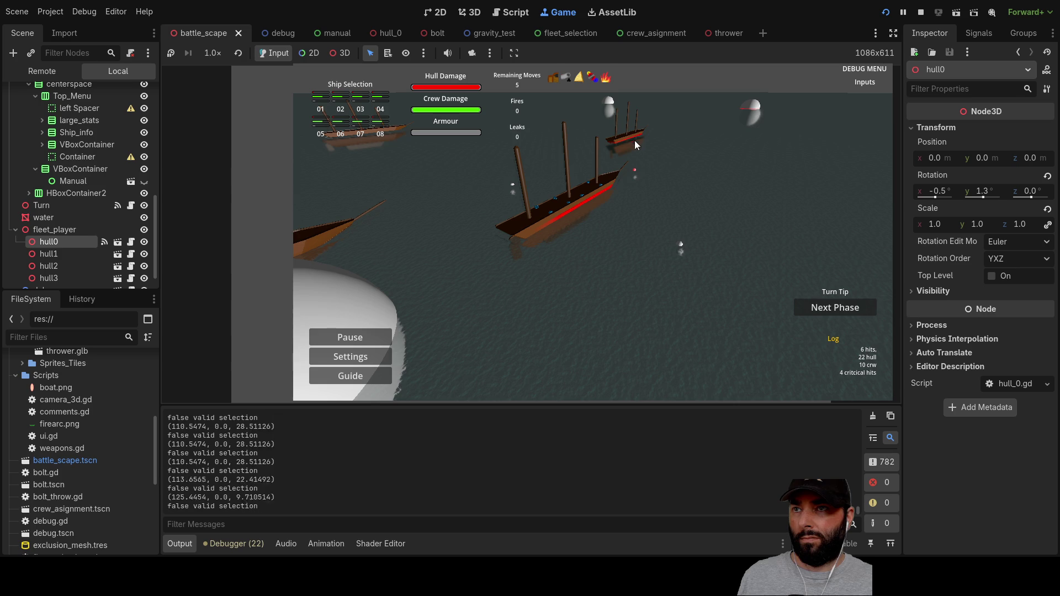
pyautogui.click(635, 138)
pyautogui.click(667, 143)
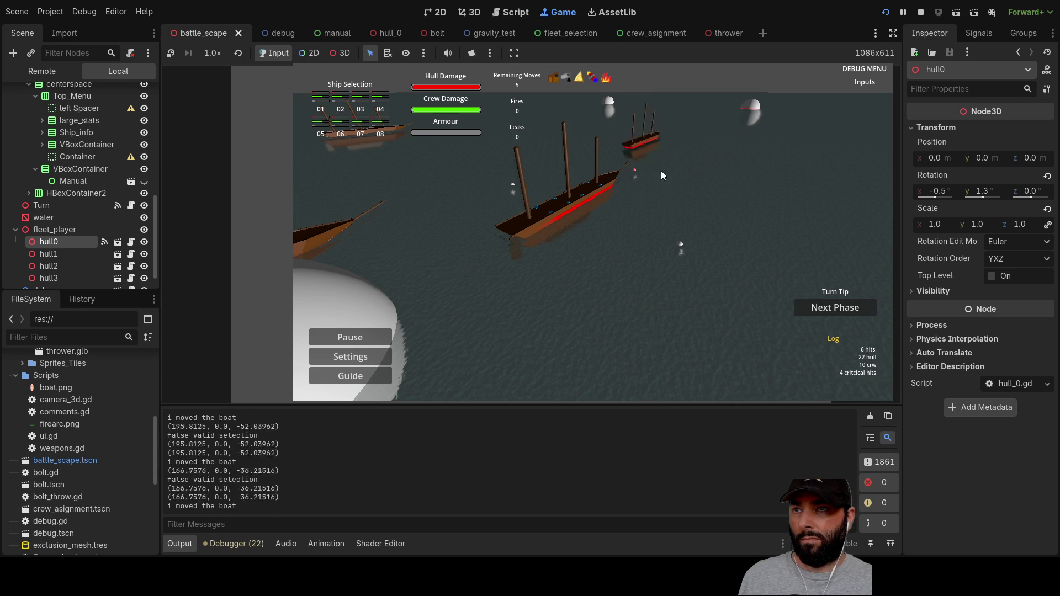
# Step: Keep clicking around the sea to reposition the small ship, then stop the game
pyautogui.click(675, 174)
pyautogui.click(639, 133)
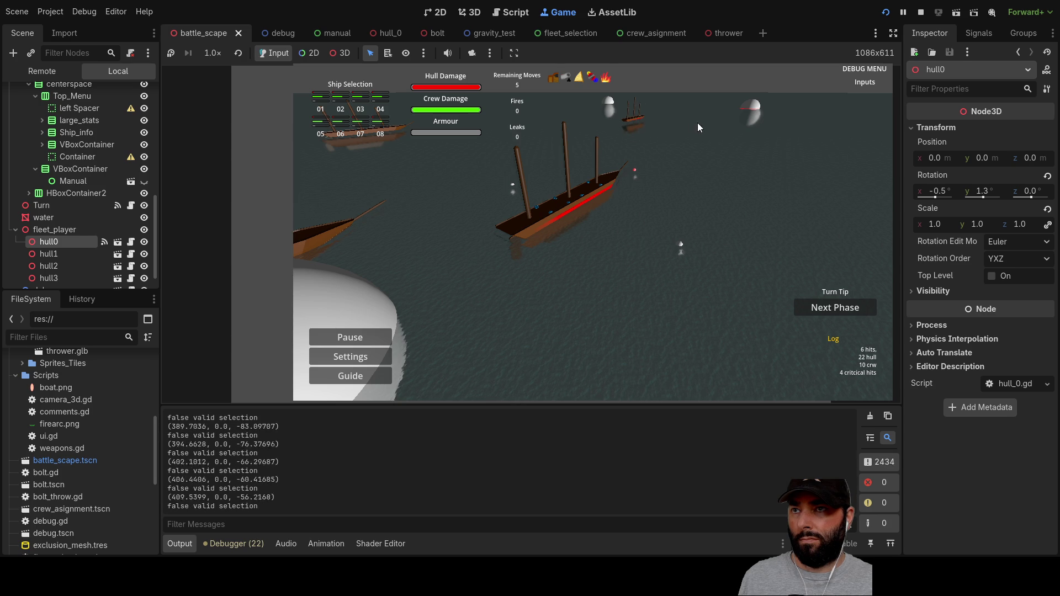
pyautogui.click(716, 158)
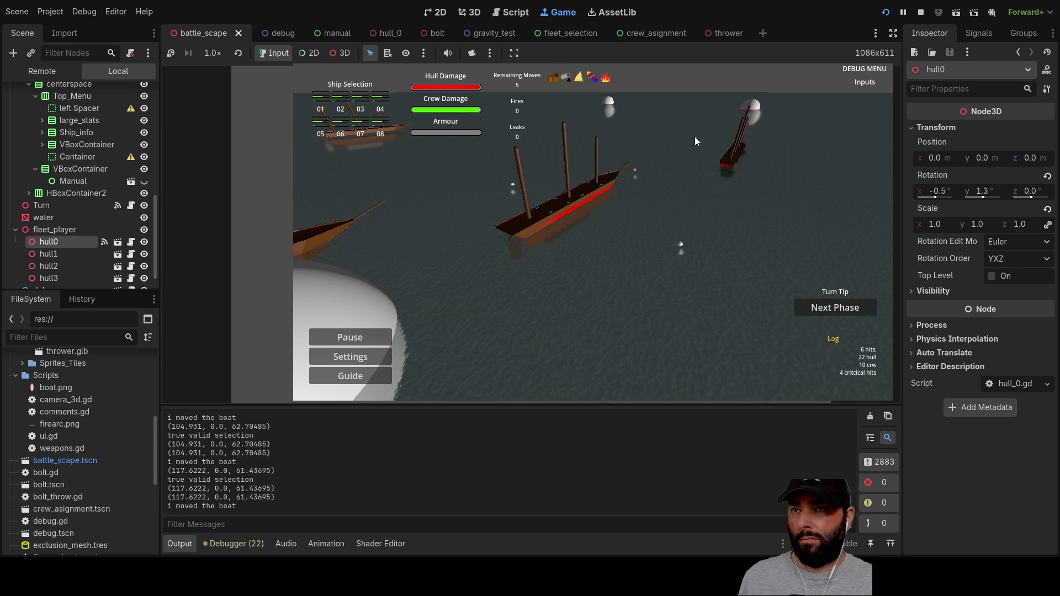
pyautogui.click(817, 182)
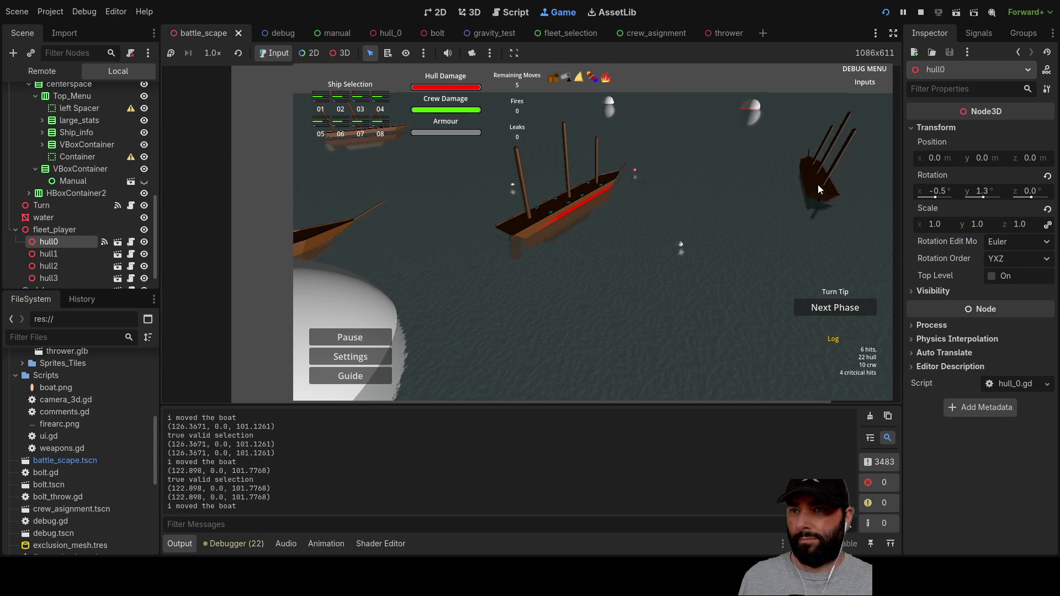
pyautogui.click(713, 166)
pyautogui.click(658, 151)
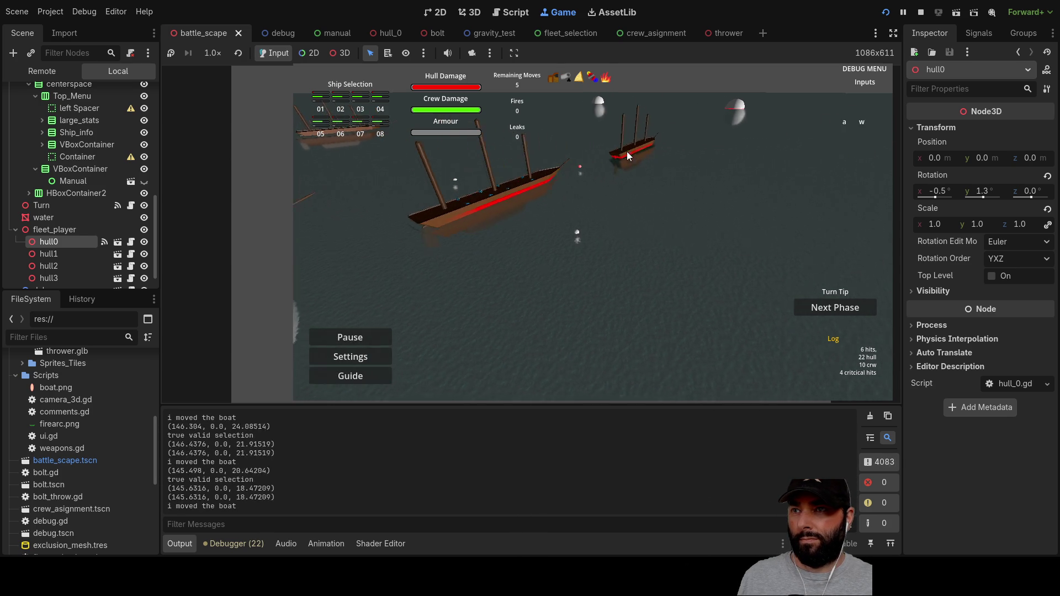
pyautogui.click(664, 132)
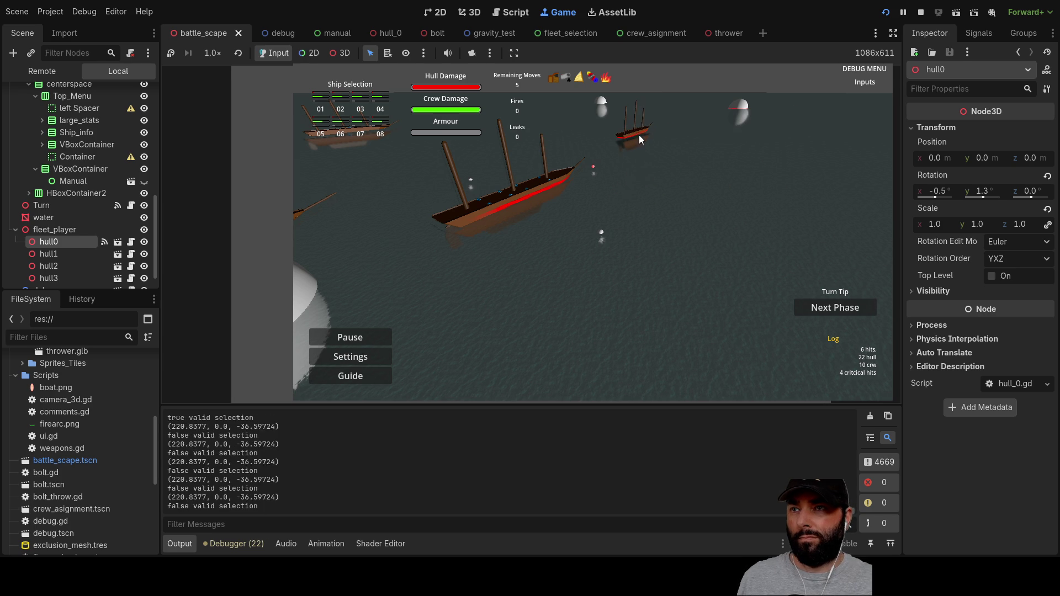
pyautogui.click(921, 12)
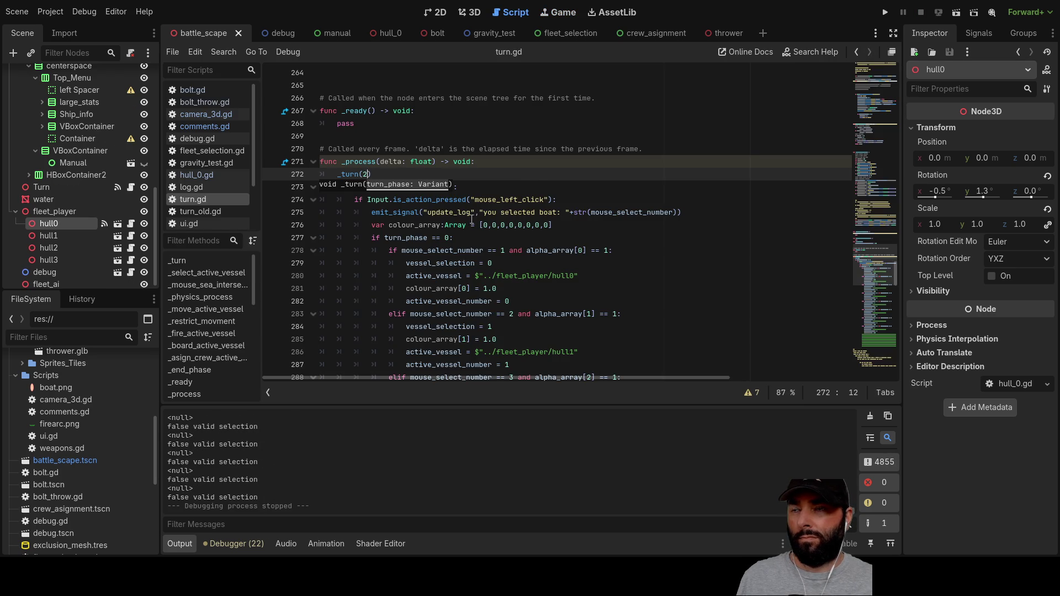
pyautogui.scroll(-3)
pyautogui.scroll(3)
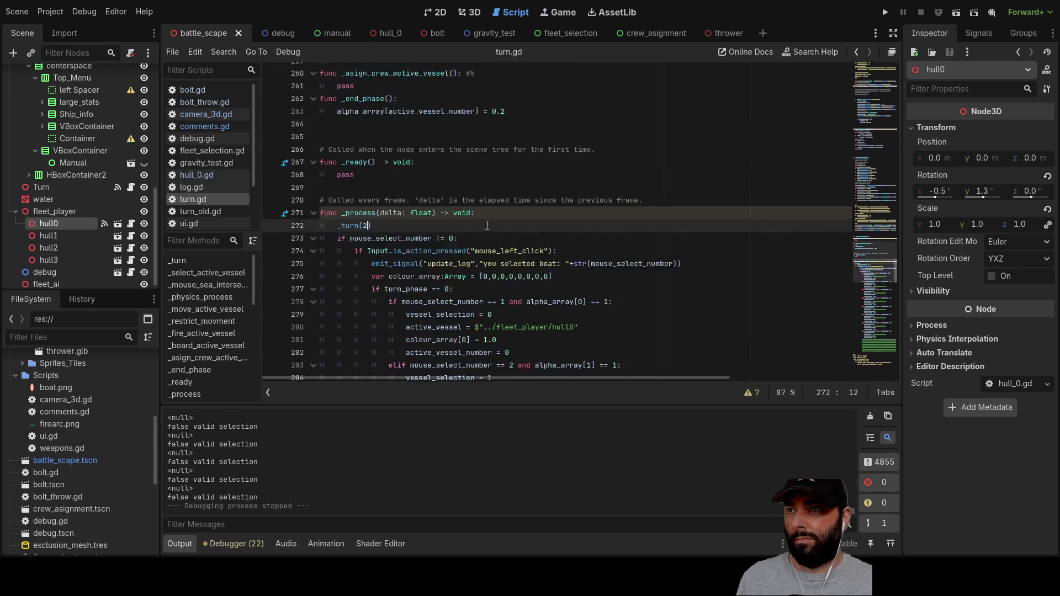
pyautogui.scroll(3)
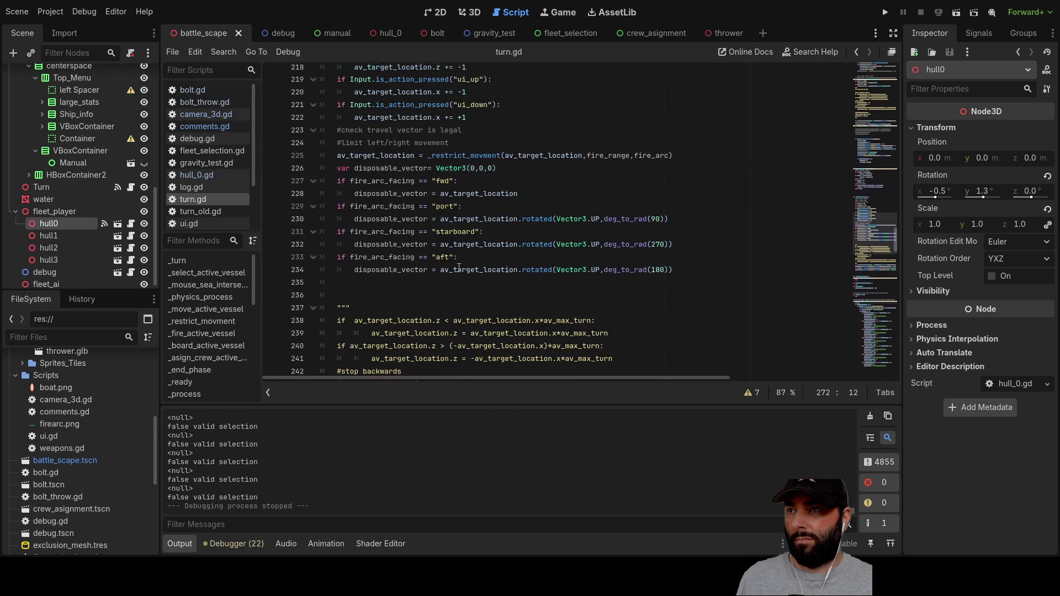
pyautogui.scroll(3)
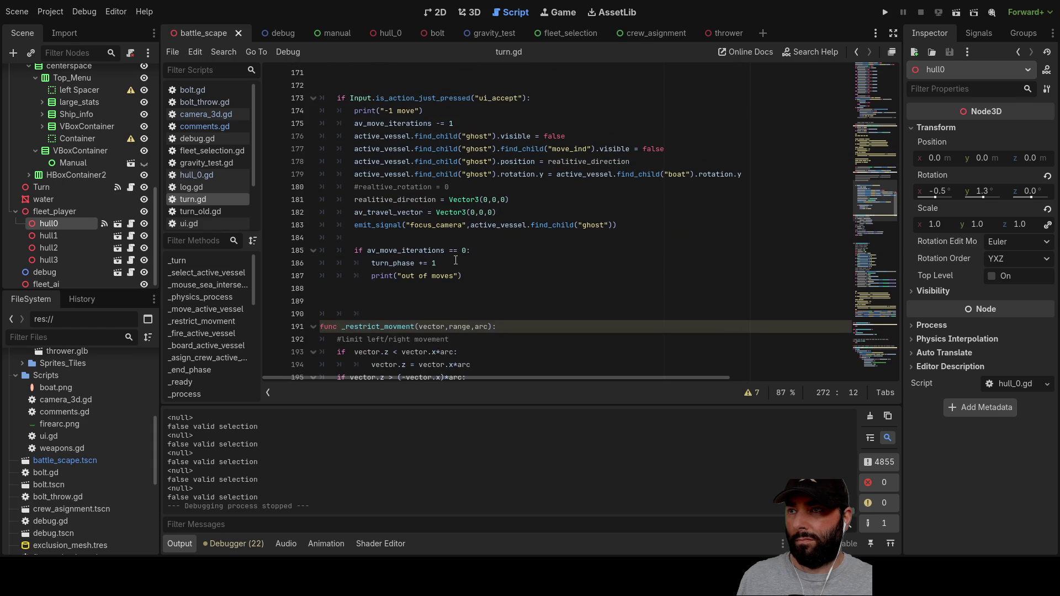
pyautogui.scroll(3)
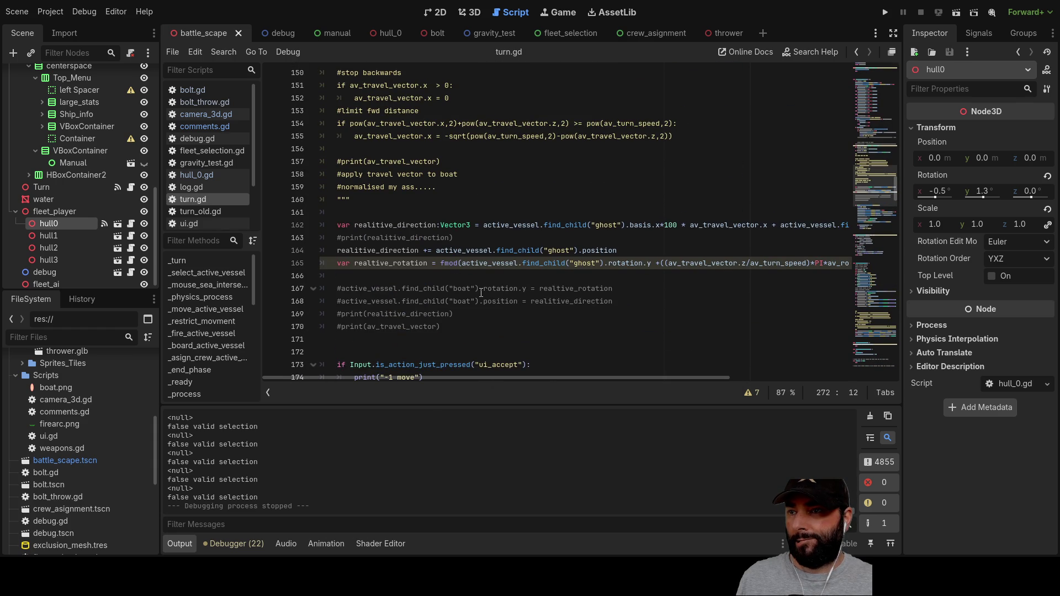
pyautogui.scroll(3)
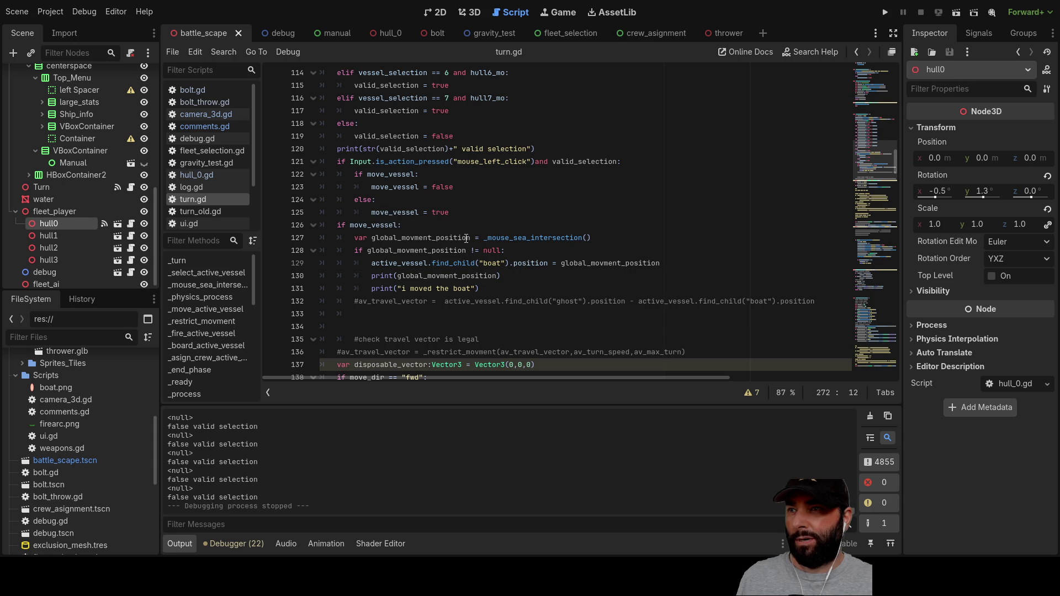
pyautogui.scroll(3)
pyautogui.scroll(3)
pyautogui.scroll(3)
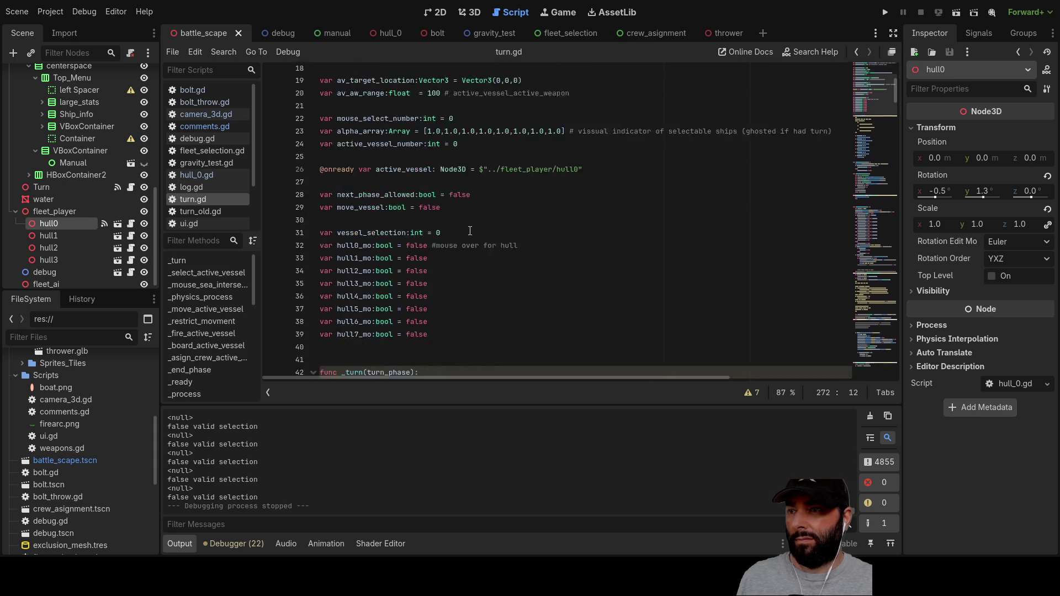
pyautogui.scroll(-3)
pyautogui.scroll(-3)
pyautogui.scroll(-3)
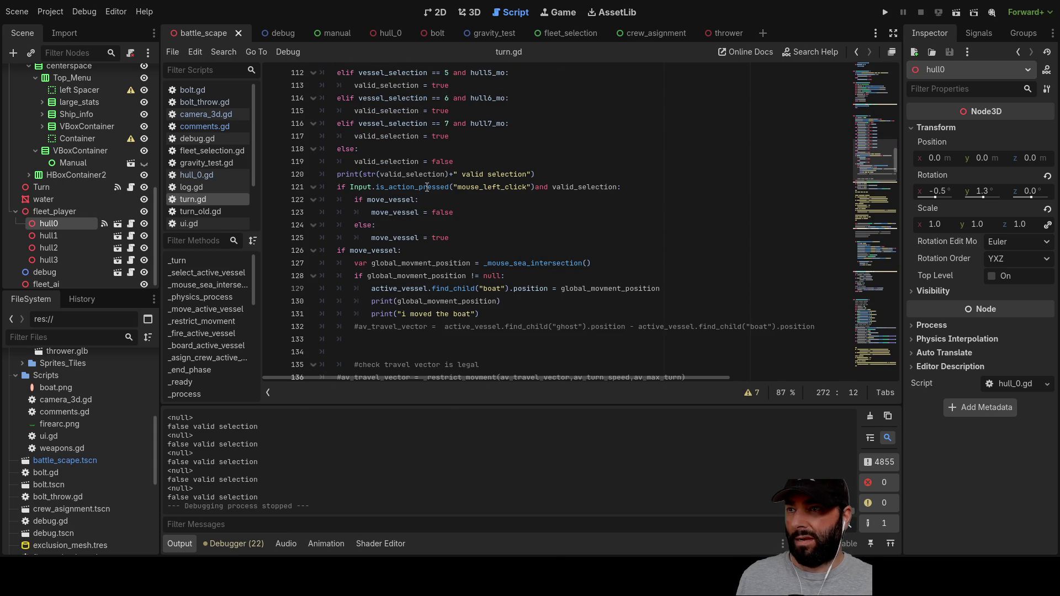
# Step: Replace is_action_pressed with is_action_just_pressed in the left-click check on line 121
pyautogui.doubleClick(411, 187)
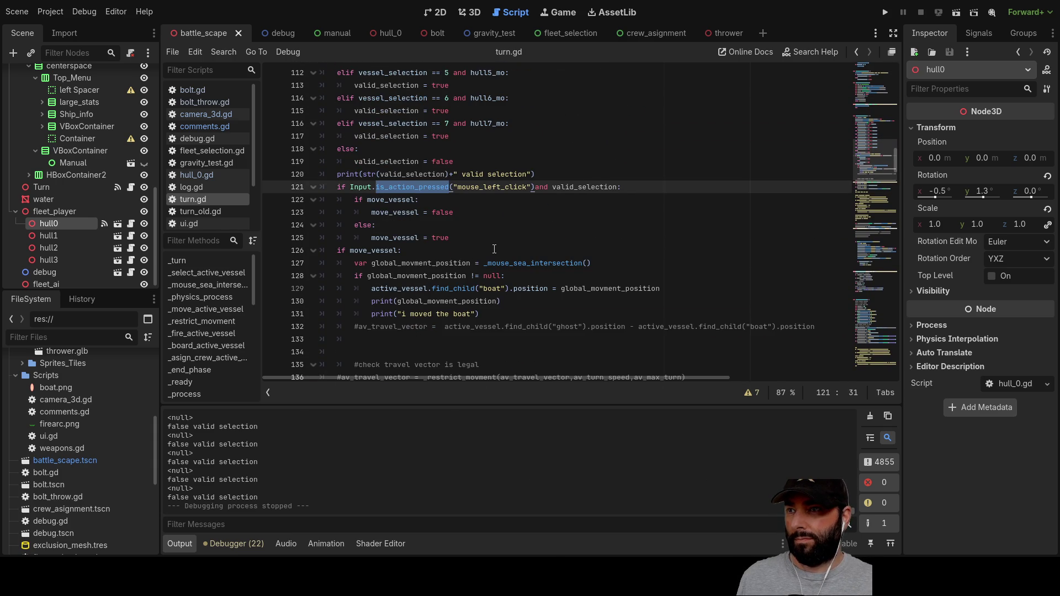
pyautogui.write('is')
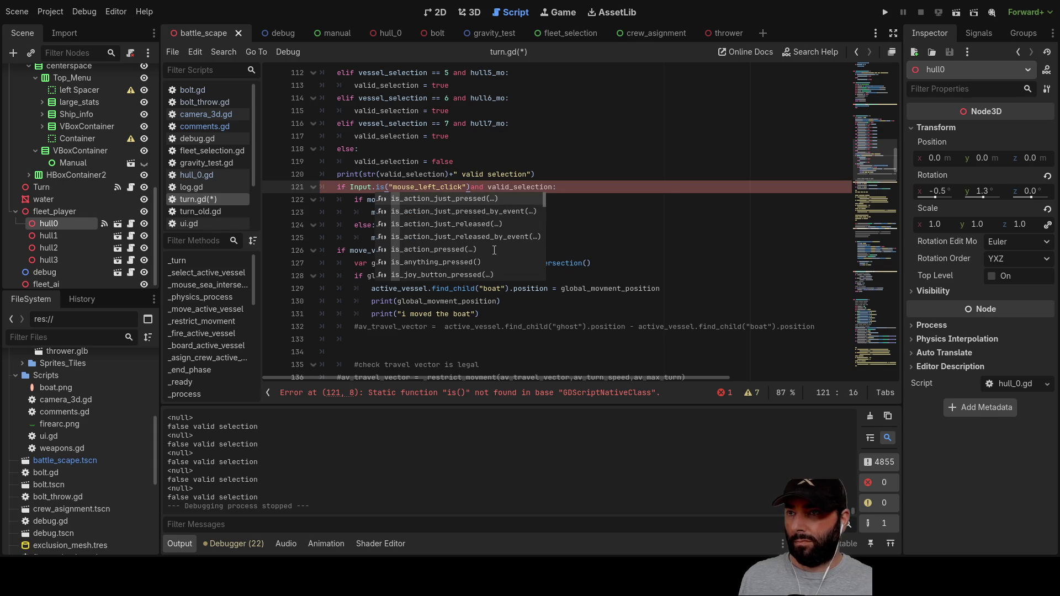
pyautogui.press('Return')
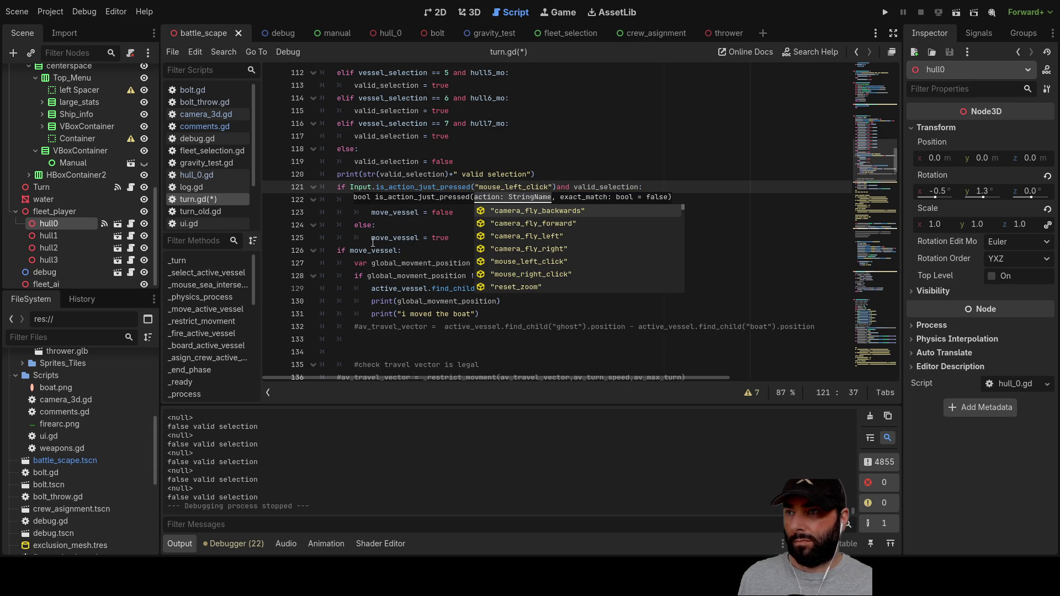
pyautogui.click(466, 238)
pyautogui.click(472, 212)
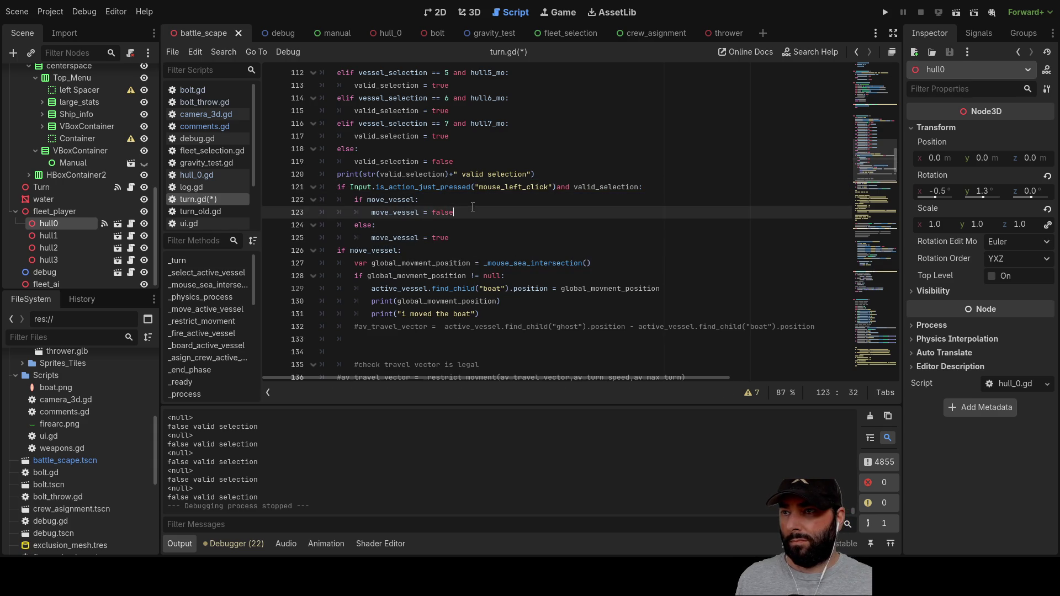
# Step: Playtest, clicking sea spots to toggle the ship following the mouse, then stop the game
pyautogui.click(888, 11)
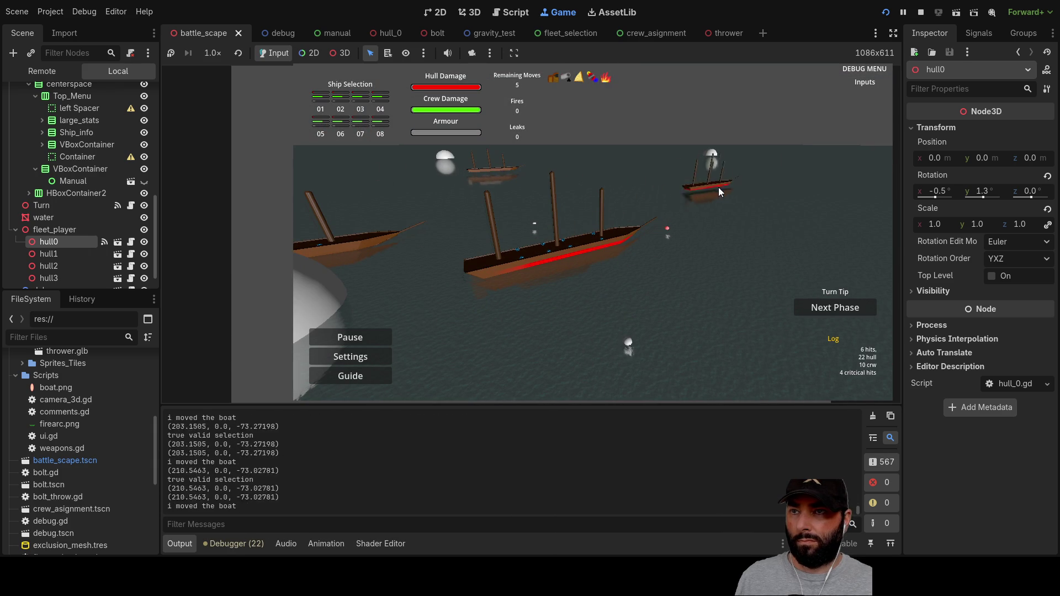
pyautogui.click(768, 235)
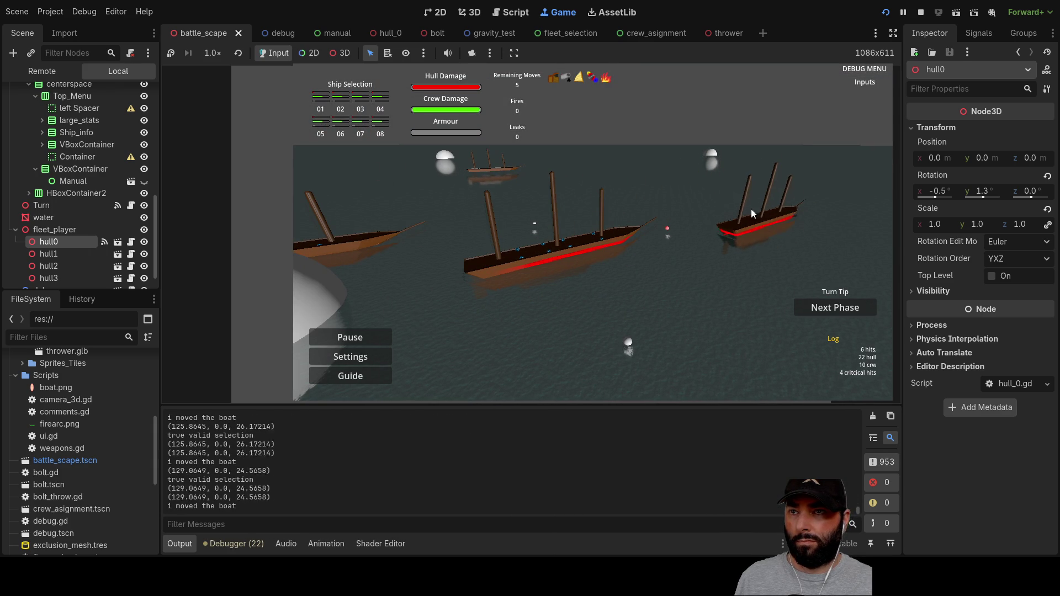
pyautogui.click(742, 192)
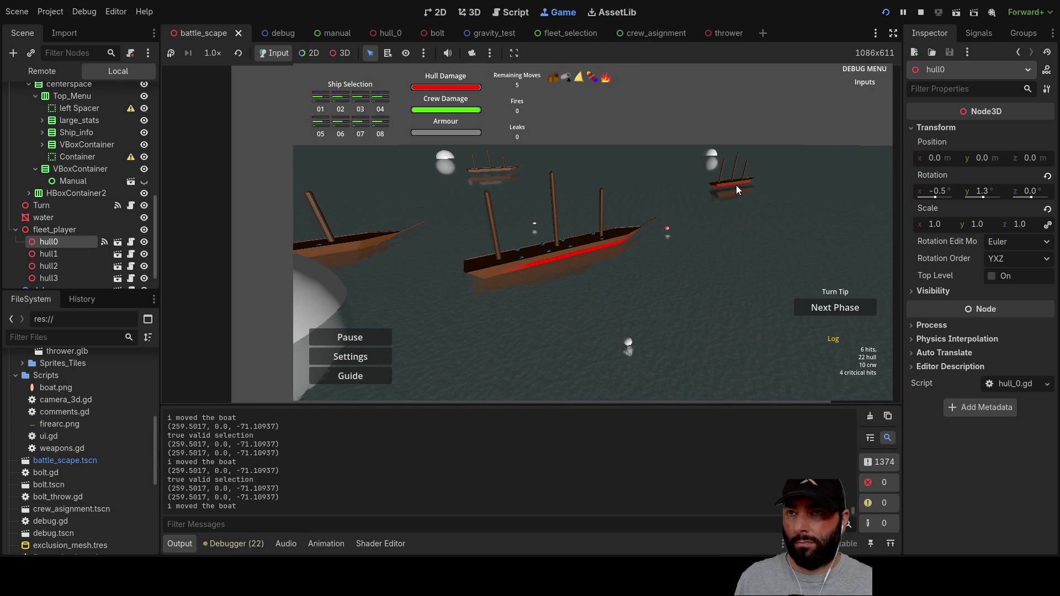
pyautogui.click(741, 286)
pyautogui.click(683, 198)
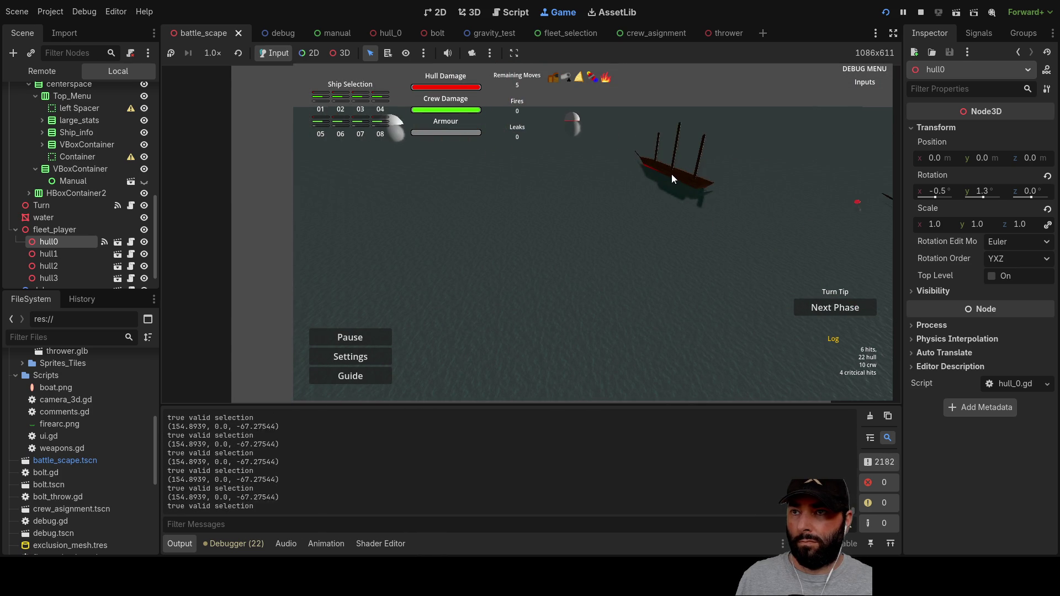
pyautogui.click(781, 177)
pyautogui.click(663, 153)
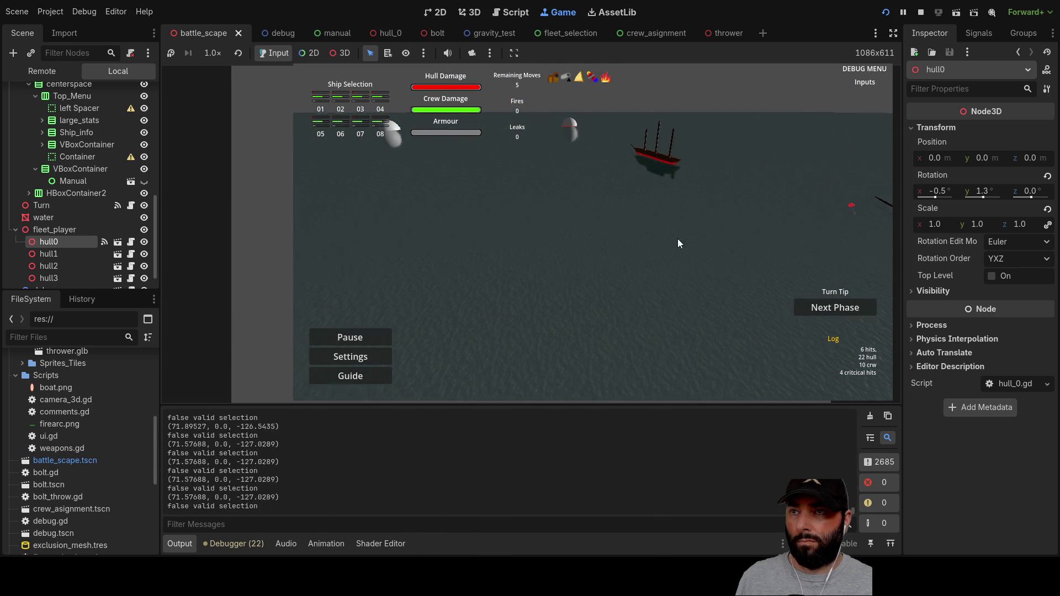
pyautogui.press('F8')
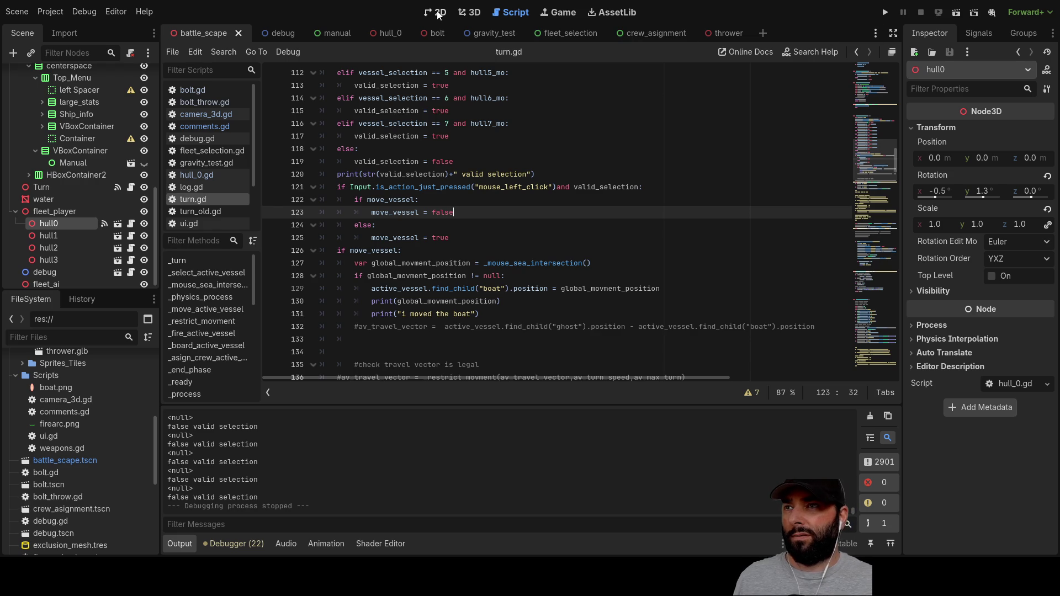
# Step: Switch to the 3D view and orbit the camera to frame hull0 among the fleet
pyautogui.click(469, 13)
pyautogui.moveTo(543, 226); pyautogui.dragTo(533, 228)
pyautogui.scroll(-3)
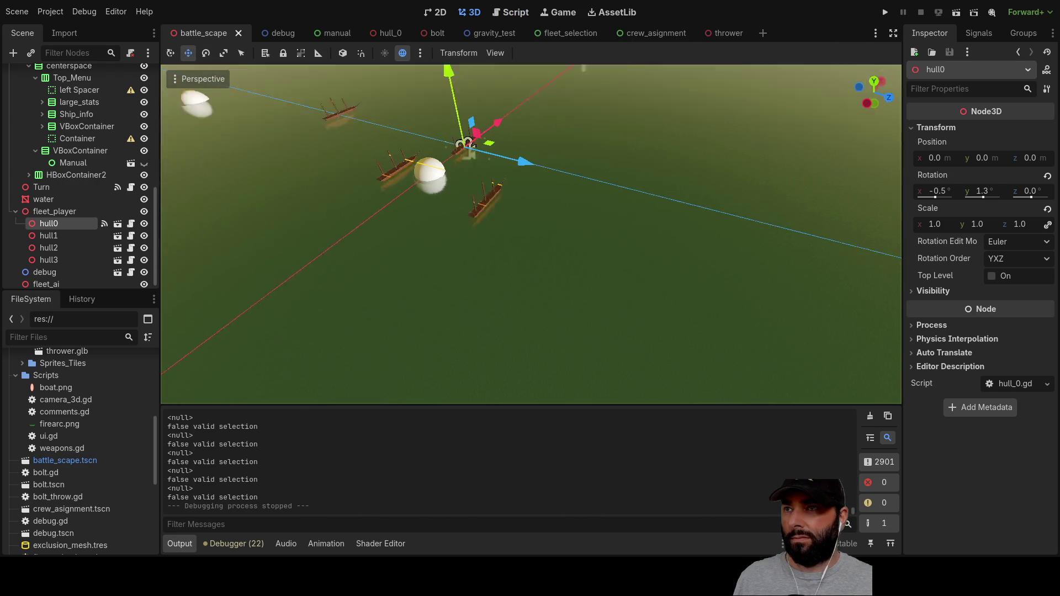
pyautogui.moveTo(596, 205); pyautogui.dragTo(605, 208)
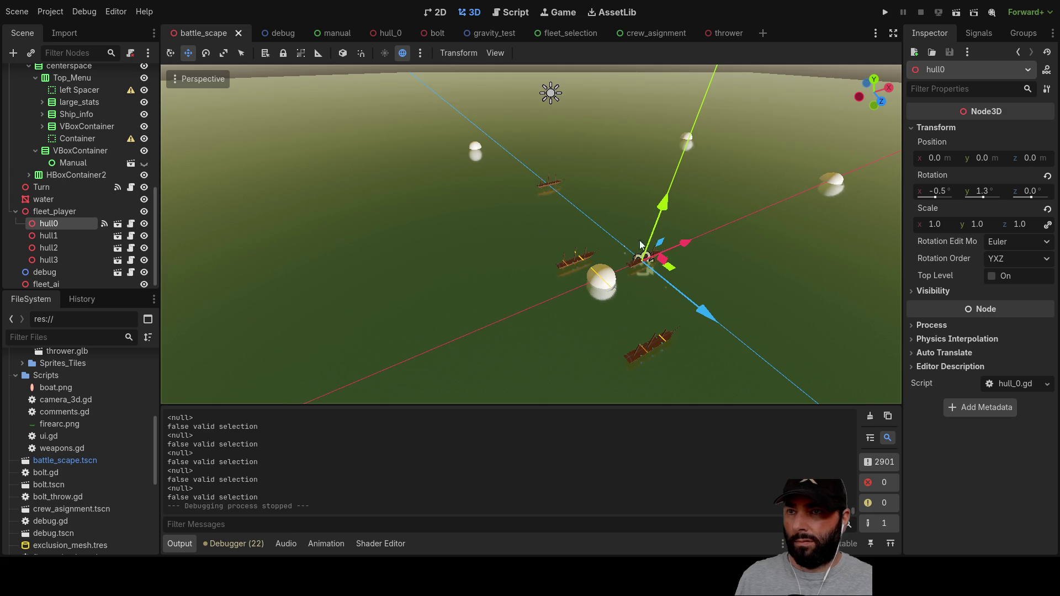
pyautogui.moveTo(679, 215); pyautogui.dragTo(635, 217)
# Step: Move hull0 to x 174 and z about -135, away from the other ships
pyautogui.moveTo(672, 306); pyautogui.dragTo(761, 302)
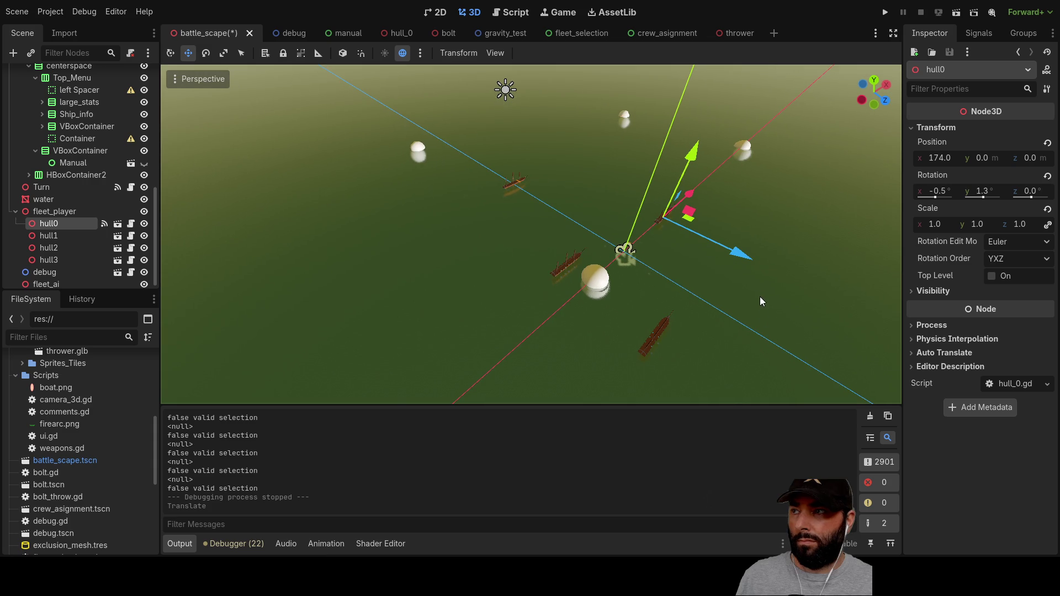
pyautogui.moveTo(757, 259); pyautogui.dragTo(671, 235)
pyautogui.moveTo(671, 235); pyautogui.dragTo(450, 165)
pyautogui.scroll(3)
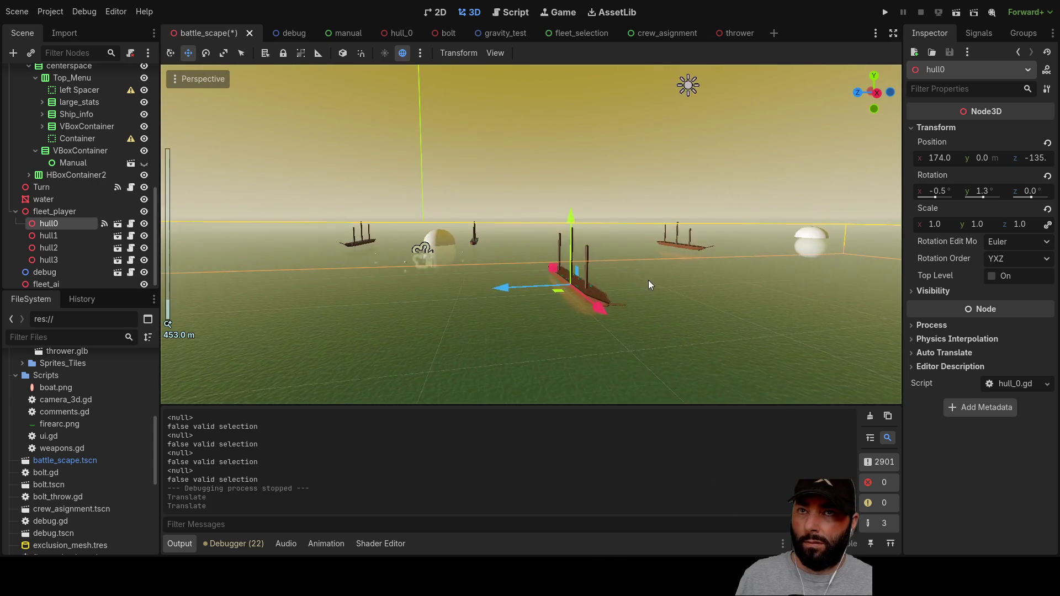
pyautogui.moveTo(645, 269); pyautogui.dragTo(433, 306)
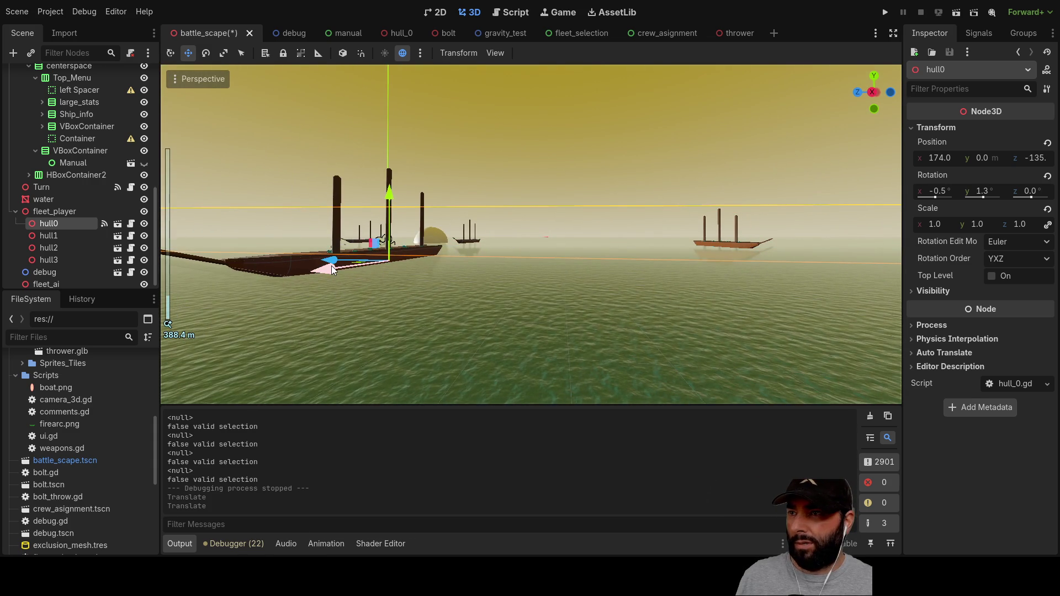
# Step: Reselect hull0 and frame it in the viewport to inspect its new position
pyautogui.click(57, 239)
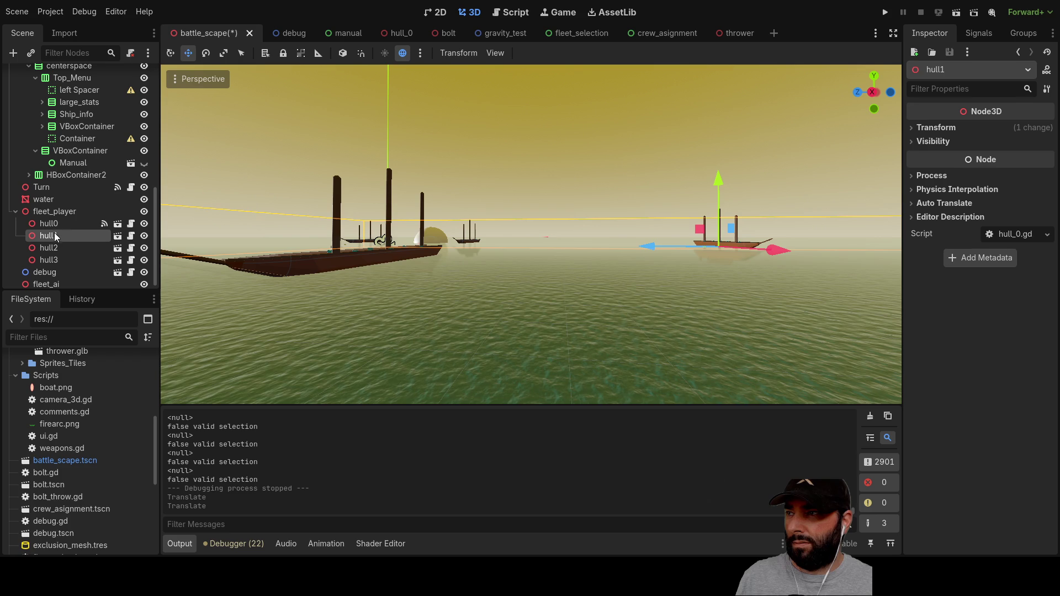
pyautogui.click(55, 224)
pyautogui.press('f')
pyautogui.moveTo(434, 276); pyautogui.dragTo(422, 282)
pyautogui.press('f')
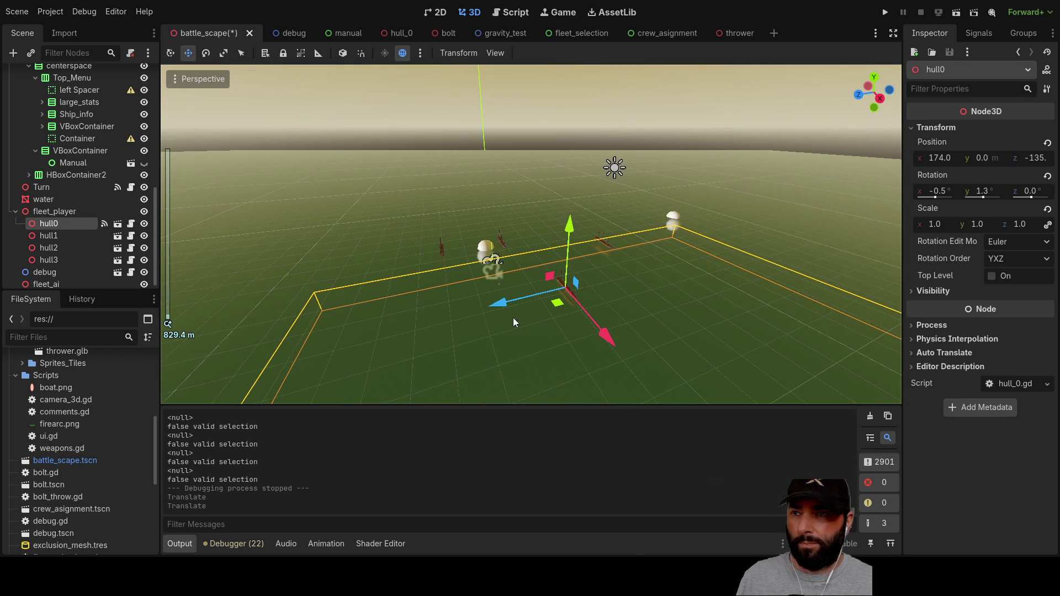